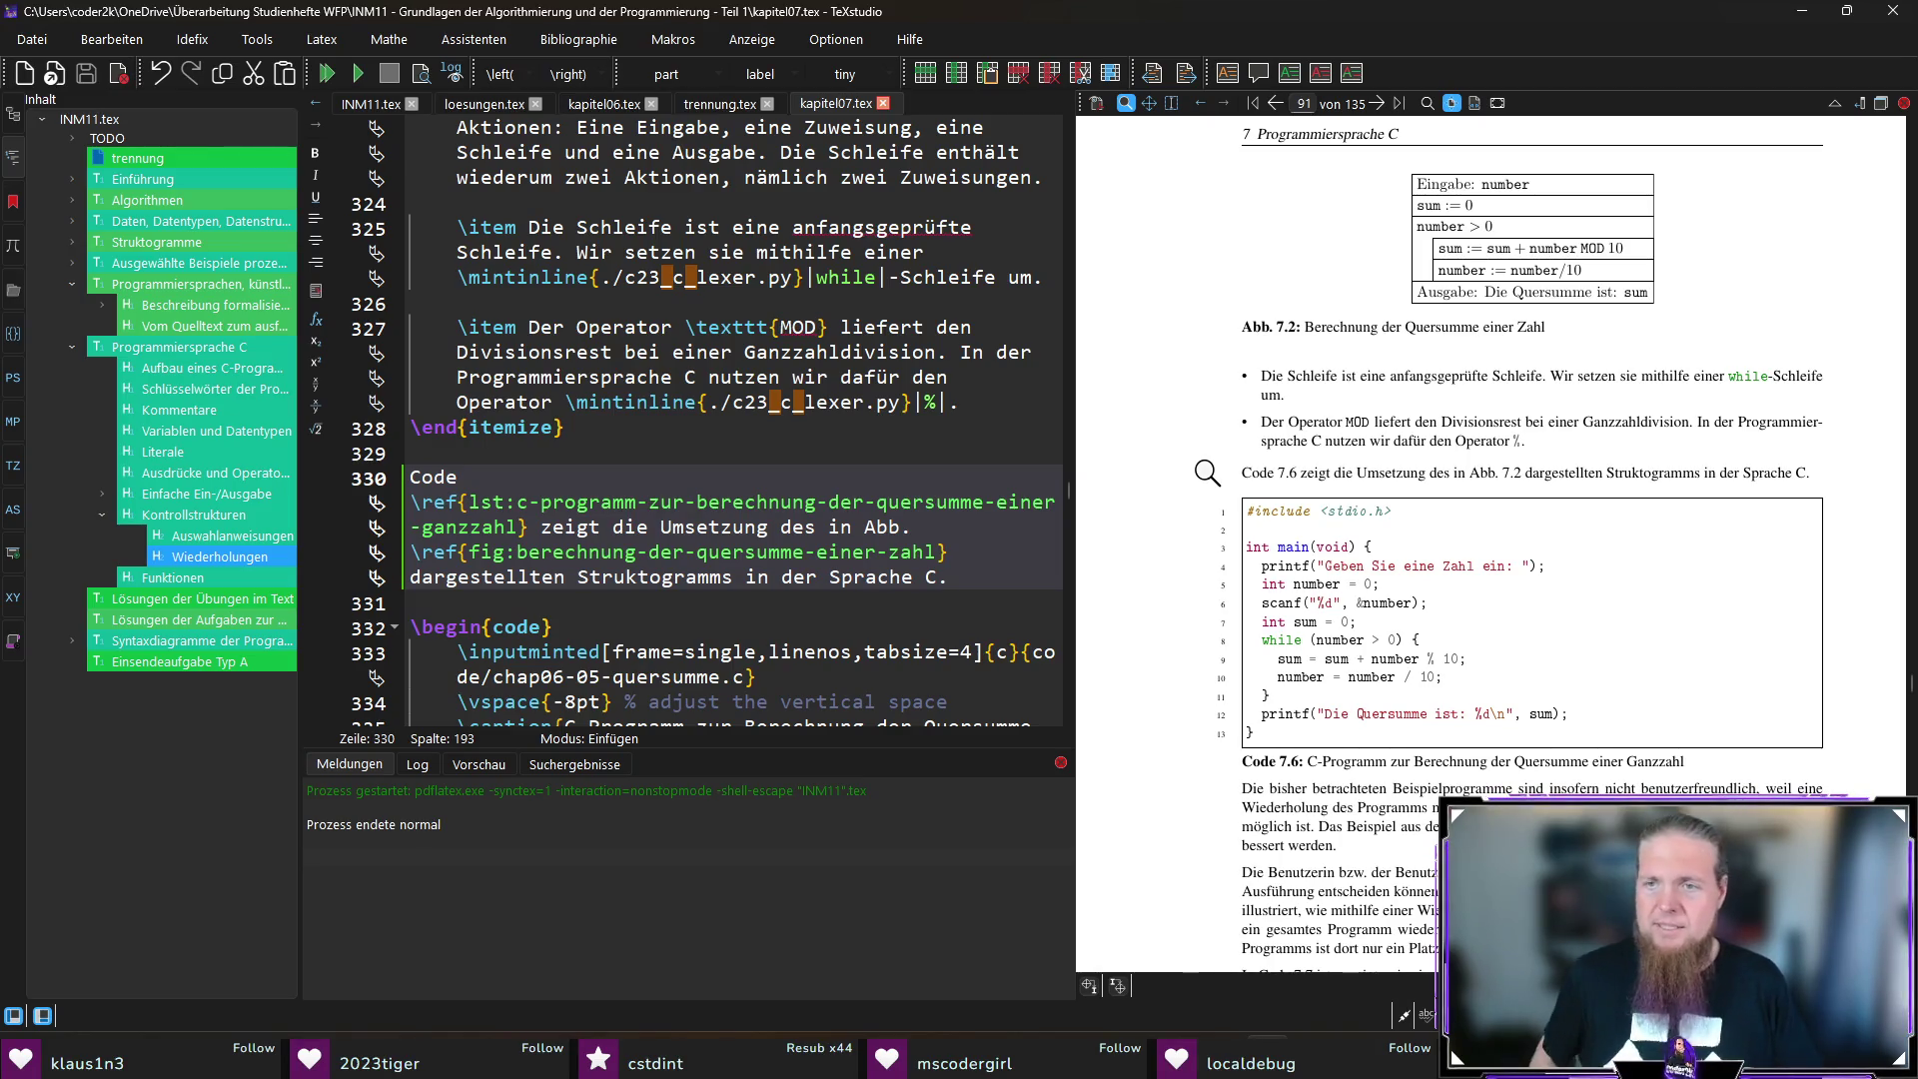
# Step: Replace „die Programmausführung“ with „das Programm“ in the sparjahre.c paragraph and recompile the PDF
pyautogui.scroll(-3, 1206, 472)
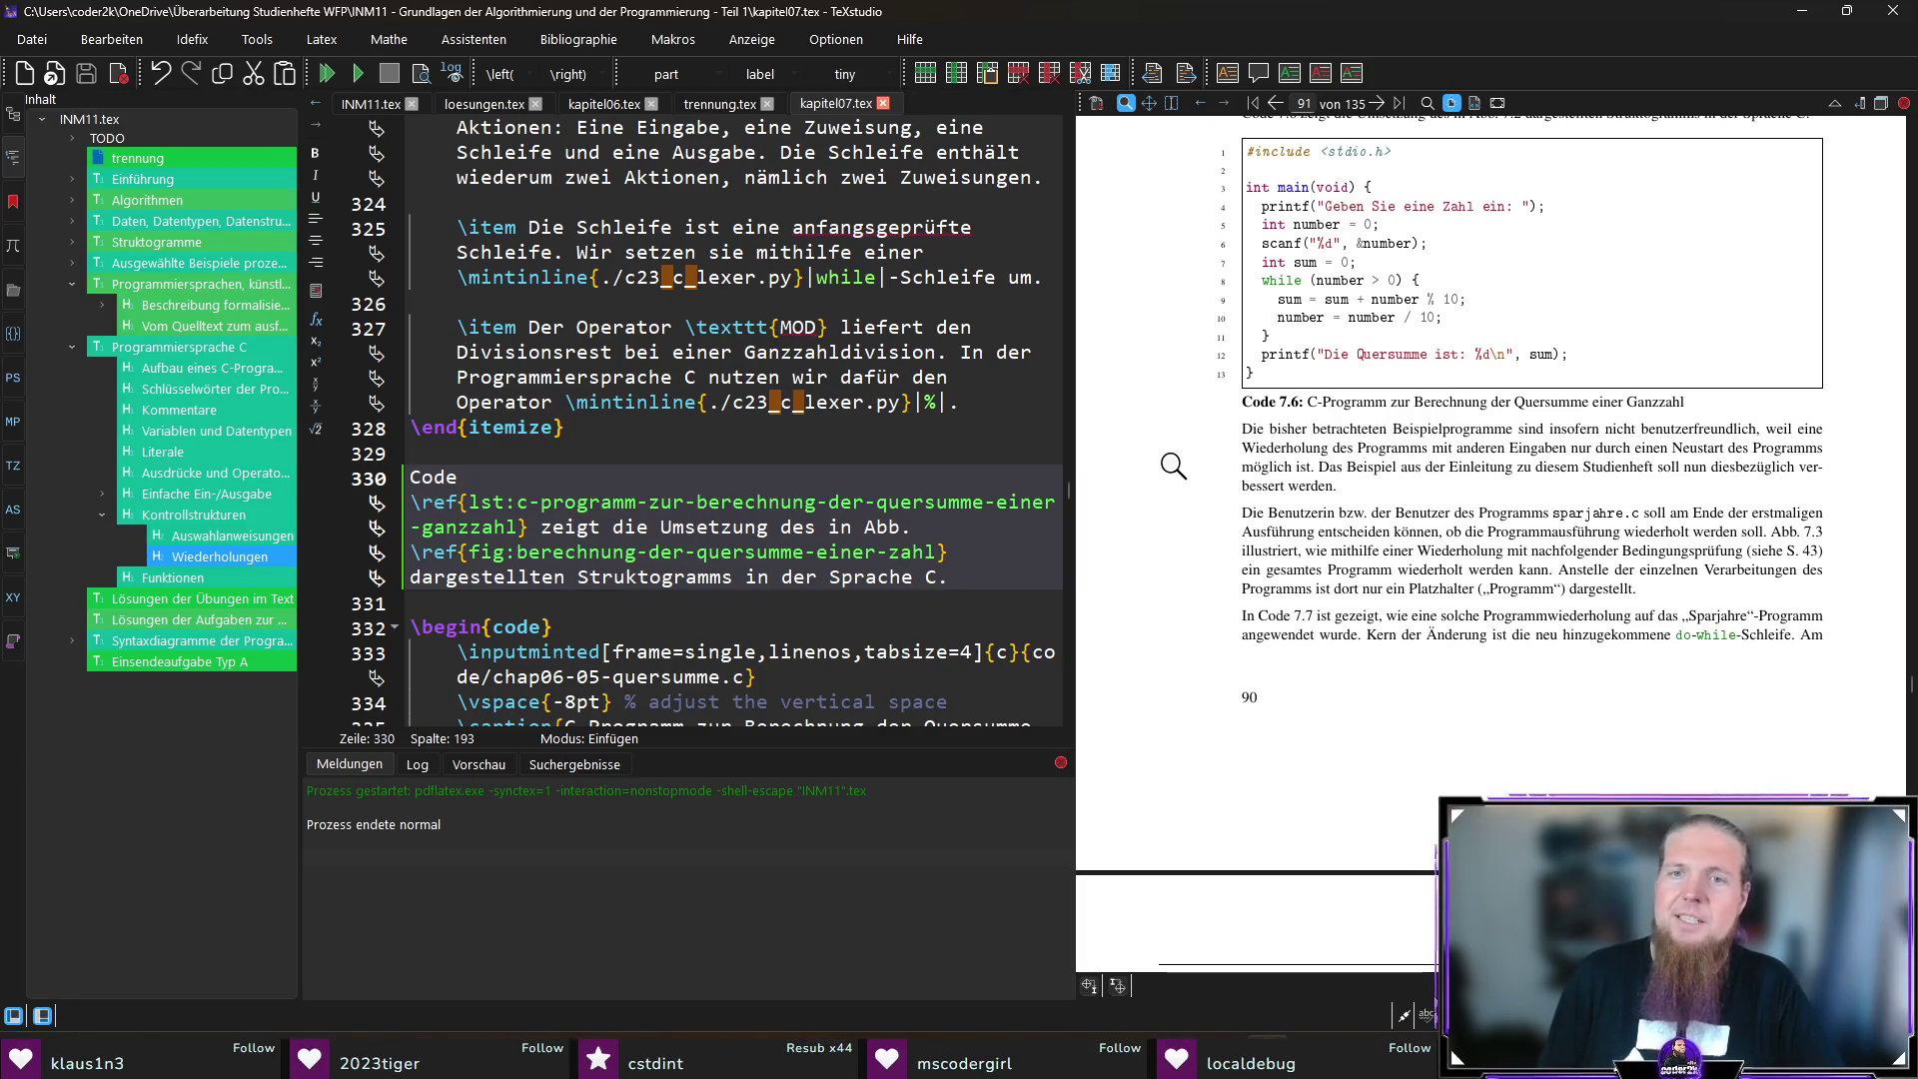
pyautogui.scroll(-1, 1173, 466)
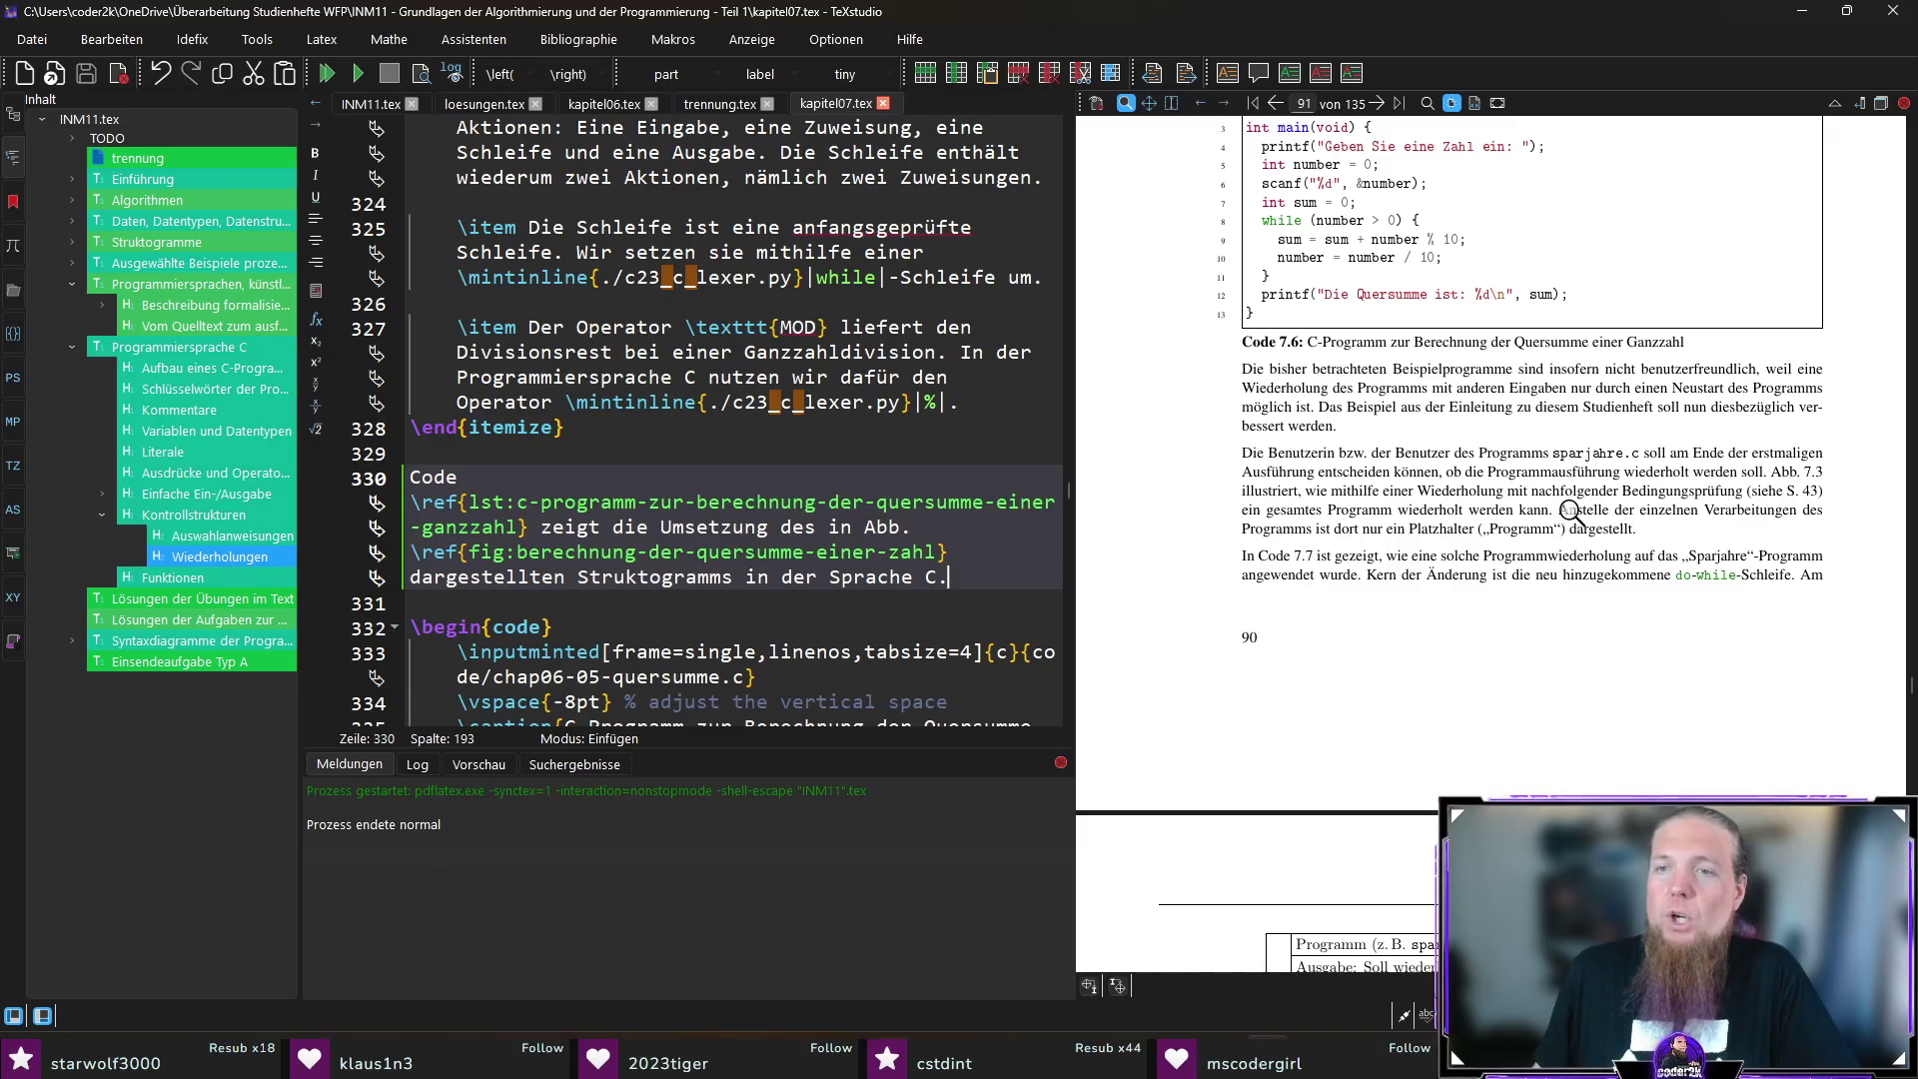
pyautogui.keyDown('ctrl'); pyautogui.click(1476, 470); pyautogui.keyUp('ctrl')
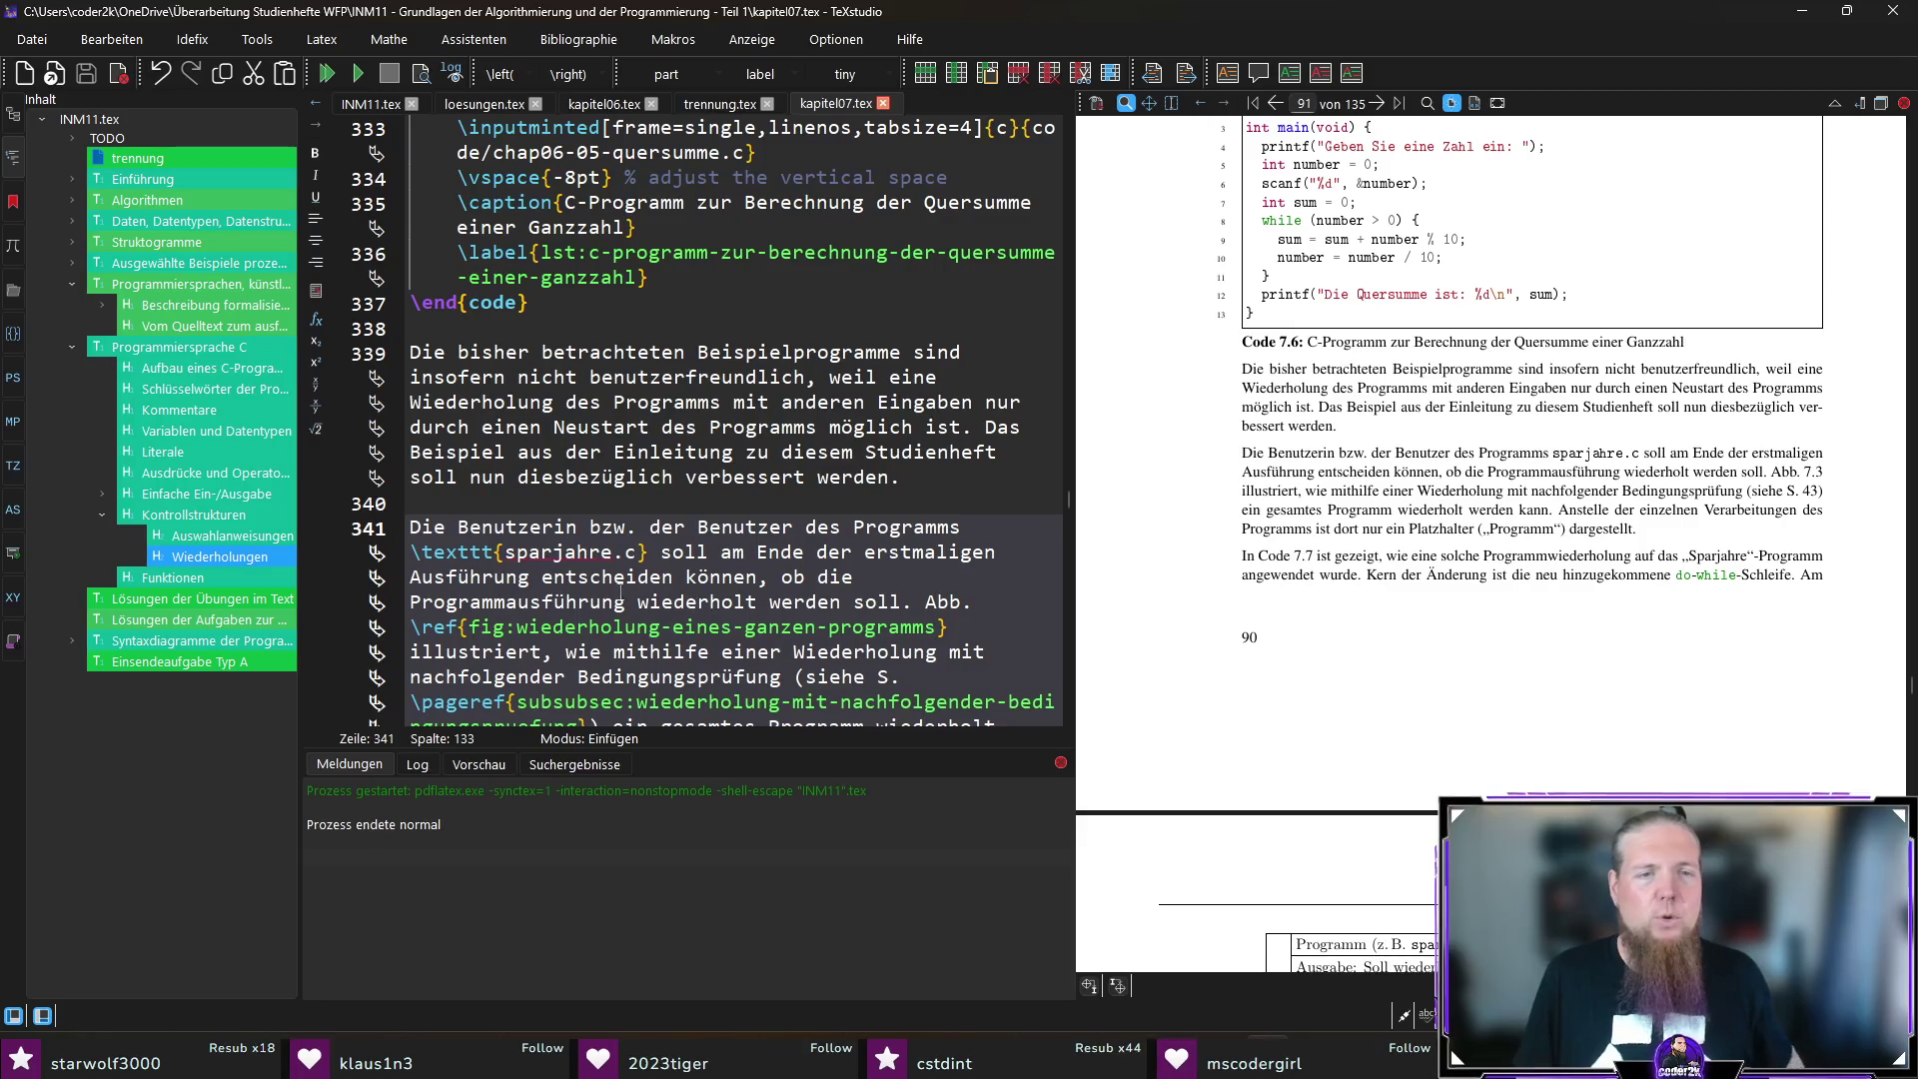
pyautogui.moveTo(821, 576); pyautogui.dragTo(626, 604)
pyautogui.write('das Programm')
pyautogui.press('F5')
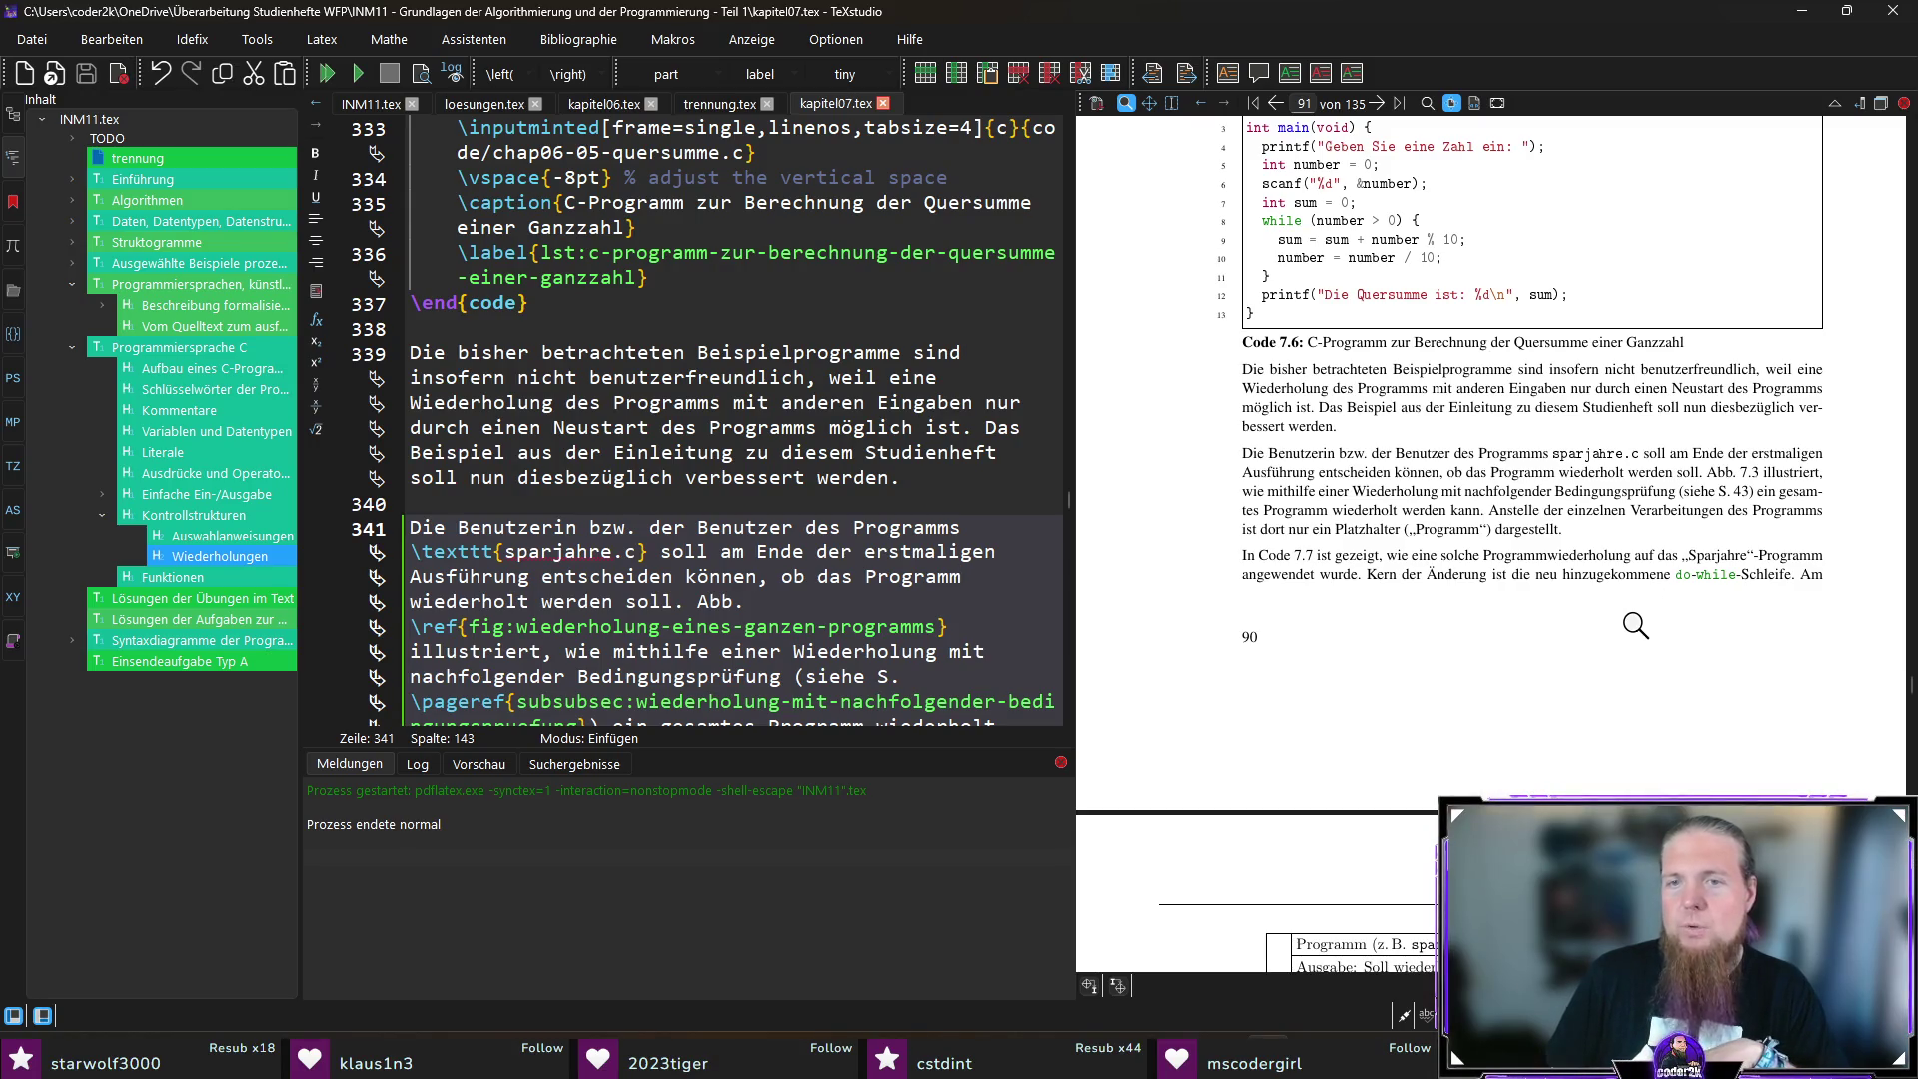
pyautogui.scroll(-5, 1532, 686)
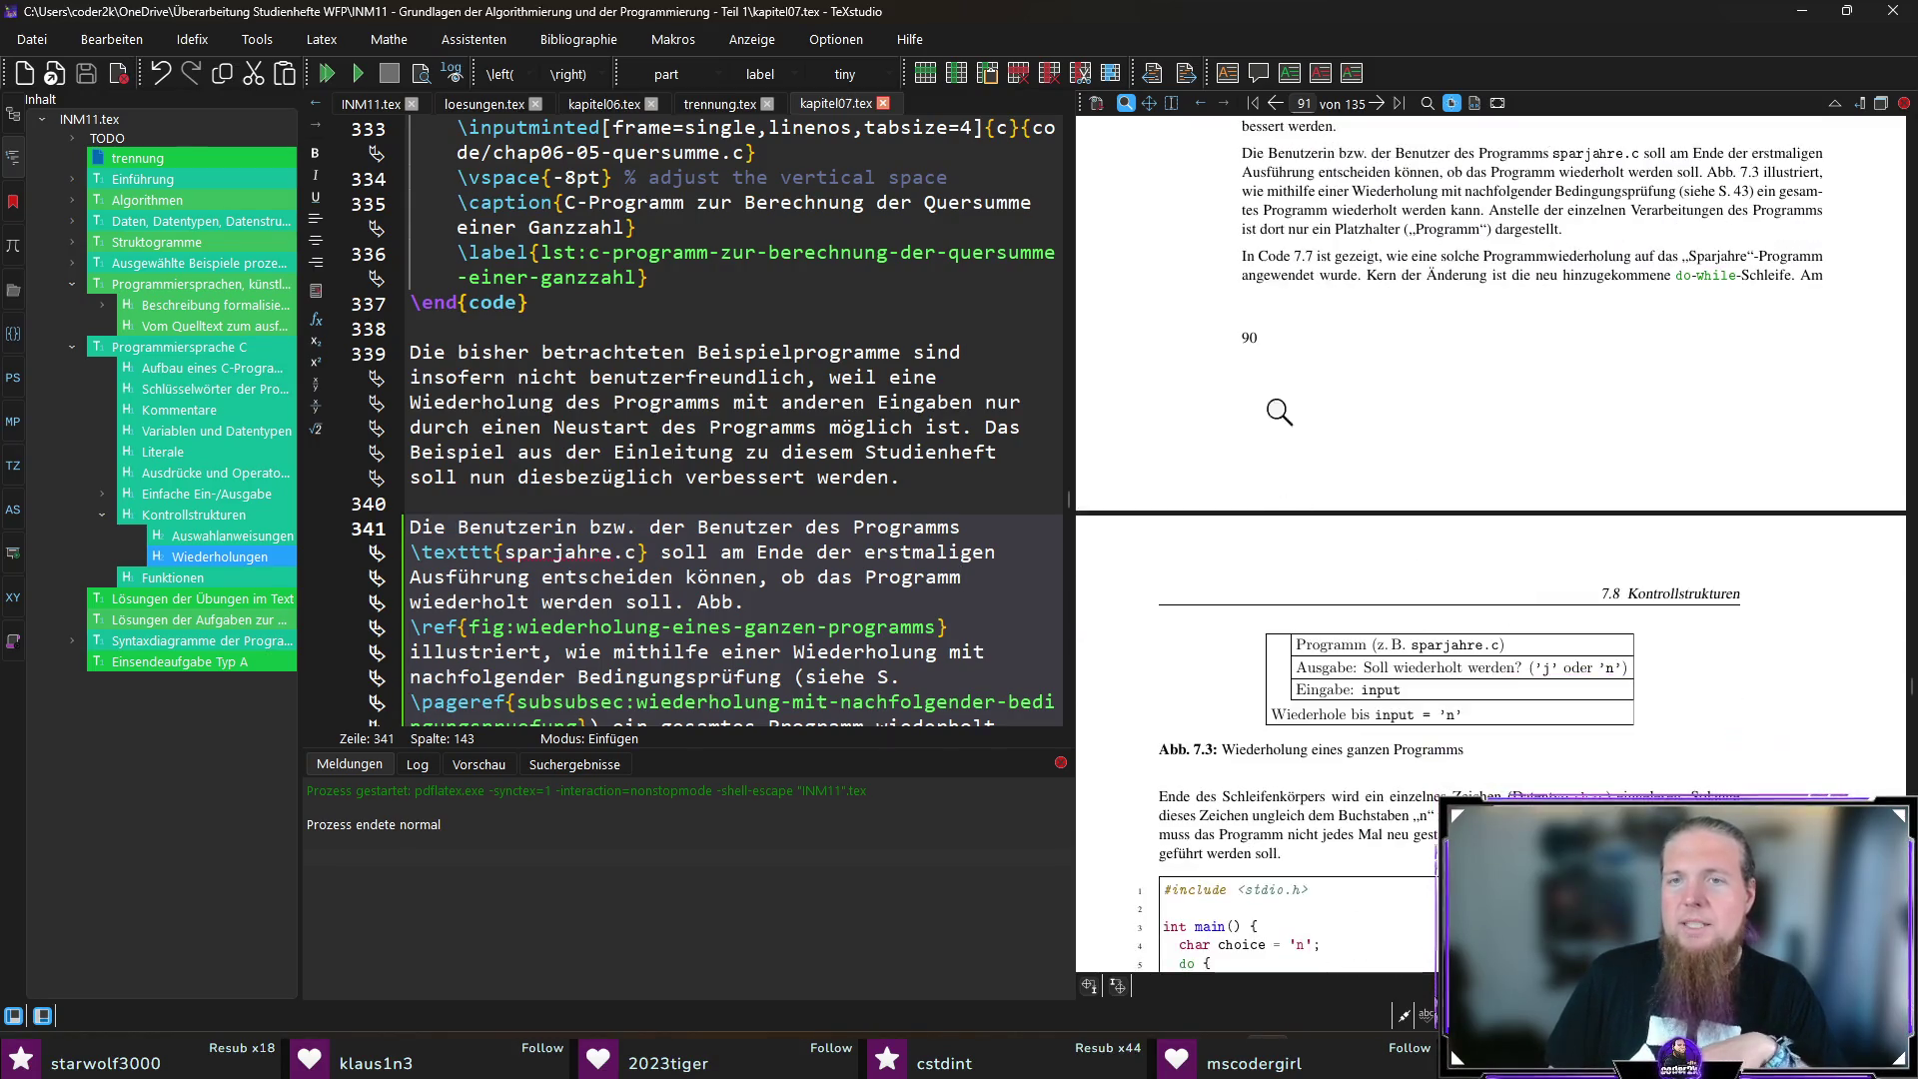
pyautogui.scroll(-1, 1306, 573)
pyautogui.scroll(1, 1317, 538)
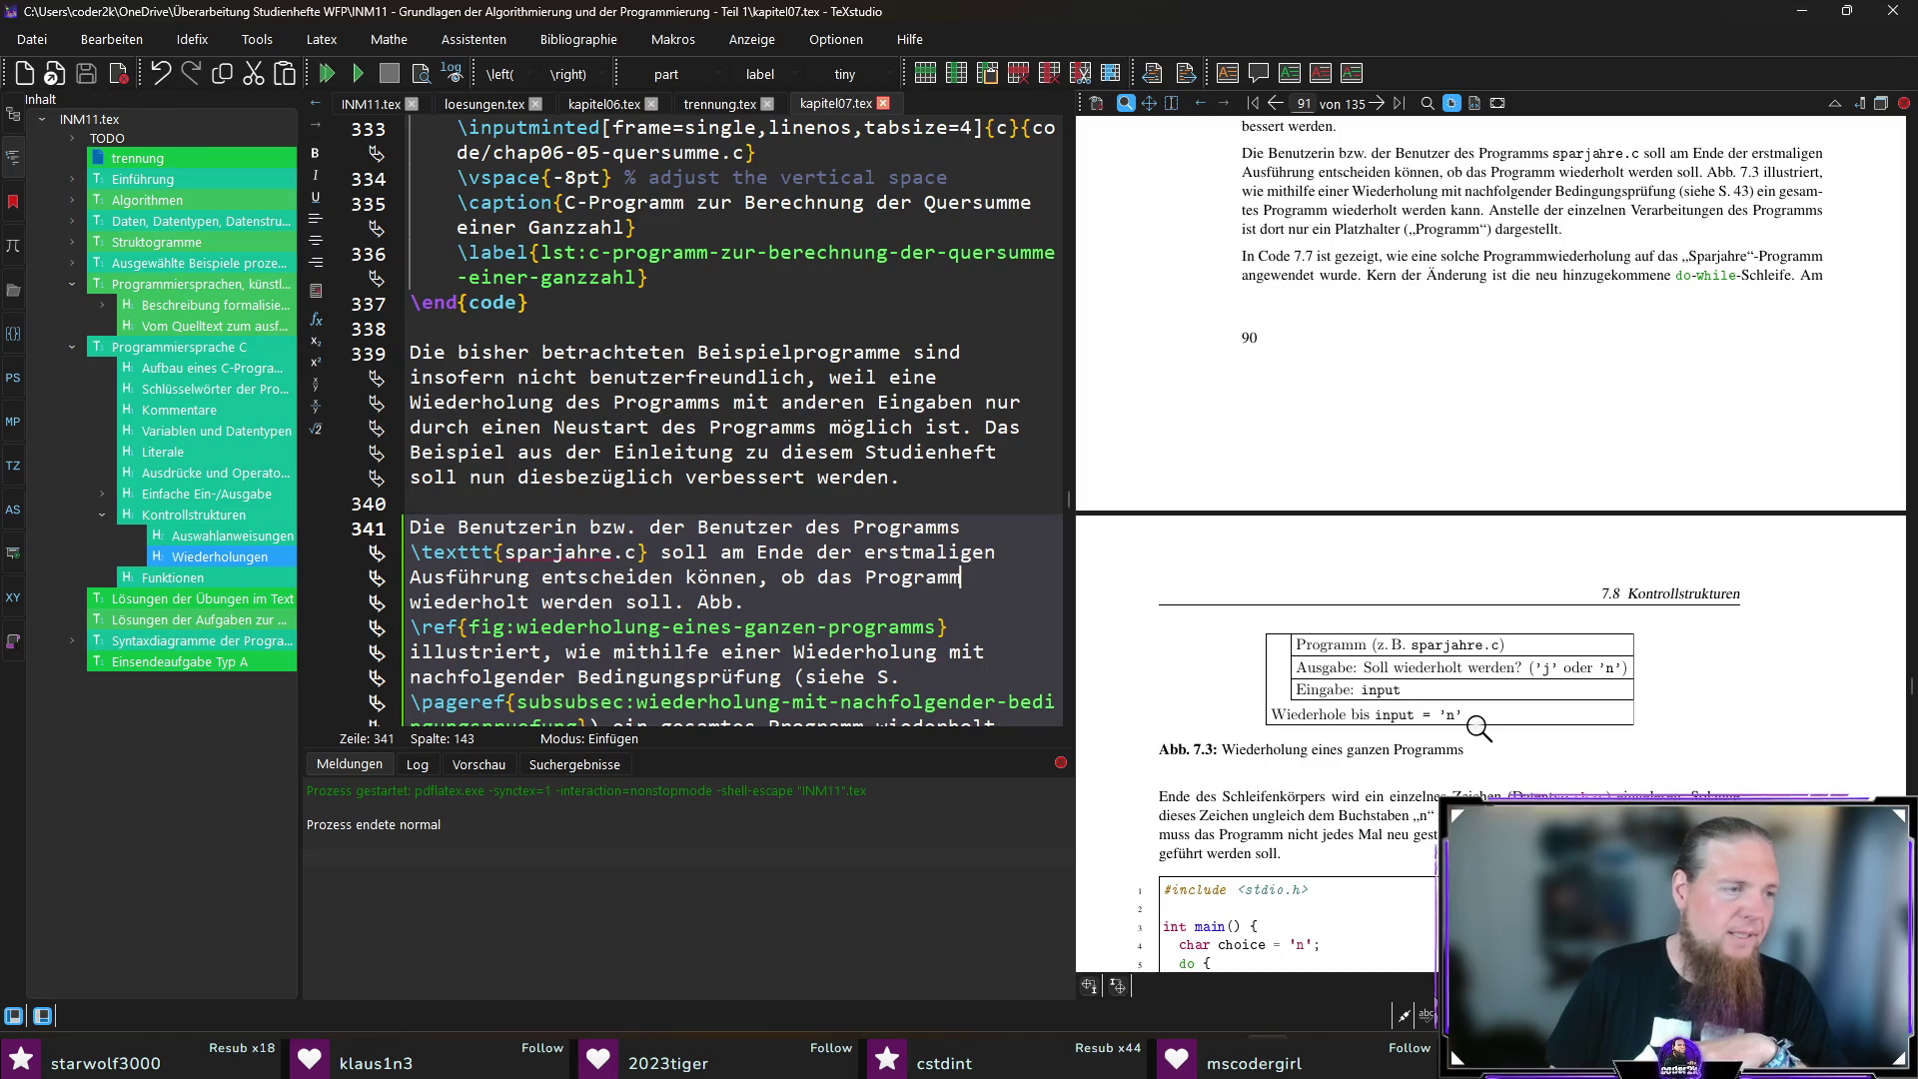
pyautogui.scroll(2, 1493, 584)
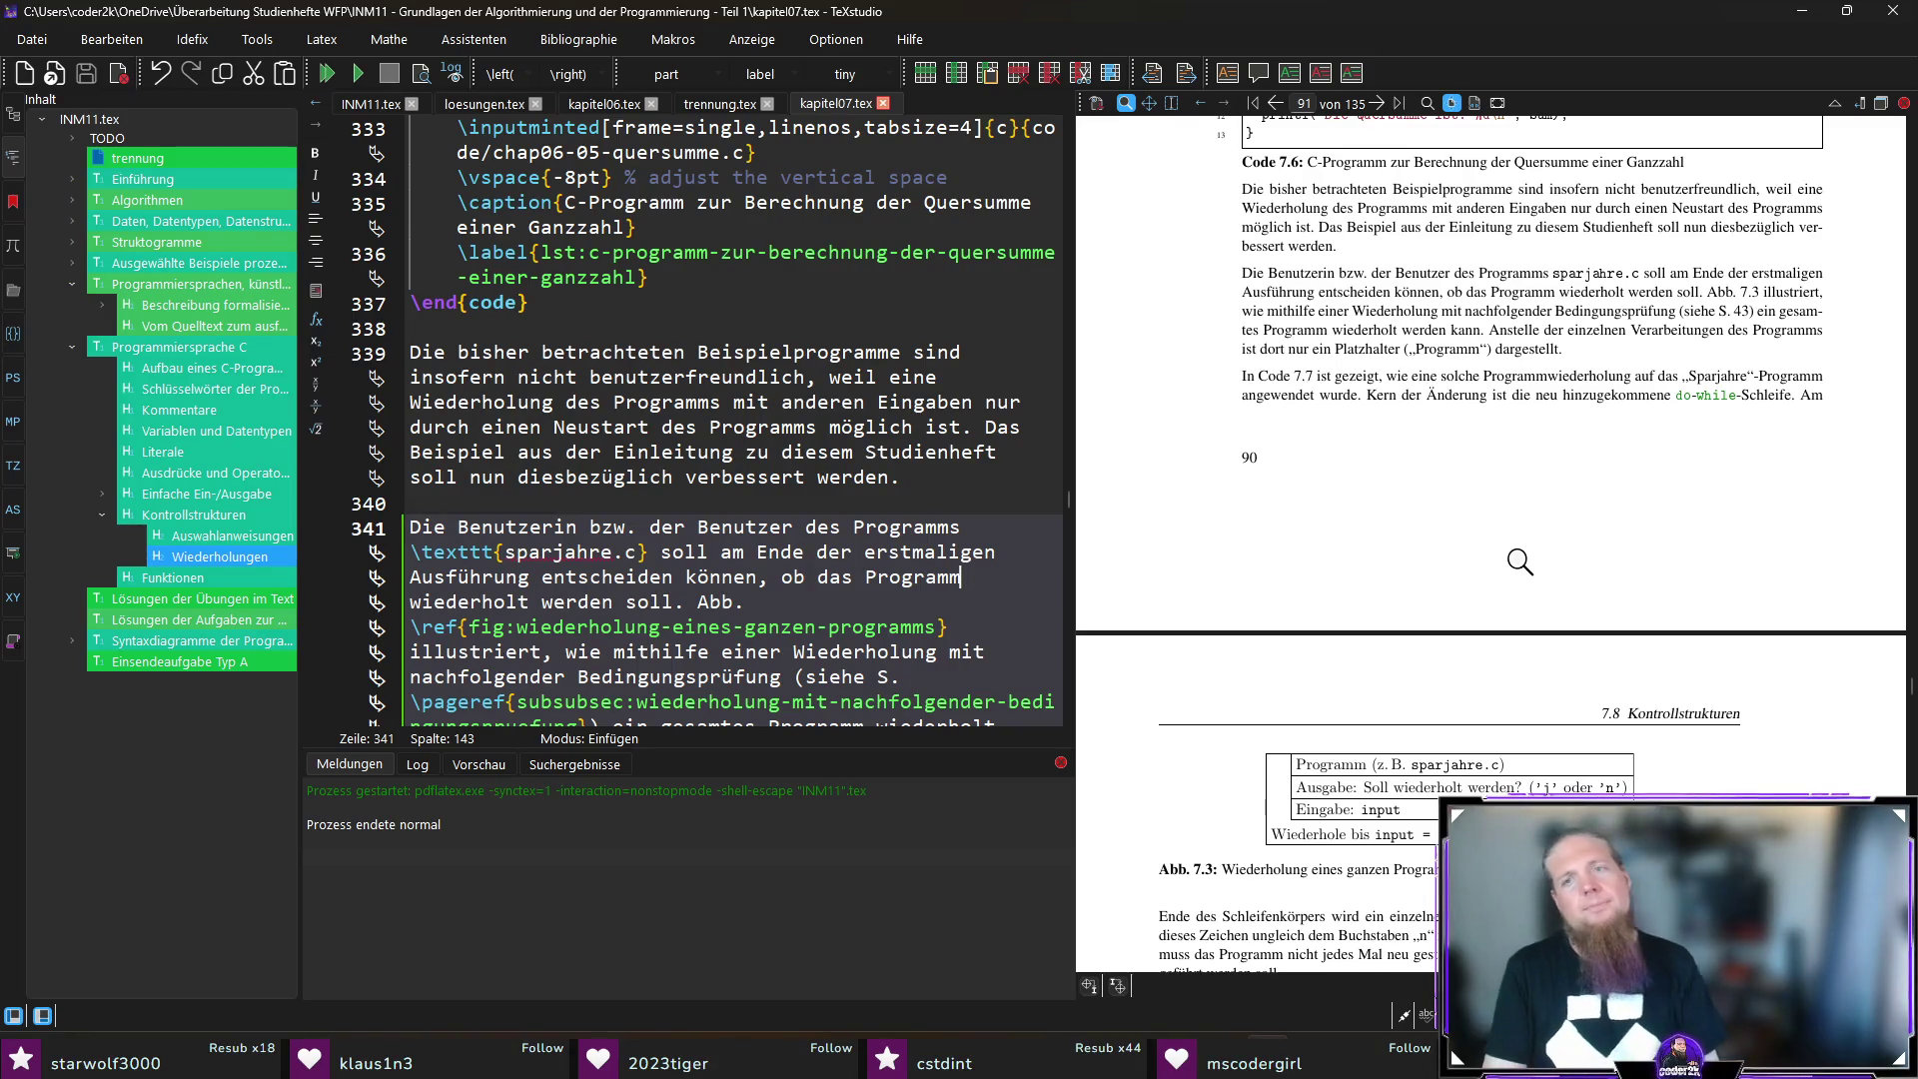
# Step: Insert „eine weitere Berechnung durchgeführt werden soll“, delete the old „das Programm“ clause, save and recompile
pyautogui.keyDown('ctrl'); pyautogui.click(1473, 291); pyautogui.keyUp('ctrl')
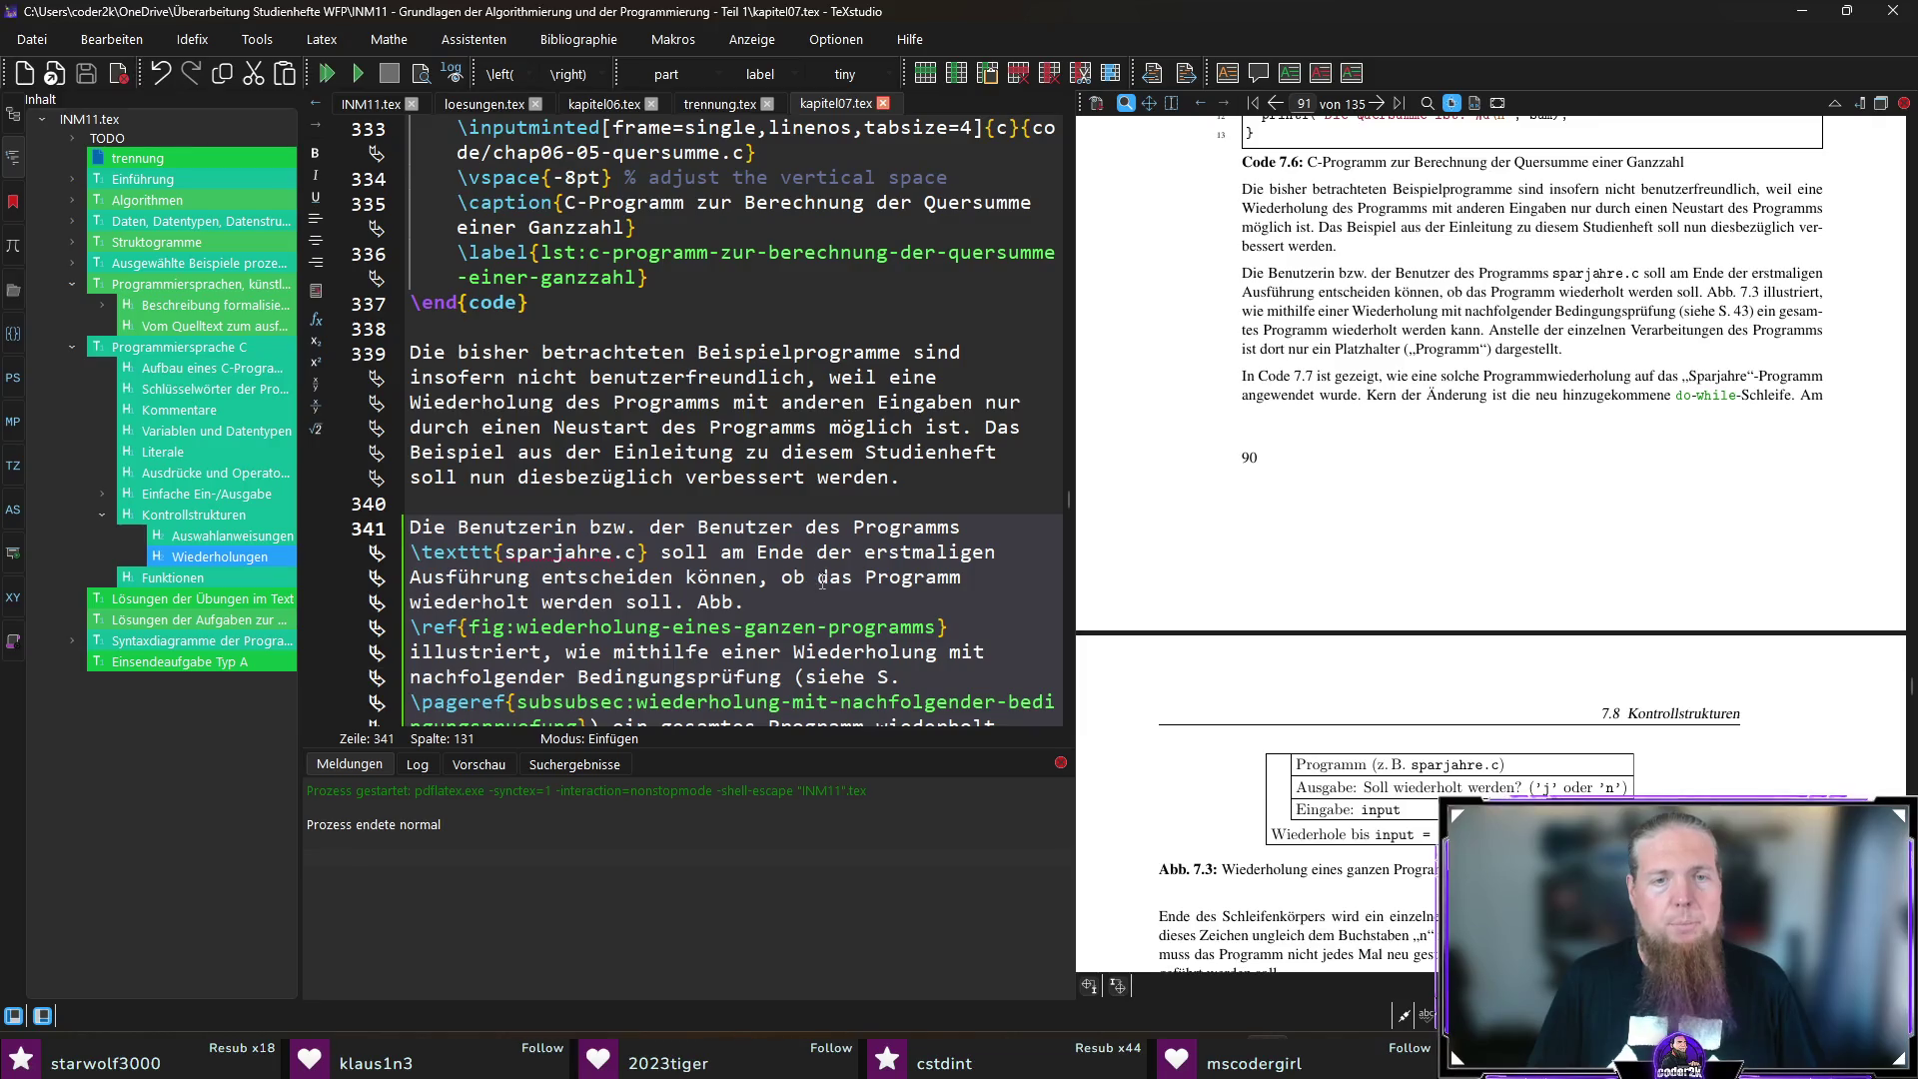
pyautogui.write('eine weitere Berech')
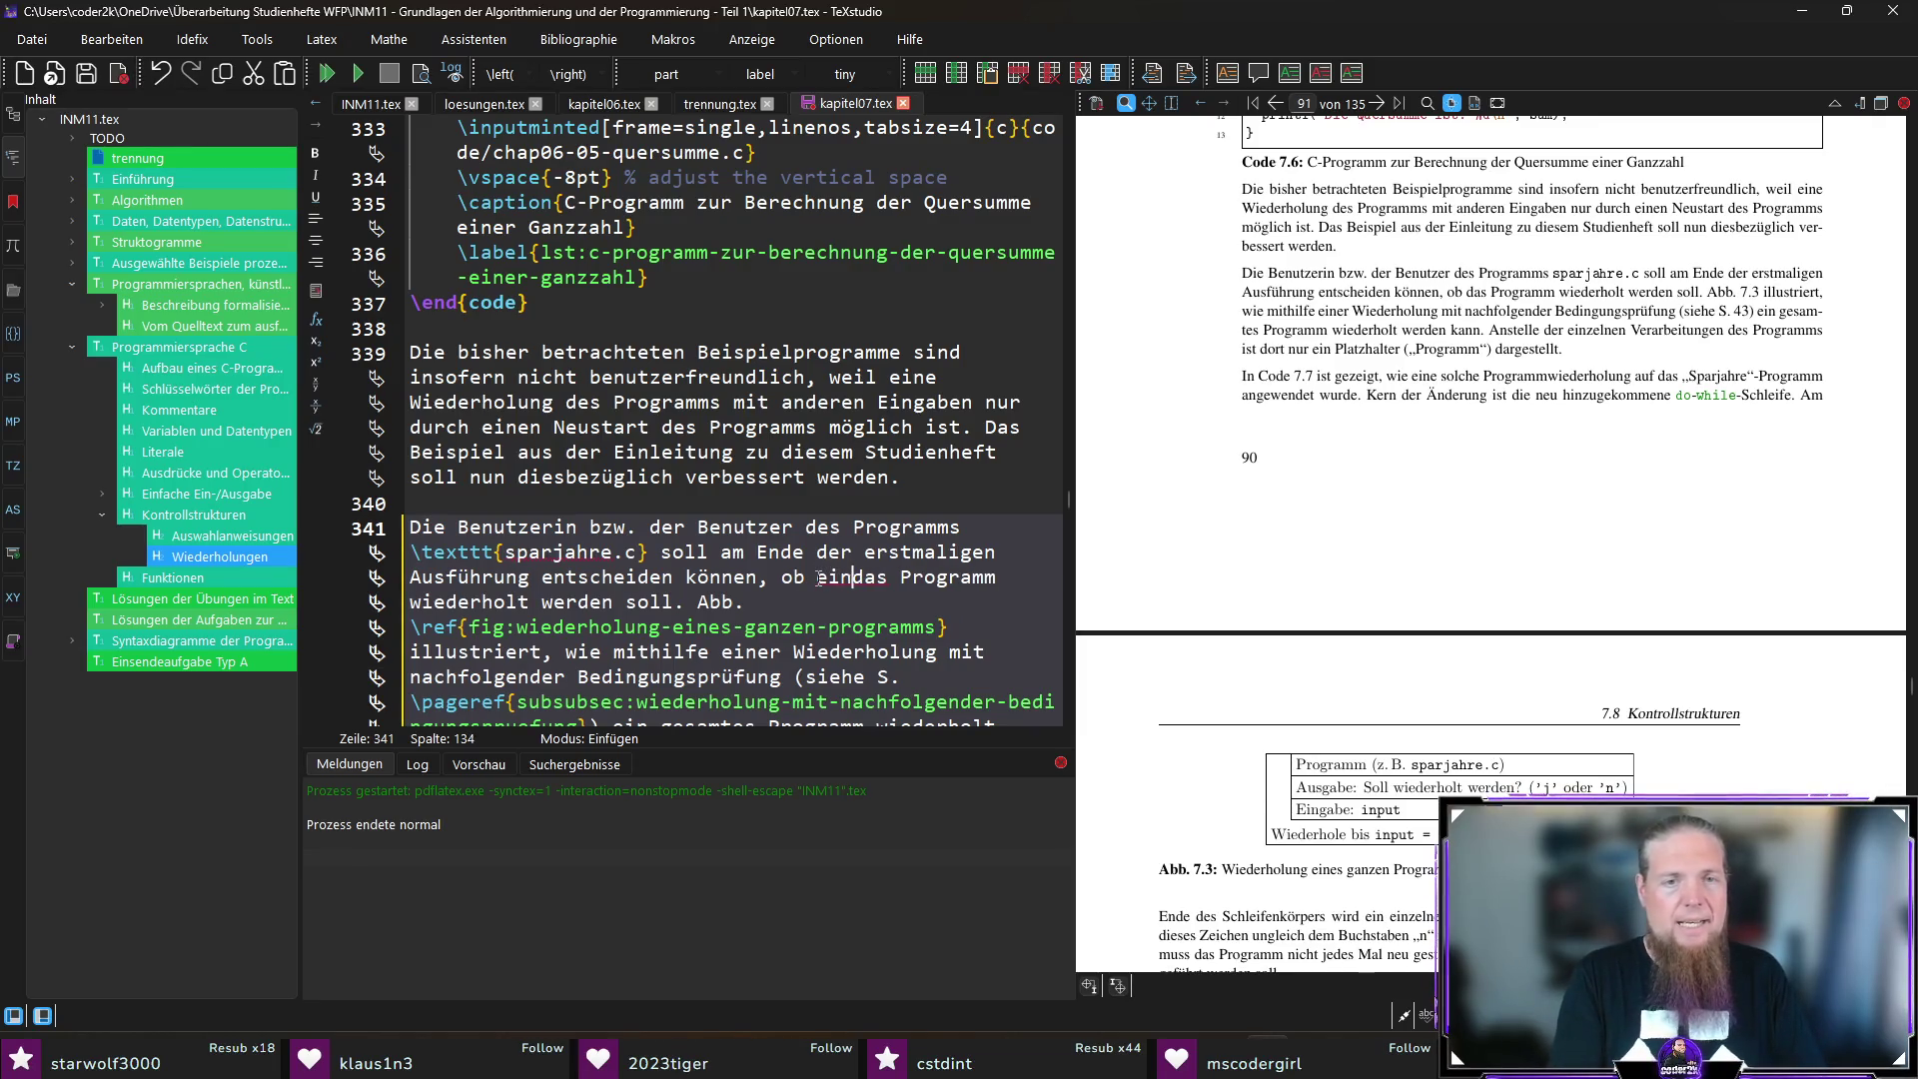
pyautogui.write('nung ')
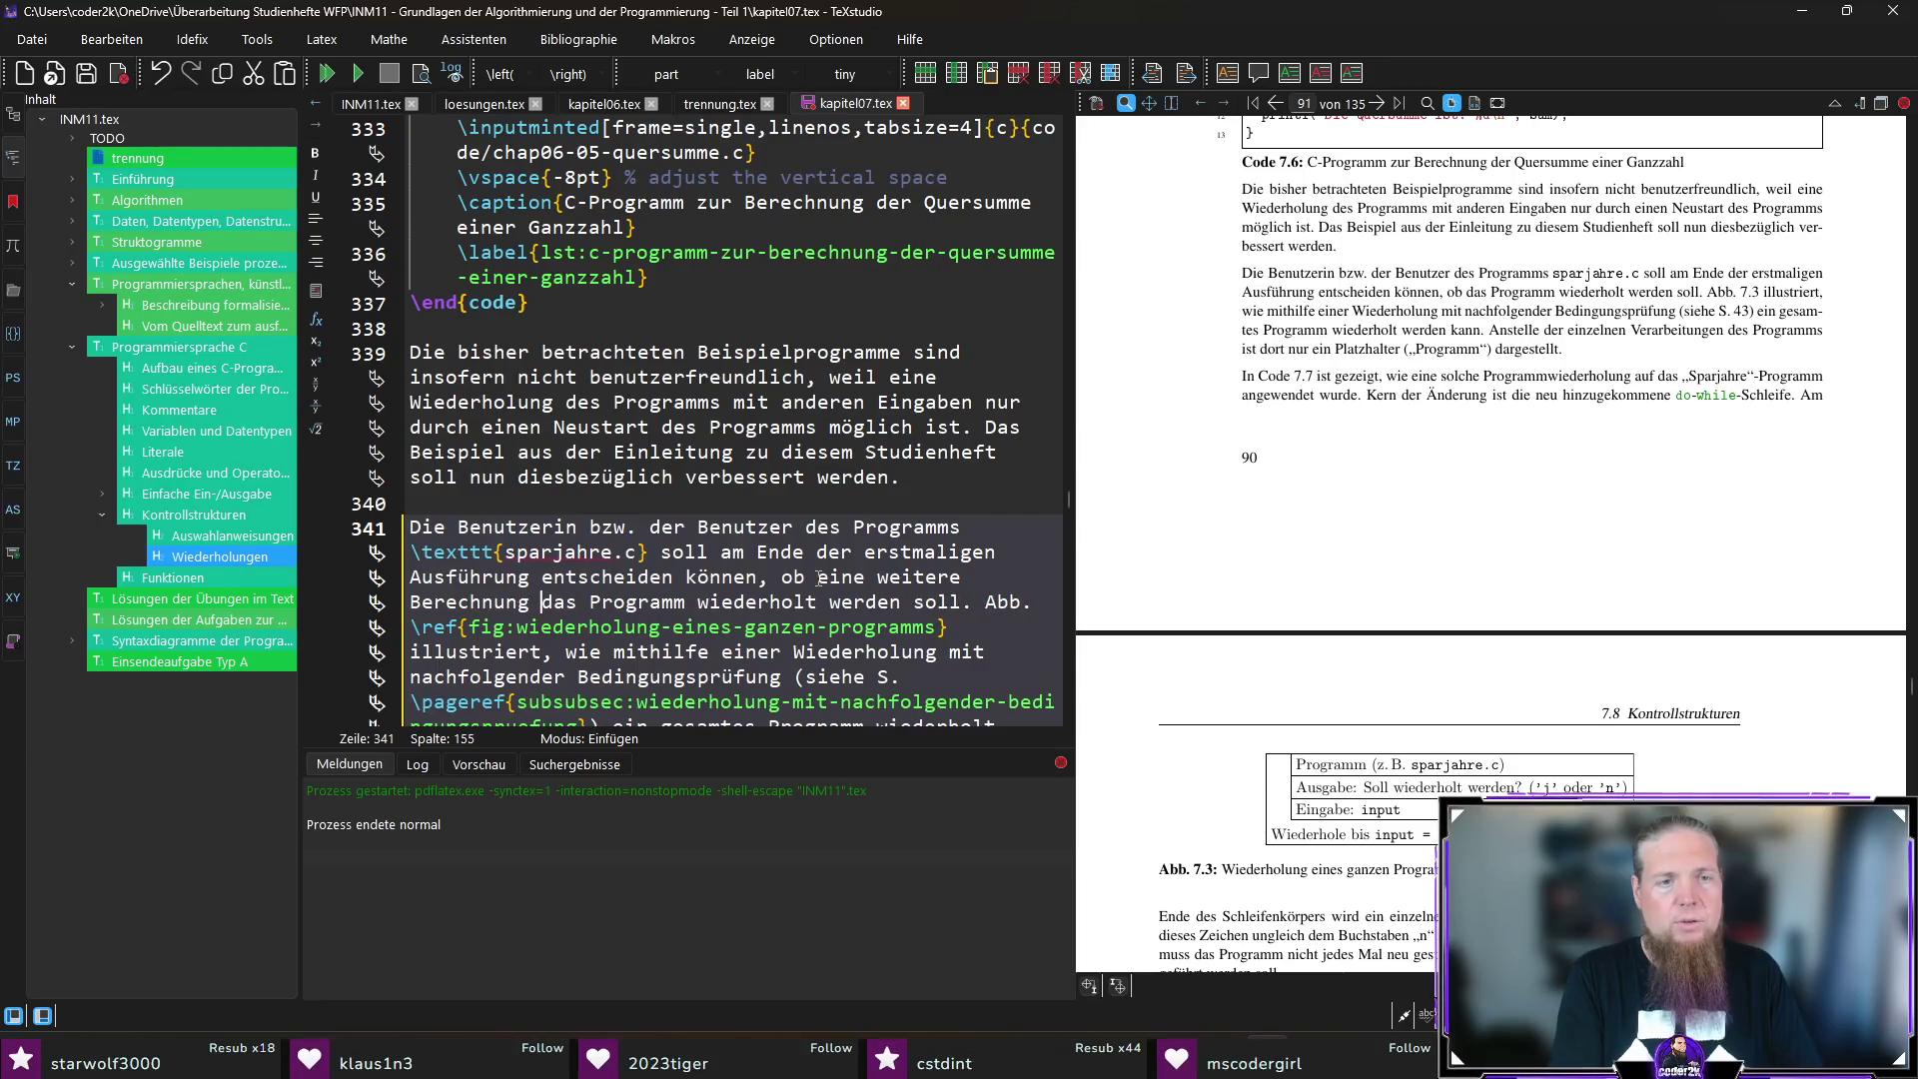
pyautogui.write('durchgefü')
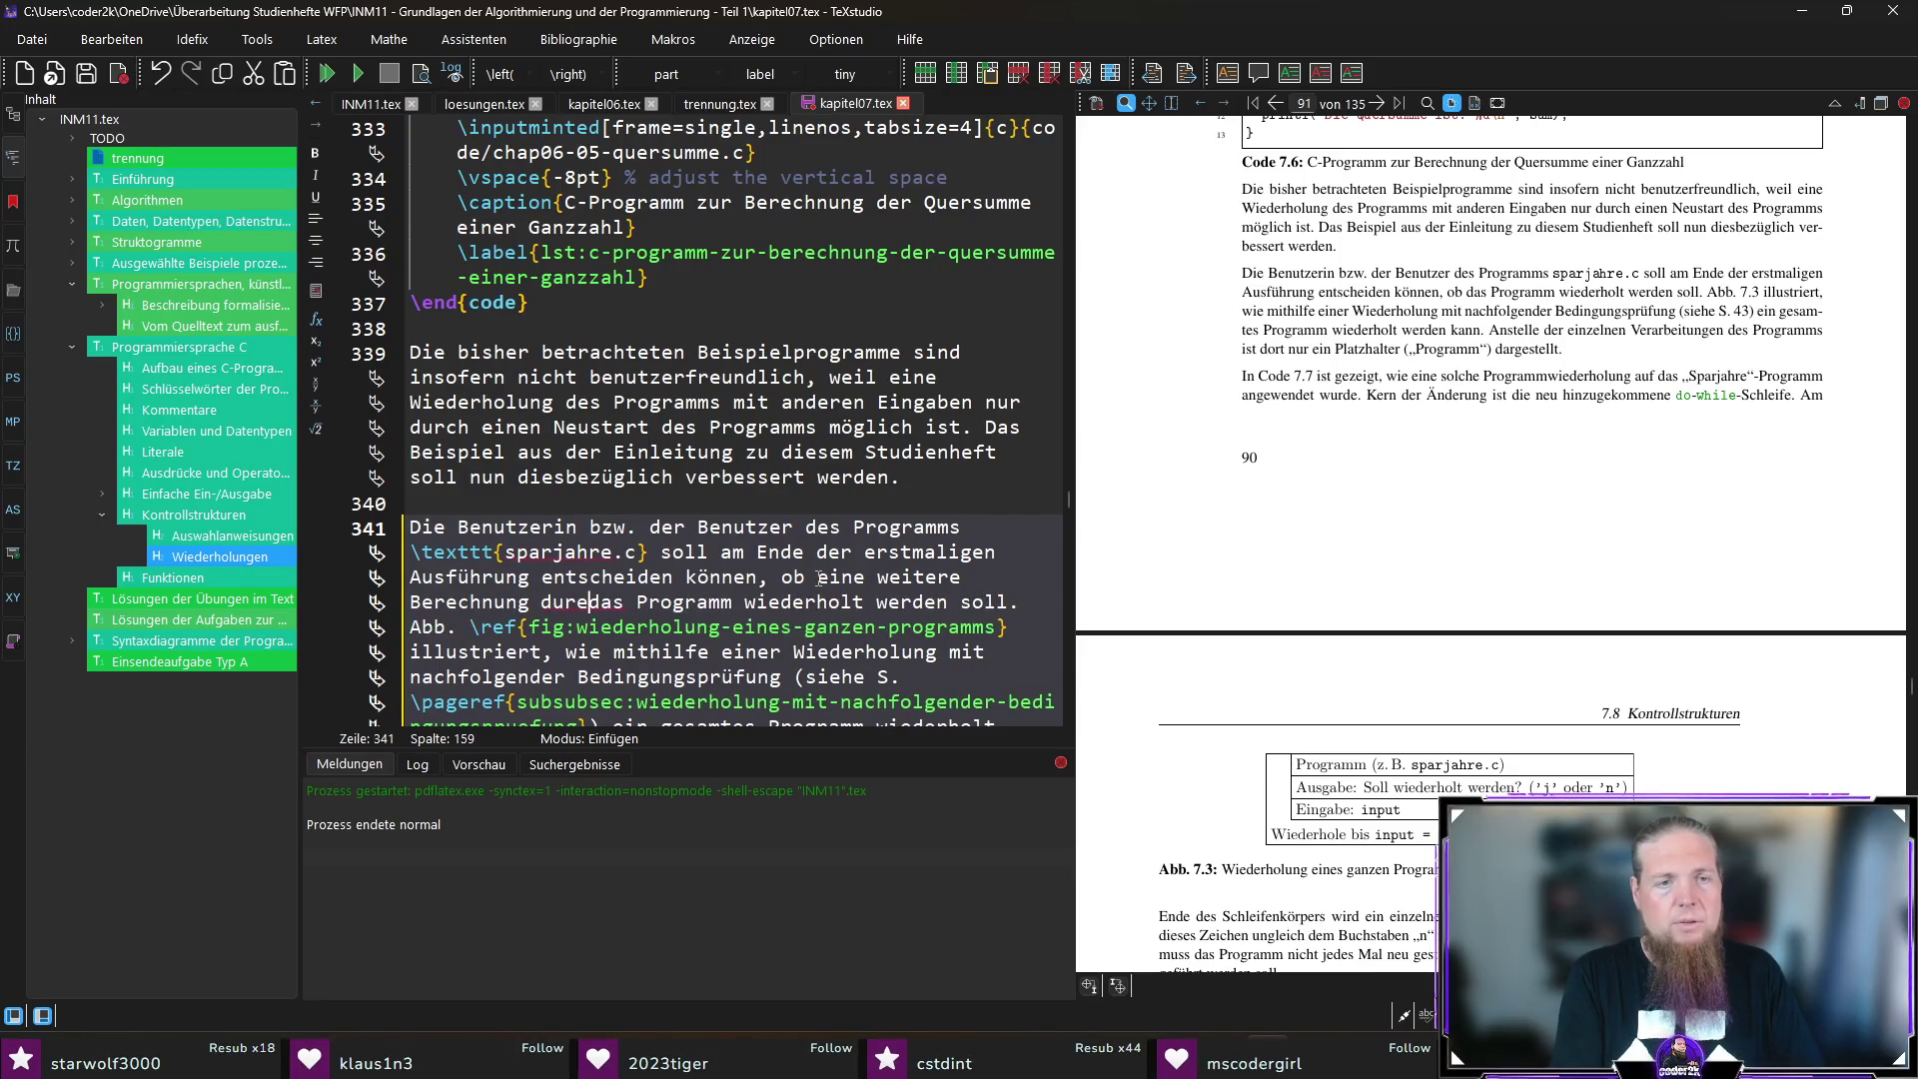
pyautogui.write('hrt werden soll')
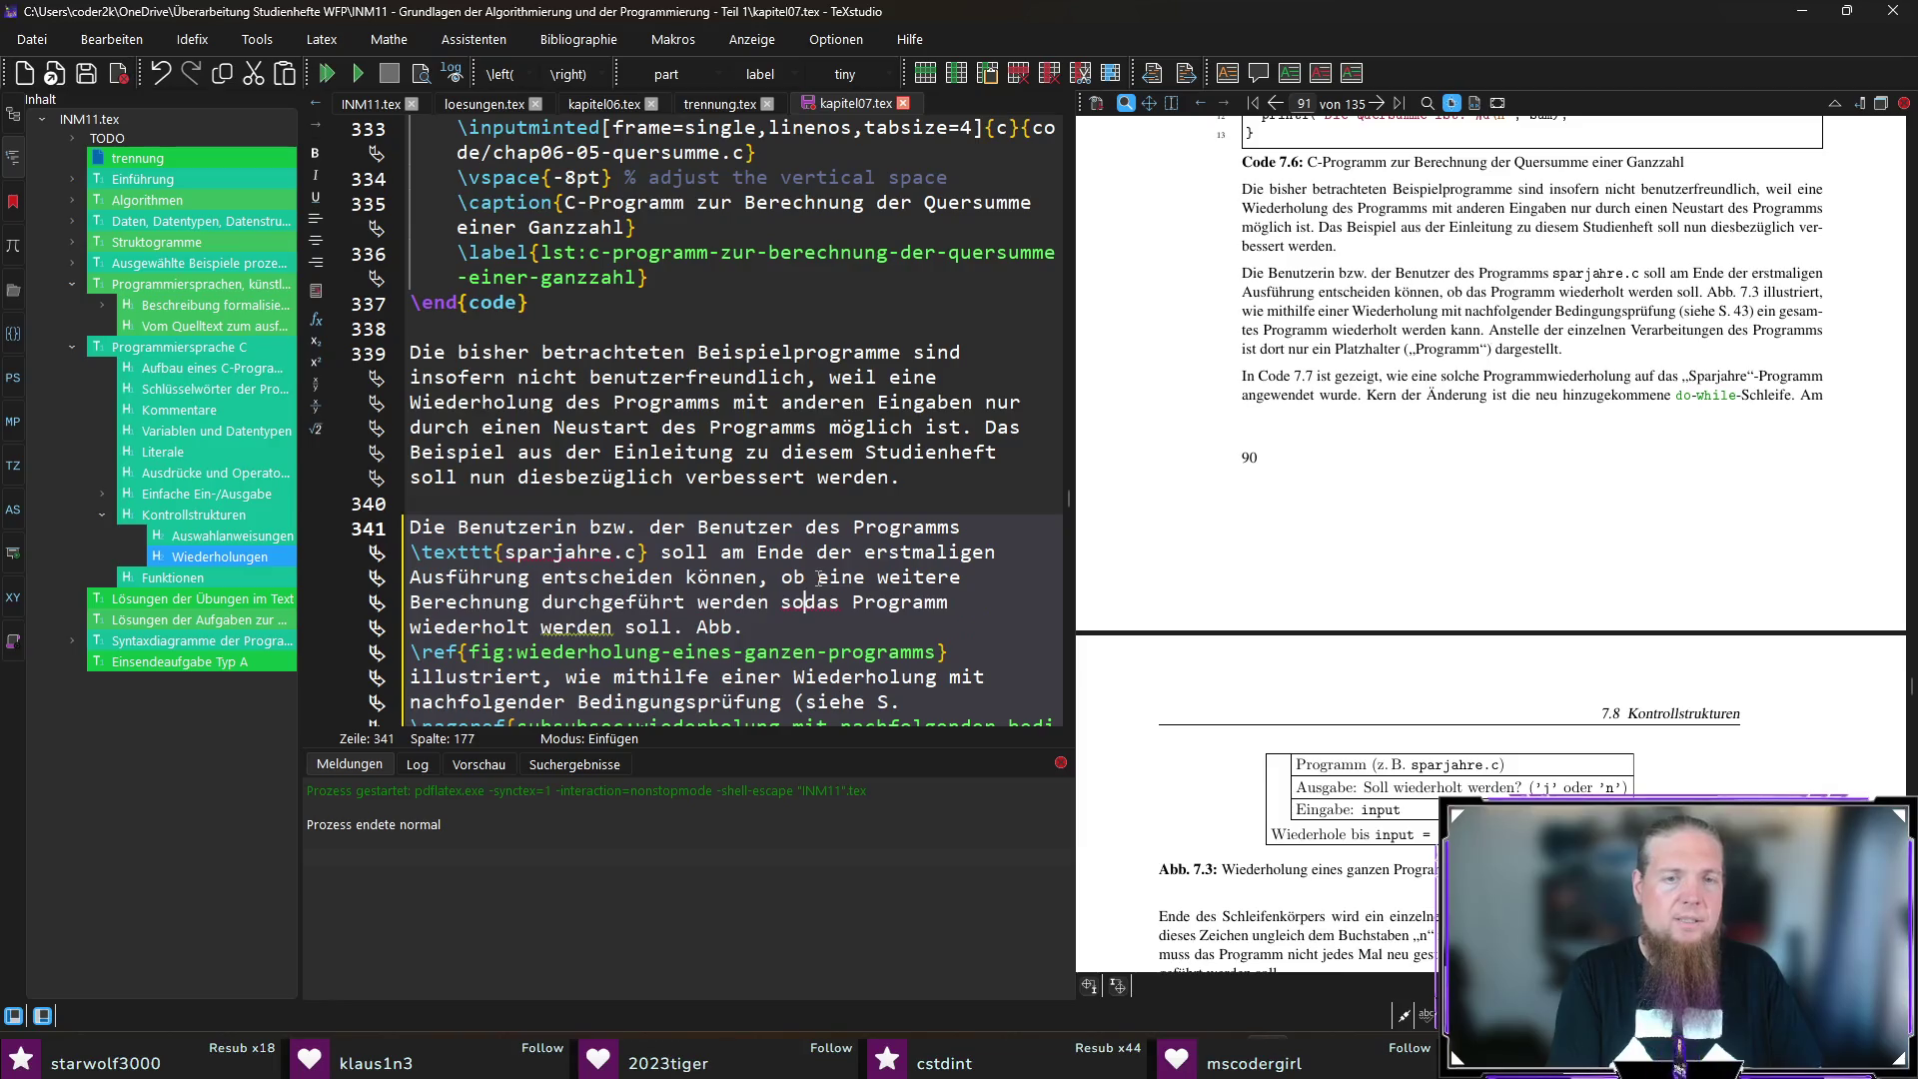
pyautogui.hotkey('ctrl', 'shift', 'Right')
pyautogui.hotkey('ctrl', 'shift', 'Right')
pyautogui.hotkey('ctrl', 'shift', 'Right')
pyautogui.hotkey('ctrl', 'shift', 'Right')
pyautogui.hotkey('ctrl', 'shift', 'Right')
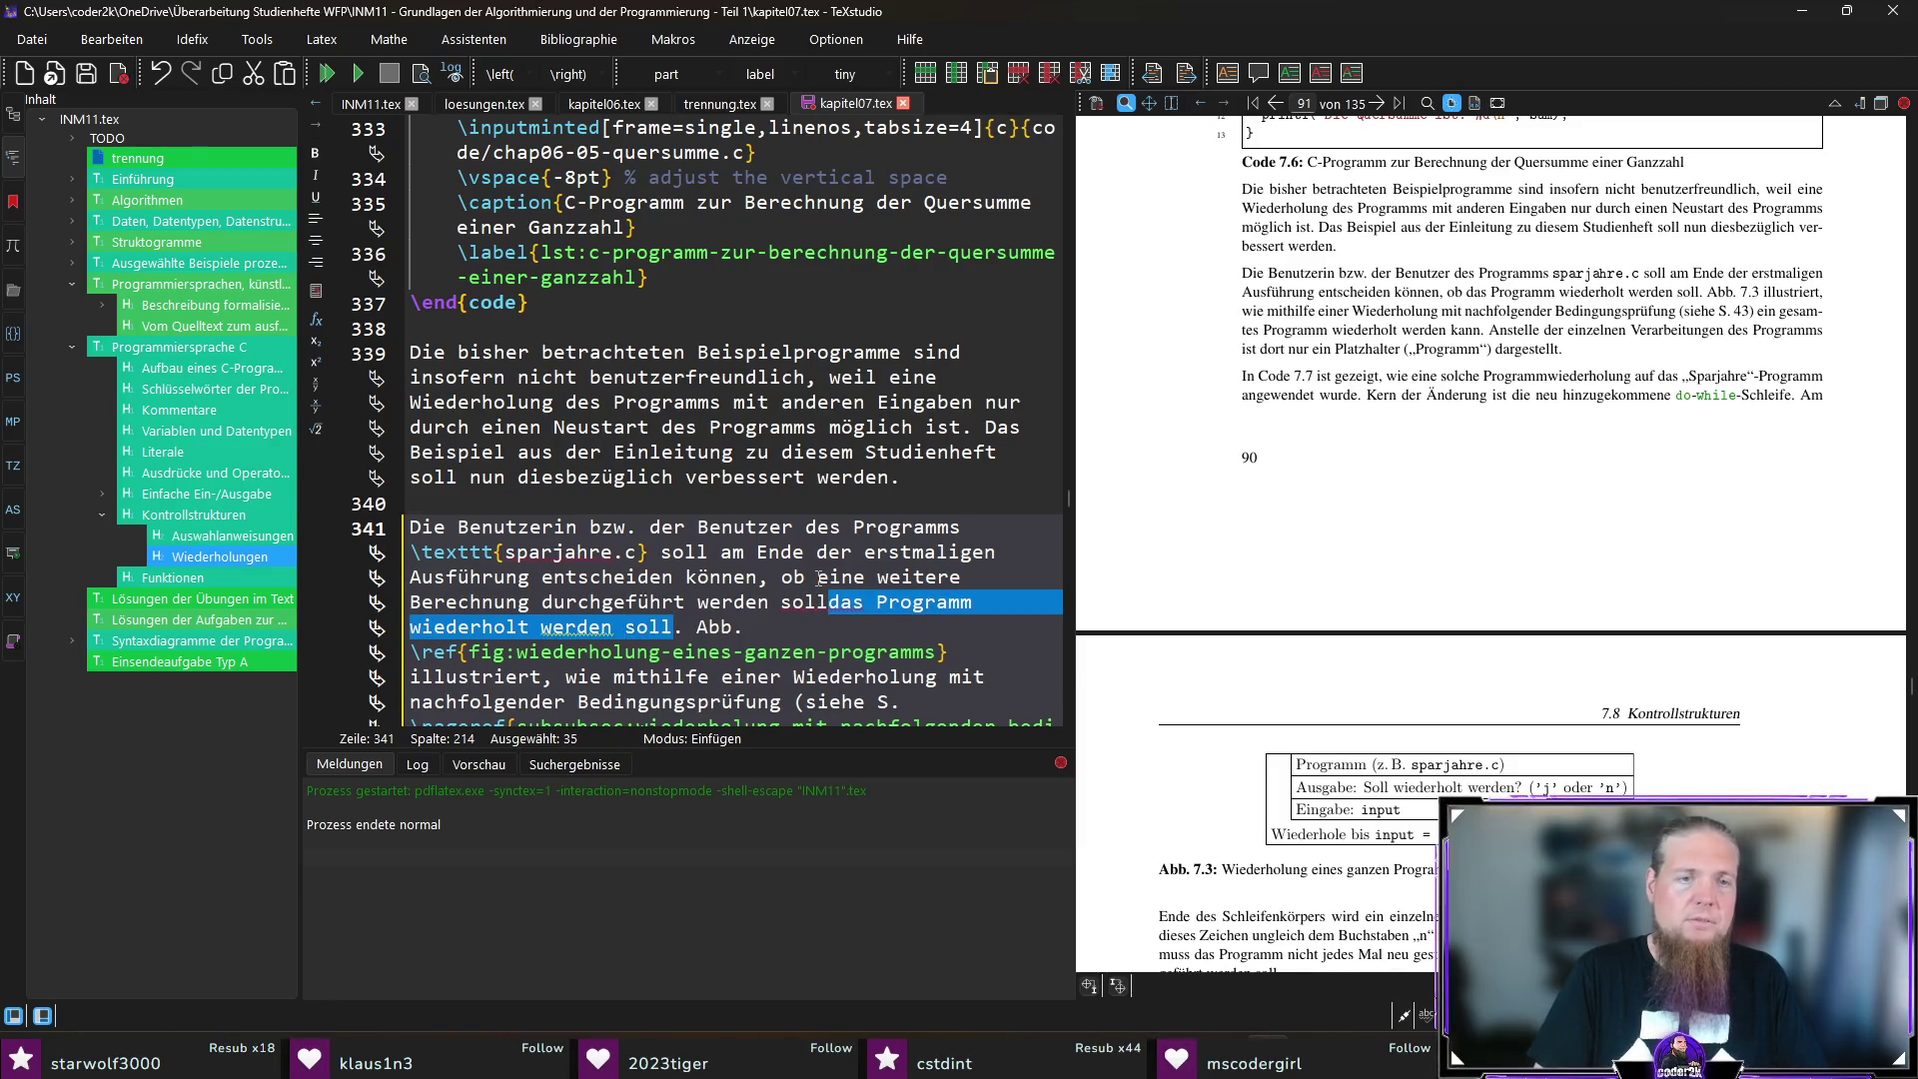
pyautogui.press('Delete')
pyautogui.hotkey('ctrl', 's')
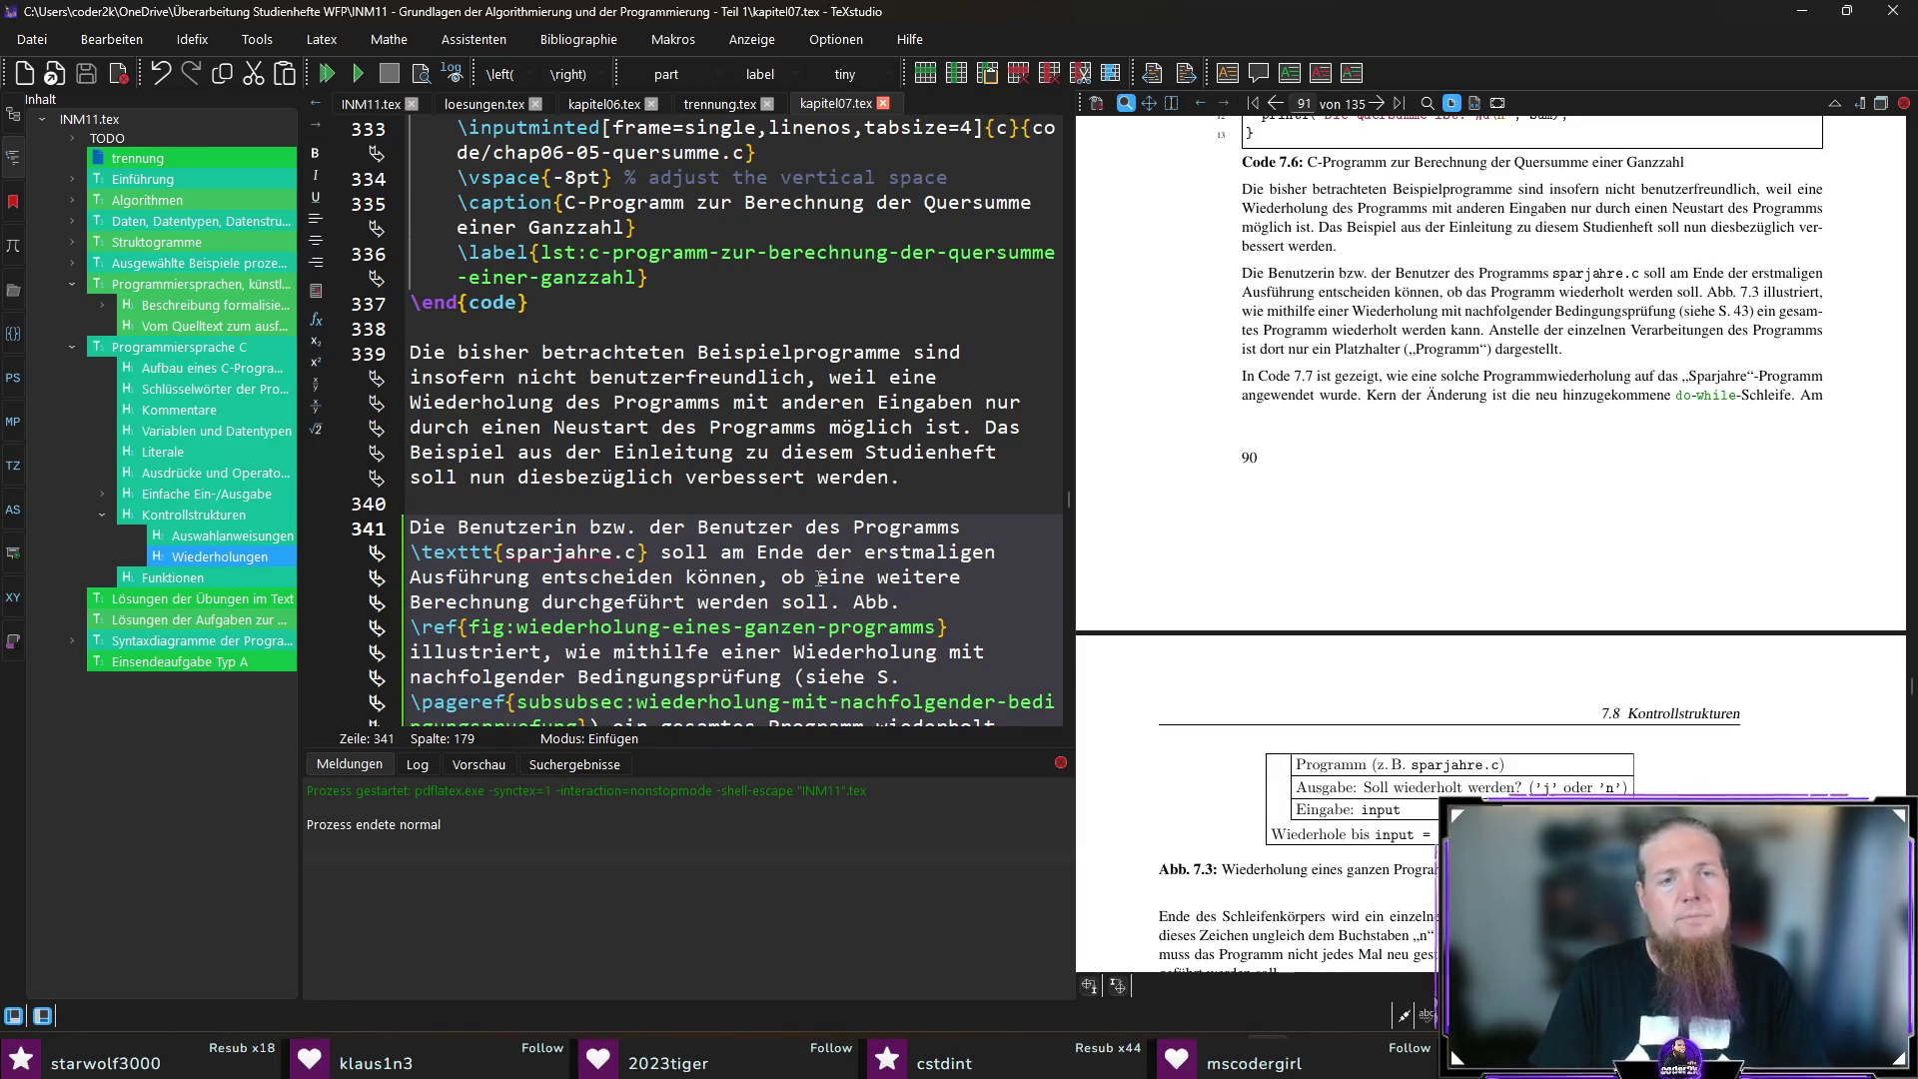
pyautogui.press('F5')
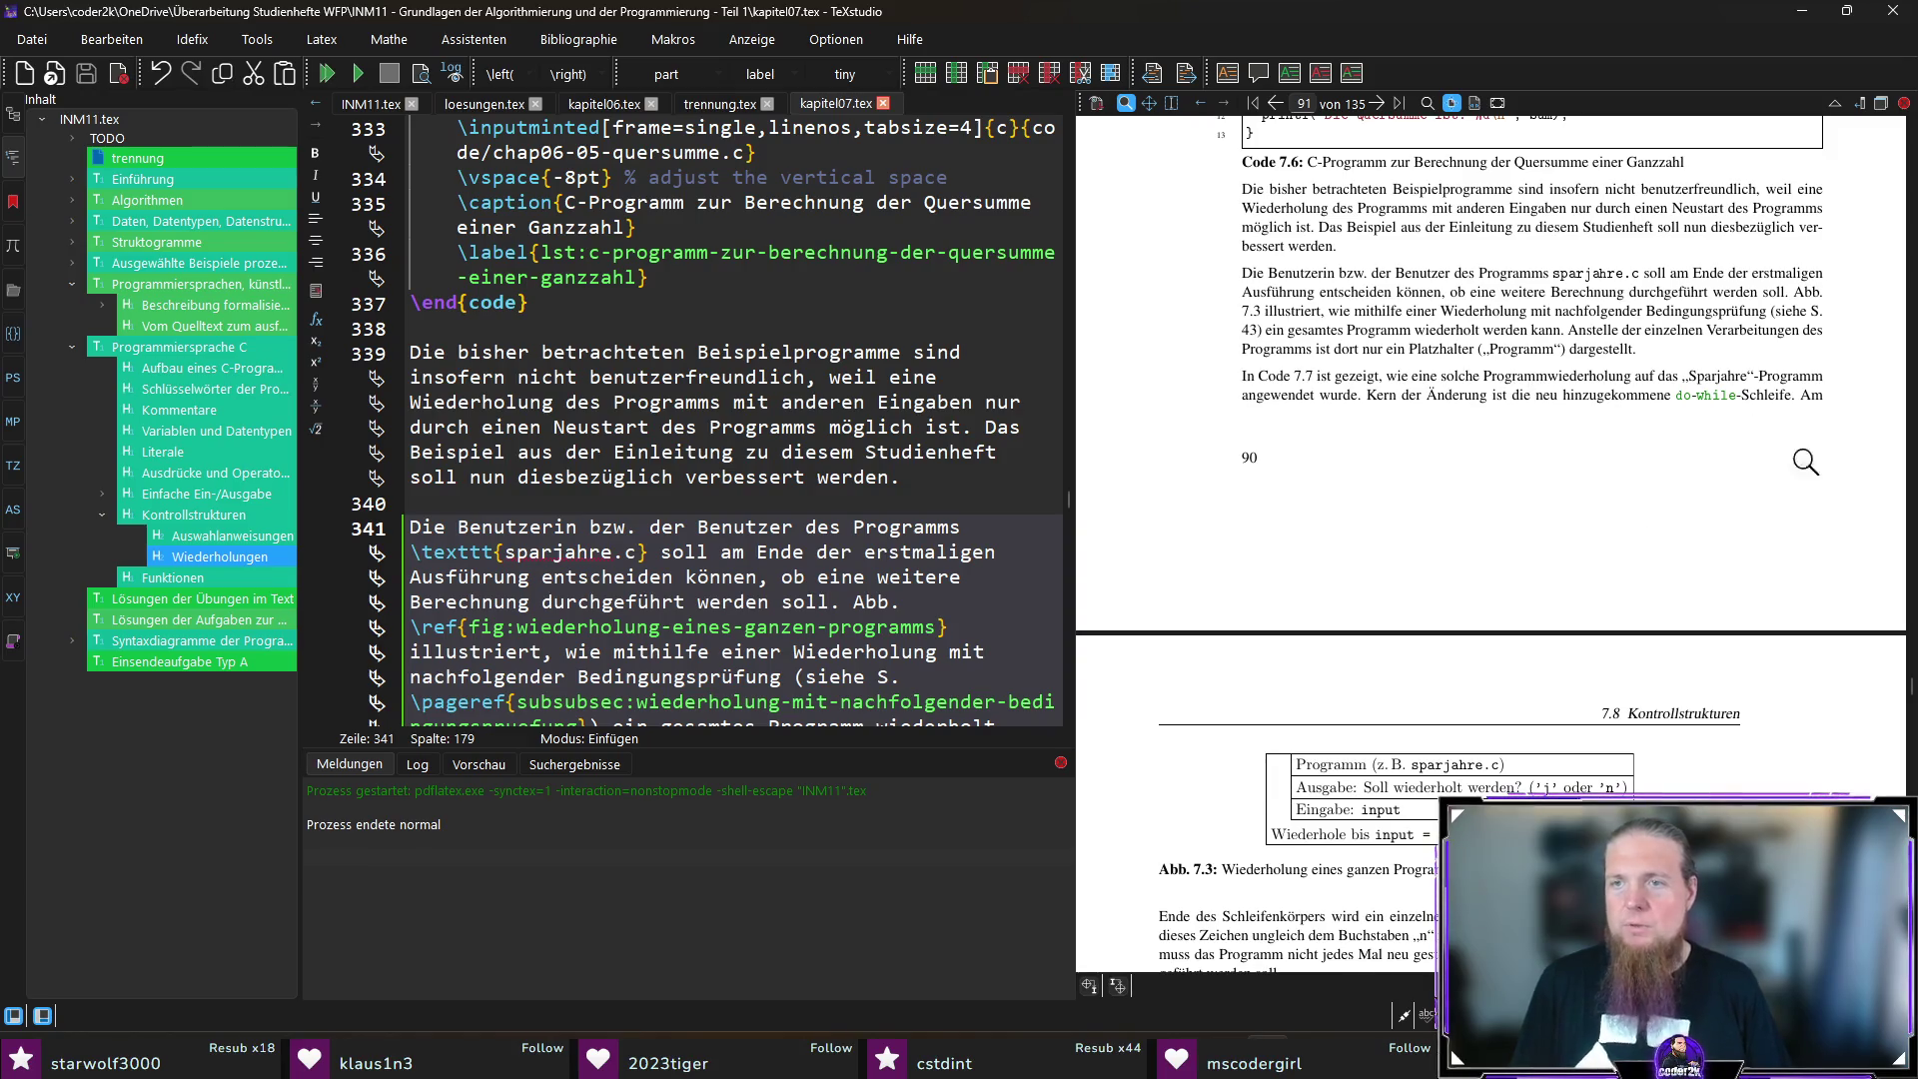
pyautogui.scroll(-3, 1818, 466)
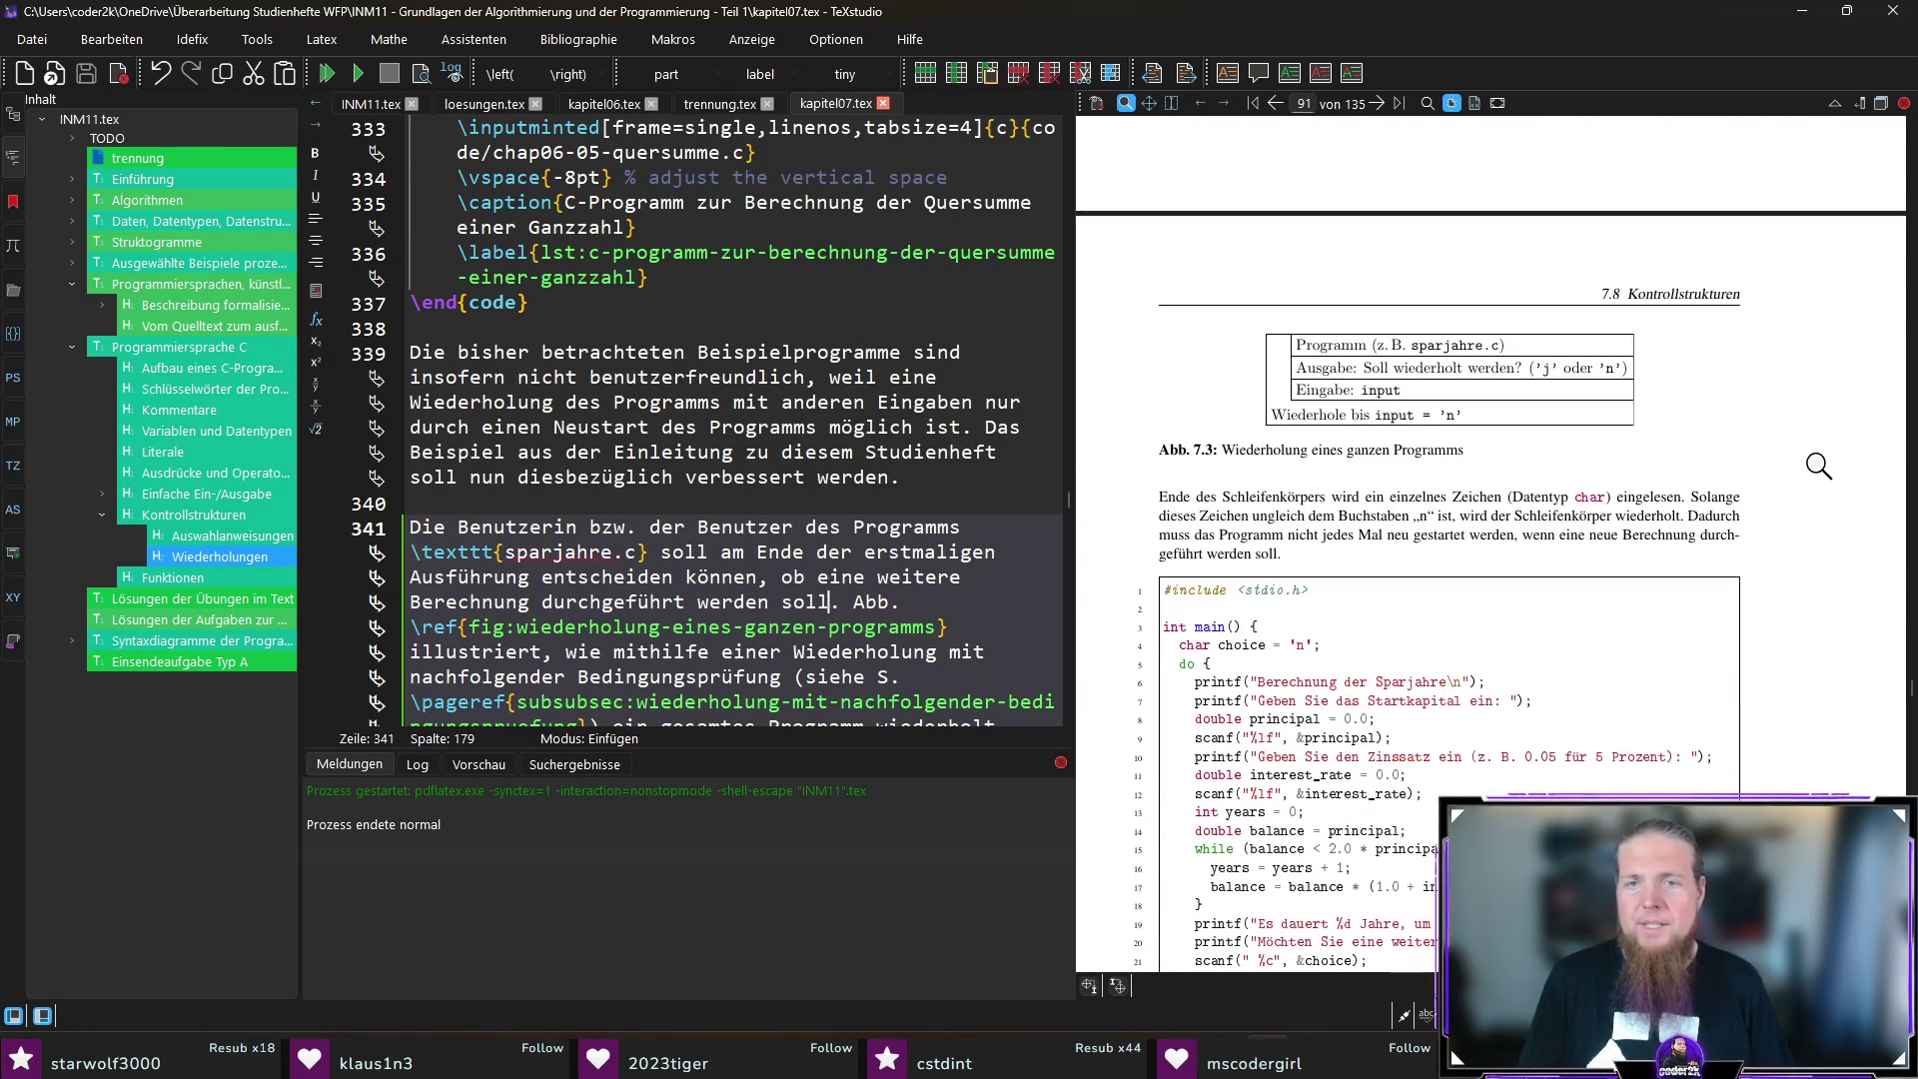
pyautogui.scroll(-1, 1817, 465)
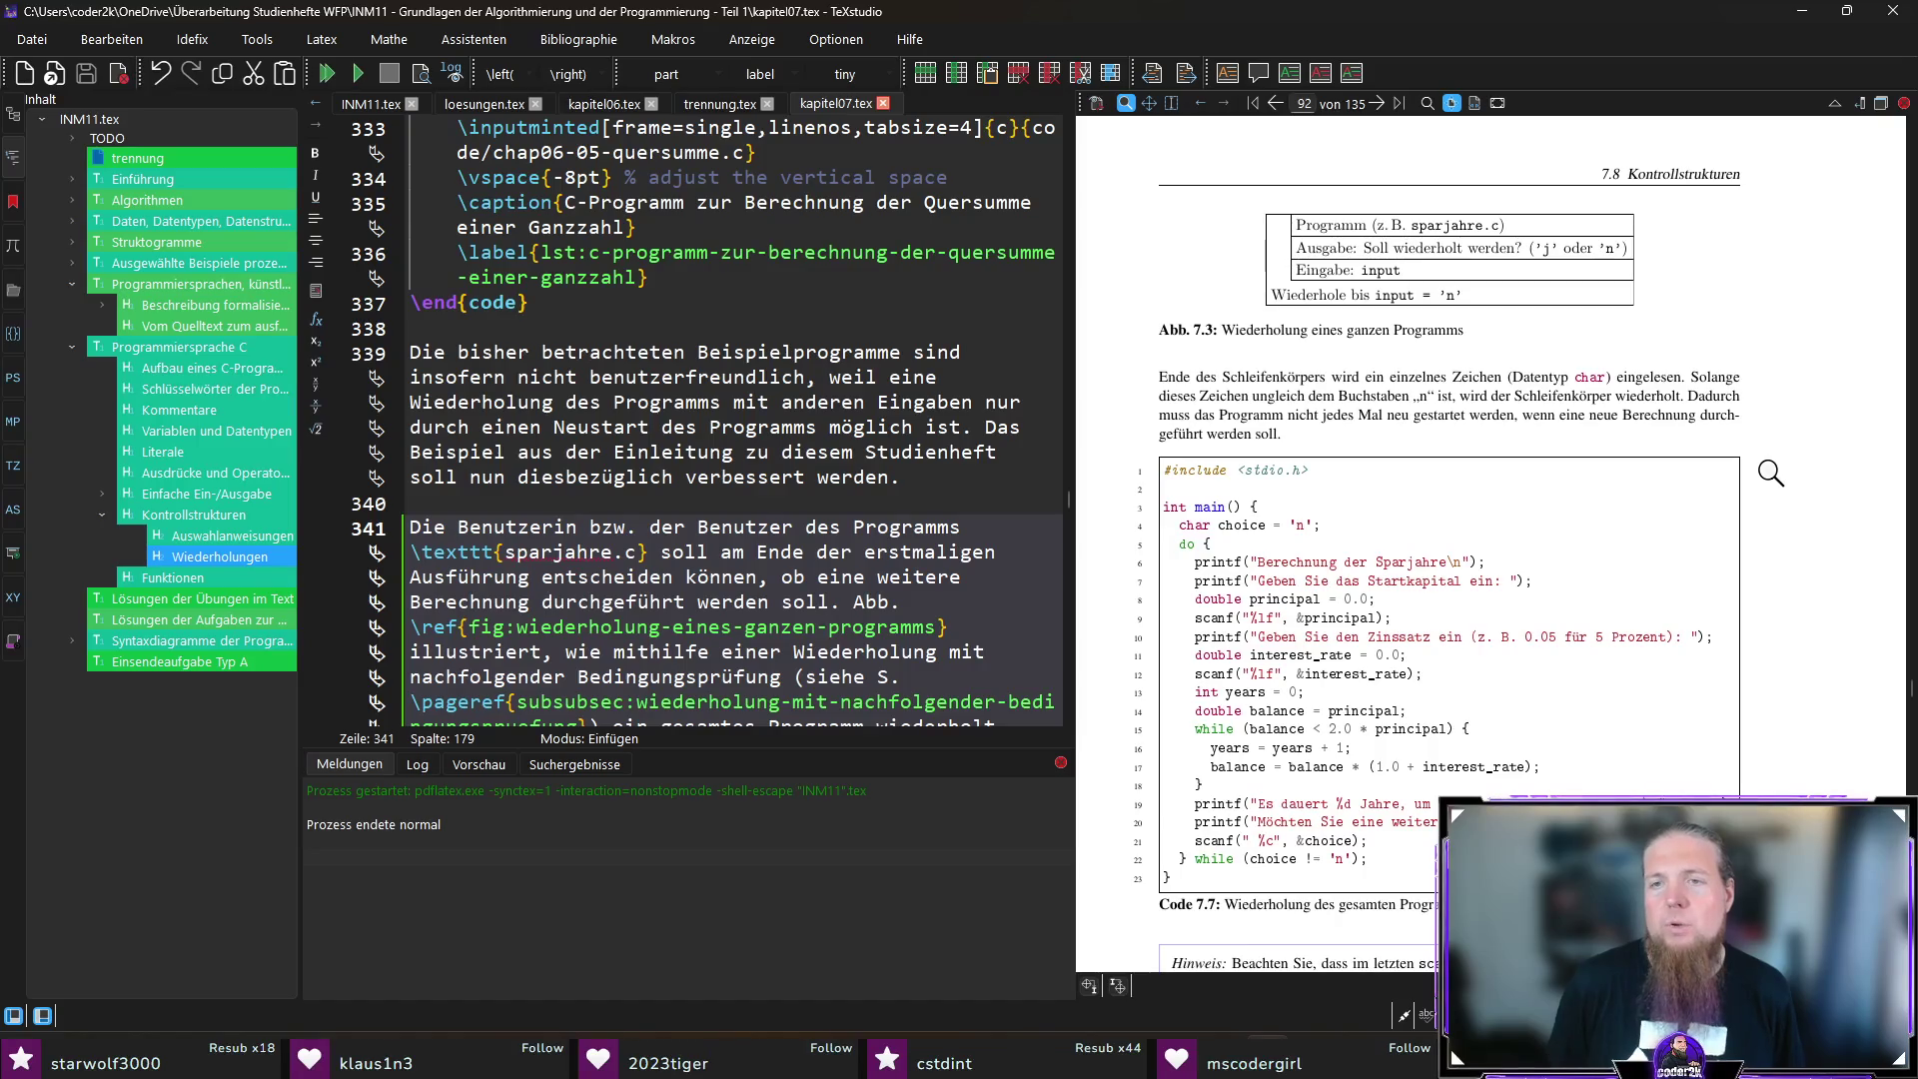
pyautogui.keyDown('ctrl'); pyautogui.click(1270, 397); pyautogui.keyUp('ctrl')
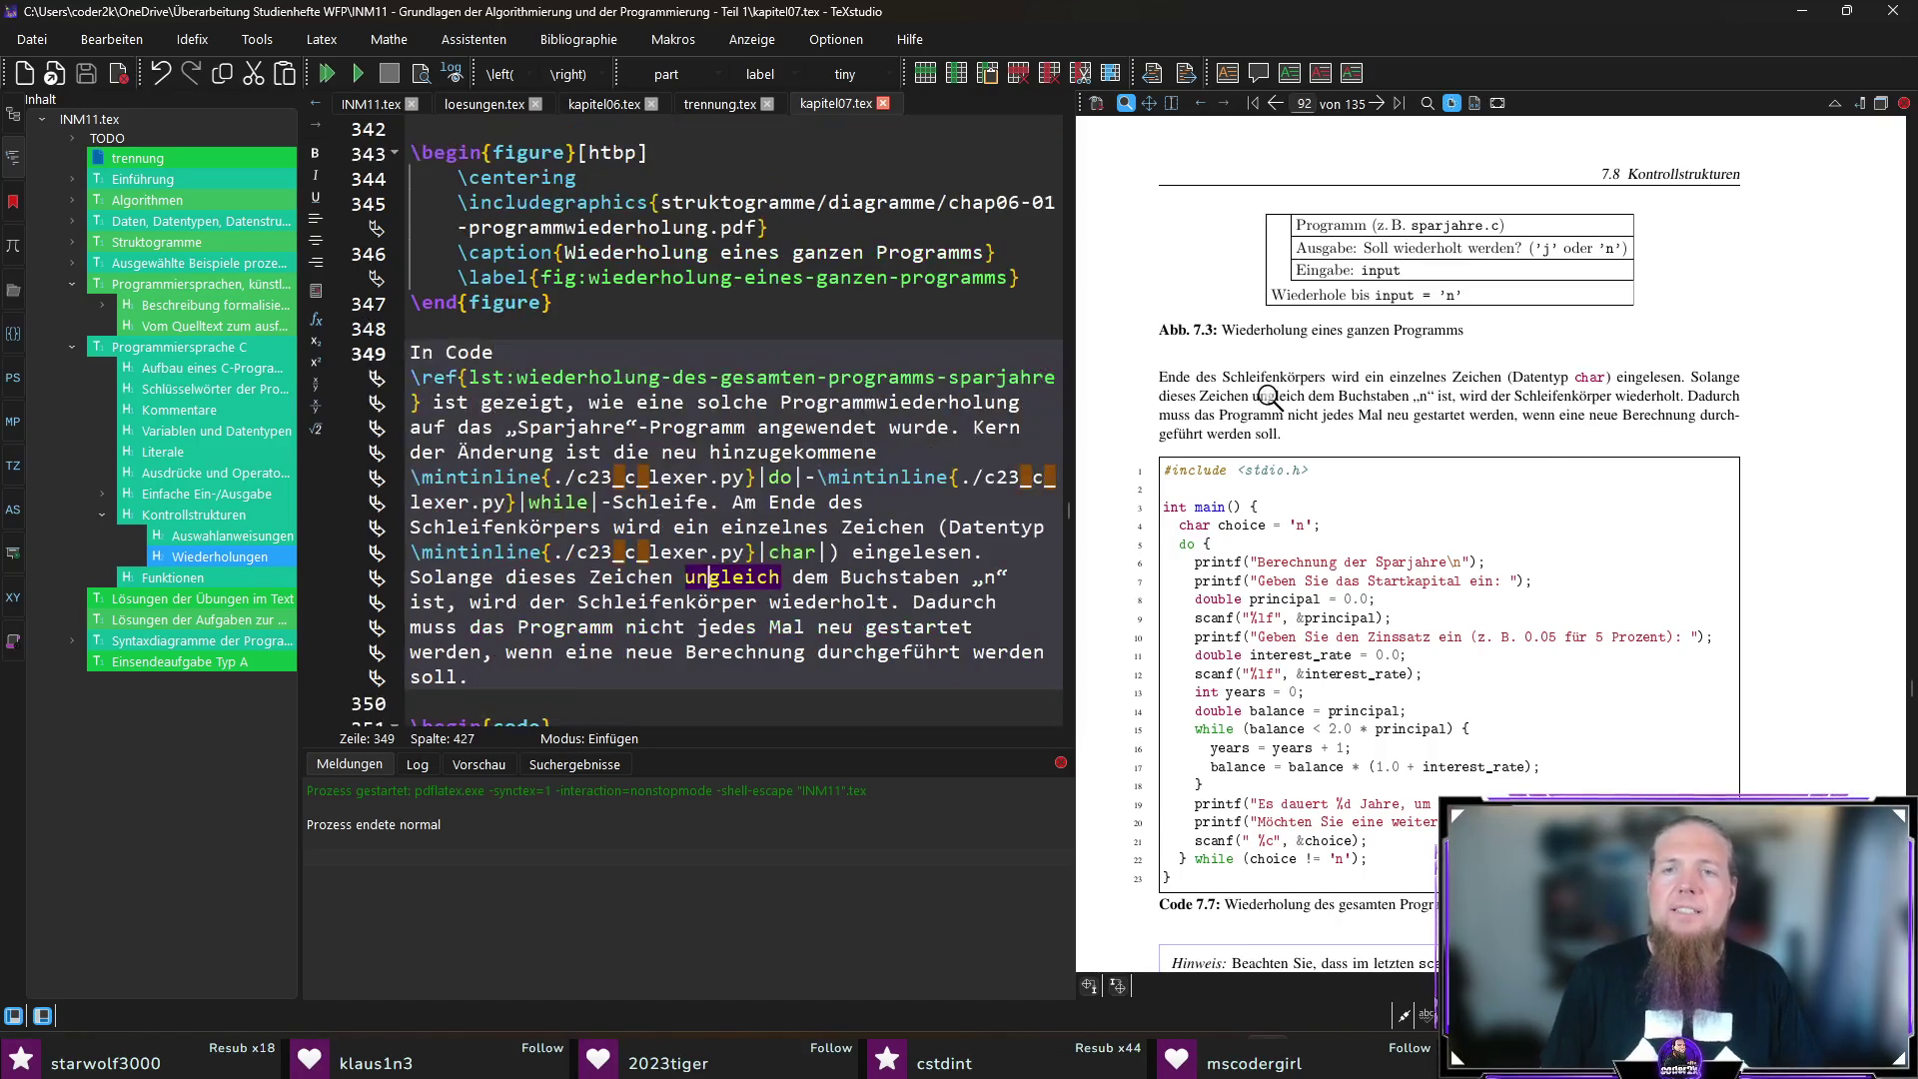
# Step: Replace „ungleich dem … ist“ with „nicht dem … entspricht“ in the loop condition and recompile
pyautogui.click(684, 576)
pyautogui.write('nicht dem')
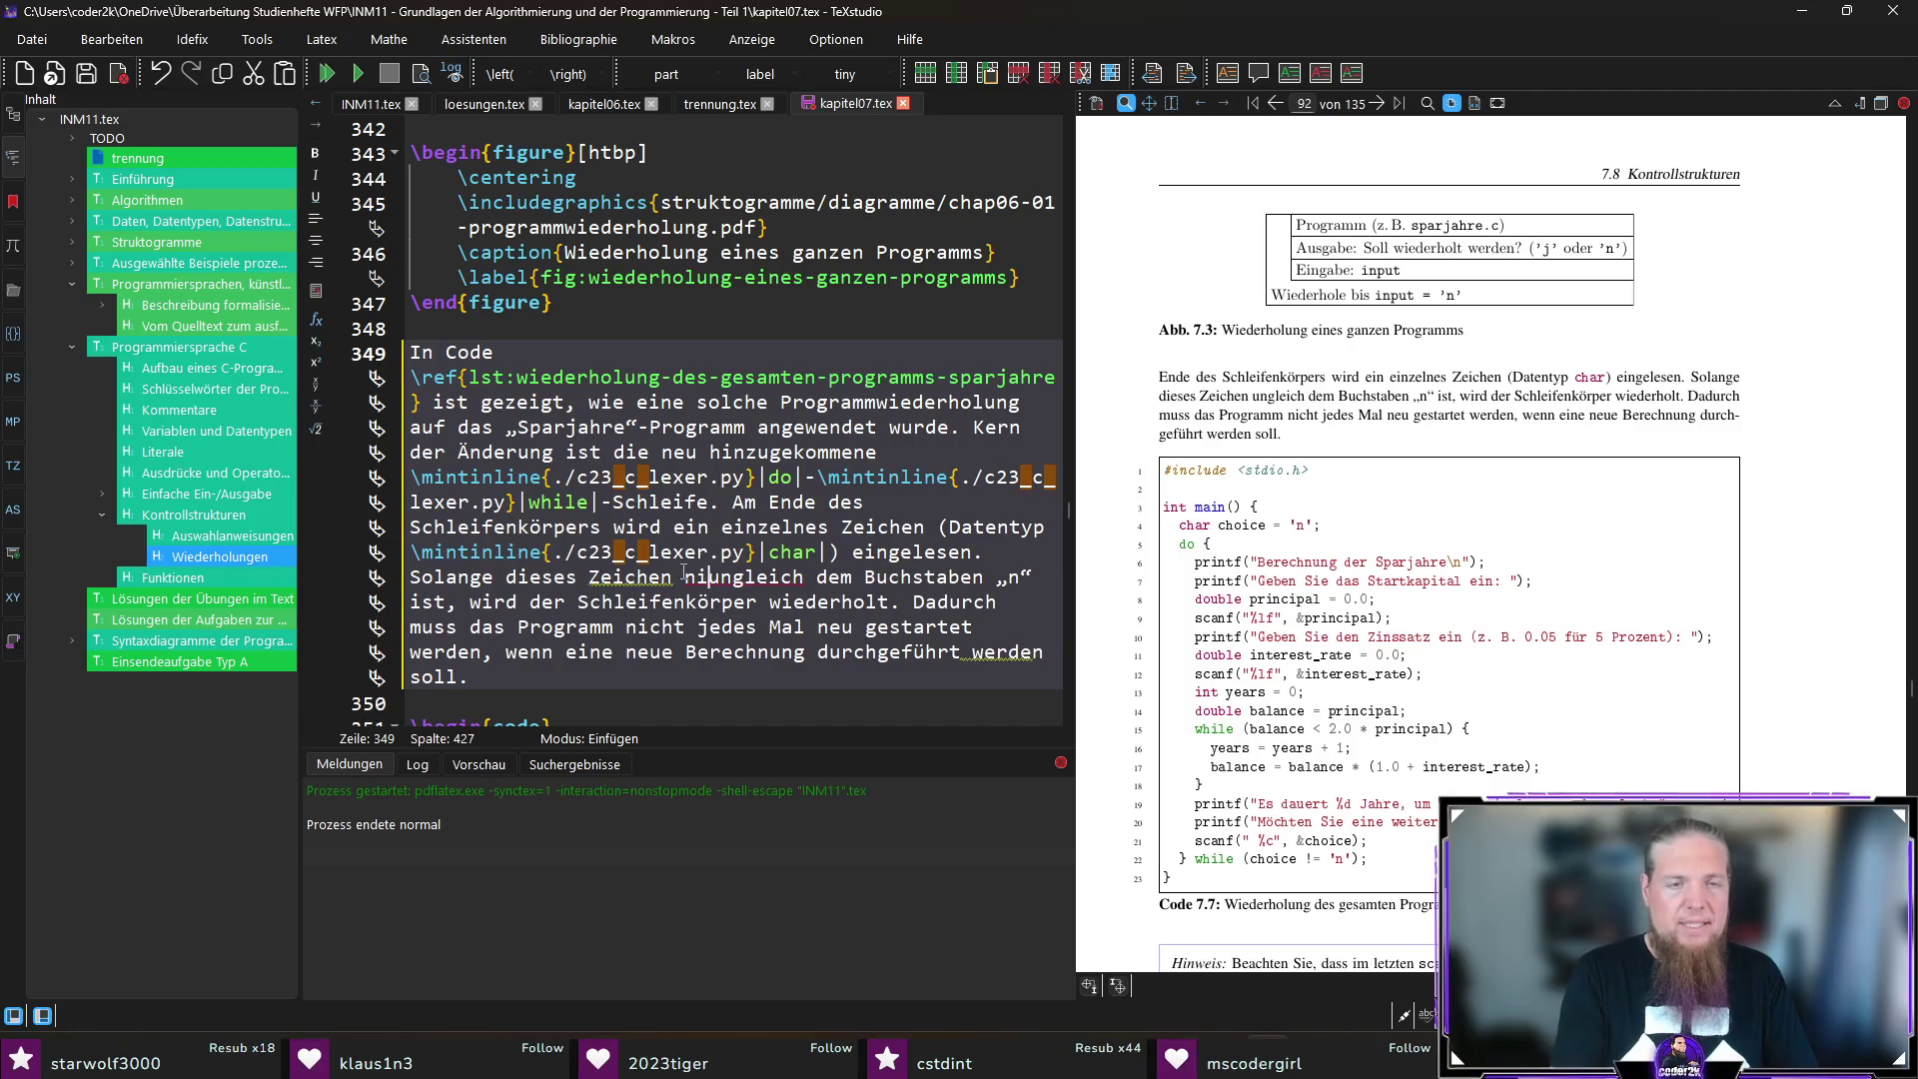
pyautogui.hotkey('ctrl', 'shift', 'Right')
pyautogui.hotkey('ctrl', 'shift', 'Right')
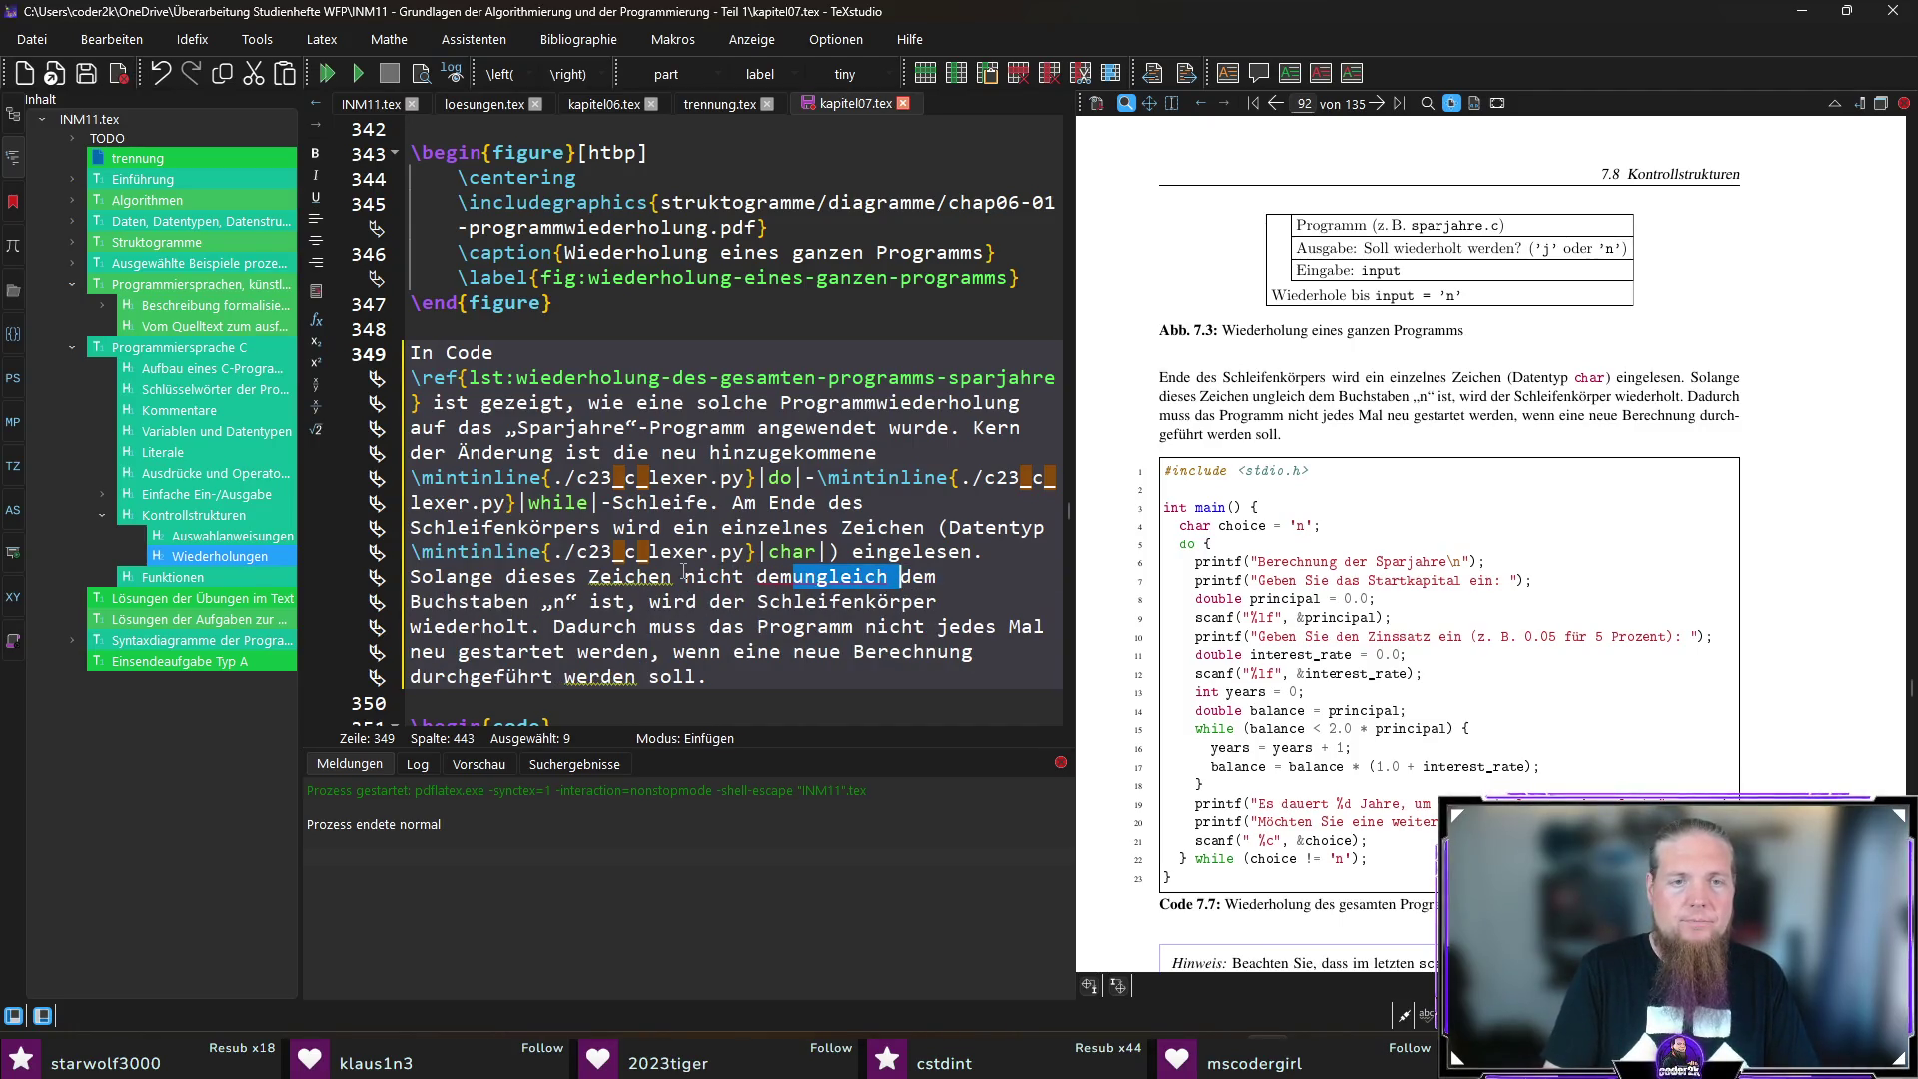
pyautogui.press('Delete')
pyautogui.hotkey('ctrl', 'Right')
pyautogui.hotkey('ctrl', 'Right')
pyautogui.hotkey('ctrl', 'shift', 'Right')
pyautogui.write('entspricht')
pyautogui.press('F5')
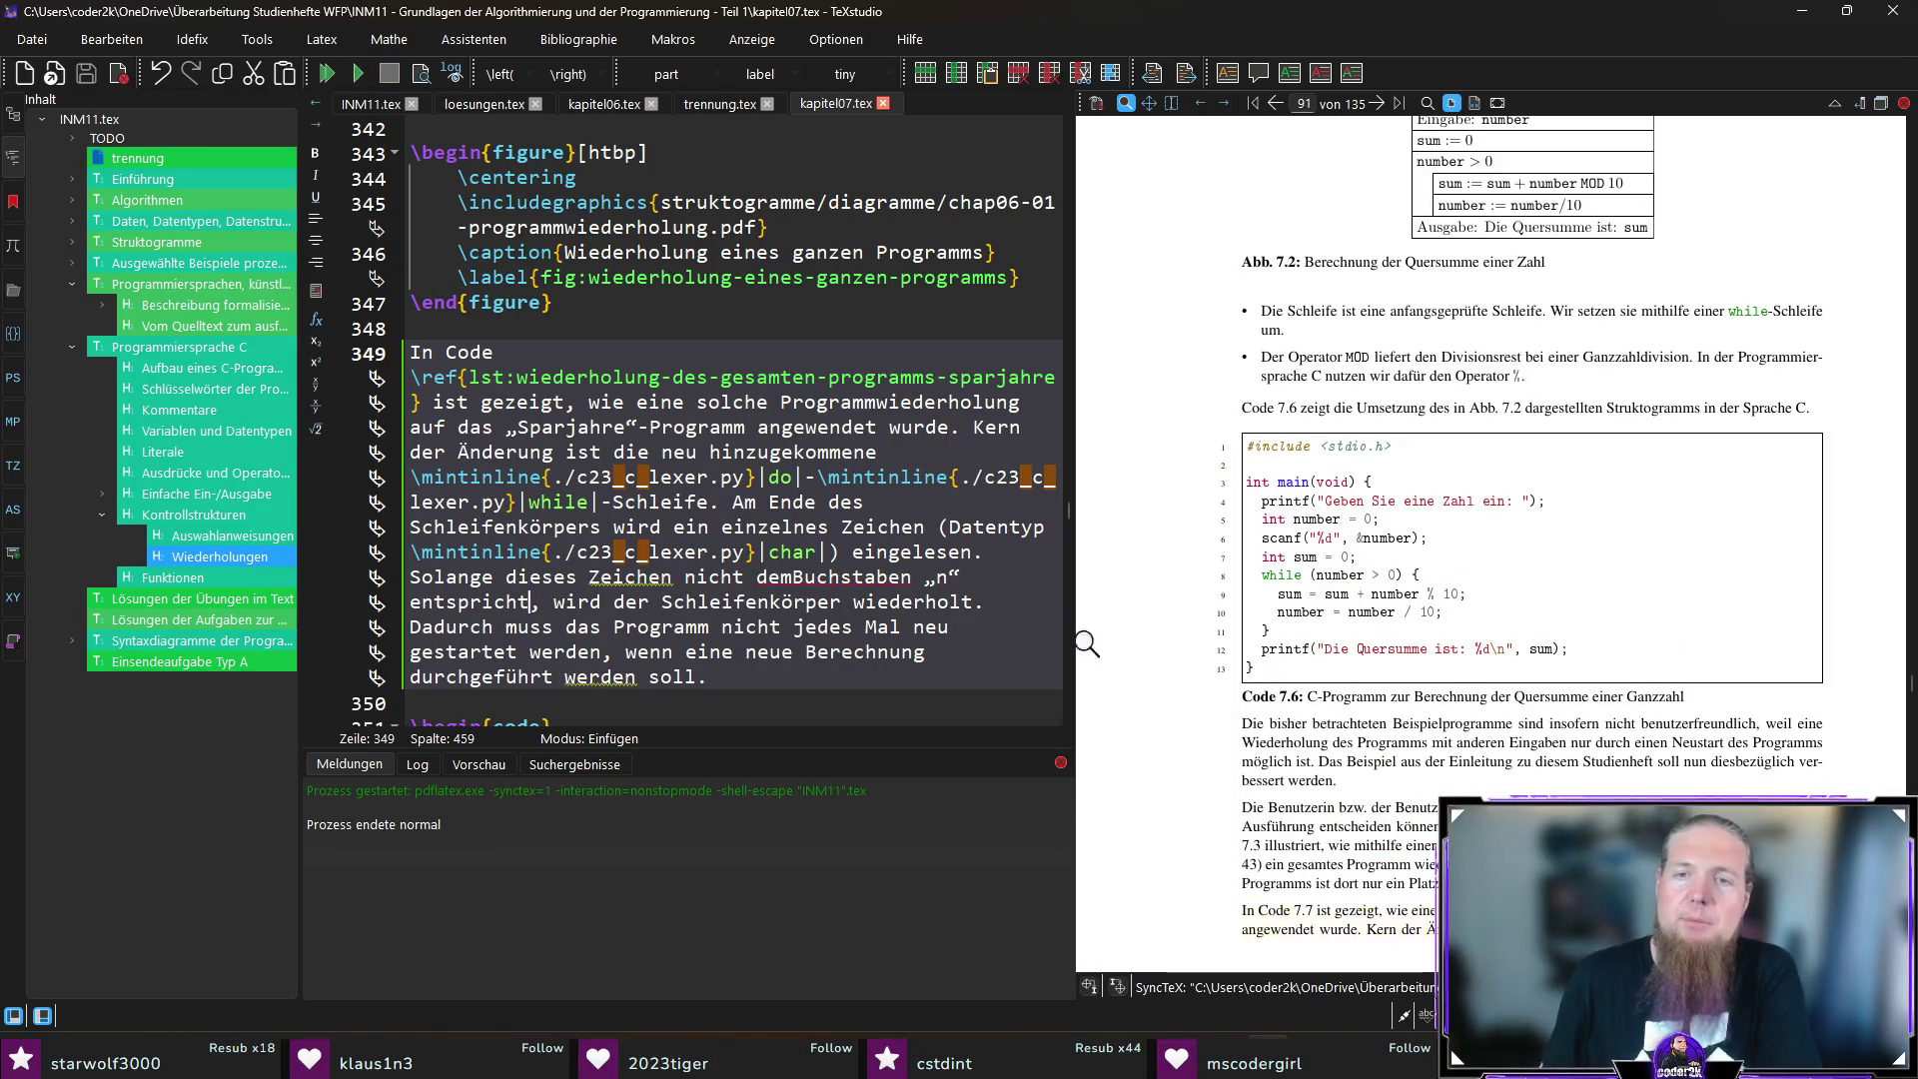
pyautogui.scroll(-6, 1479, 580)
pyautogui.scroll(-3, 1479, 579)
pyautogui.scroll(-3, 1479, 579)
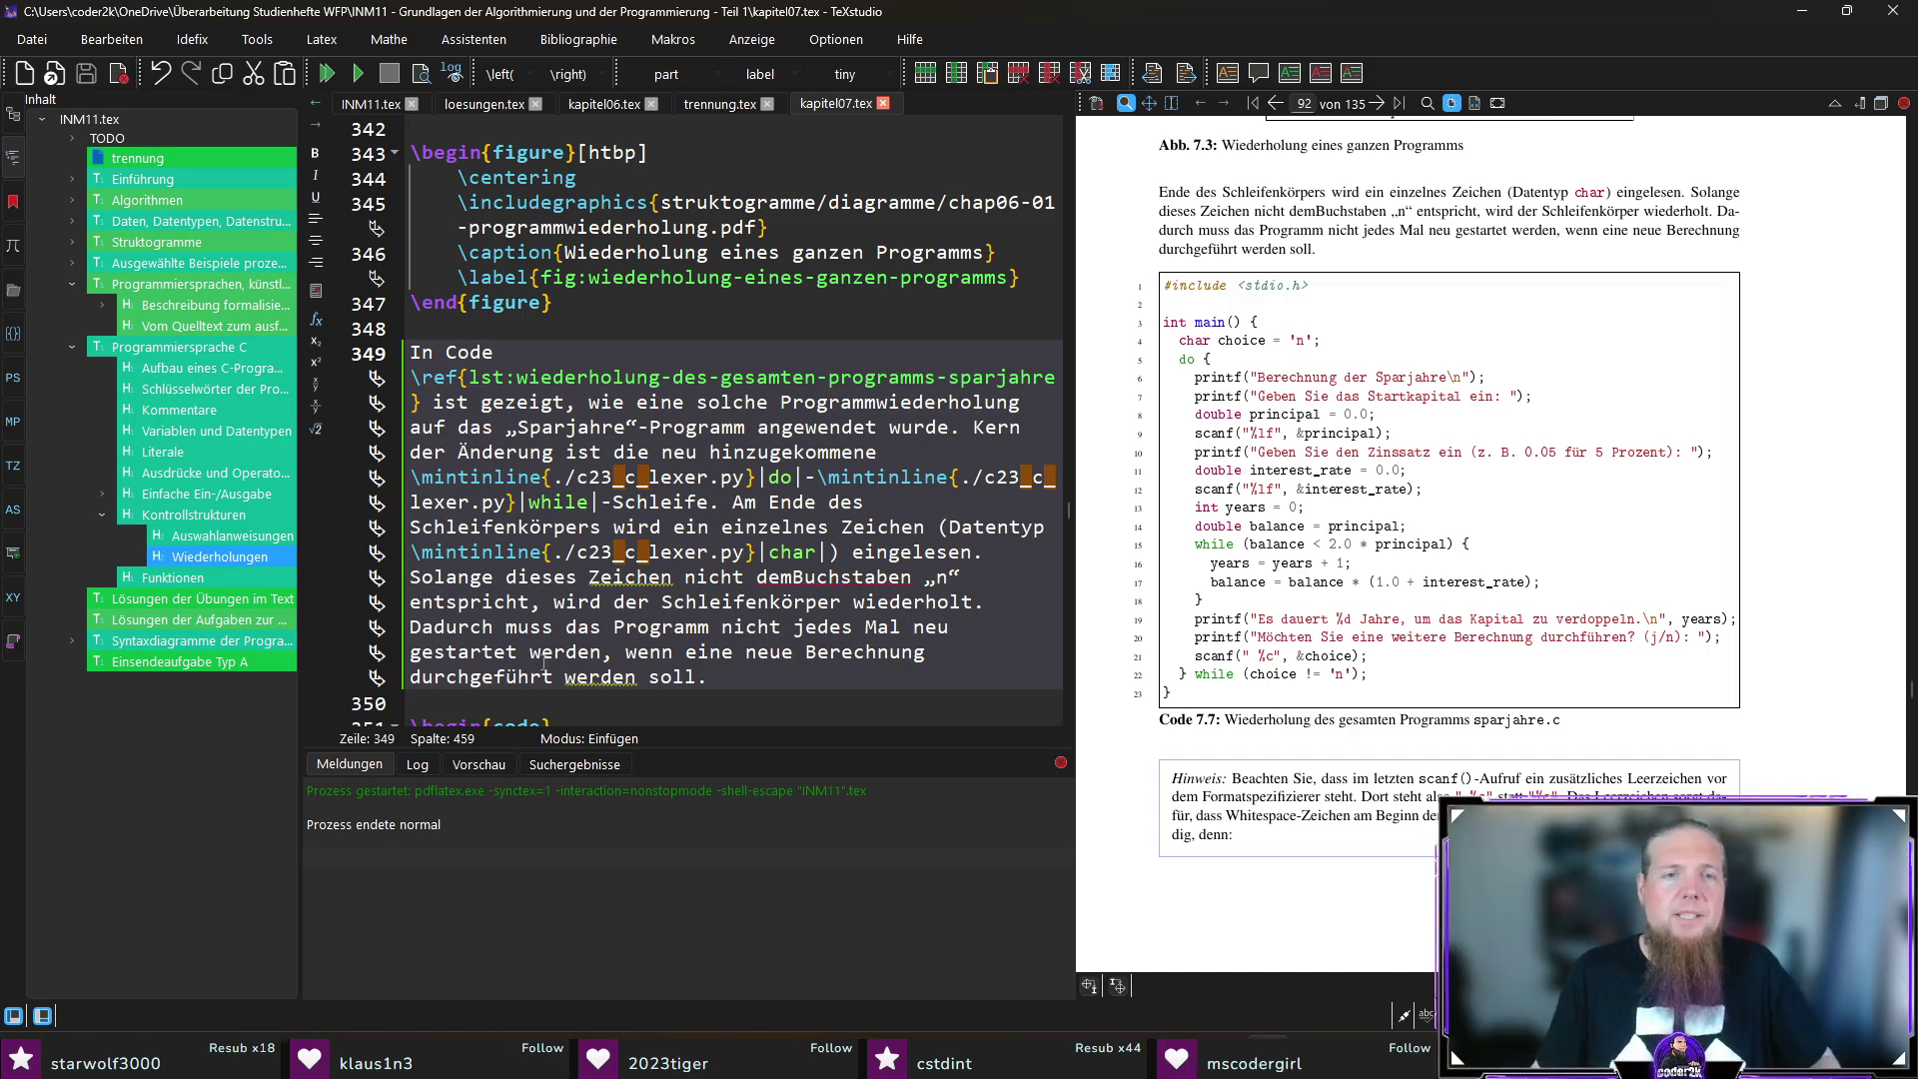
# Step: Insert the missing space in „demBuchstaben“ and rebuild the chapter PDF
pyautogui.keyDown('ctrl'); pyautogui.click(1343, 211); pyautogui.keyUp('ctrl')
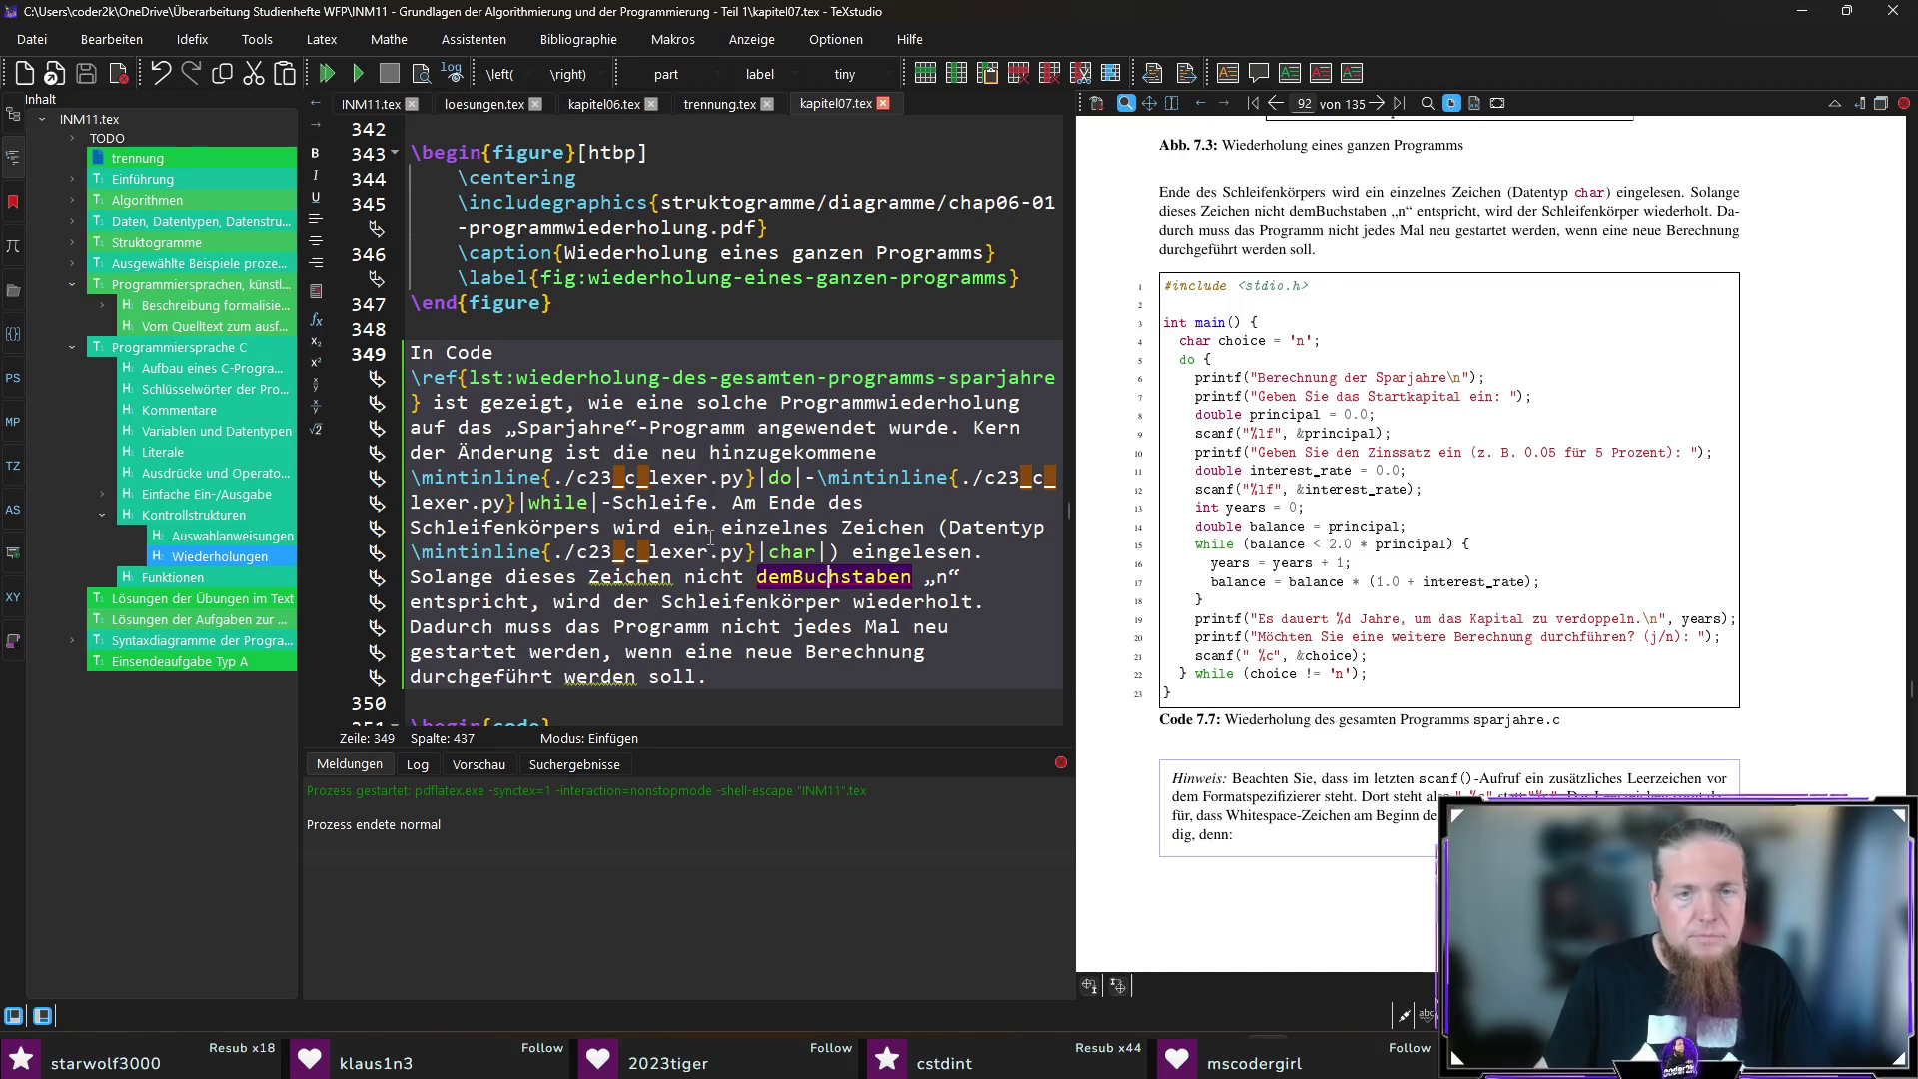
pyautogui.click(795, 577)
pyautogui.press('F5')
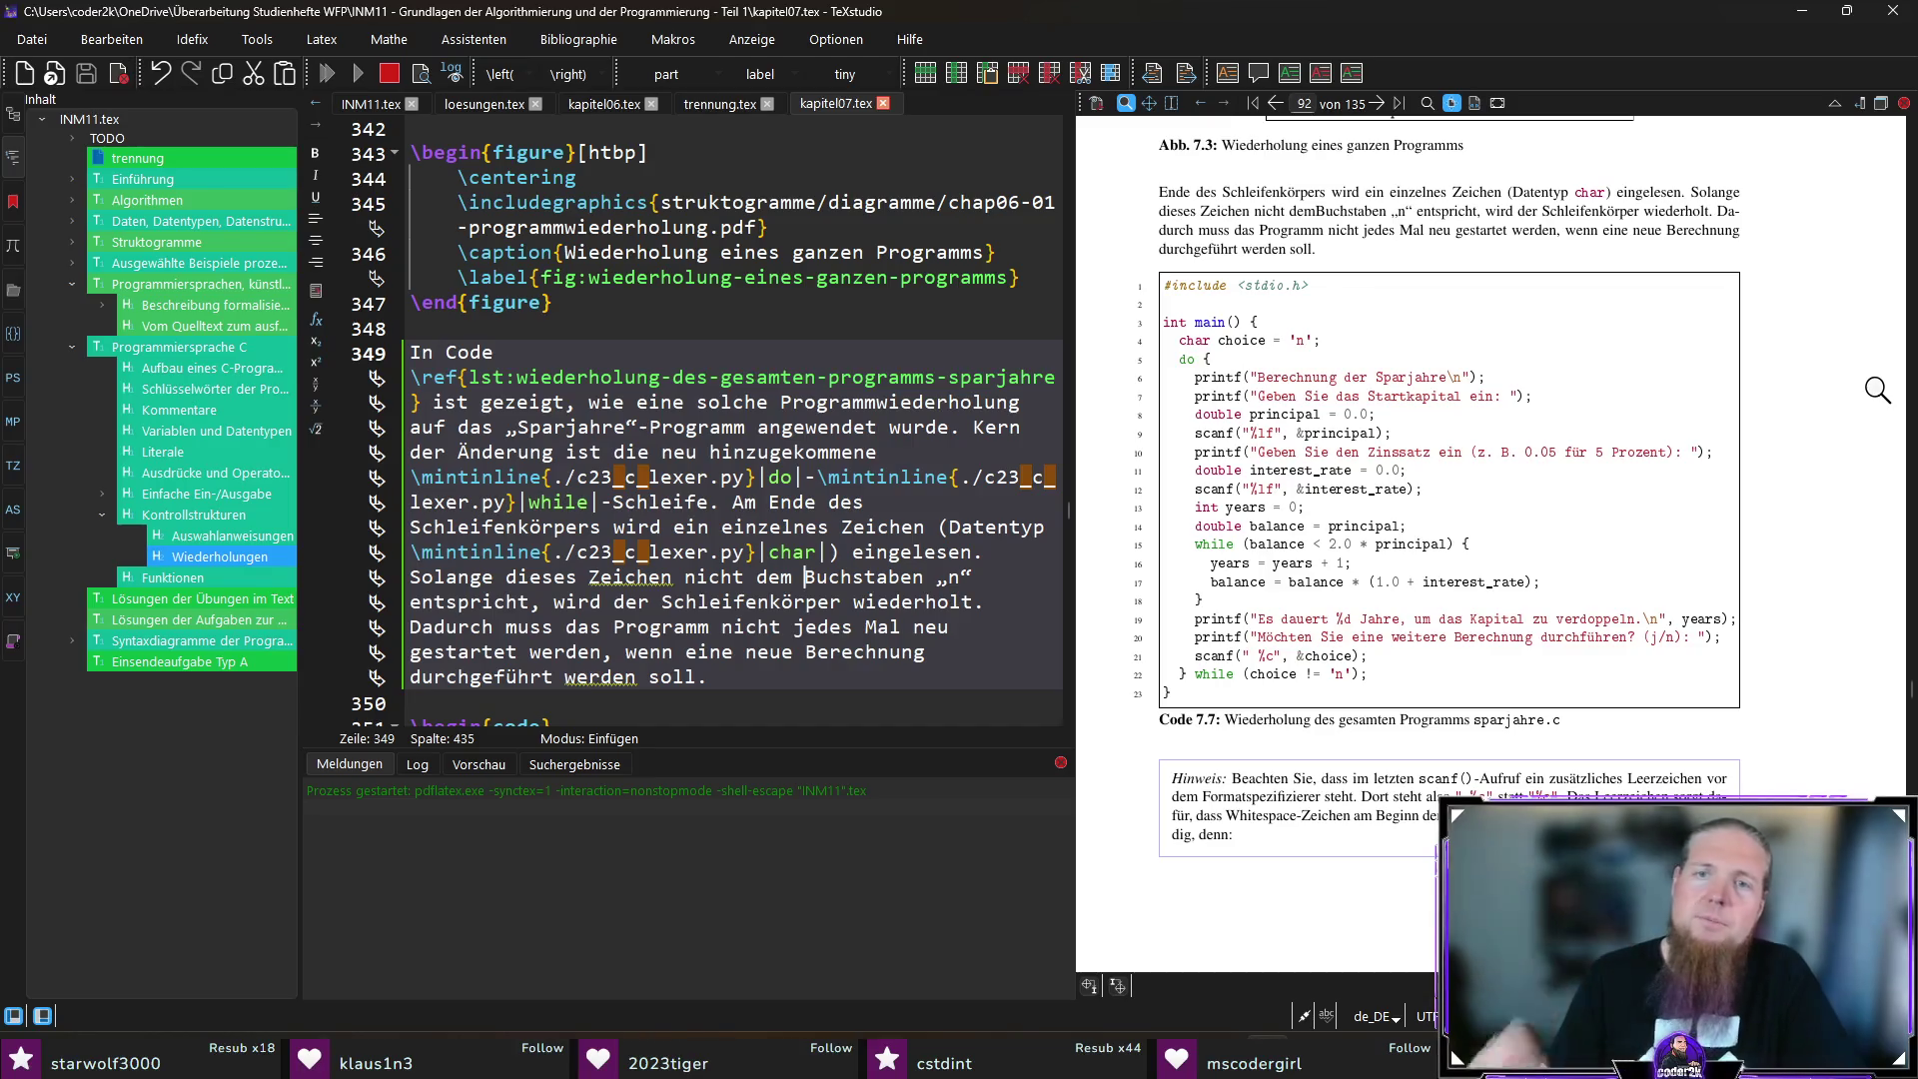
pyautogui.scroll(-5, 1325, 361)
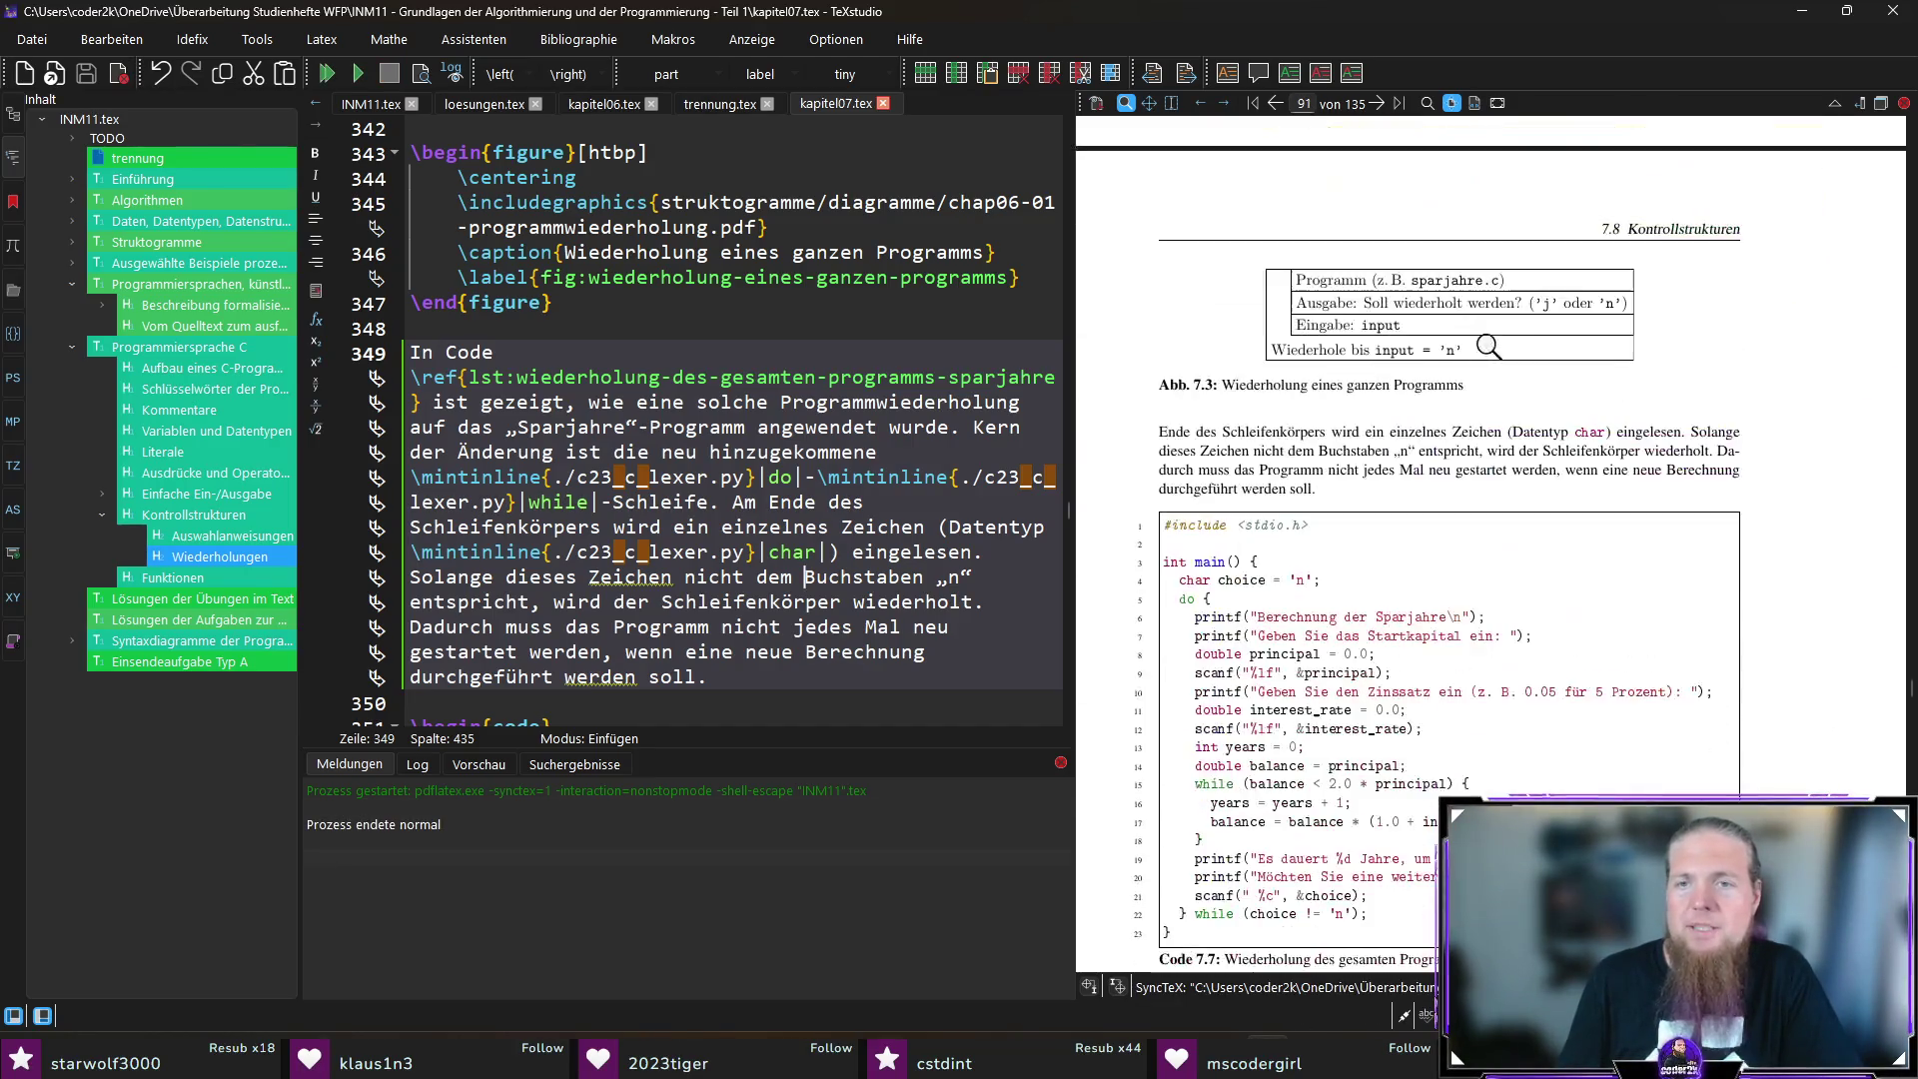
pyautogui.scroll(-3, 1523, 454)
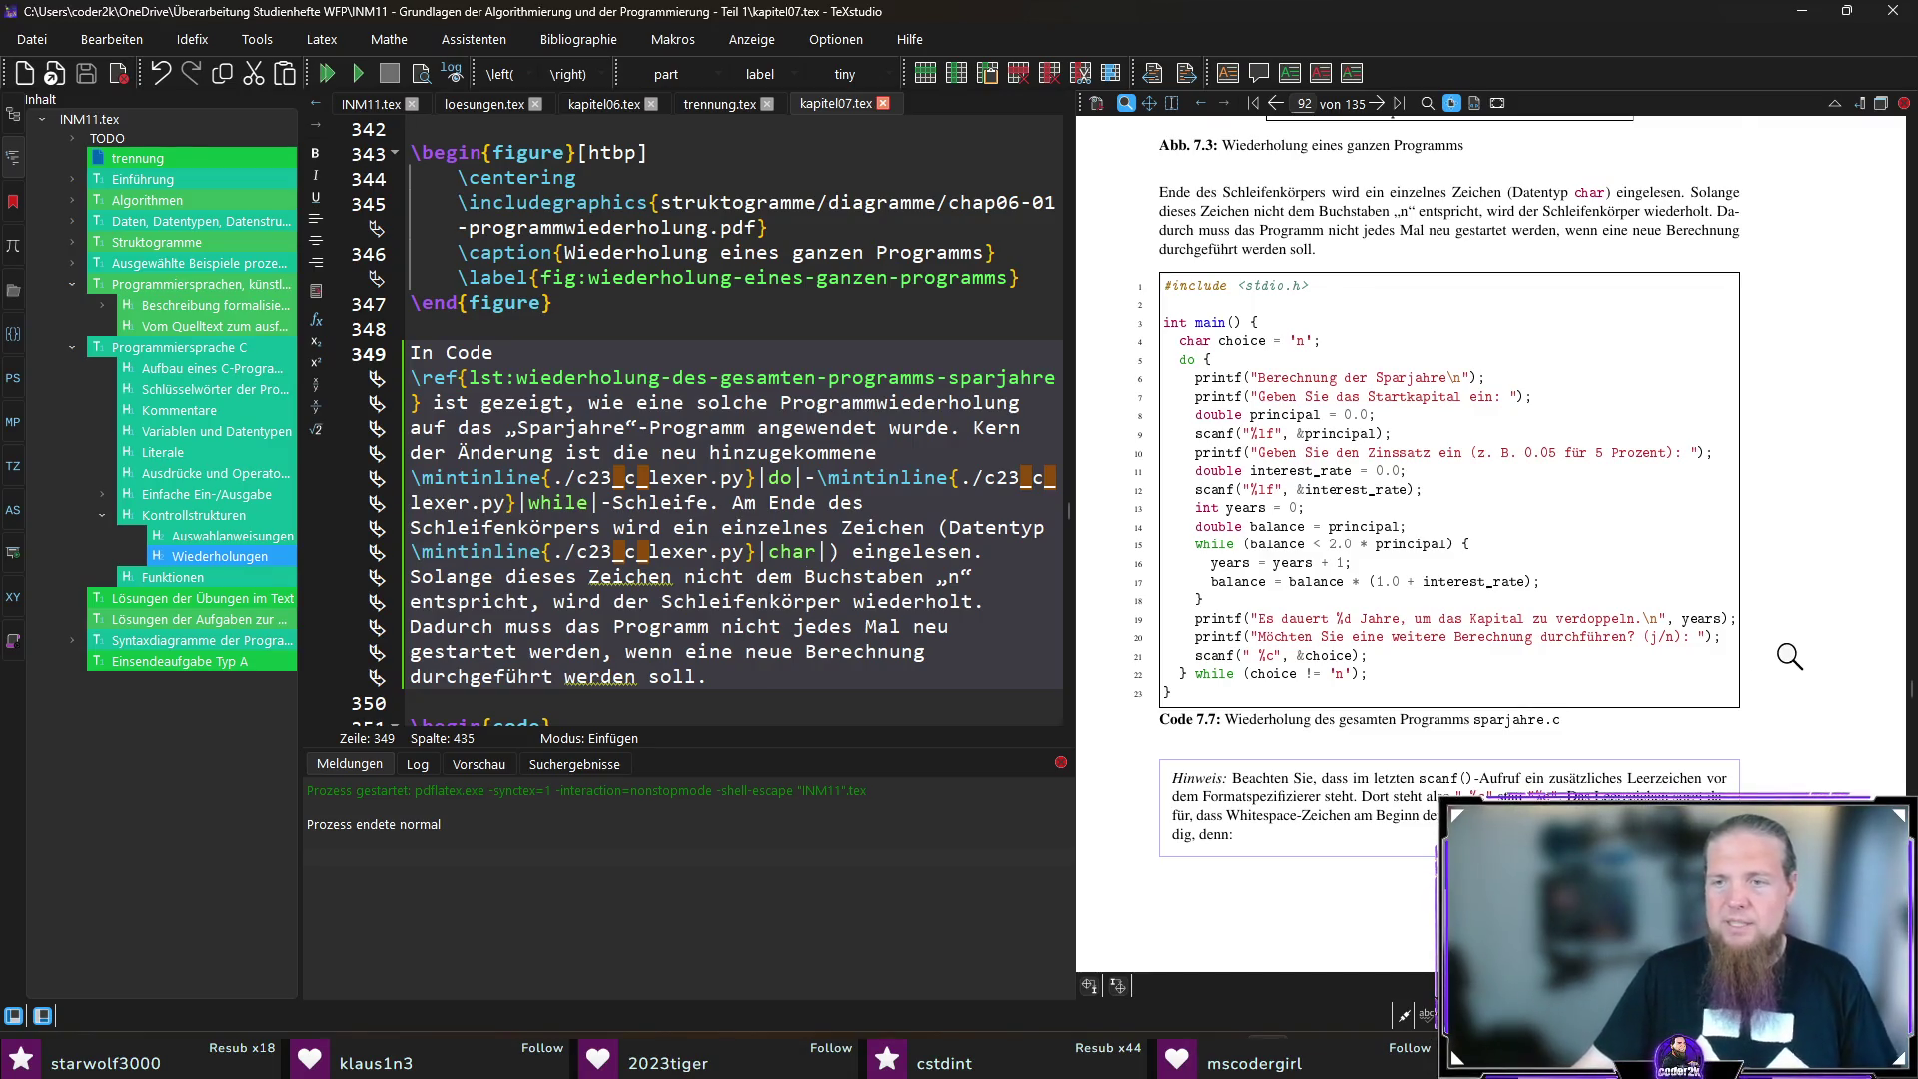
# Step: Scroll the preview to page 93 and jump to the for-loop introduction's source at line 367
pyautogui.scroll(-1, 1789, 656)
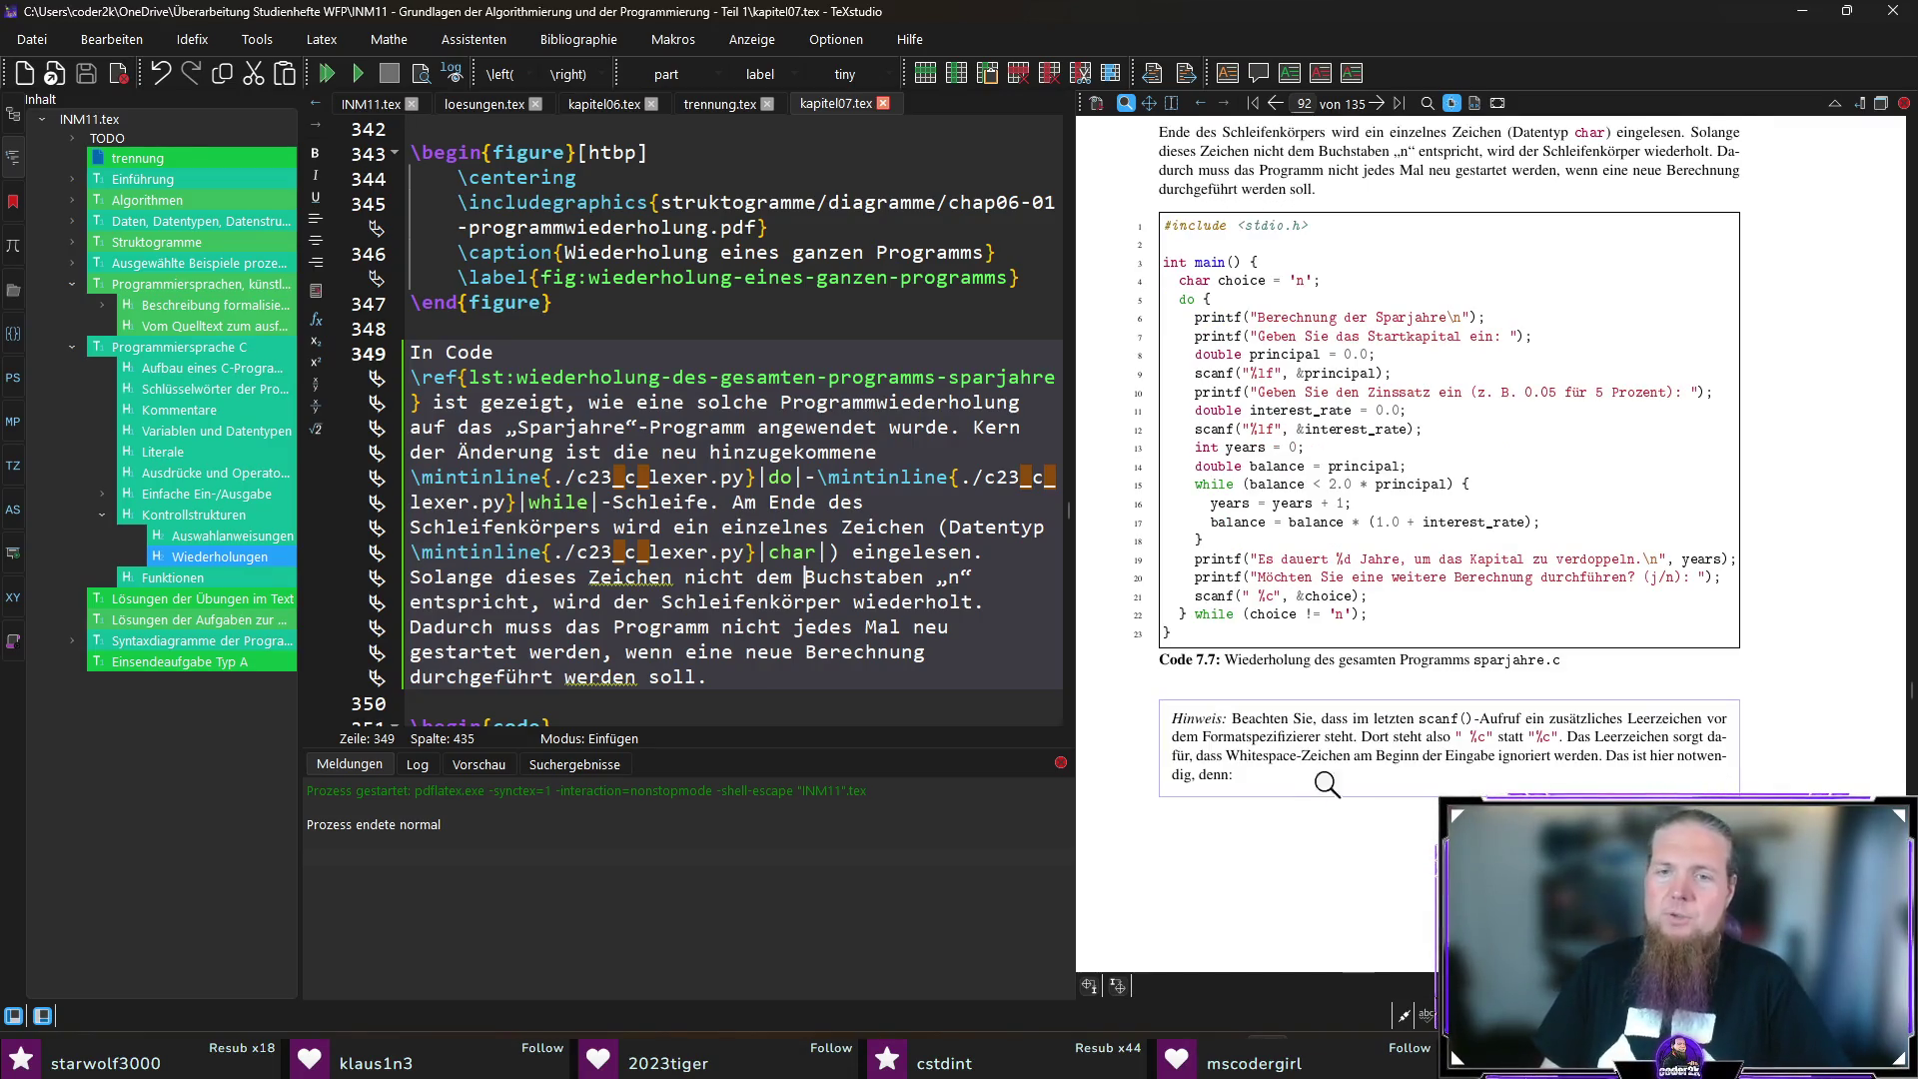
pyautogui.moveTo(1262, 605); pyautogui.dragTo(1265, 594)
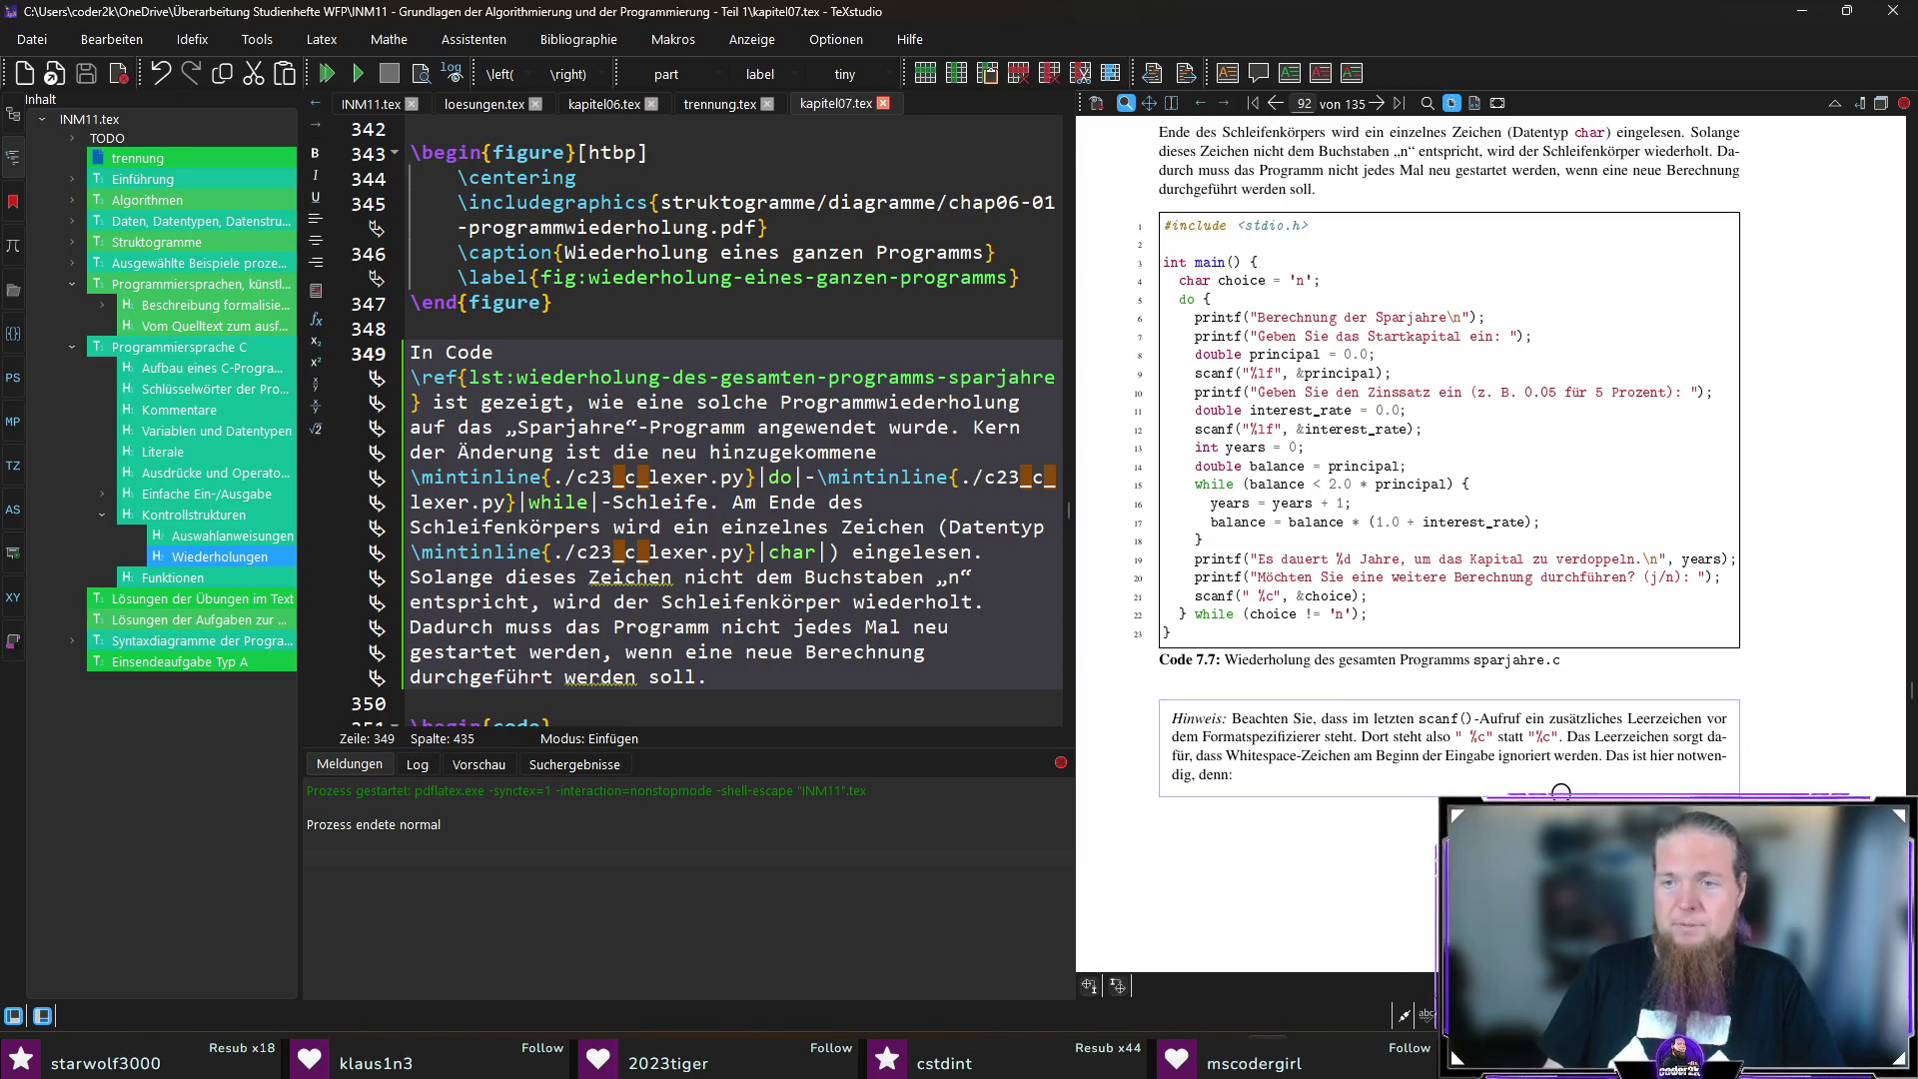
pyautogui.scroll(-5, 1346, 736)
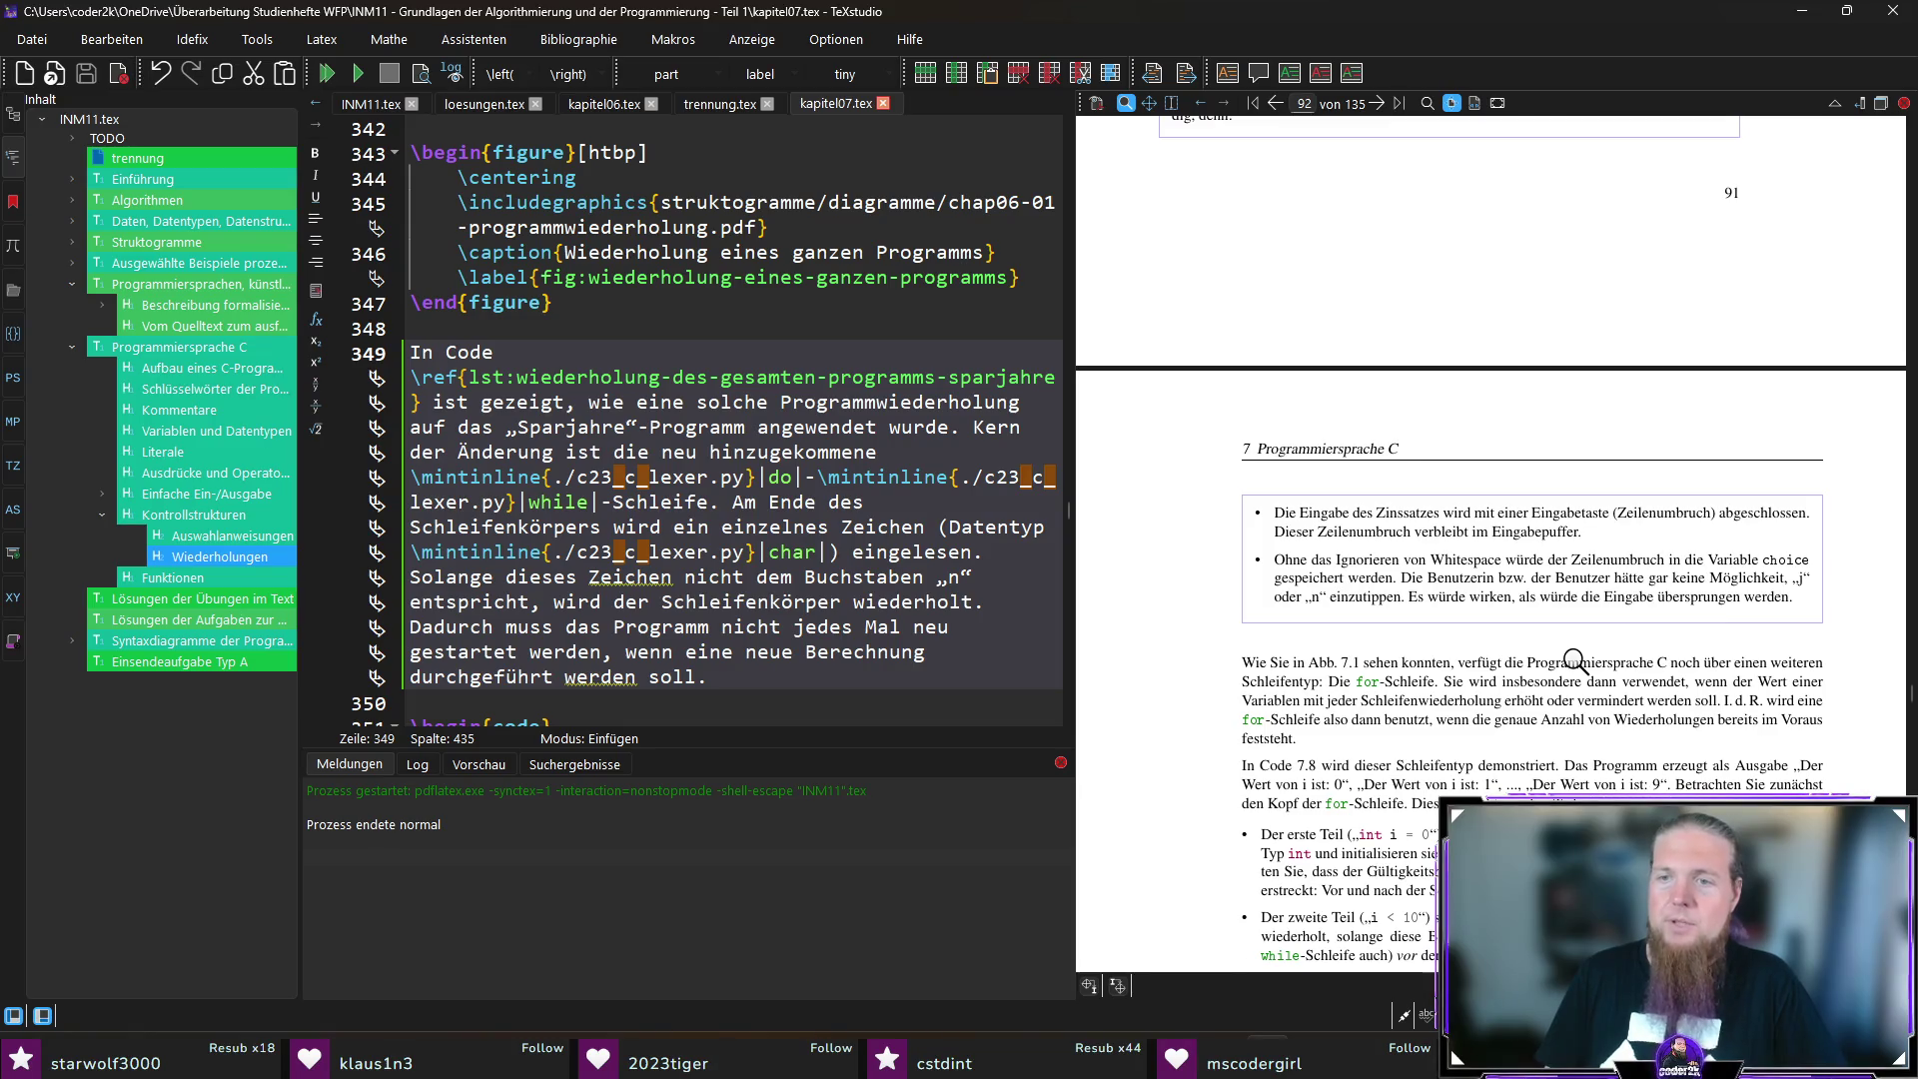
pyautogui.scroll(3, 1755, 619)
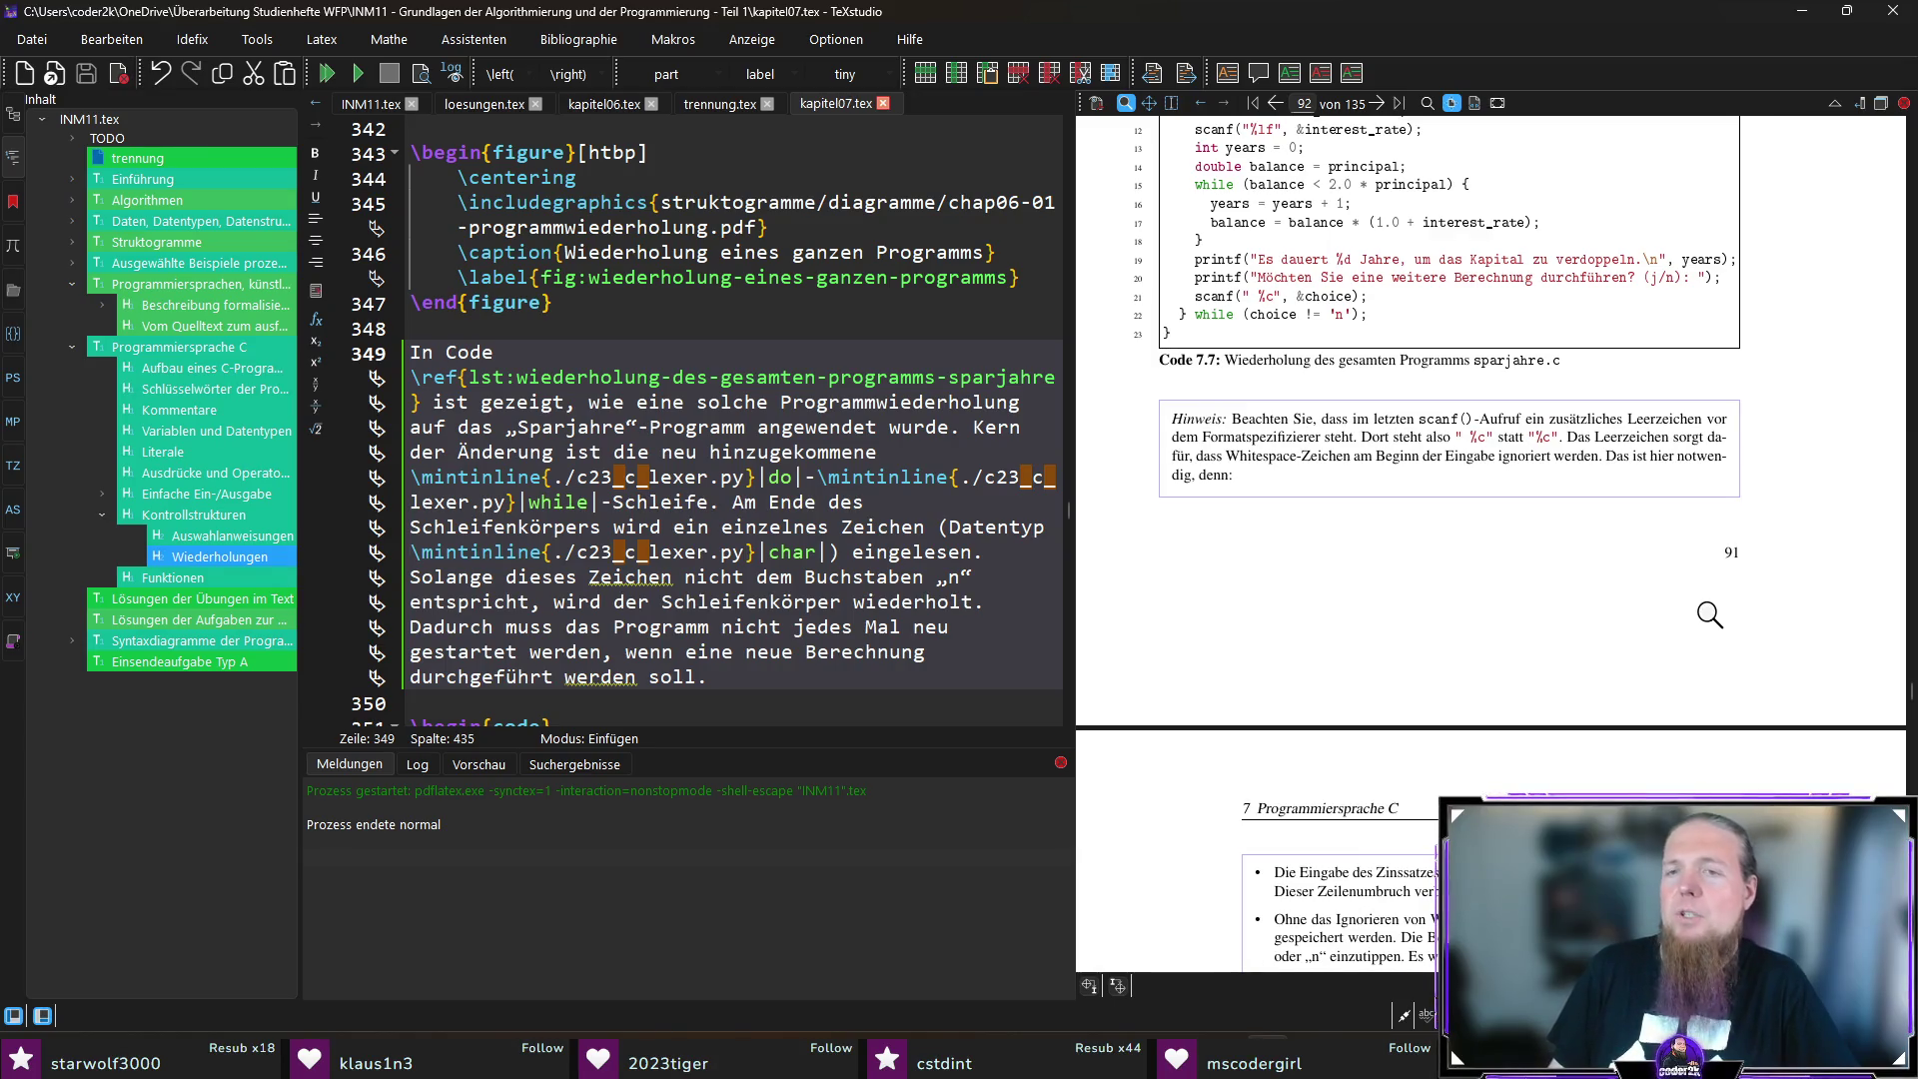
pyautogui.scroll(-10, 1704, 621)
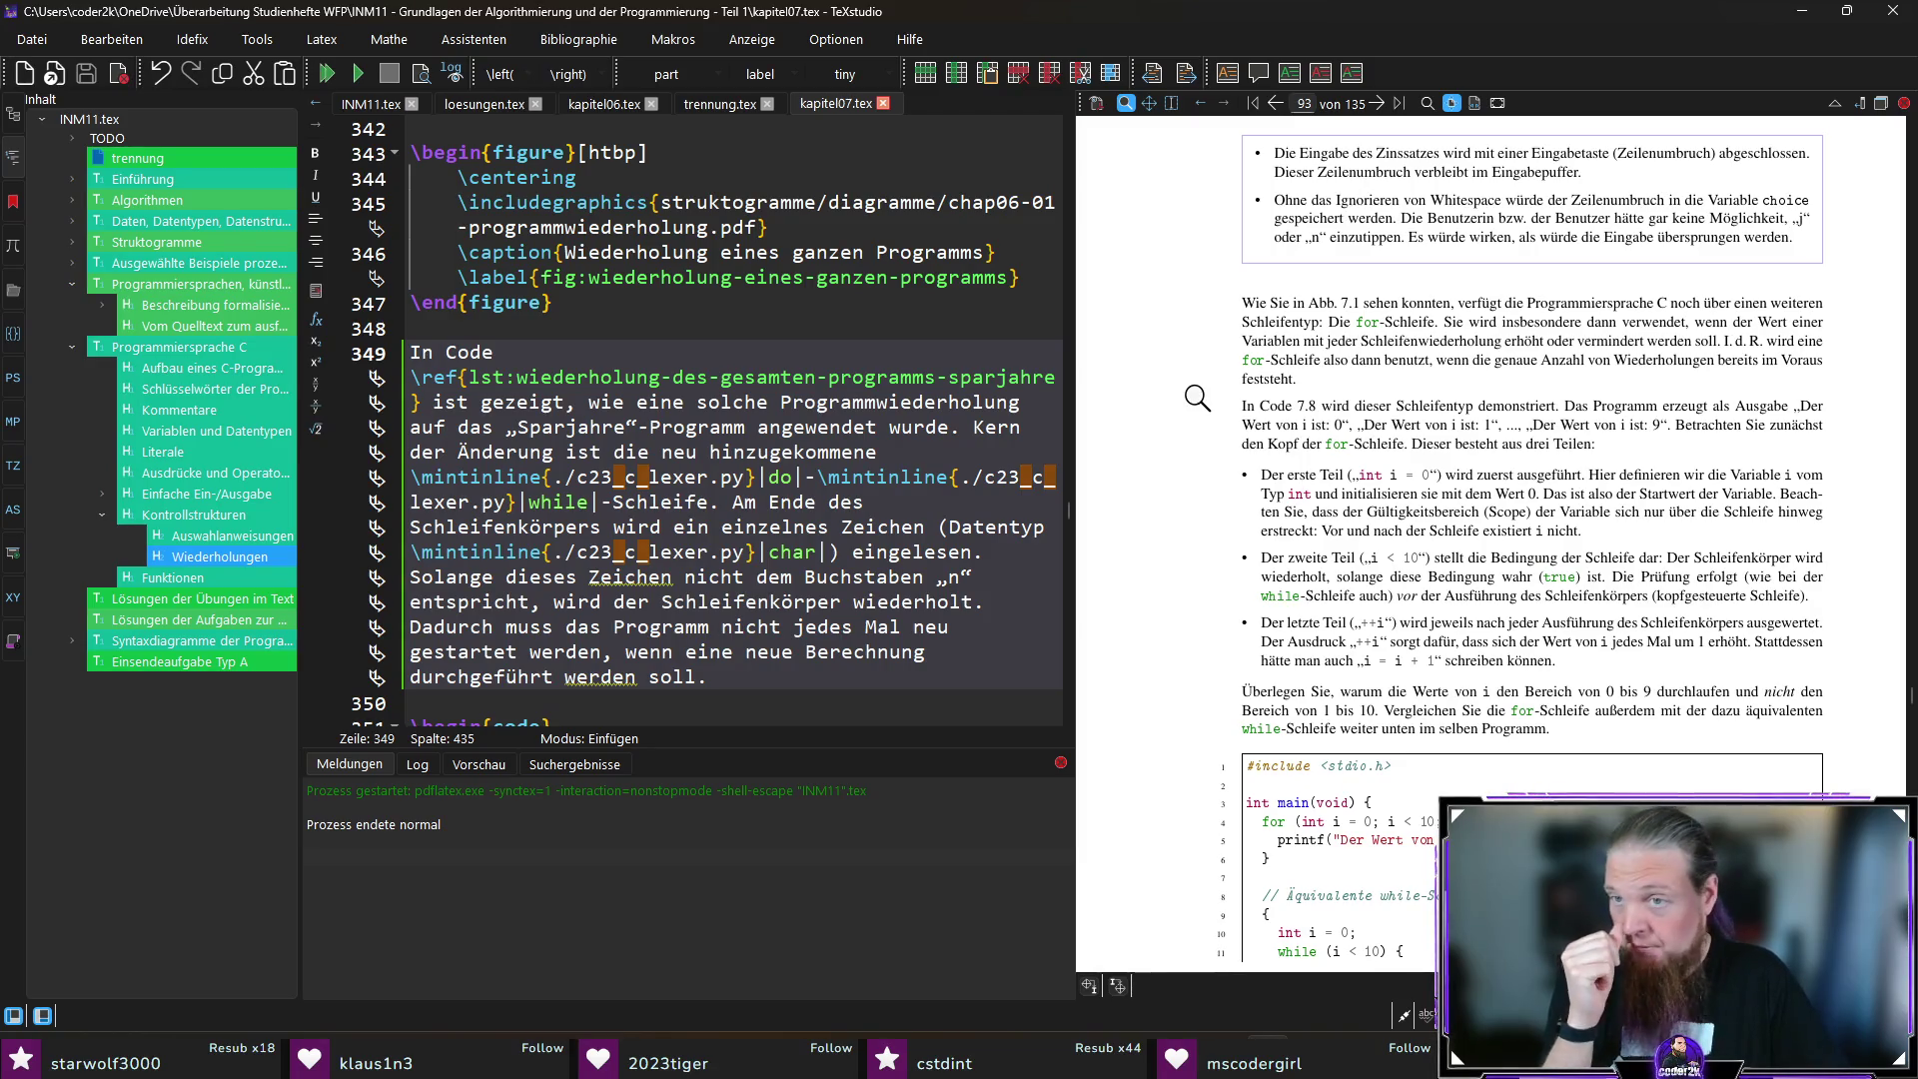
pyautogui.keyDown('ctrl'); pyautogui.click(1423, 303); pyautogui.keyUp('ctrl')
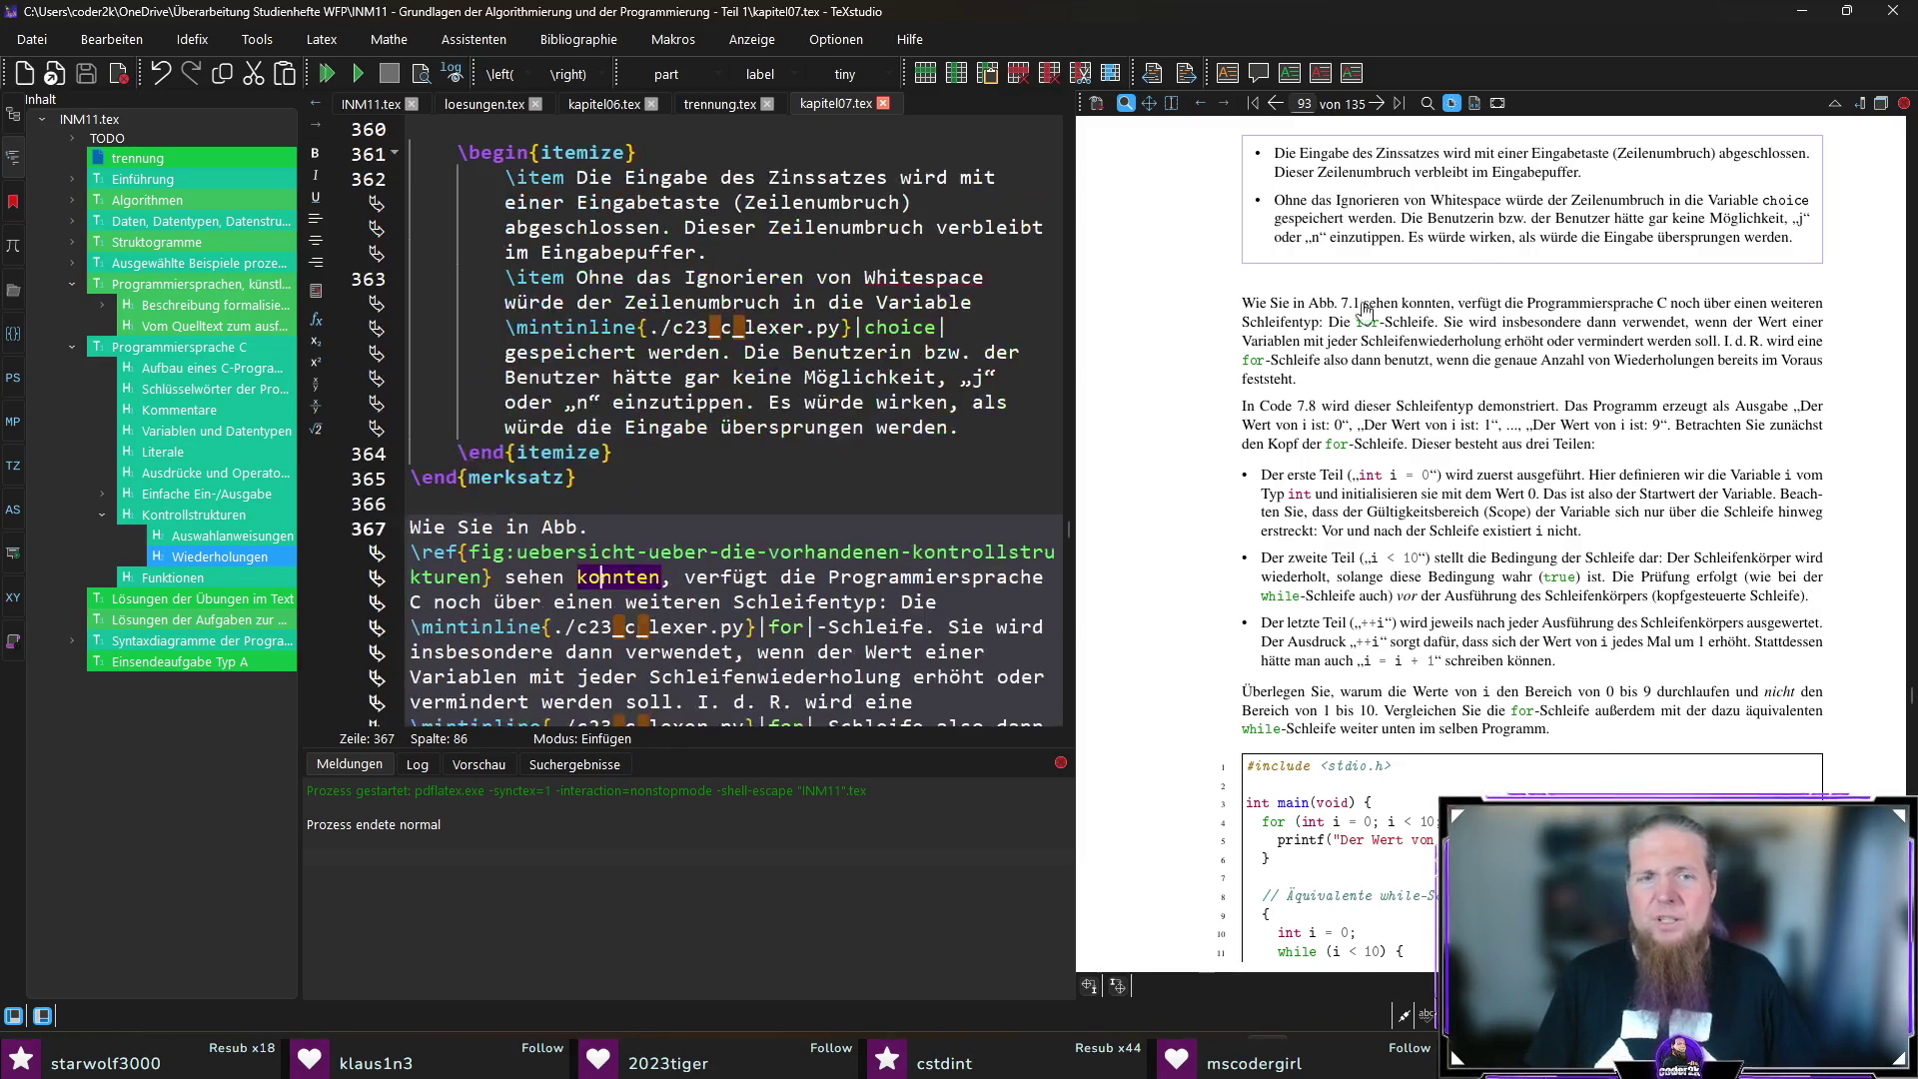
# Step: Reword „konnten … sehen“ to „gesehen haben“ in the for-loop introduction and save kapitel07.tex
pyautogui.doubleClick(631, 572)
pyautogui.write('können')
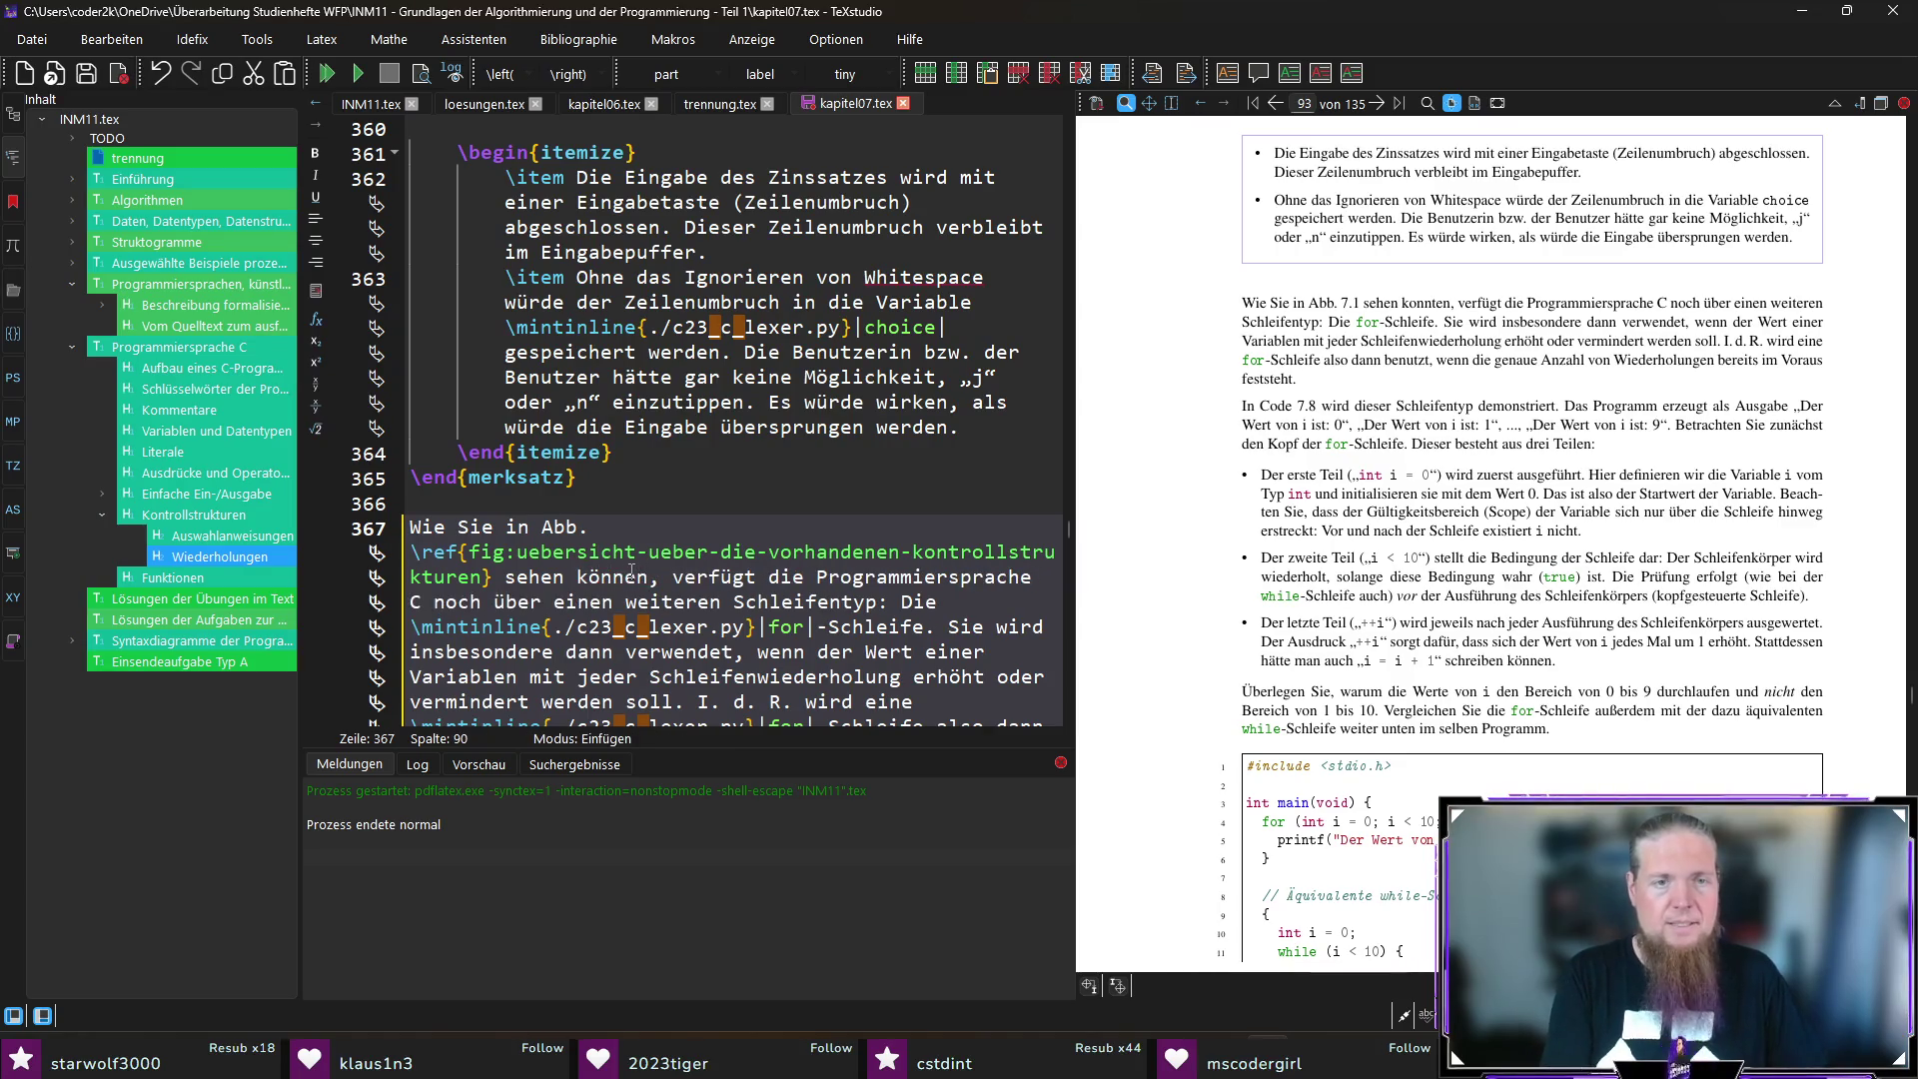
pyautogui.scroll(10, 1447, 620)
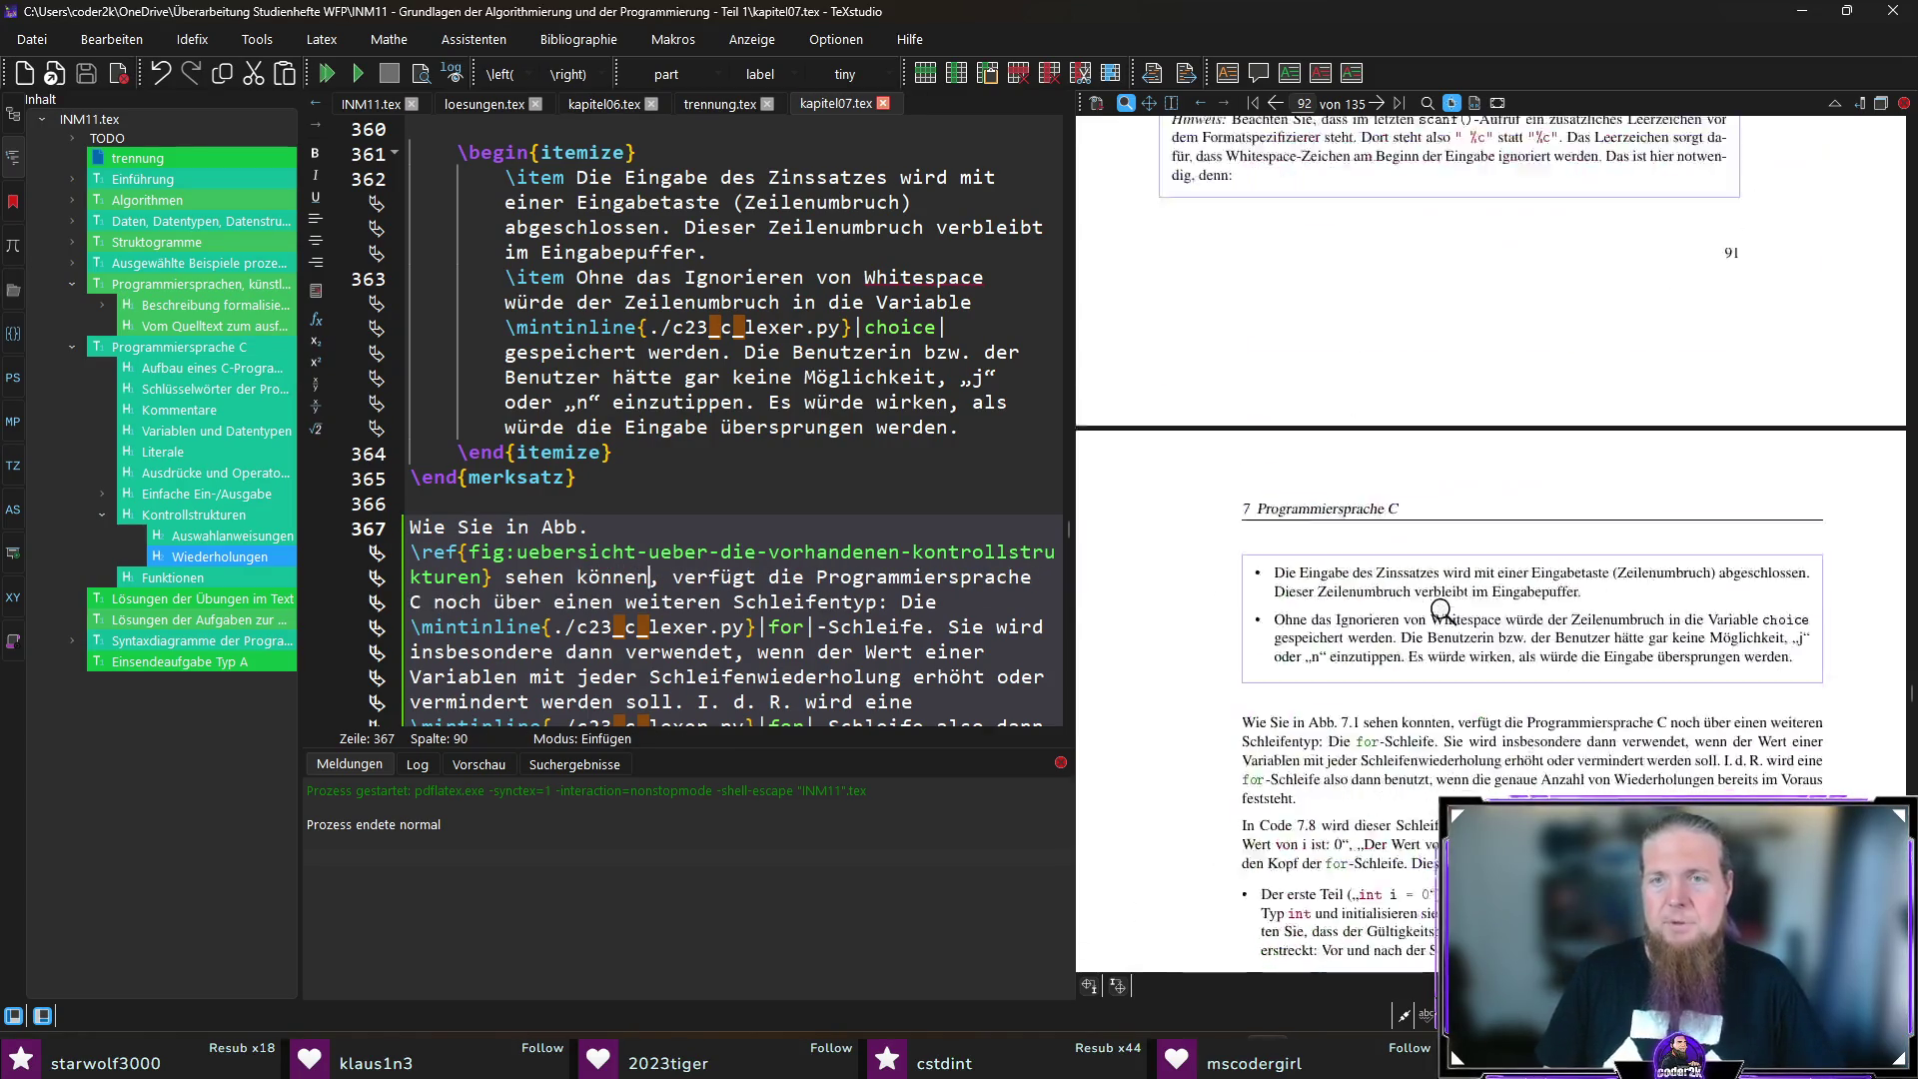
pyautogui.scroll(-5, 1512, 674)
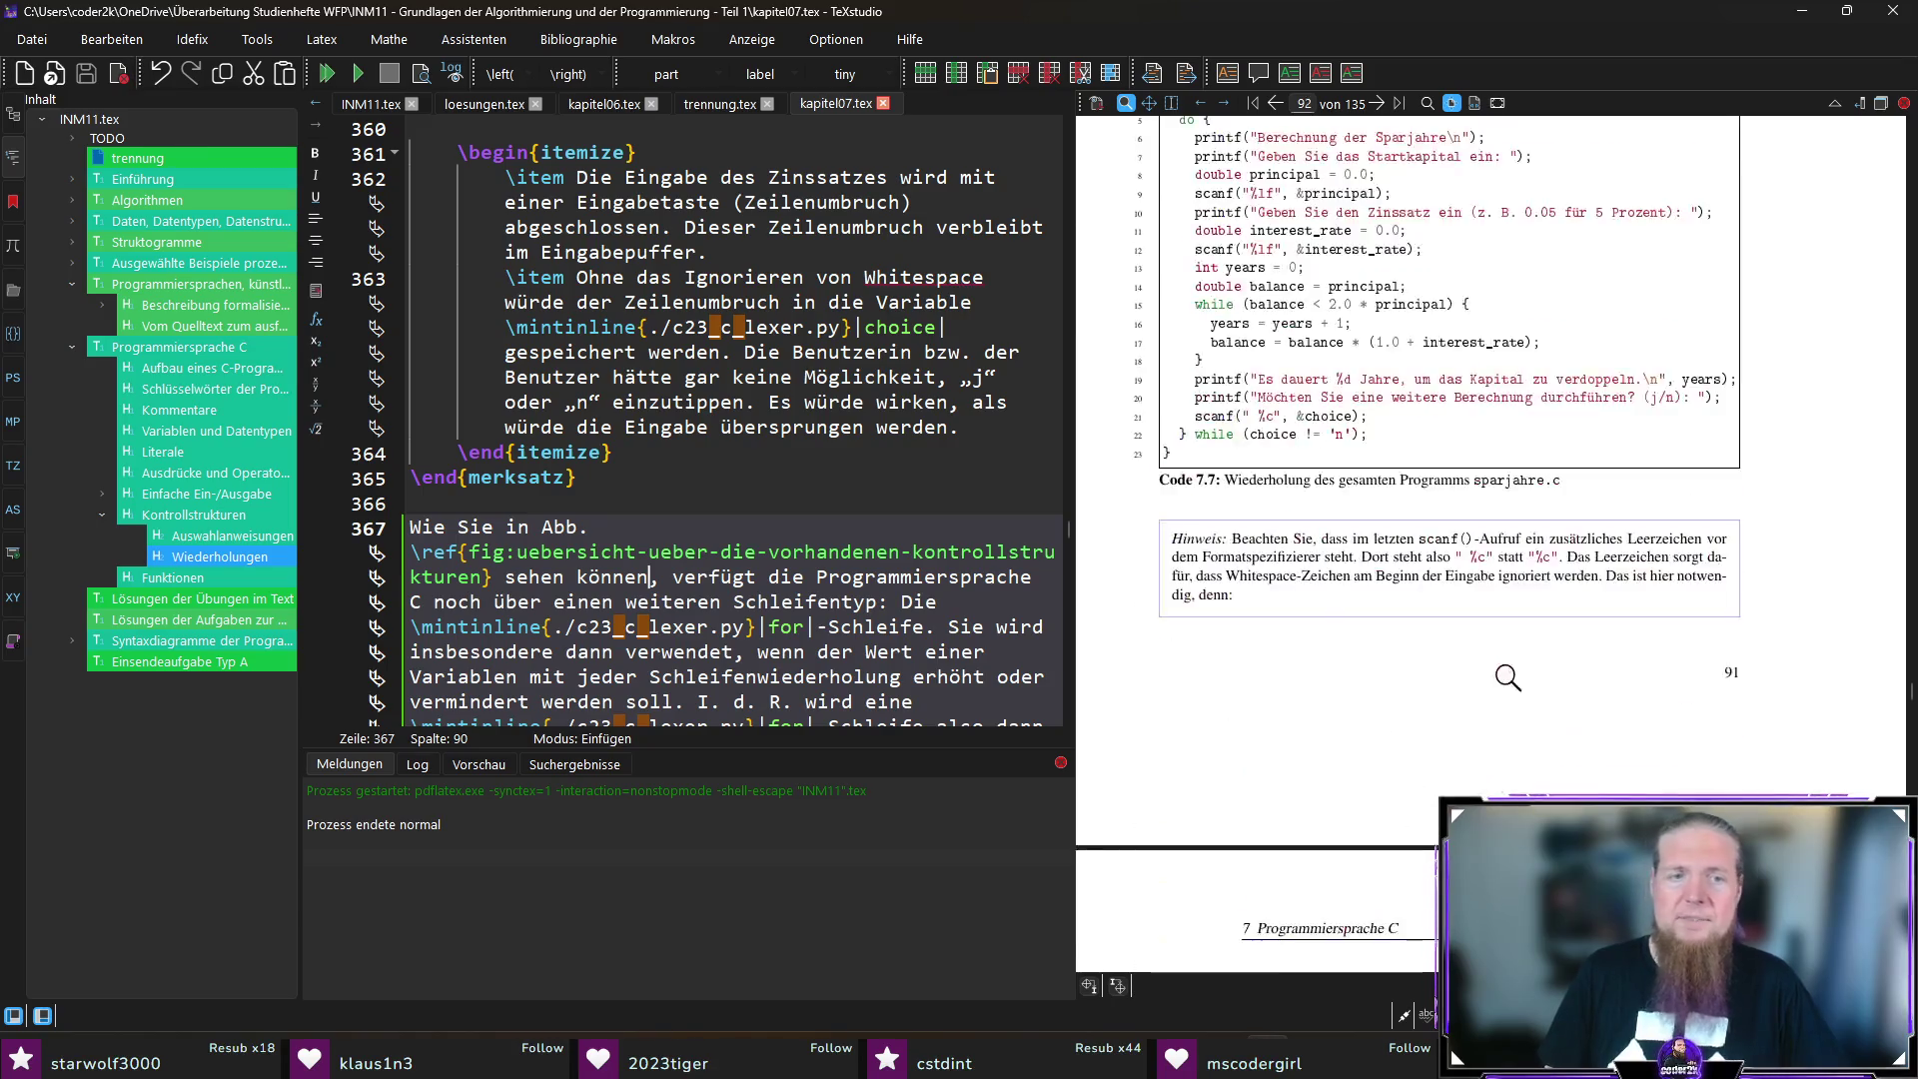
pyautogui.scroll(-4, 1512, 674)
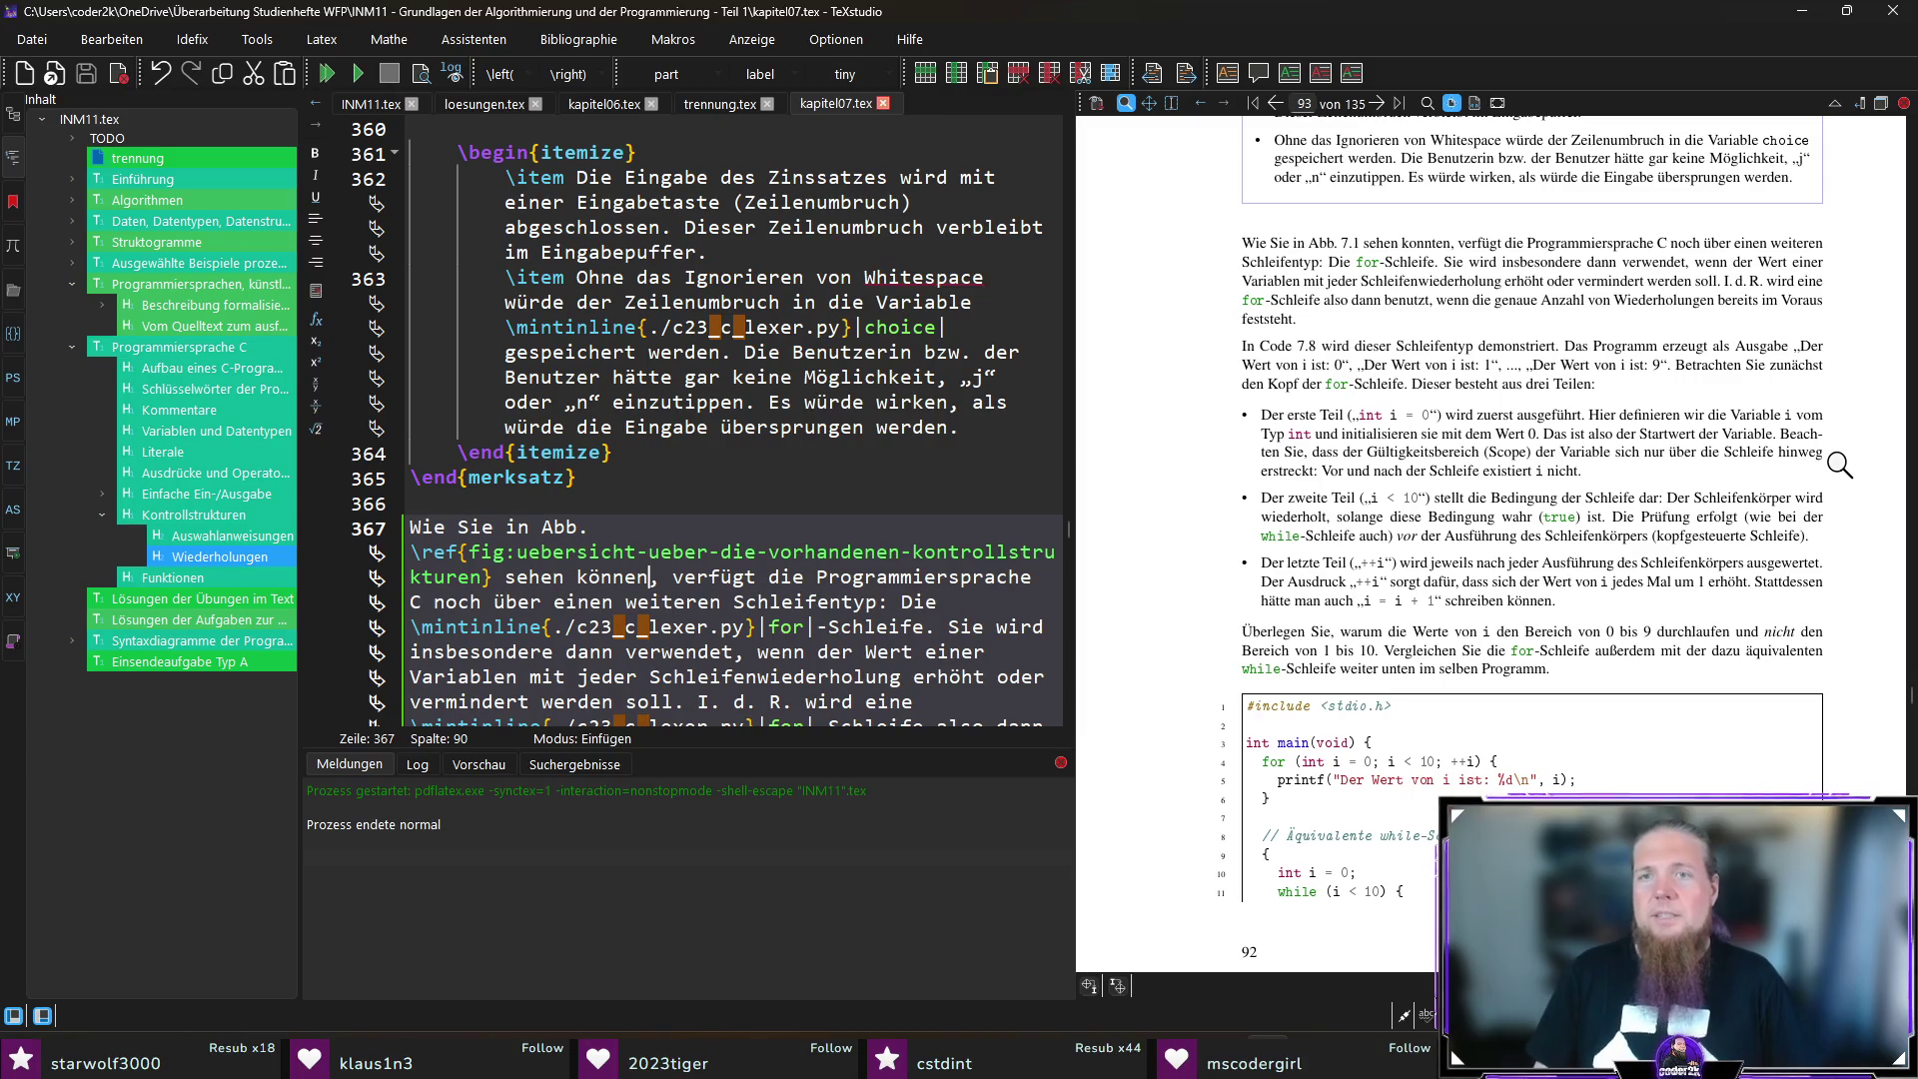
pyautogui.moveTo(644, 576); pyautogui.dragTo(504, 576)
pyautogui.write('gesee')
pyautogui.press('BackSpace')
pyautogui.write('hen haben')
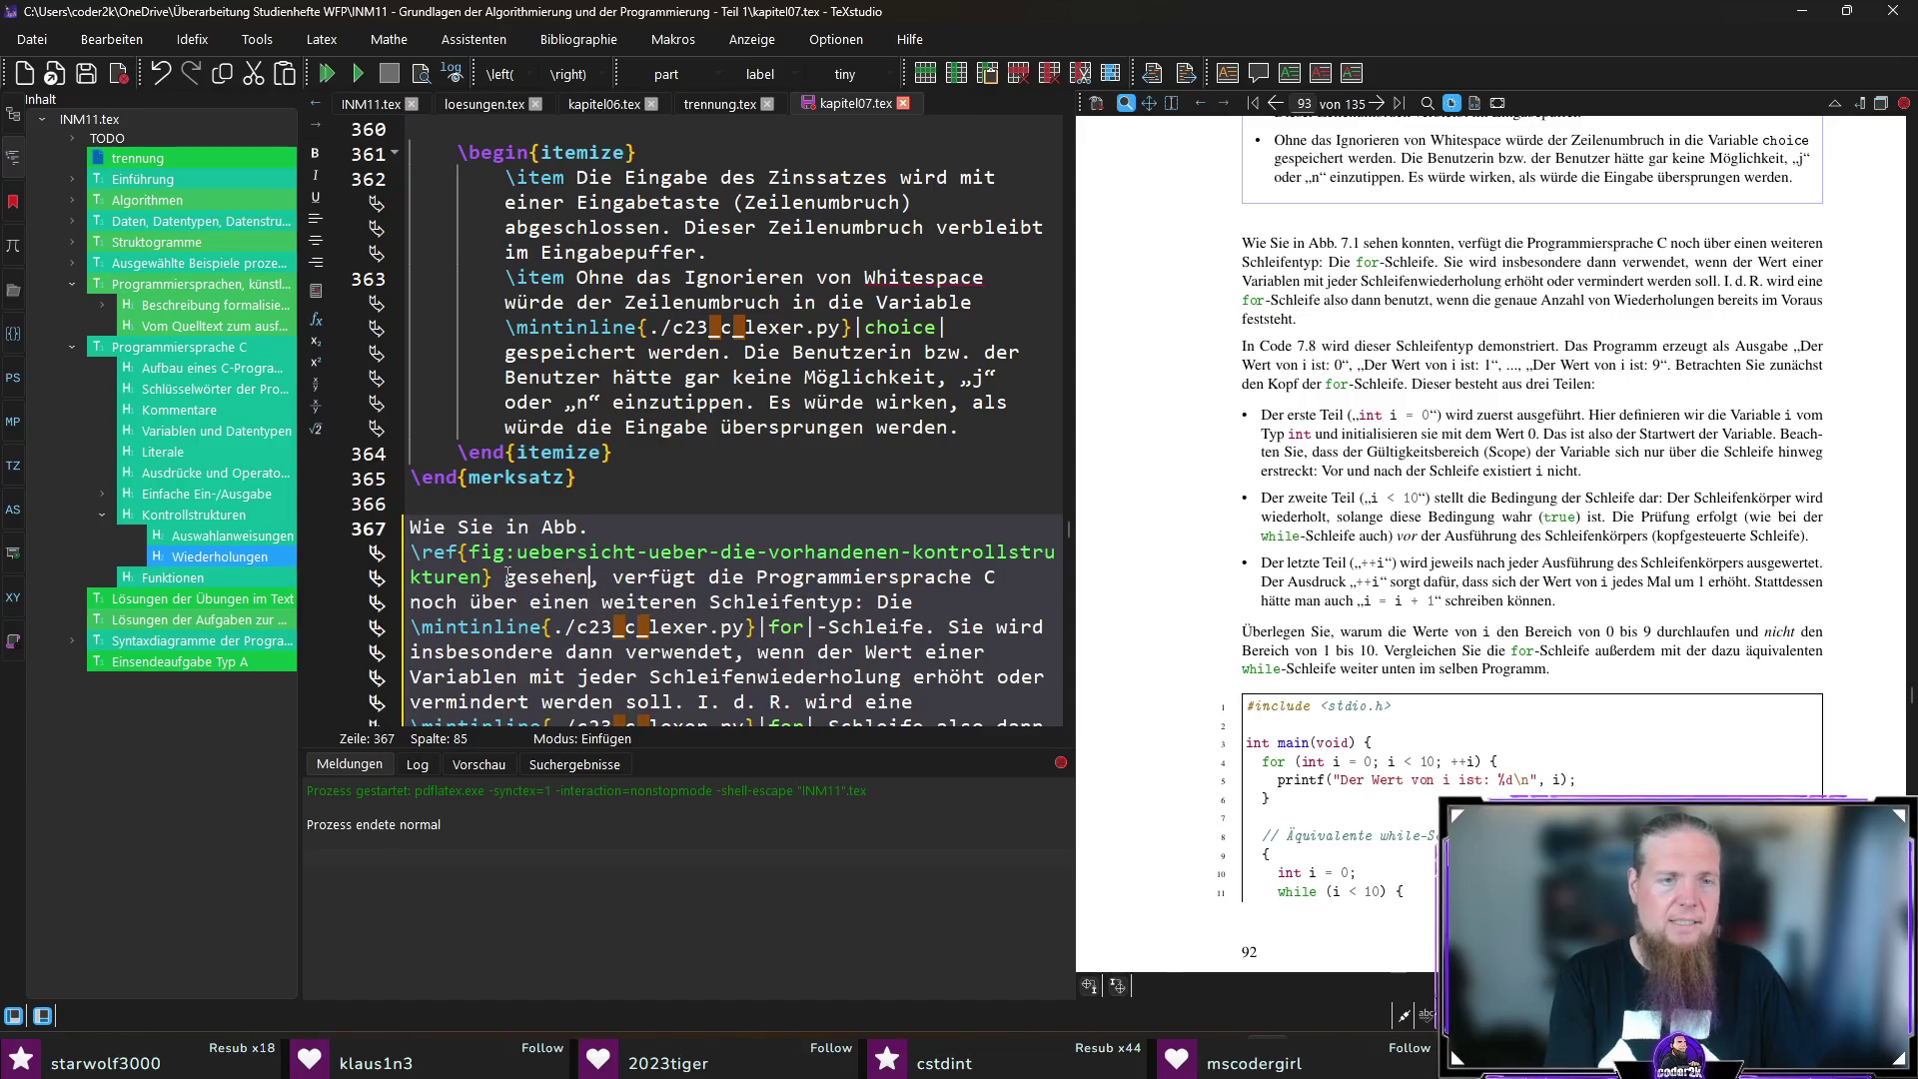
pyautogui.hotkey('ctrl', 's')
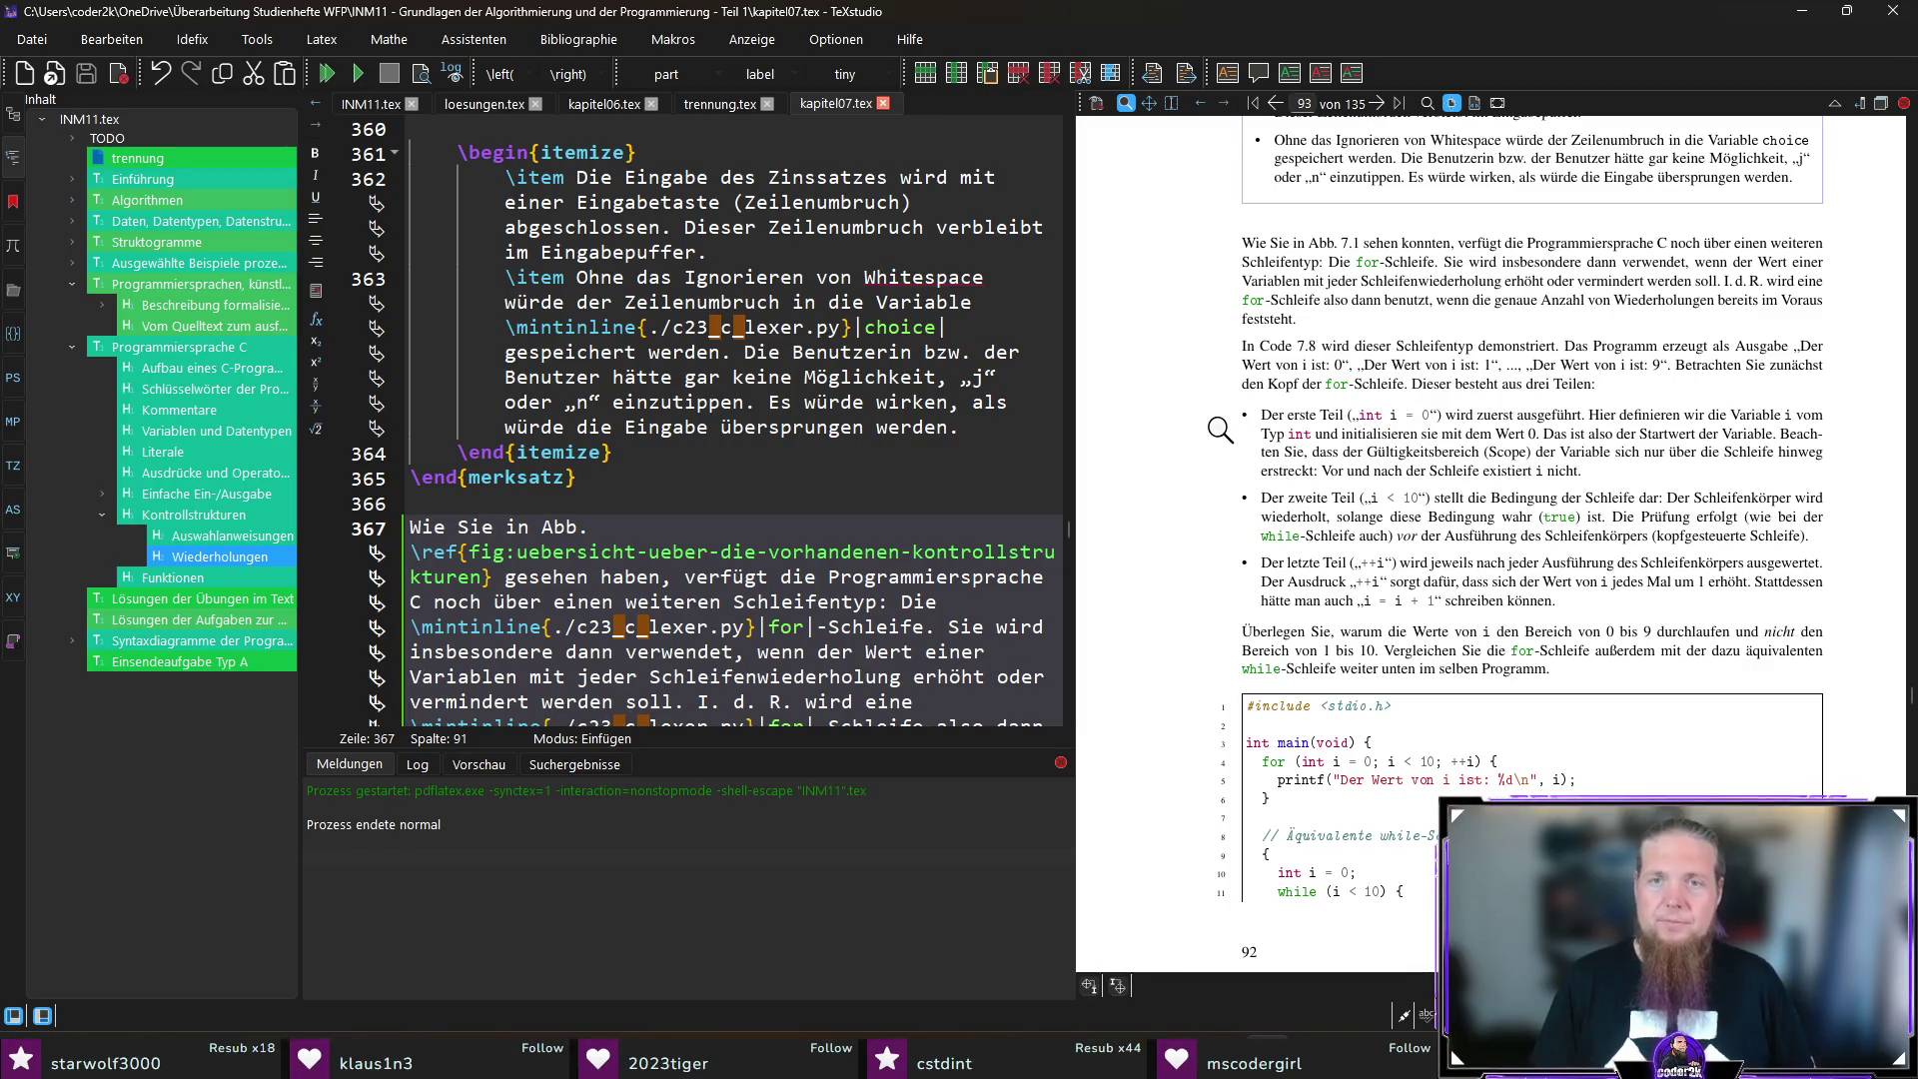
pyautogui.scroll(-5, 1368, 606)
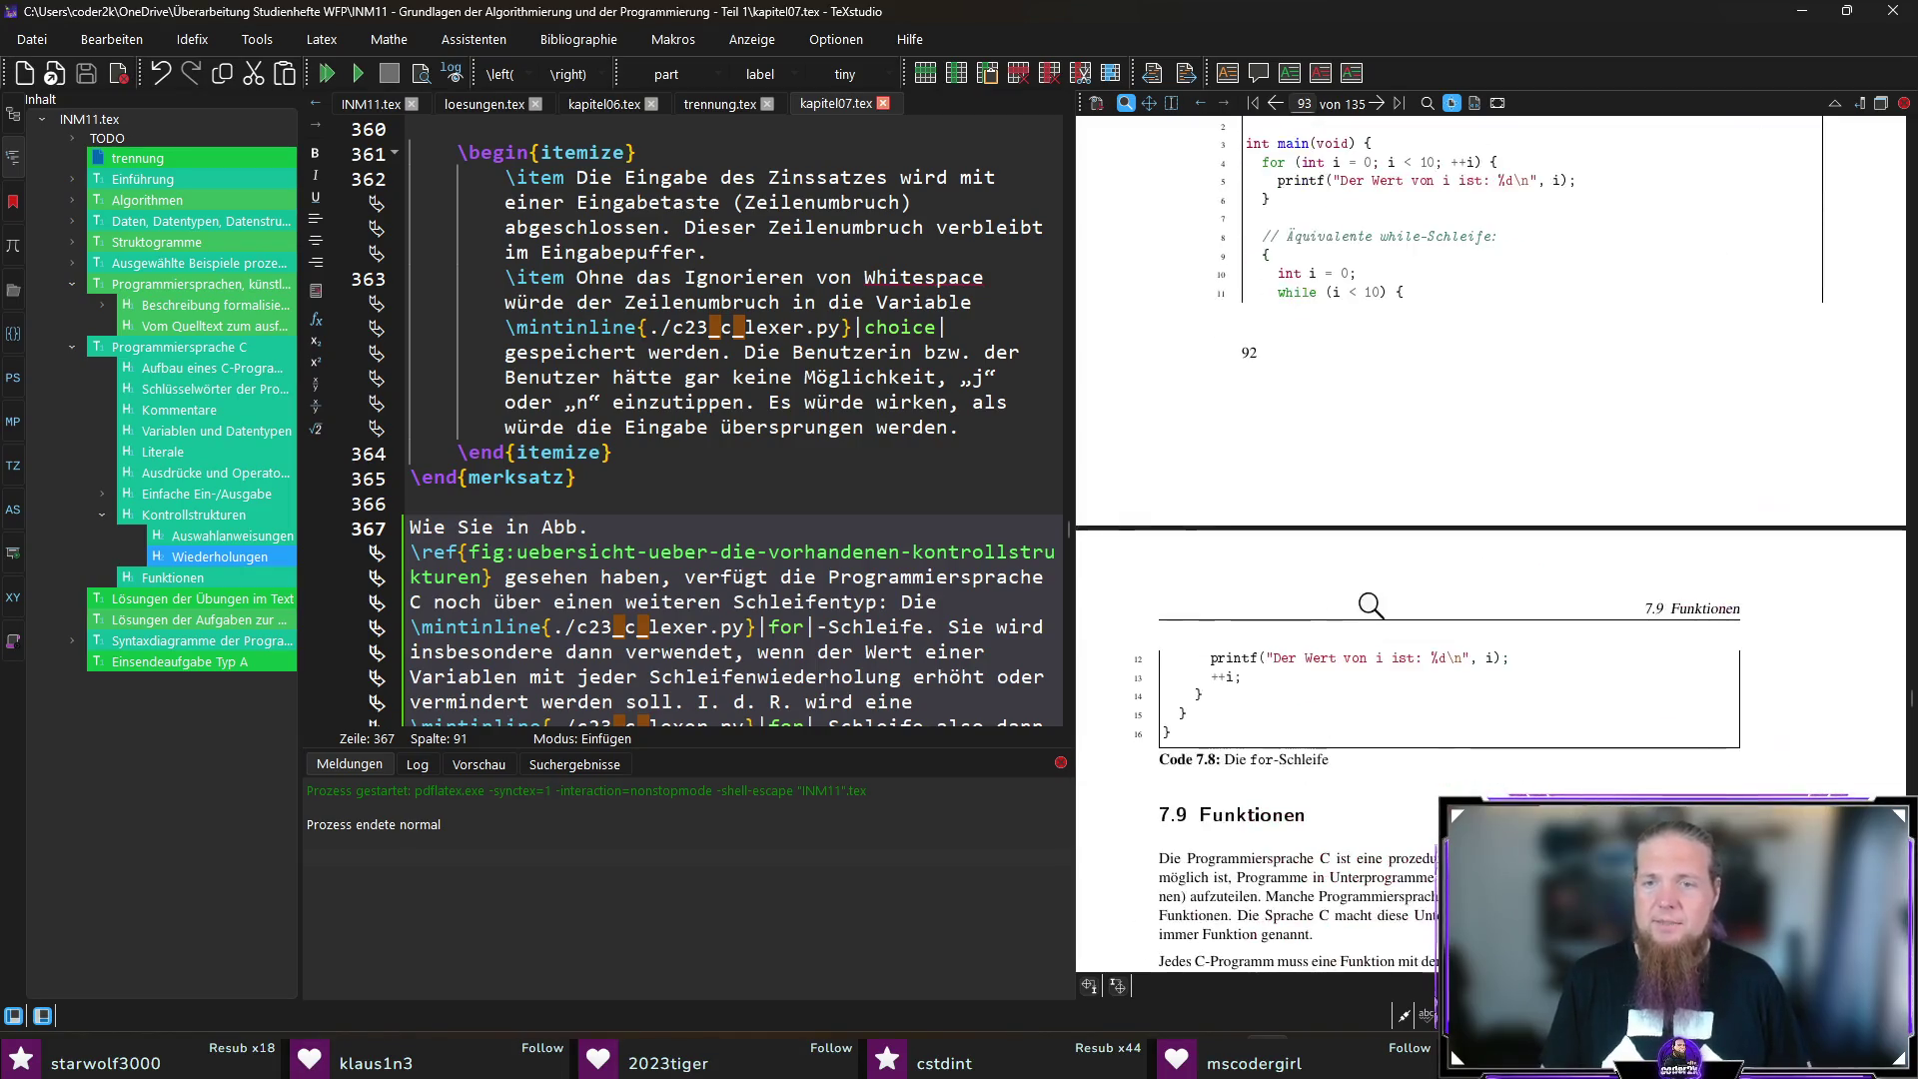
pyautogui.scroll(4, 1144, 524)
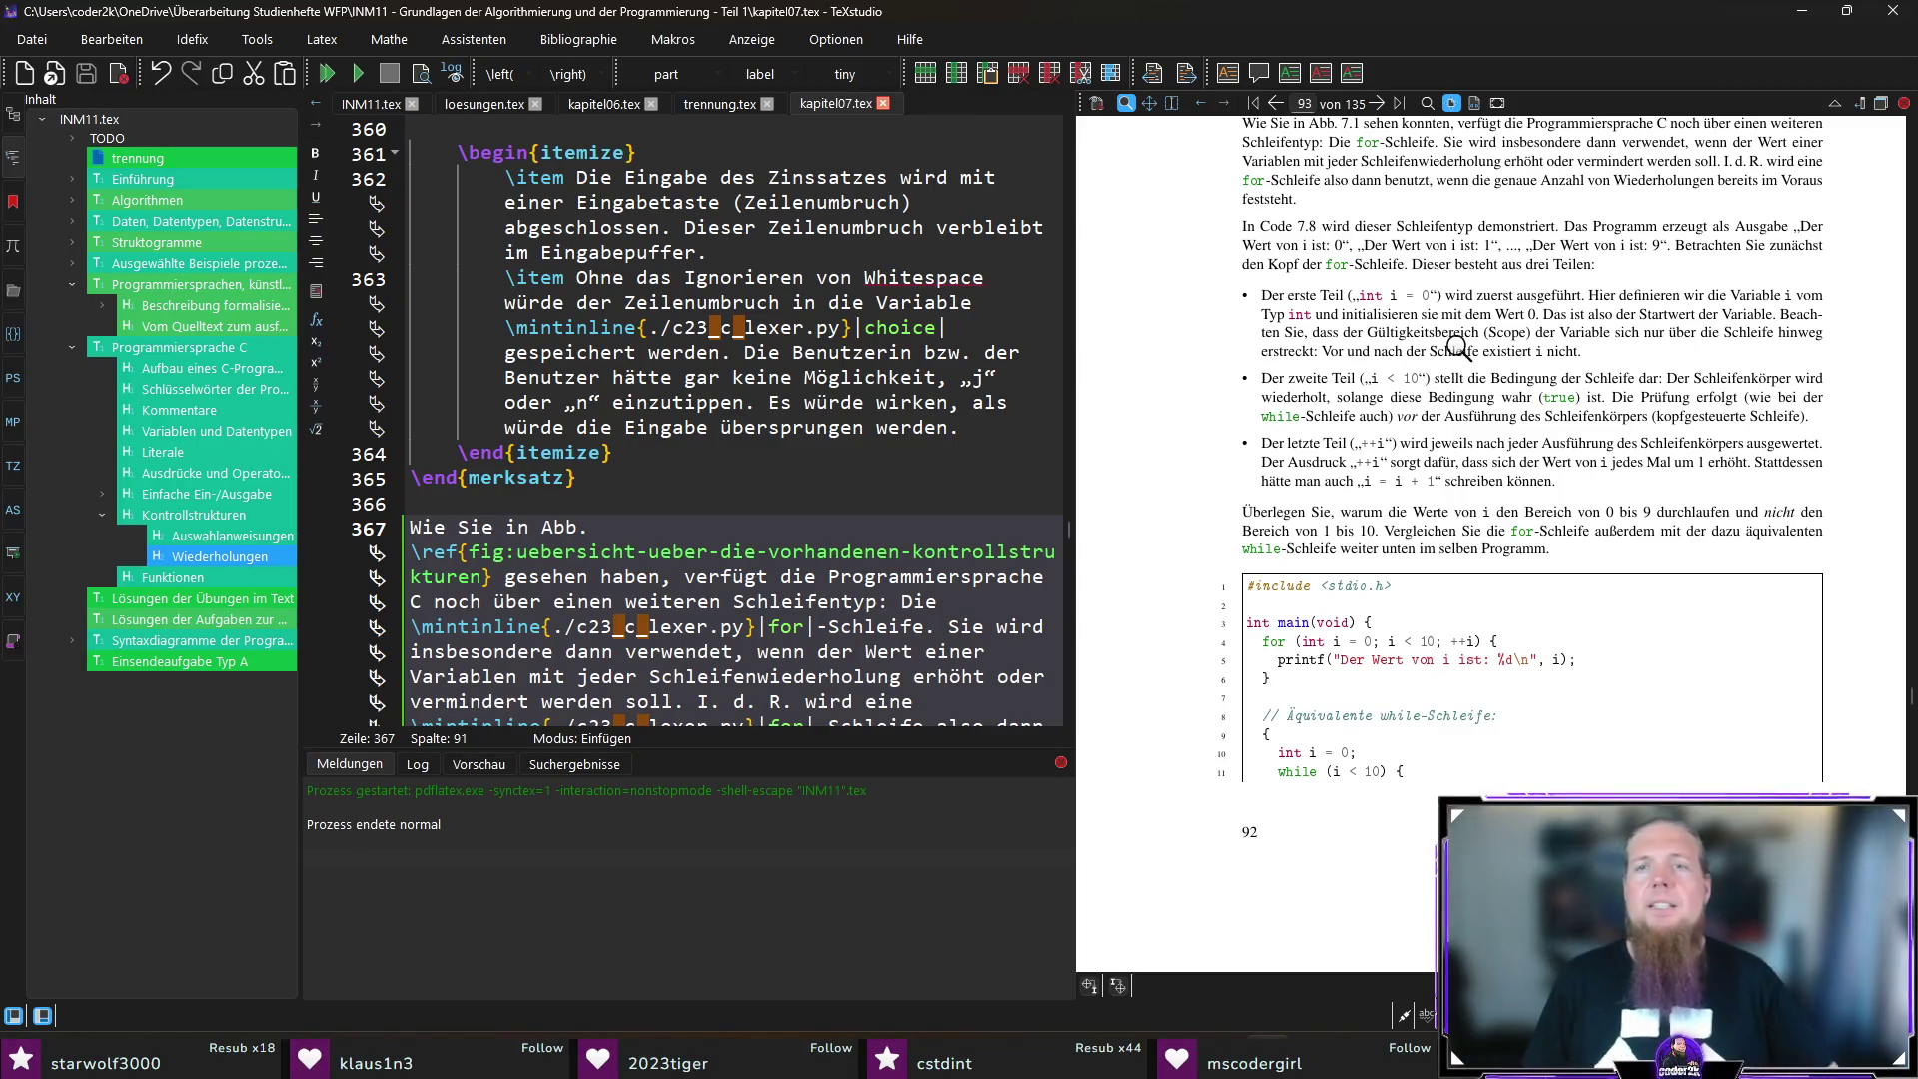
pyautogui.keyDown('ctrl'); pyautogui.click(1353, 331); pyautogui.keyUp('ctrl')
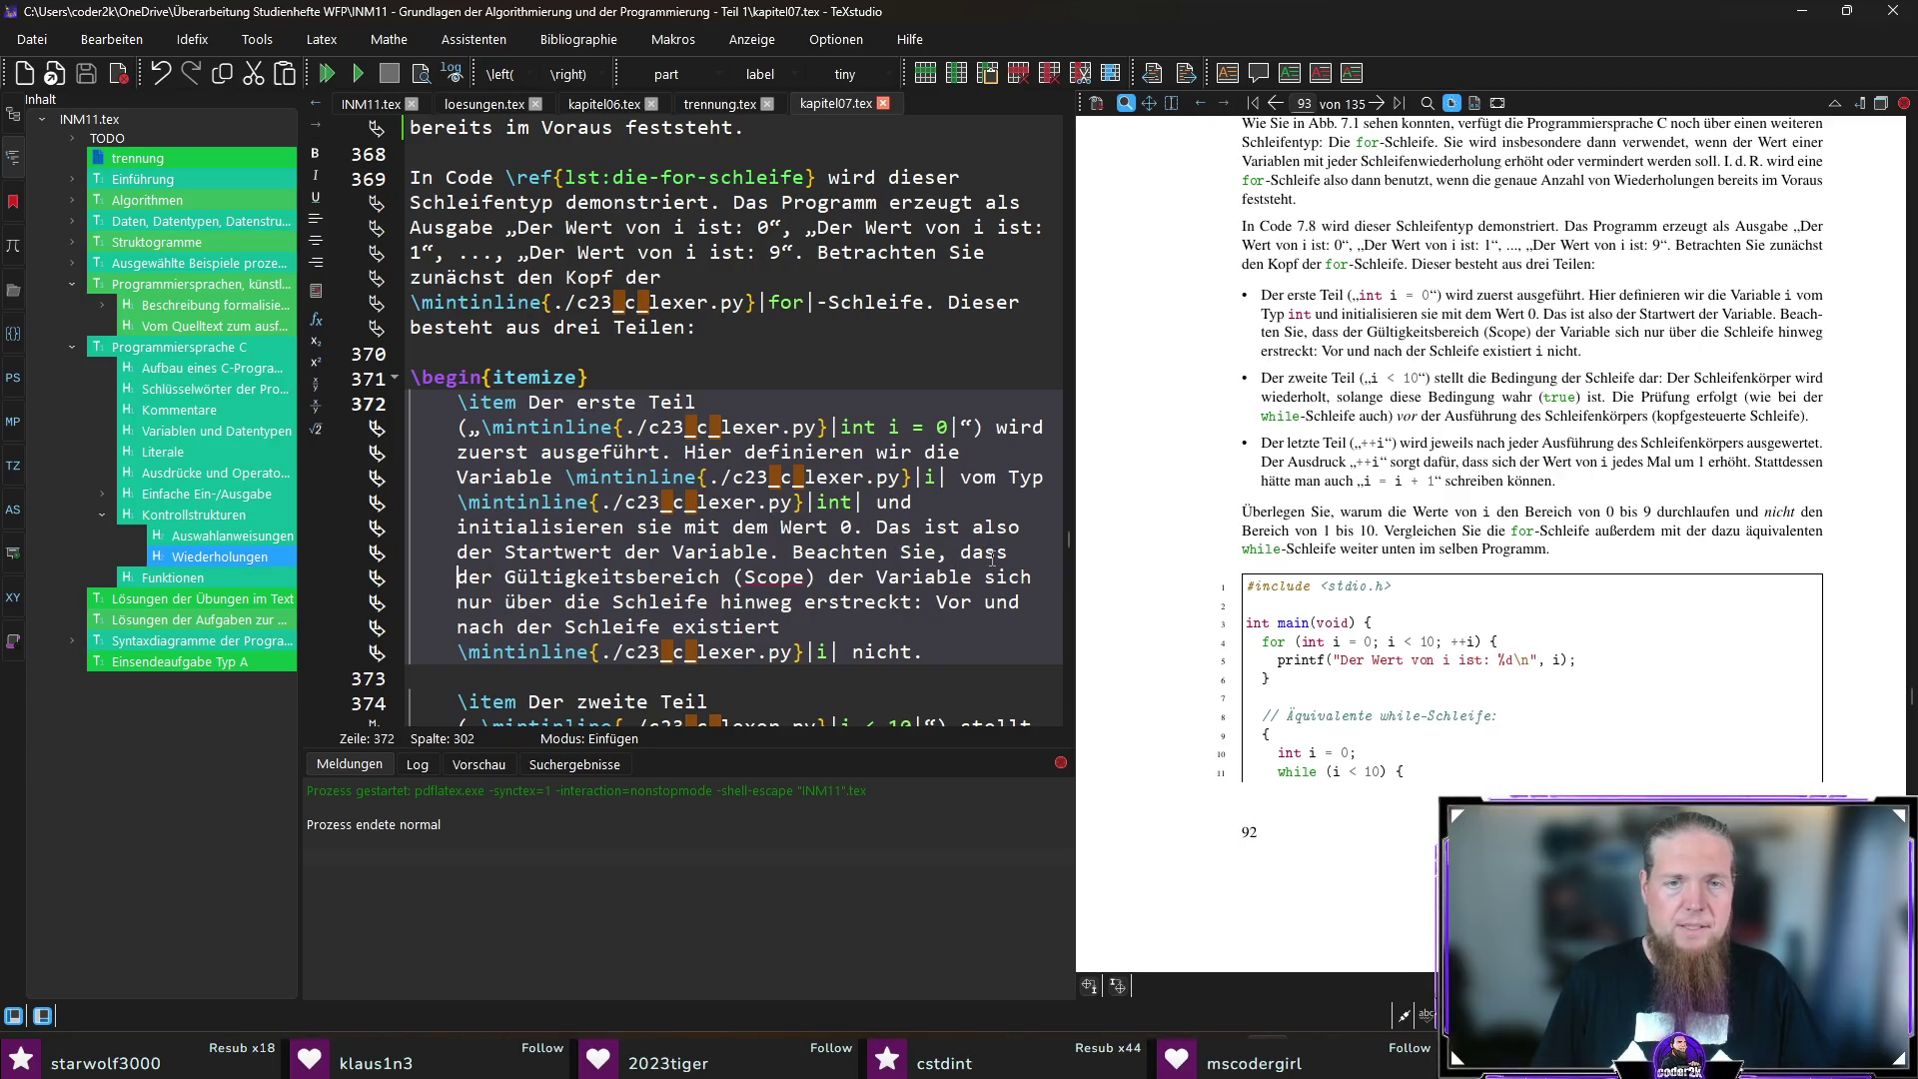
# Step: Put „sich“ before „der Gültigkeitsbereich“, delete the later duplicate „sich“, then save and recompile
pyautogui.write('sich')
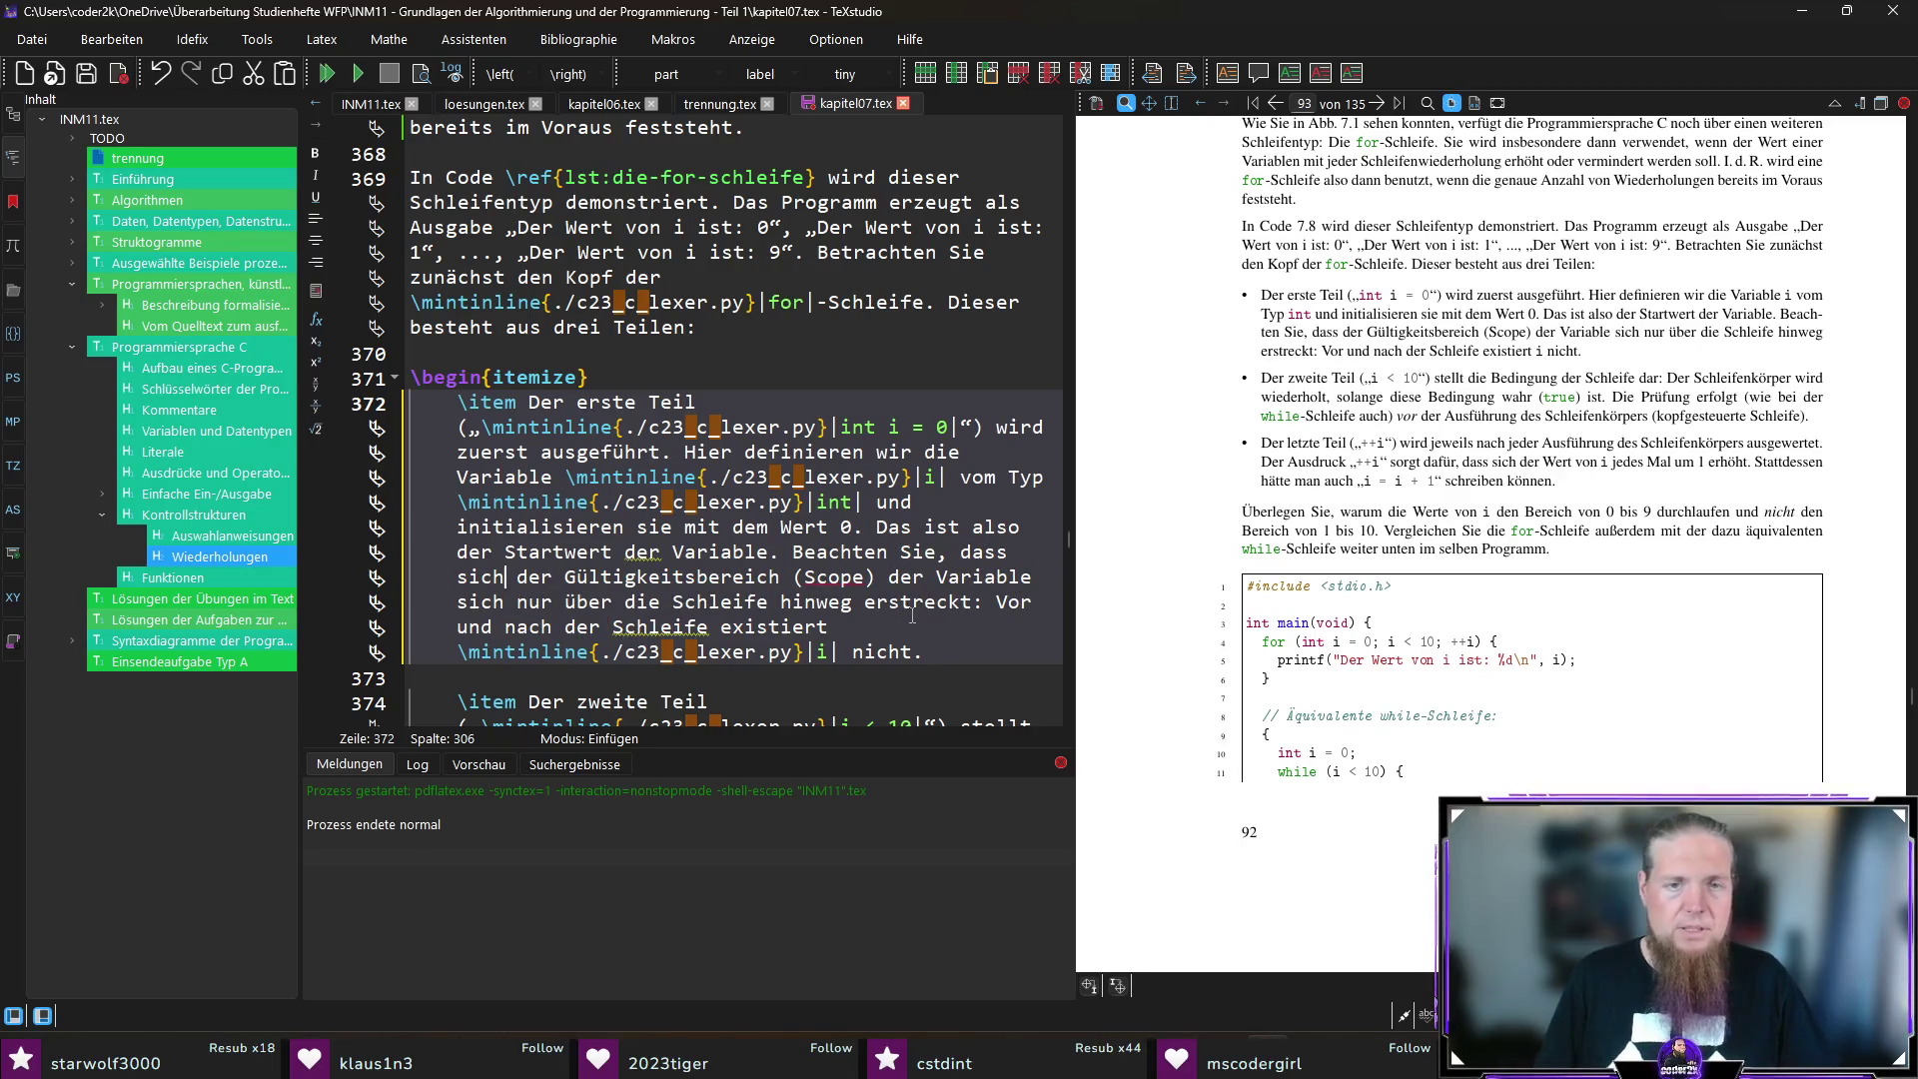
pyautogui.doubleClick(478, 601)
pyautogui.press('BackSpace')
pyautogui.press('F5')
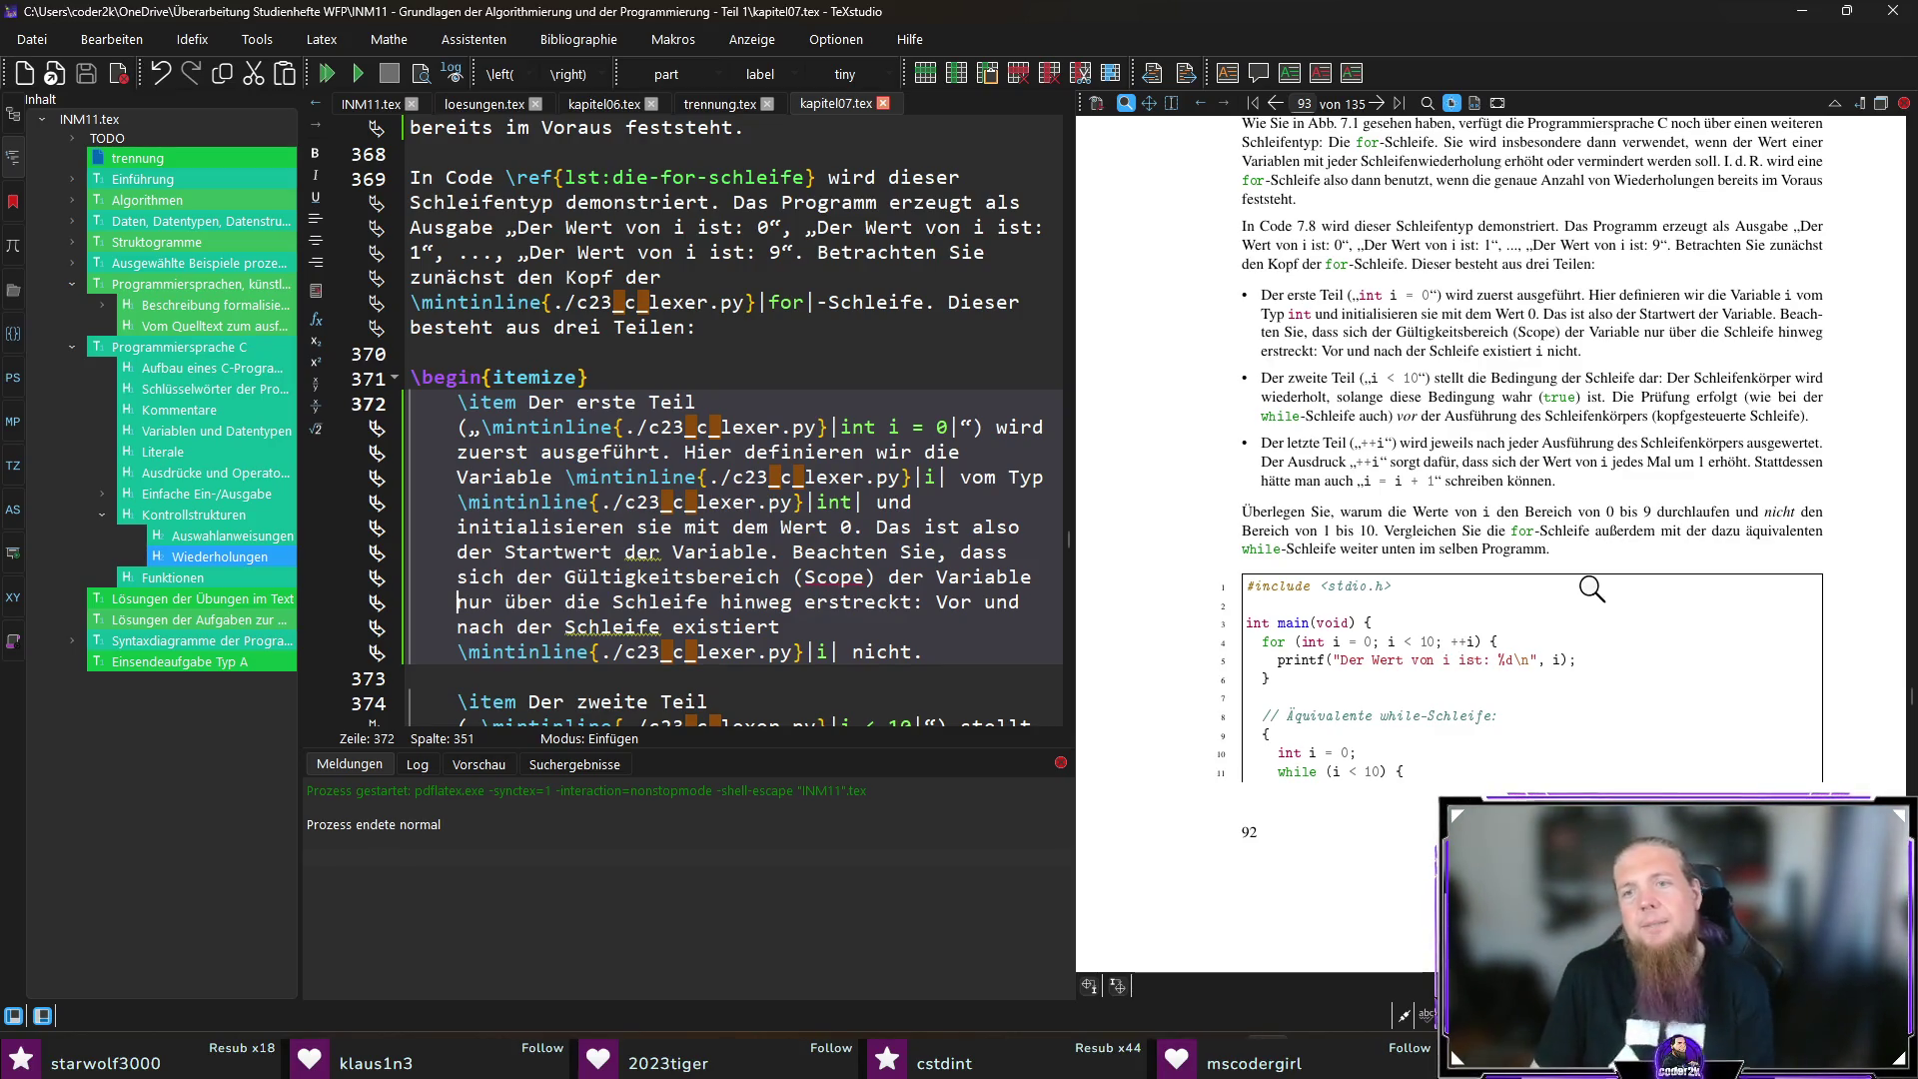
pyautogui.moveTo(1435, 560); pyautogui.dragTo(1450, 551)
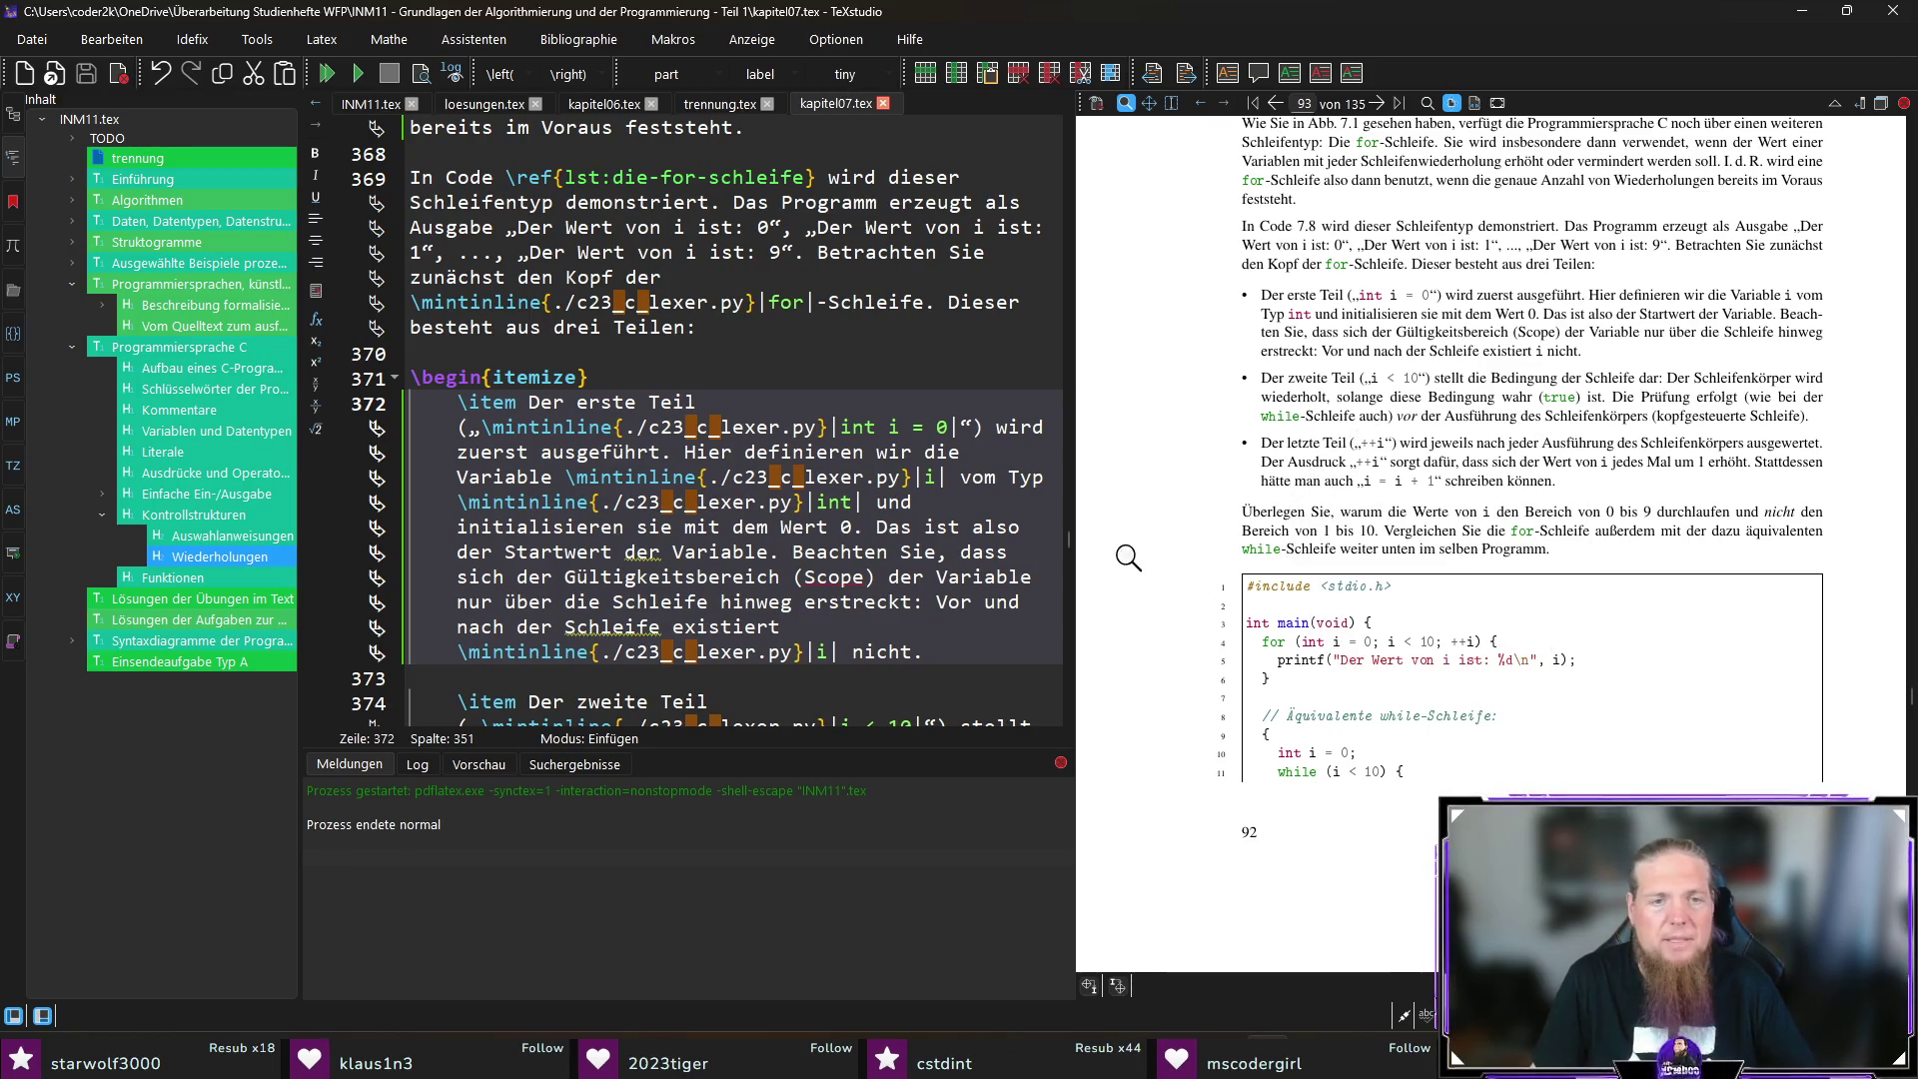
pyautogui.keyDown('ctrl'); pyautogui.click(1378, 549); pyautogui.keyUp('ctrl')
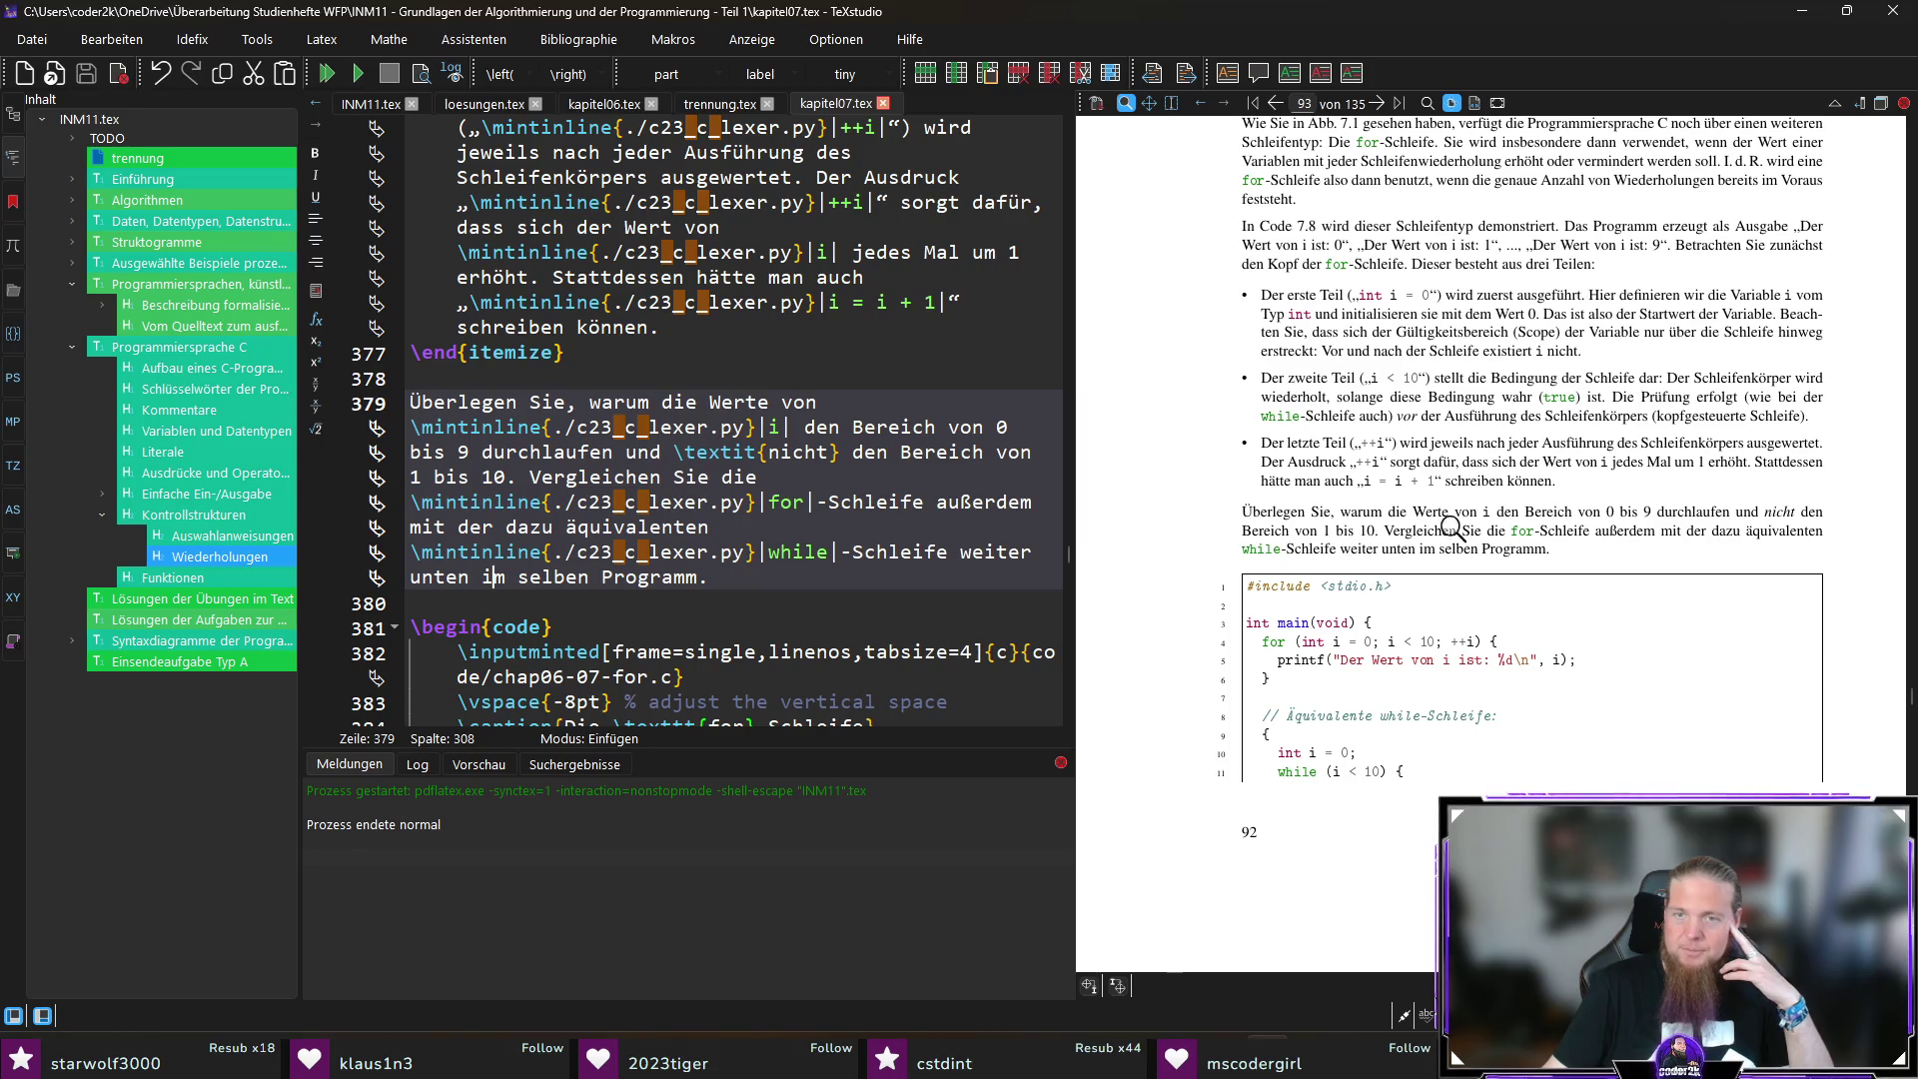
# Step: Scroll the preview to the 7.9 Funktionen heading and jump to the sentence about main
pyautogui.scroll(-3, 1432, 542)
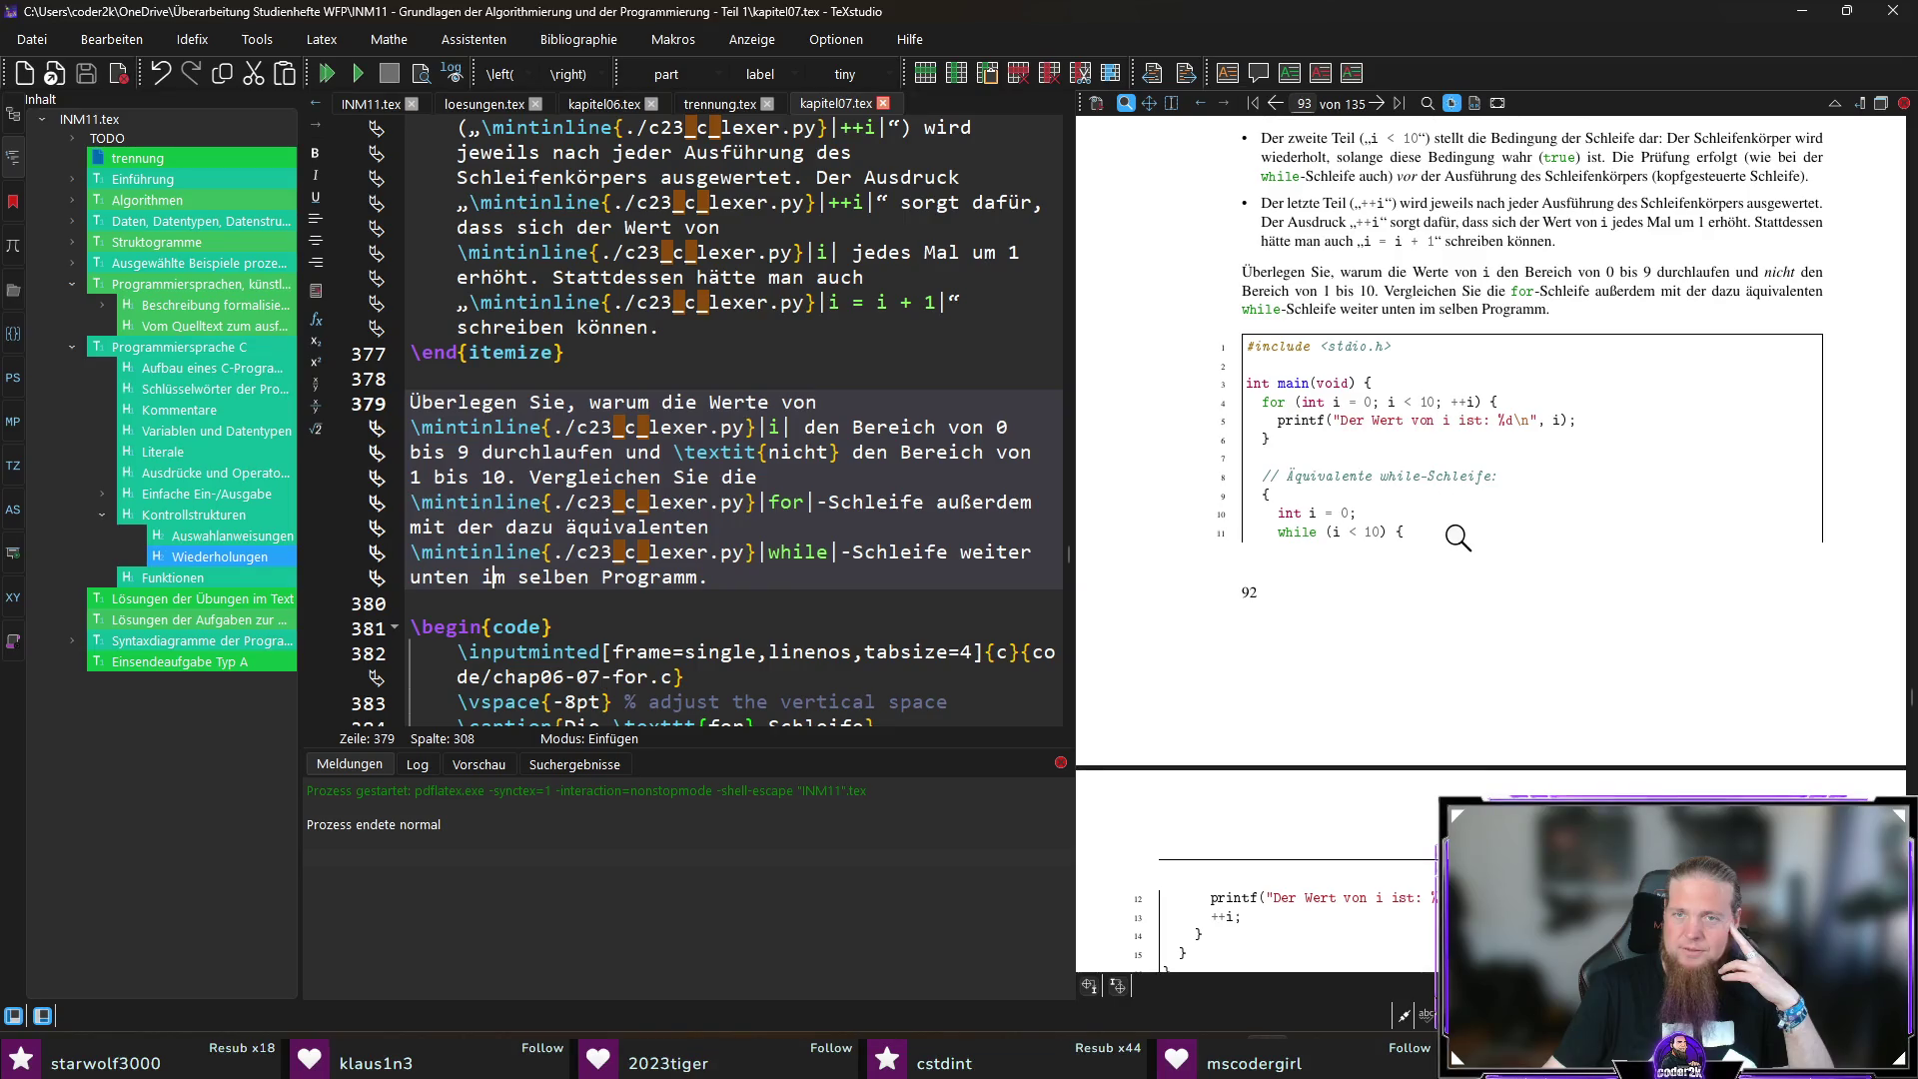
pyautogui.scroll(-2, 1418, 412)
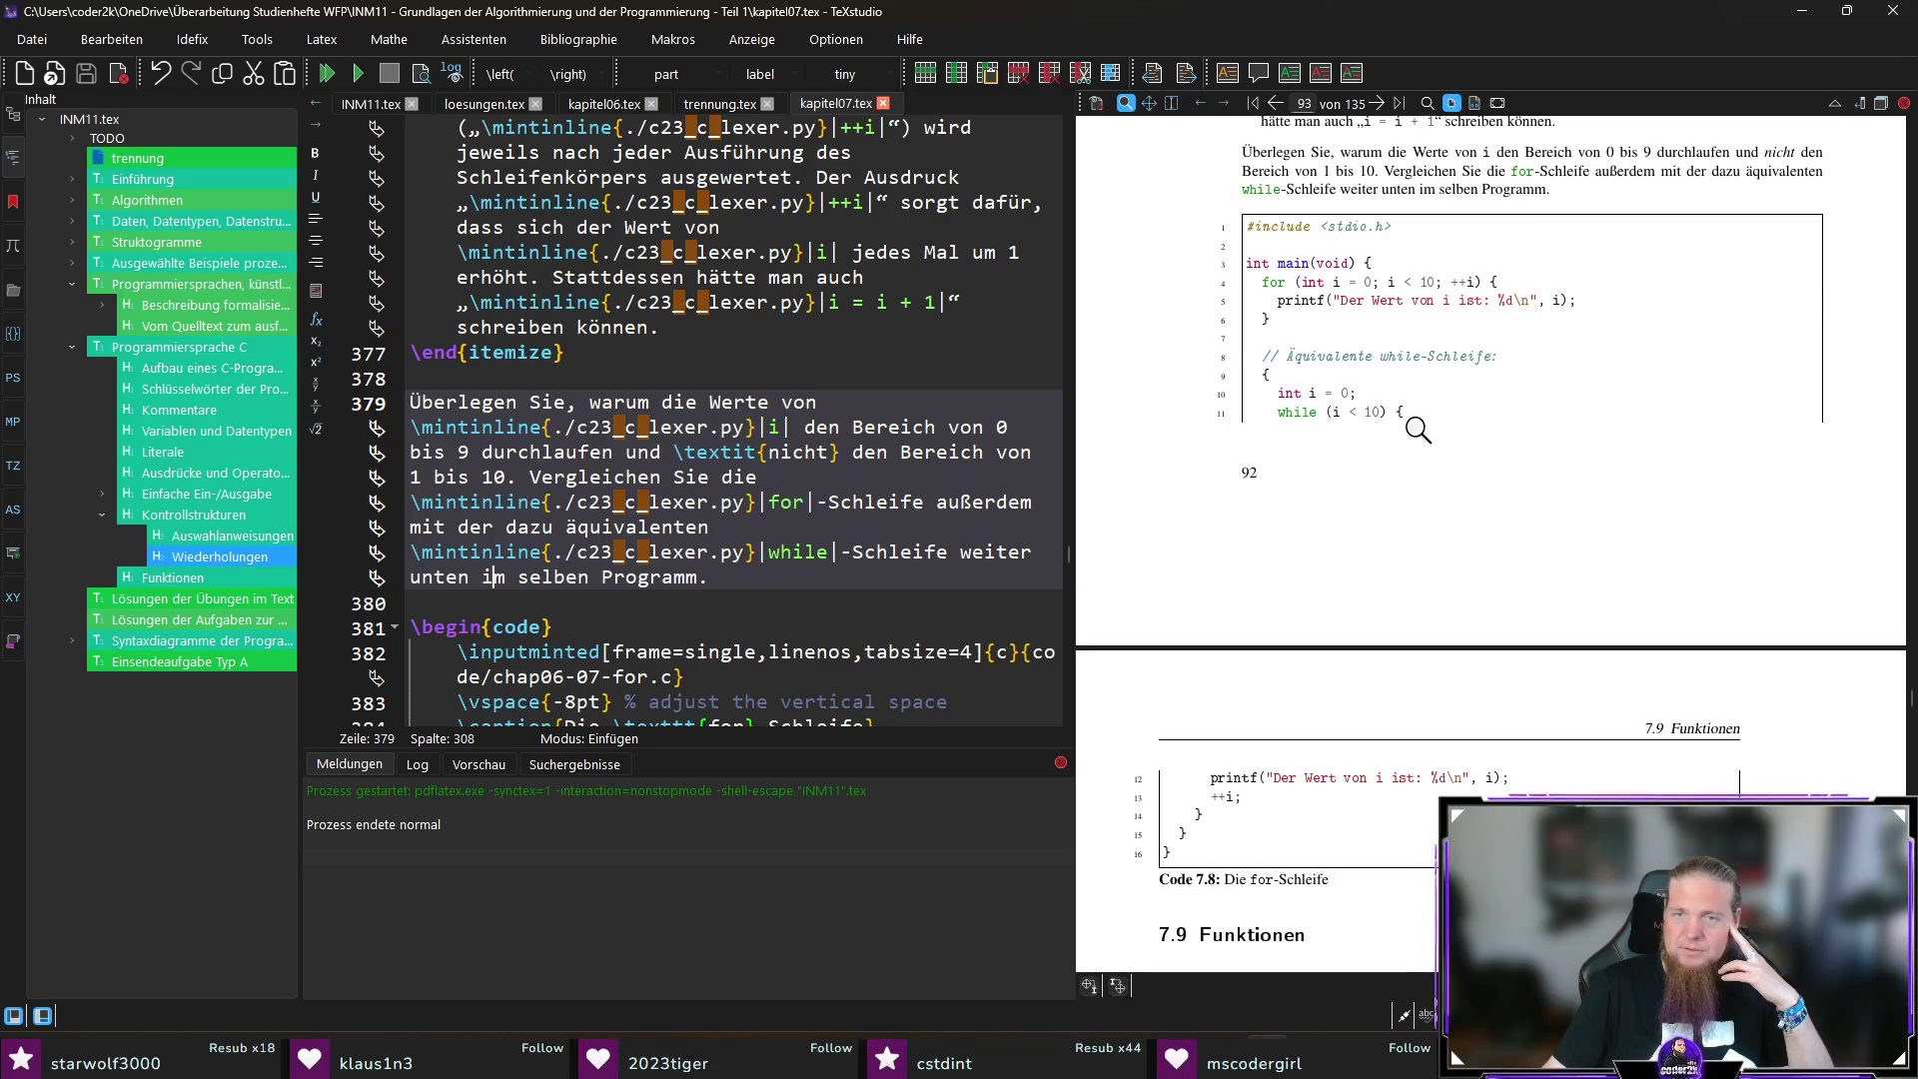
pyautogui.scroll(-5, 1581, 497)
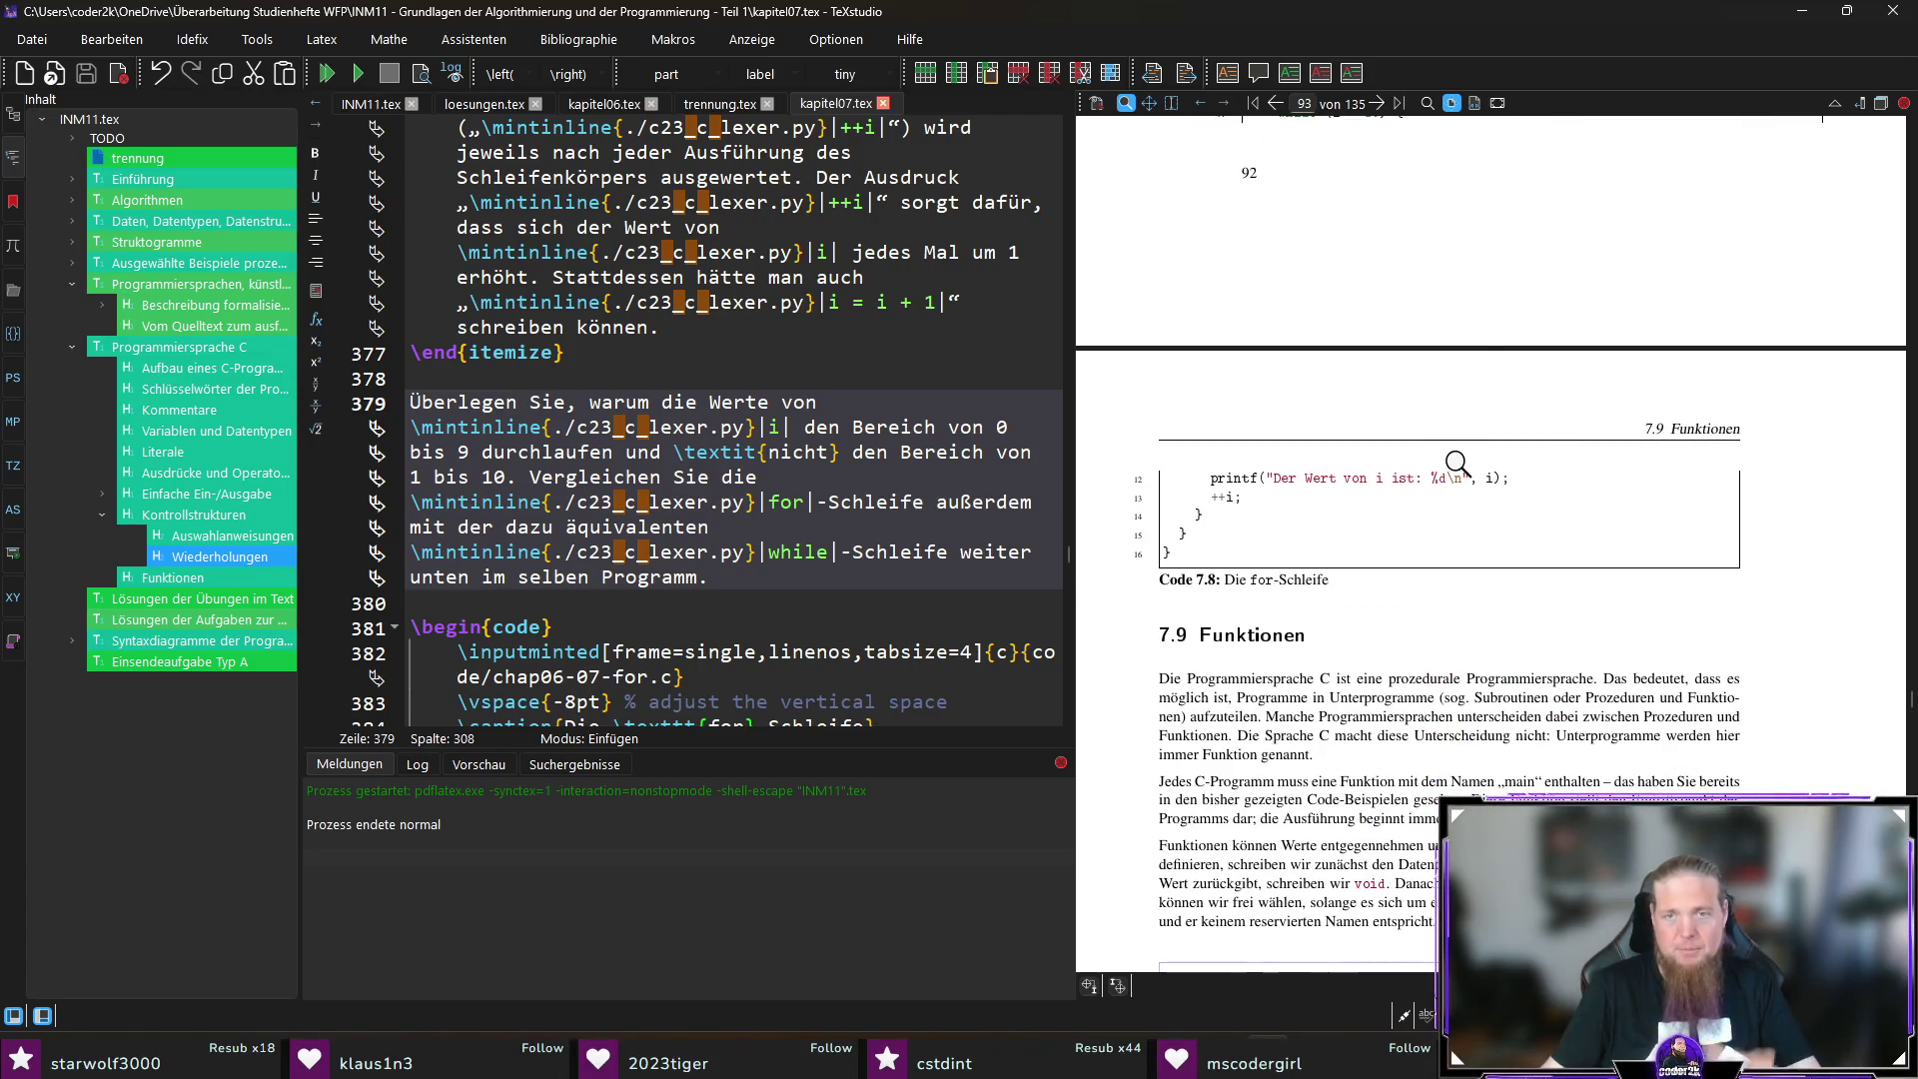
pyautogui.scroll(-6, 1457, 464)
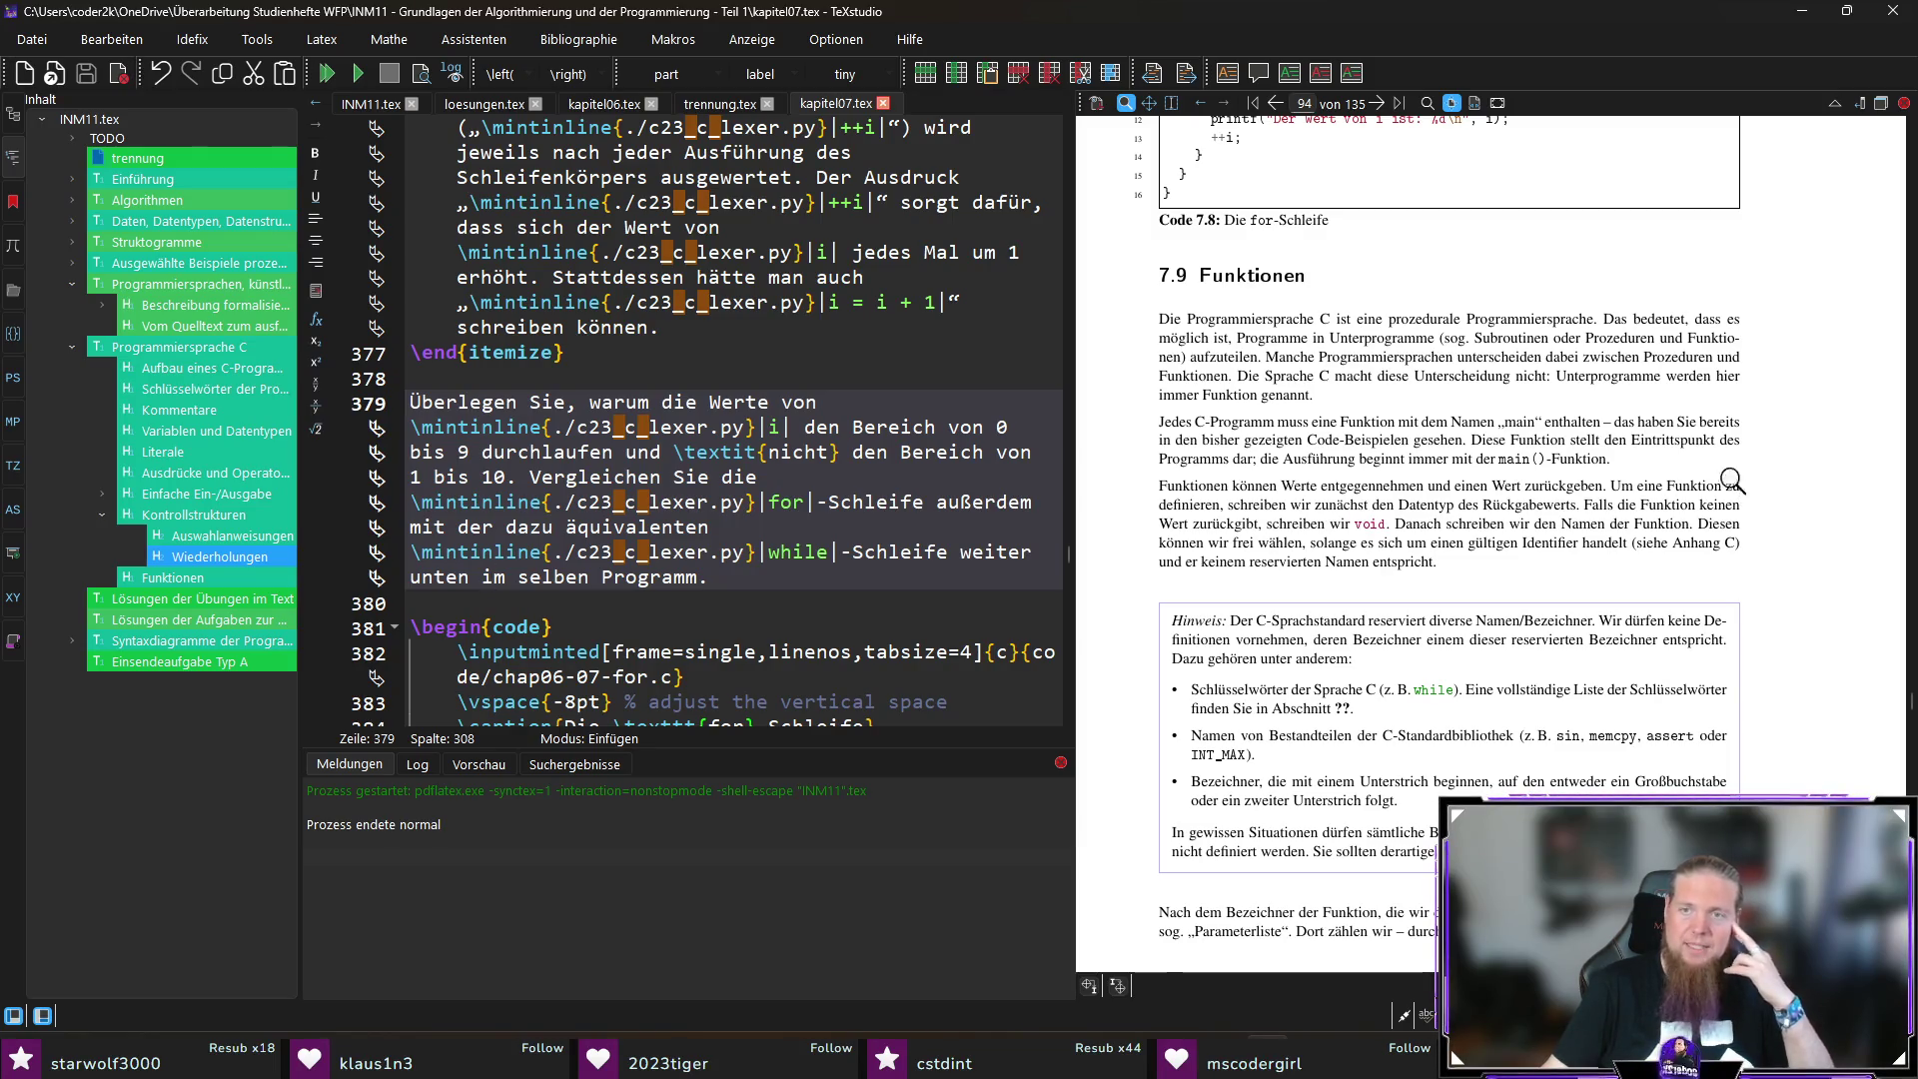
pyautogui.keyDown('ctrl'); pyautogui.click(1516, 424); pyautogui.keyUp('ctrl')
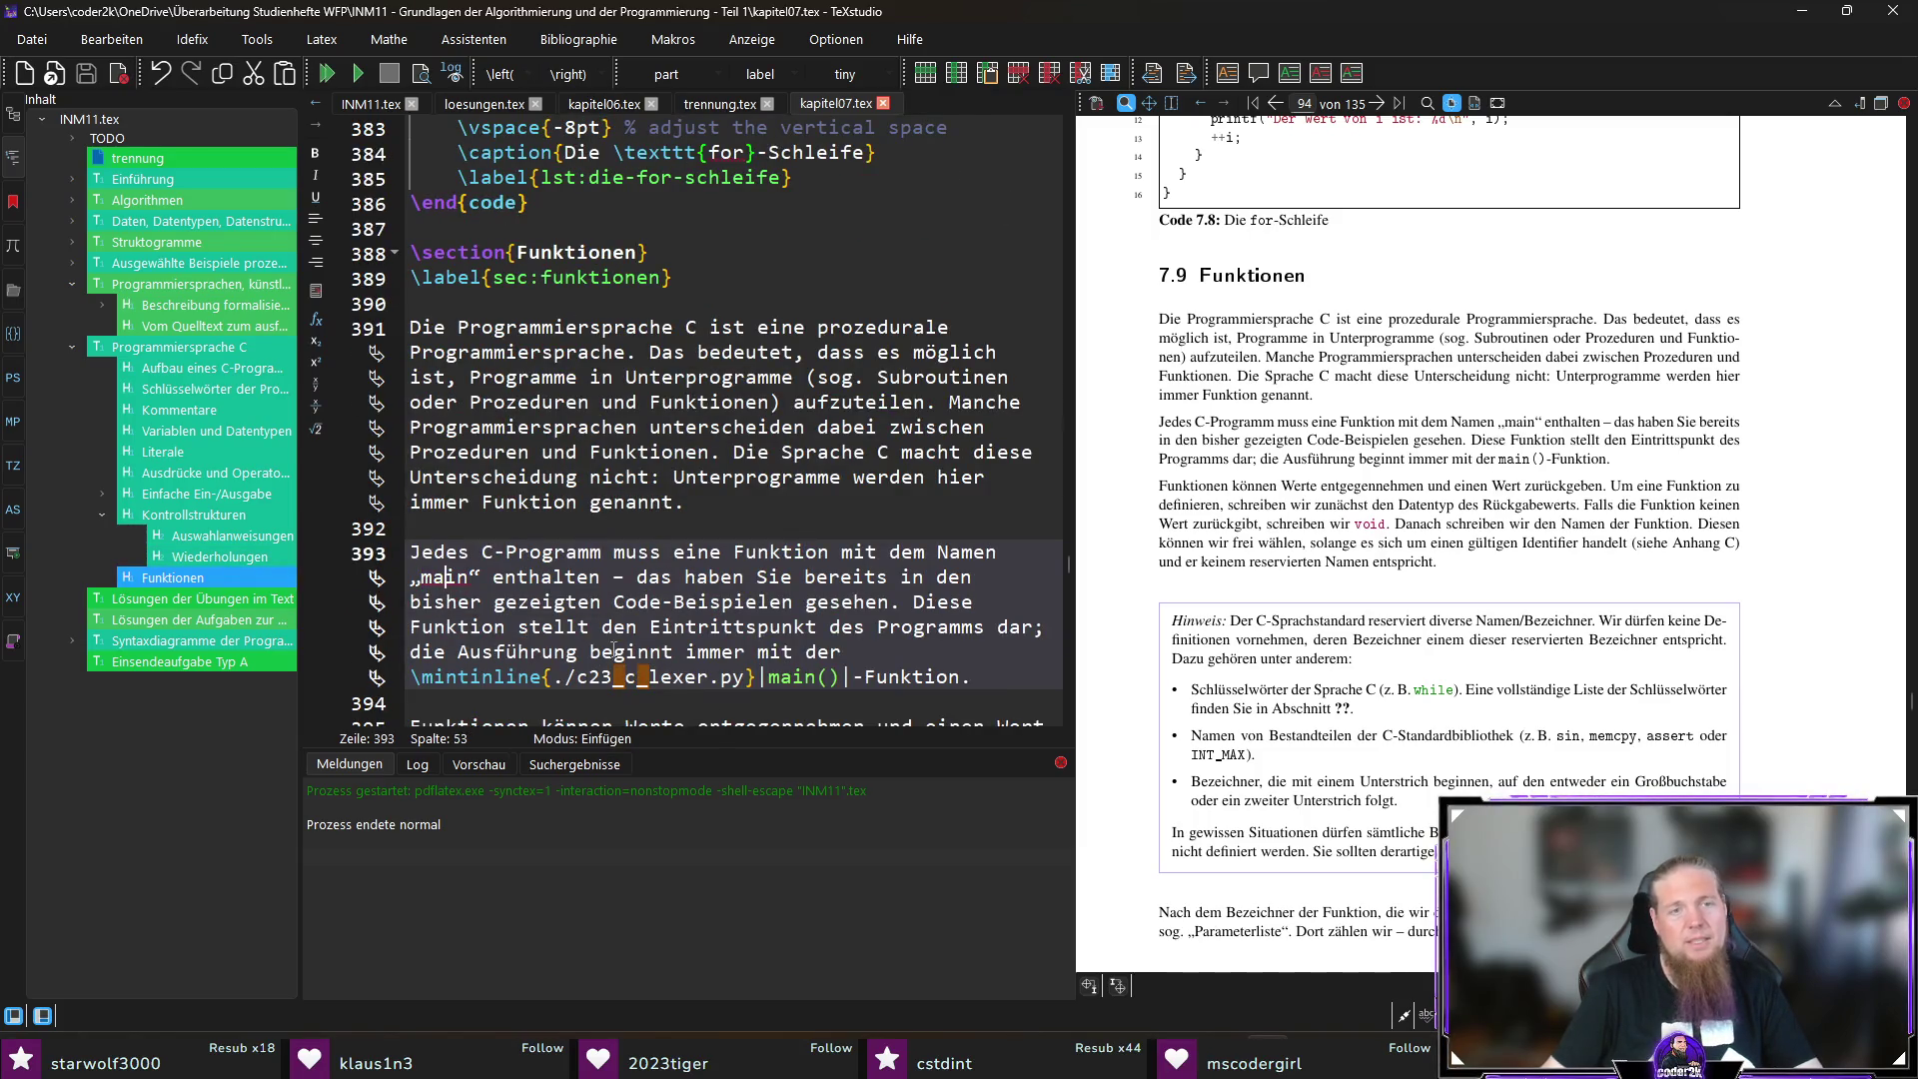
# Step: Wrap „main“ in \texttt{} in the paragraph on C programs, then save and recompile
pyautogui.write('exttt')
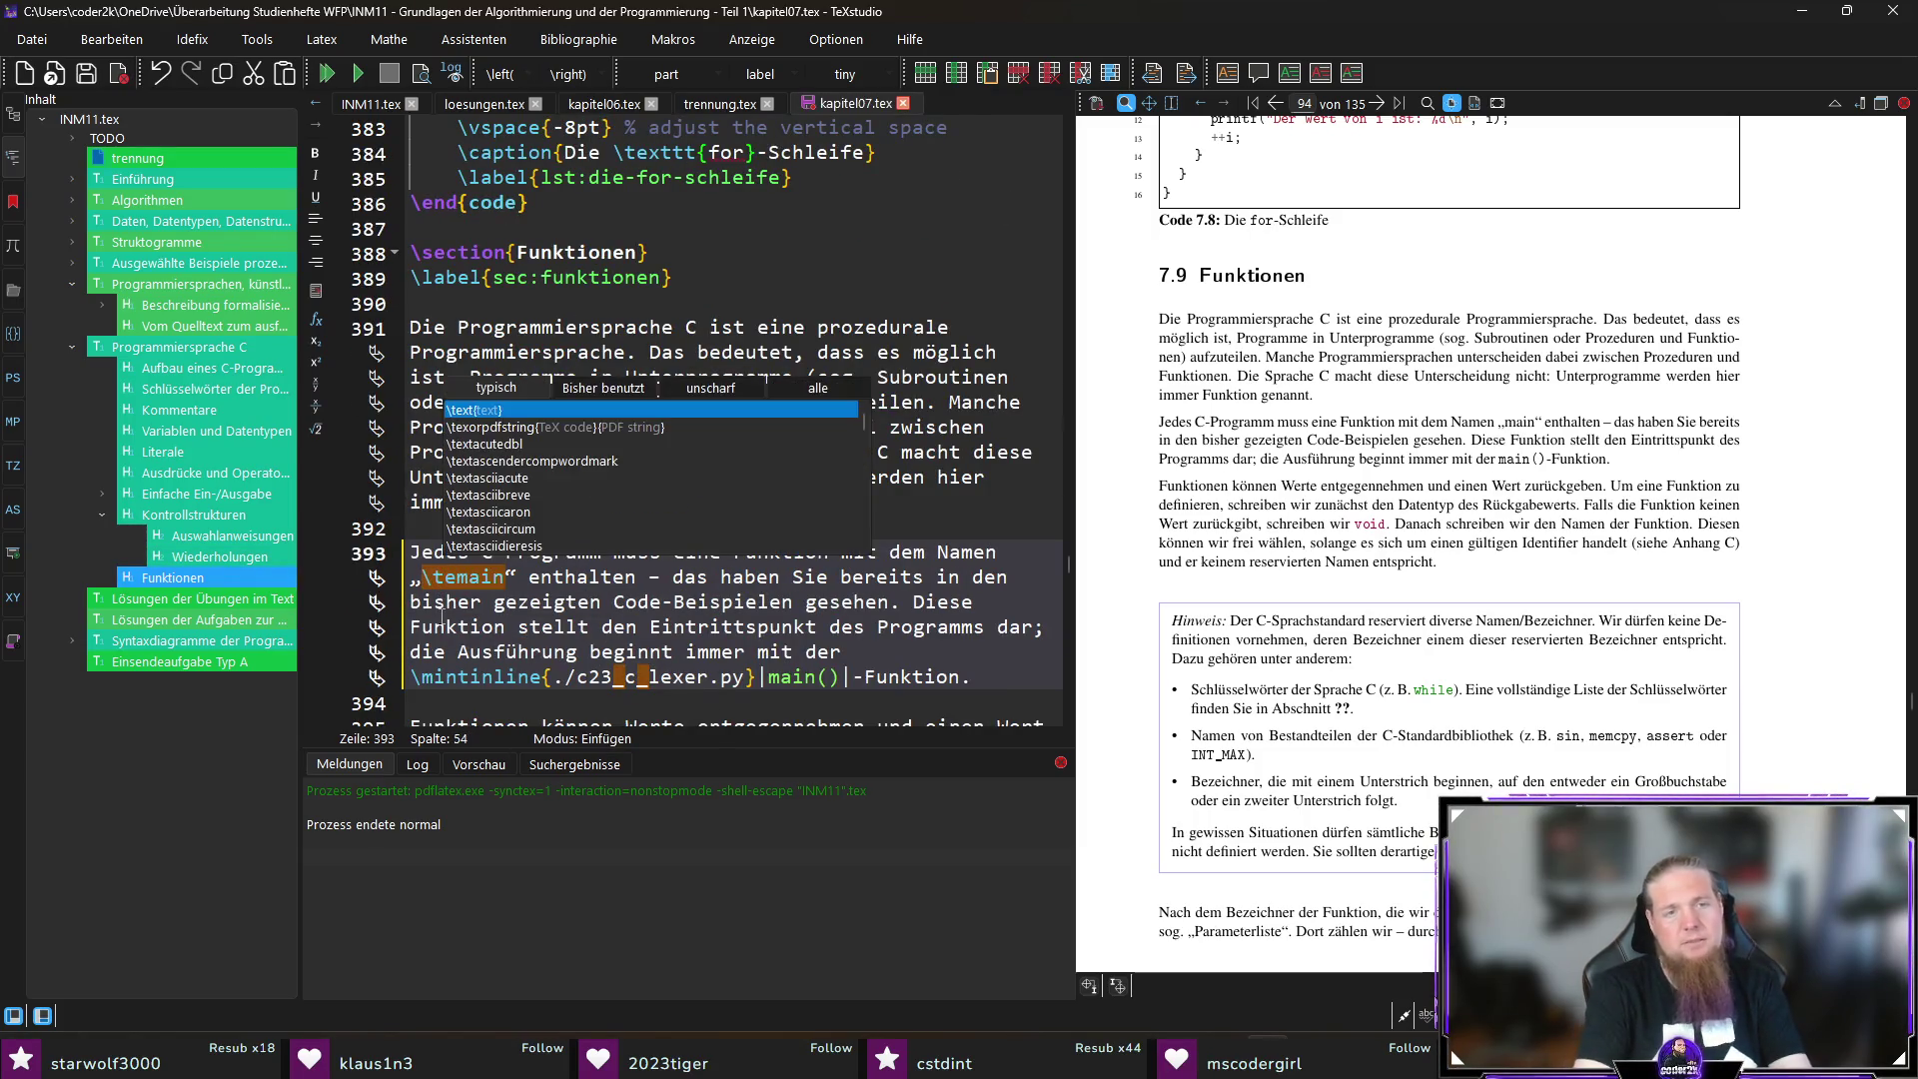
pyautogui.press('Escape')
pyautogui.hotkey('ctrl', 'shift', 'Right')
pyautogui.write('{')
pyautogui.press('Right')
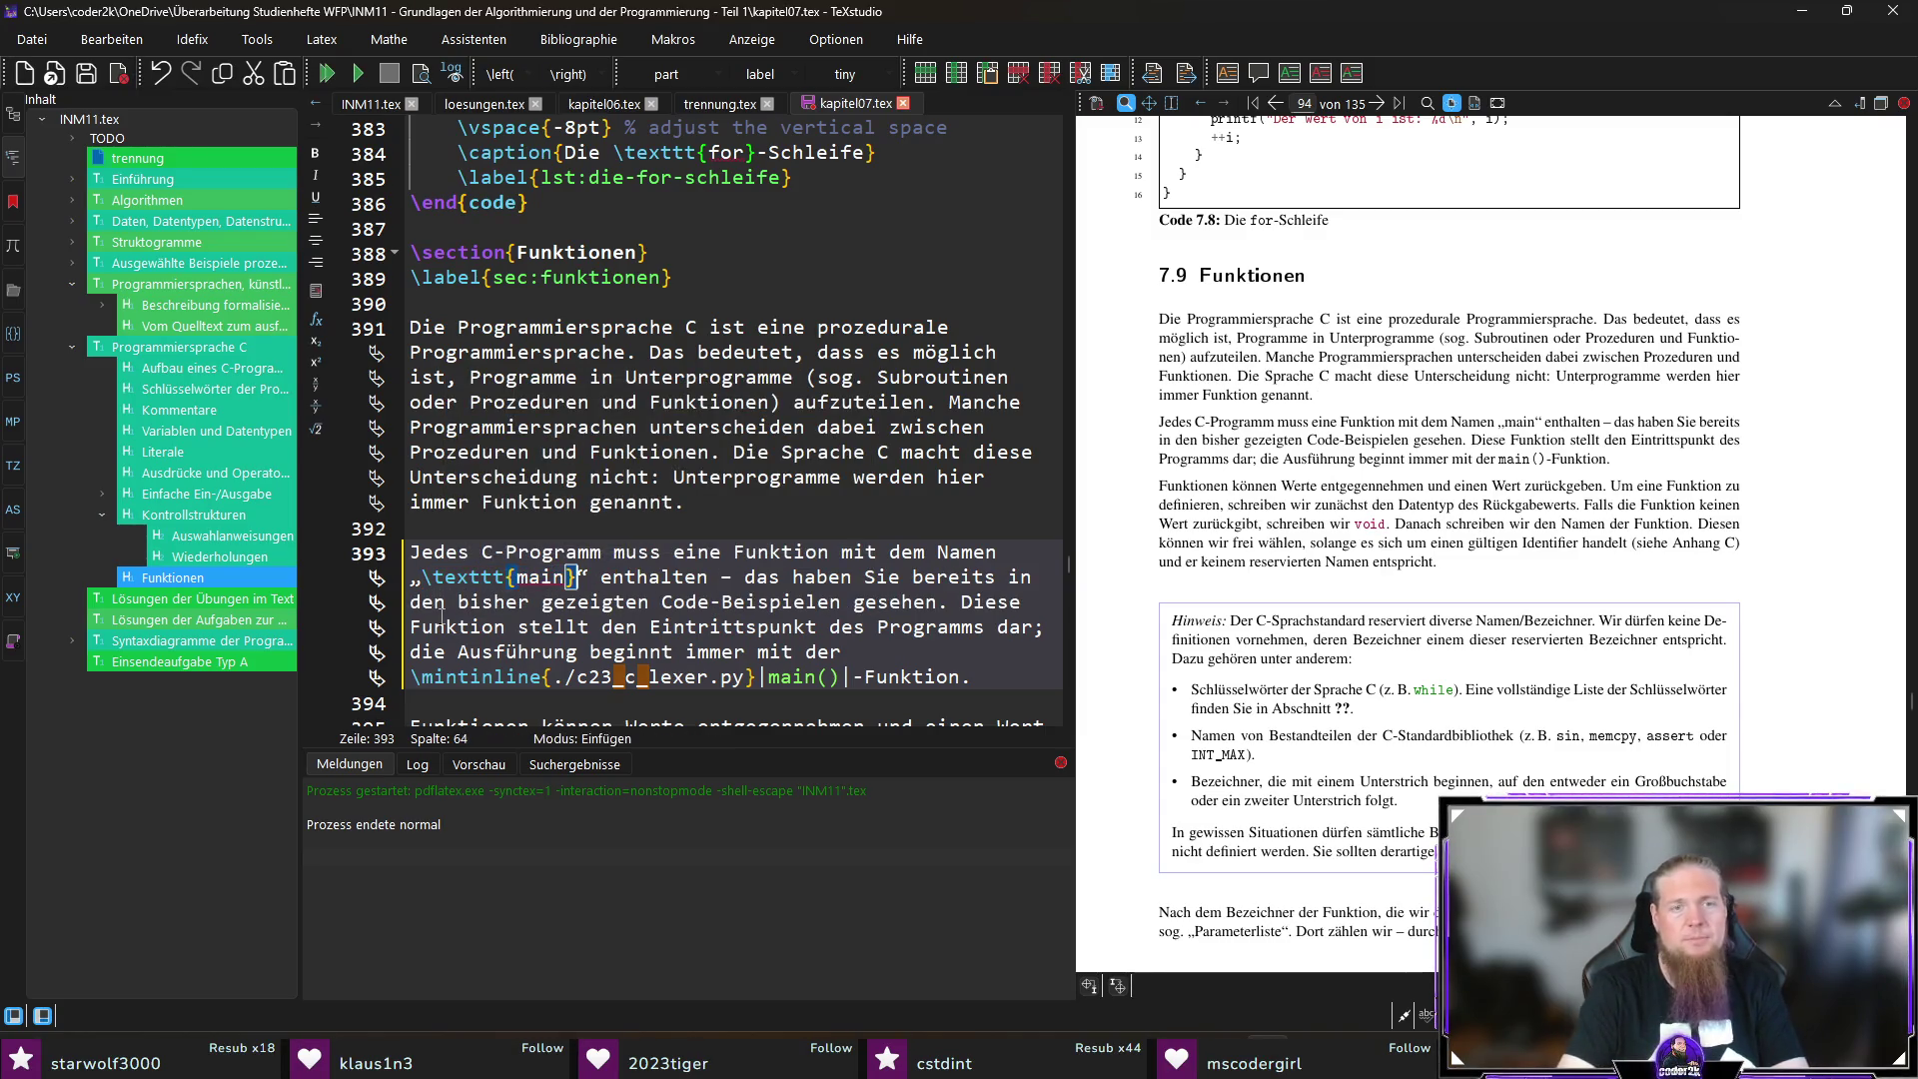
pyautogui.hotkey('ctrl', 's')
pyautogui.press('F5')
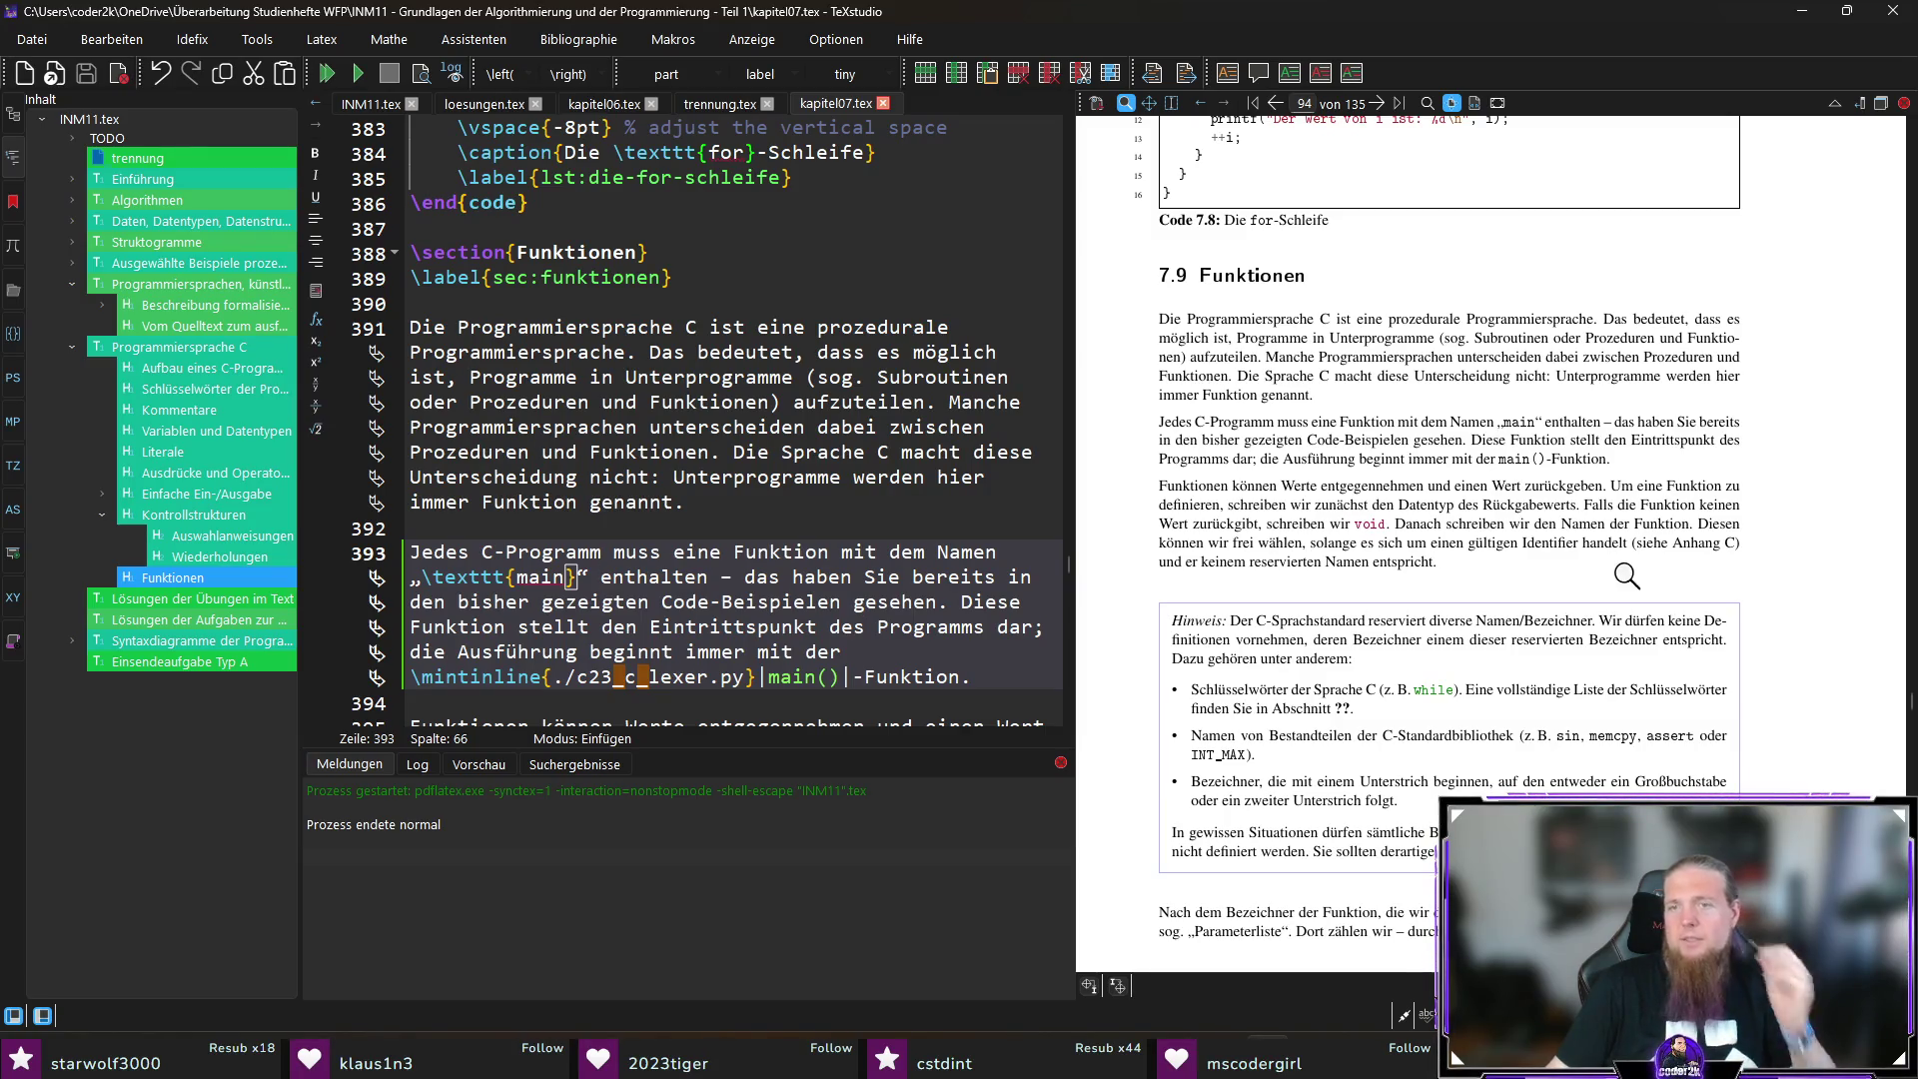
pyautogui.keyDown('ctrl'); pyautogui.click(1555, 548); pyautogui.keyUp('ctrl')
# Step: Insert „Bezeichner“ before „Identifier“, put Identifier in parentheses, and save the chapter
pyautogui.click(914, 579)
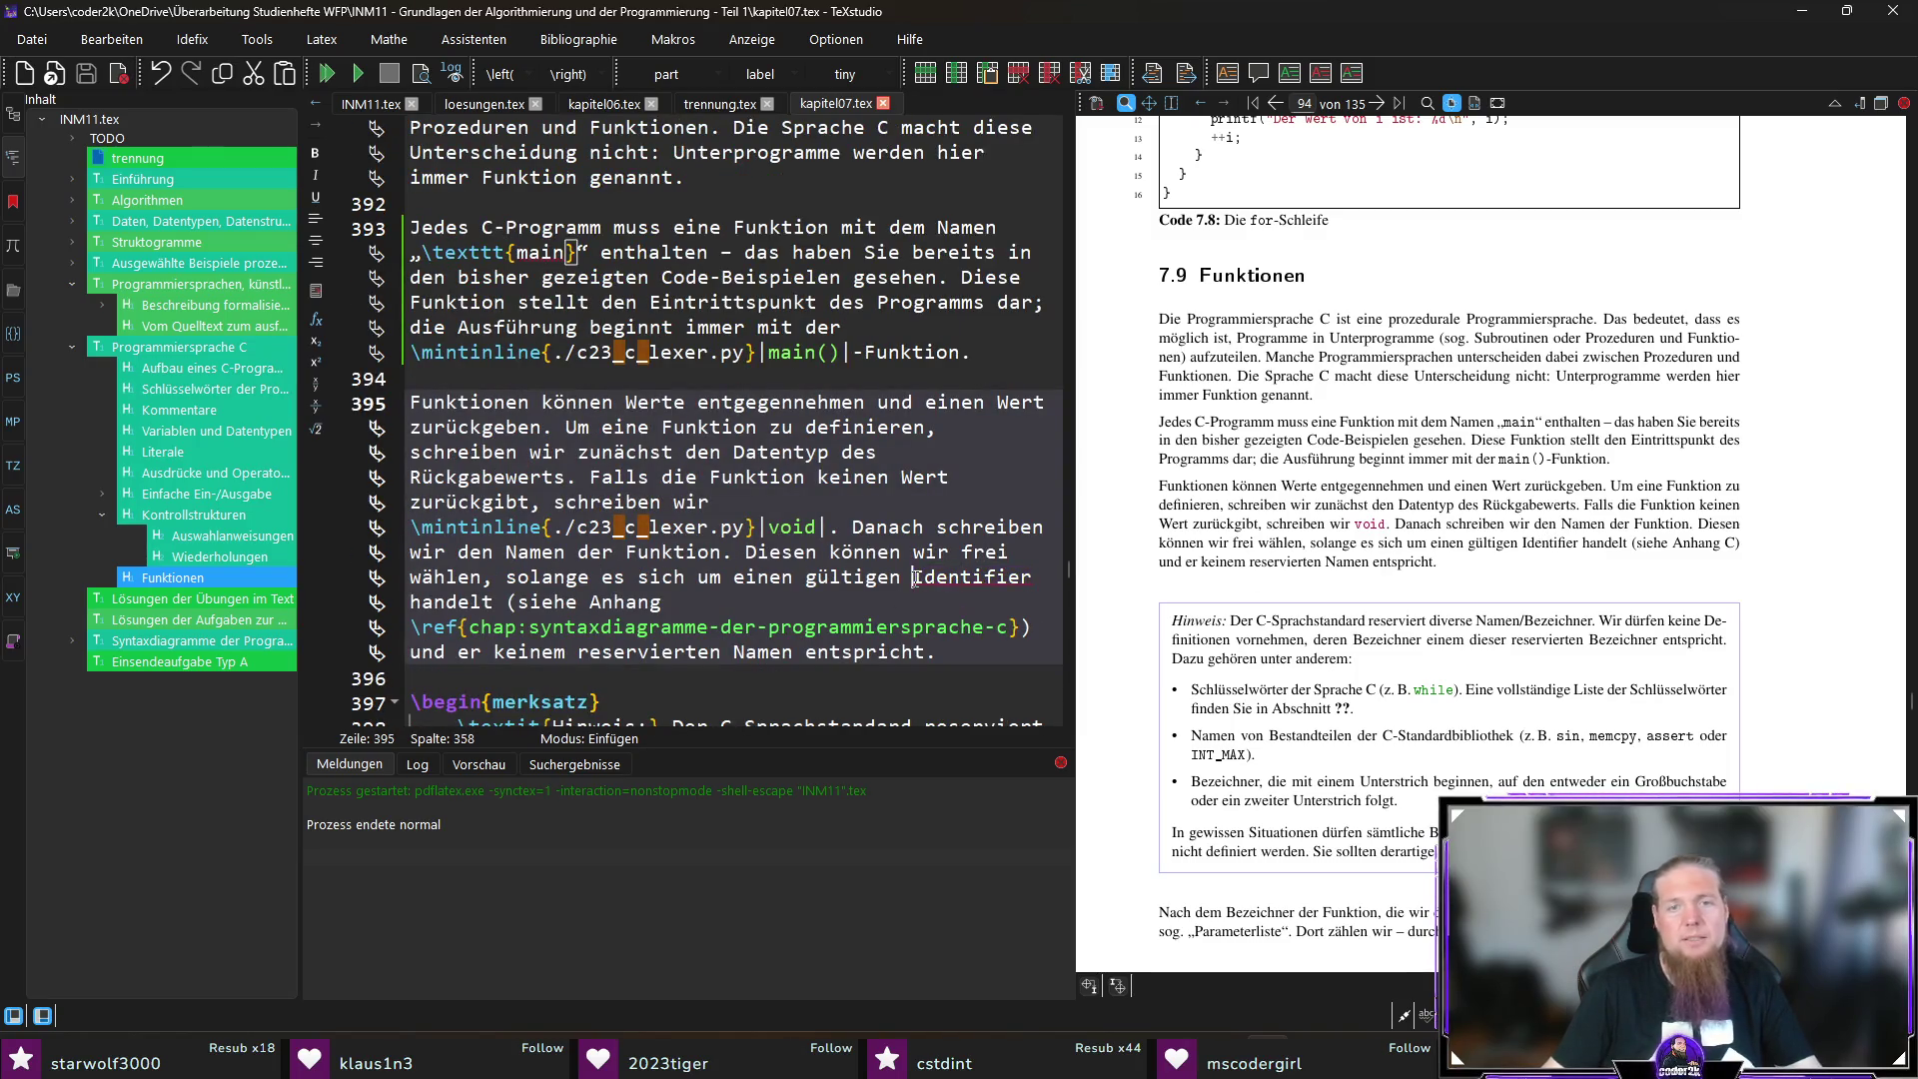
pyautogui.write('Bez')
pyautogui.write('eichnr')
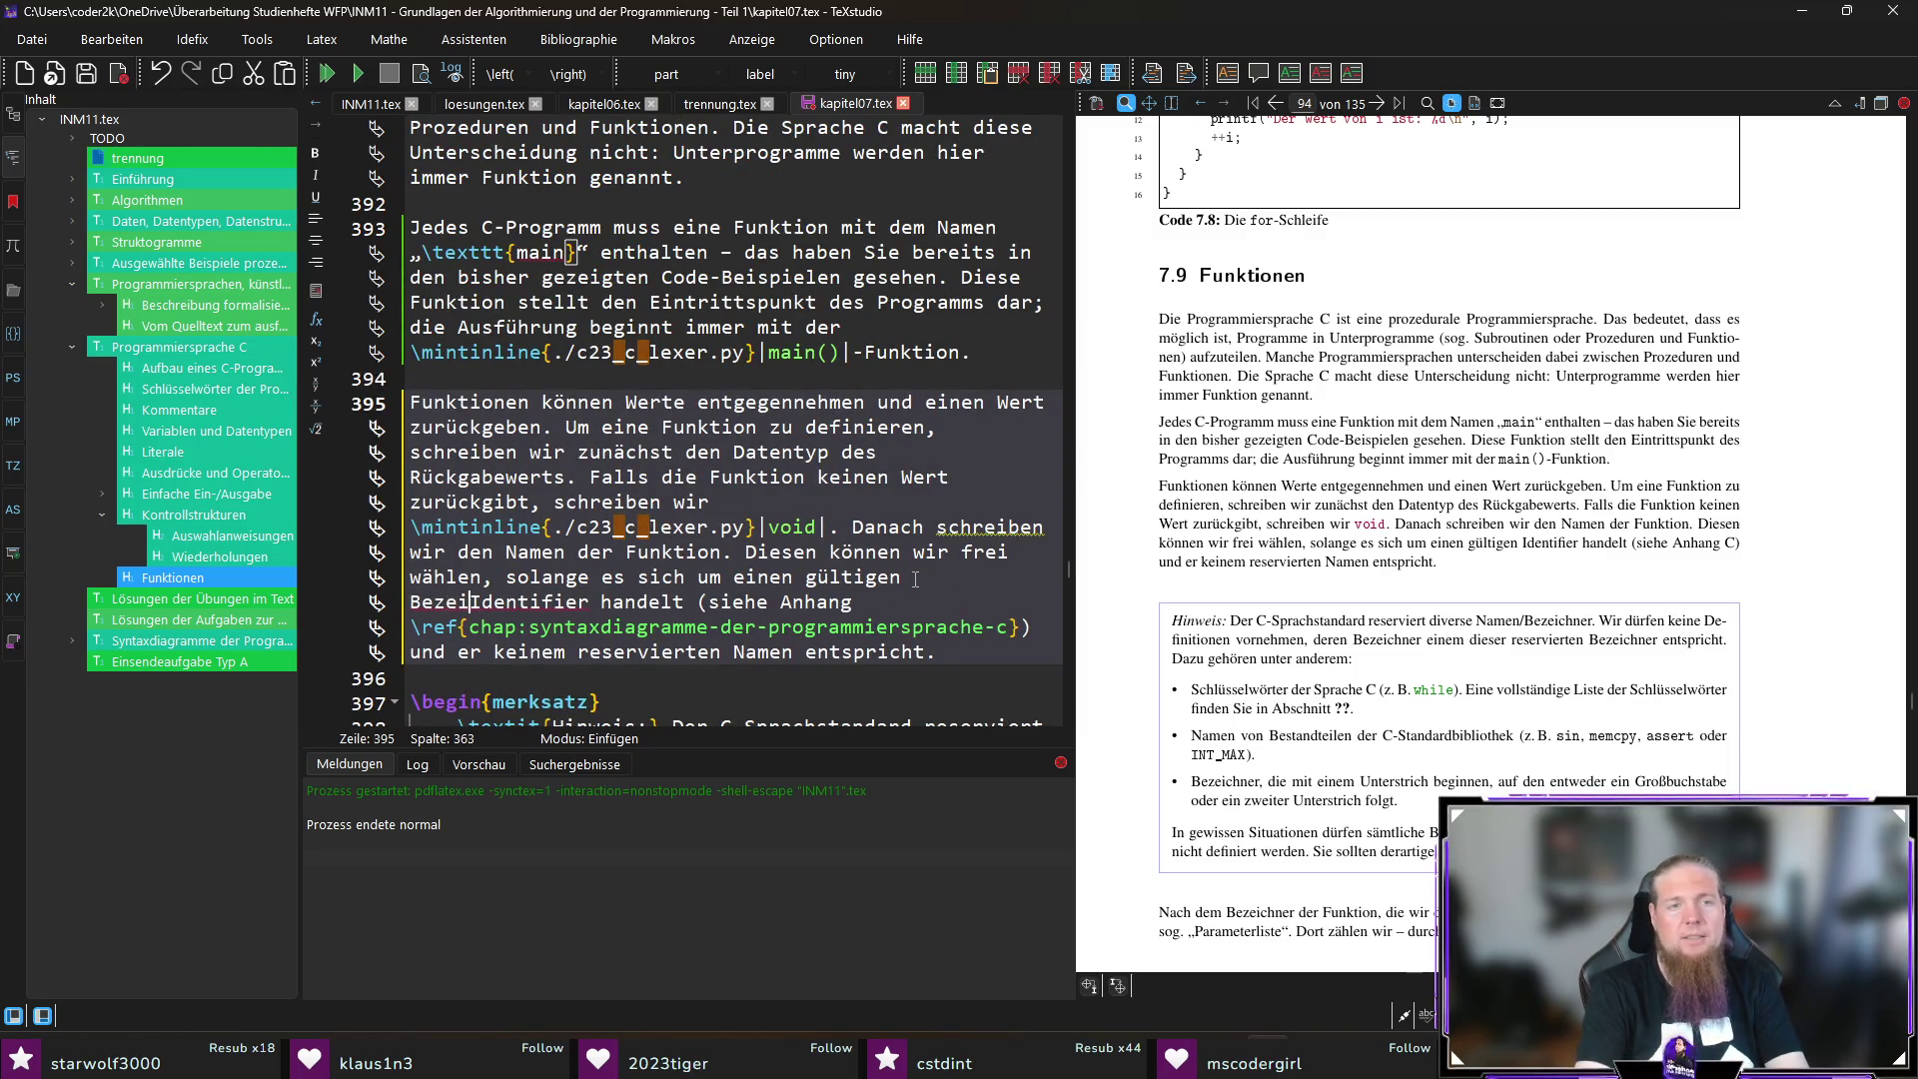
pyautogui.hotkey('ctrl', 'shift', 'Right')
pyautogui.write('(')
pyautogui.press('Right')
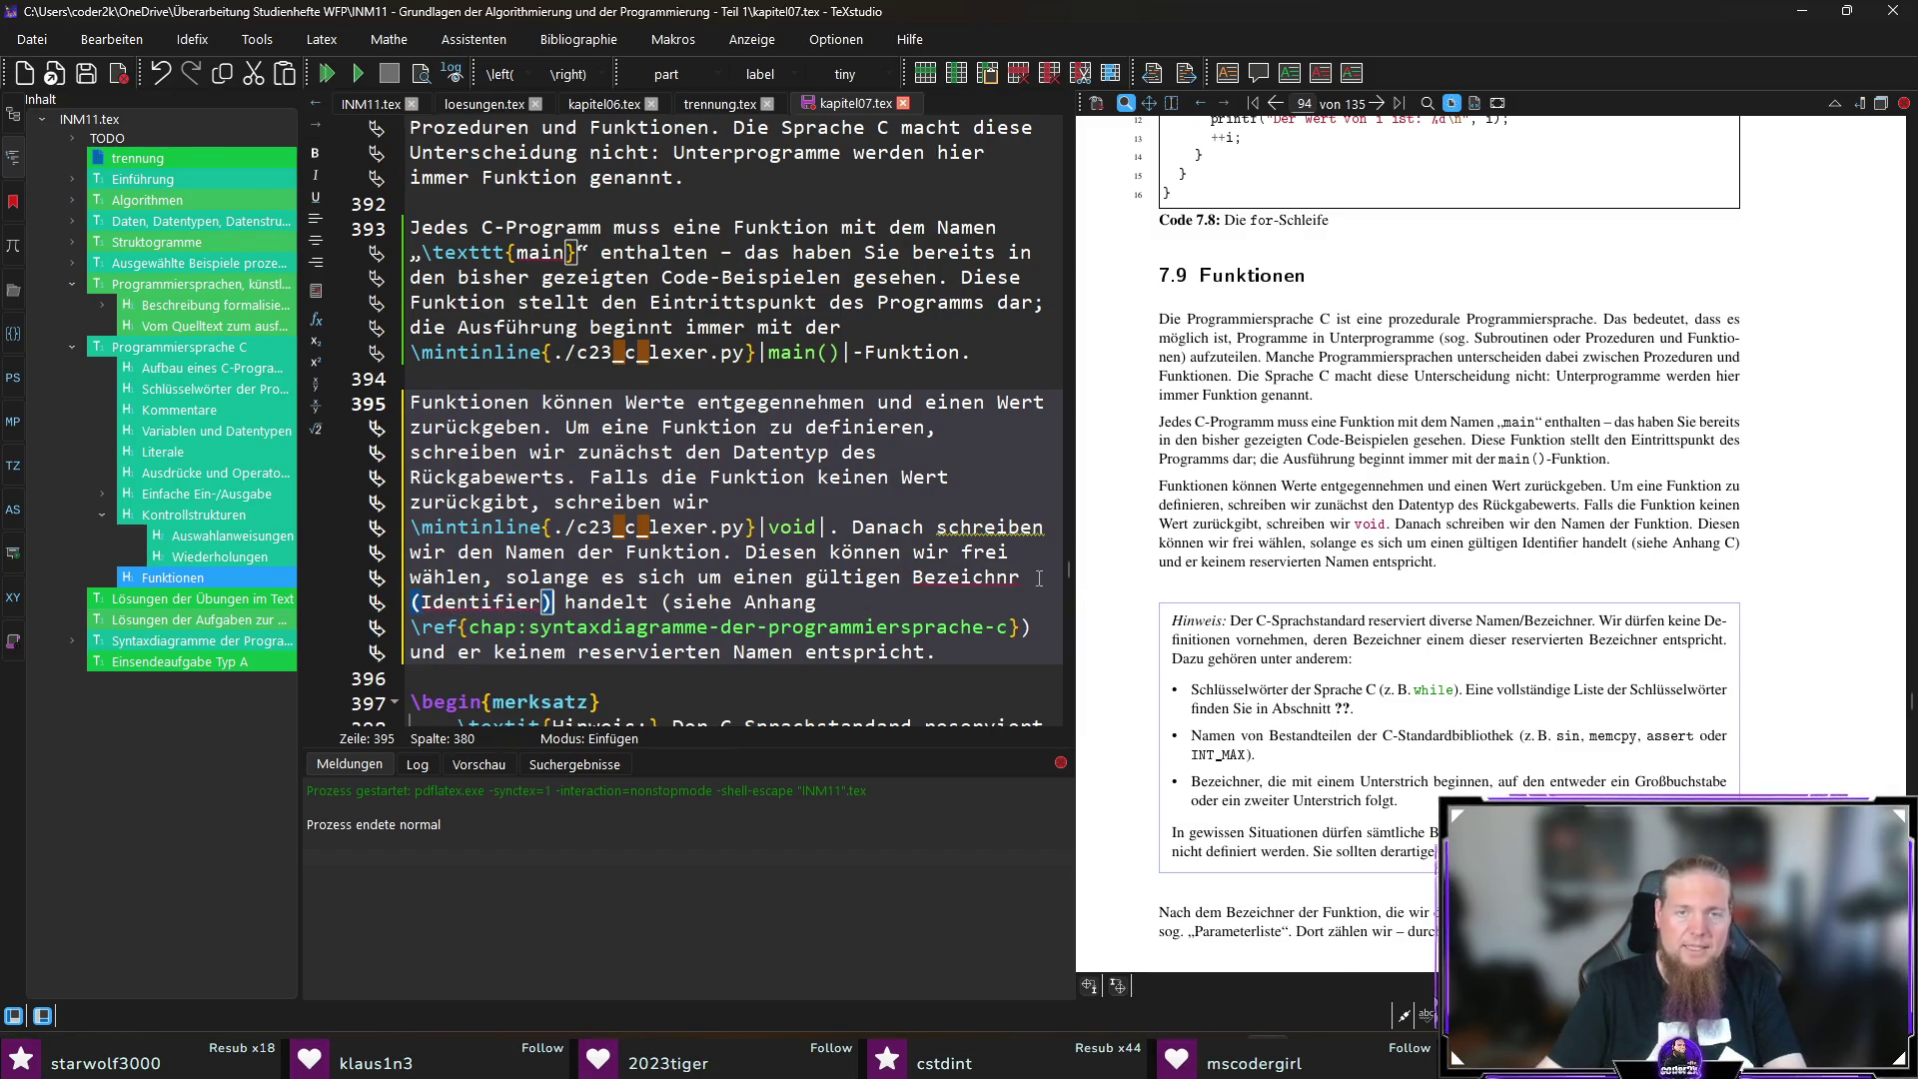
pyautogui.write('e')
pyautogui.hotkey('ctrl', 's')
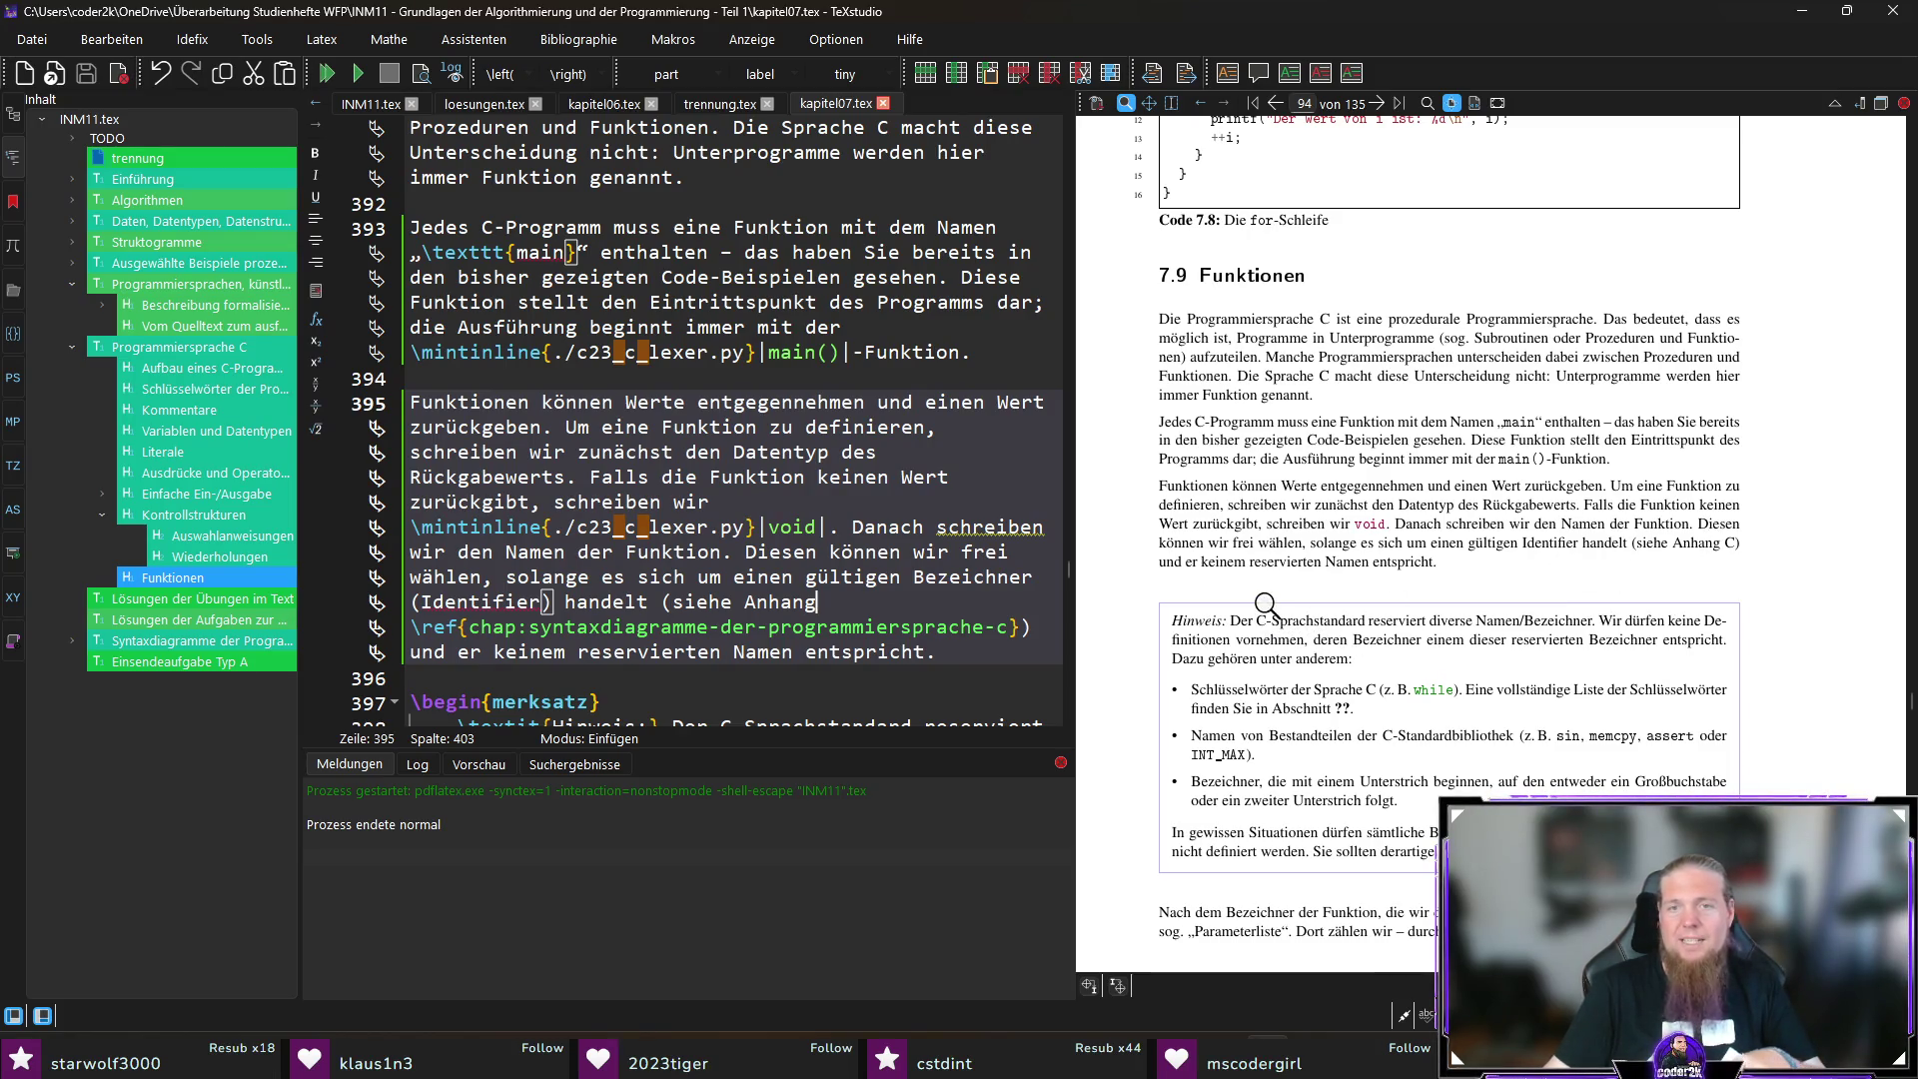
# Step: Move the PDF preview up through the front matter to the Tabellenverzeichnis page
pyautogui.scroll(-3, 1725, 585)
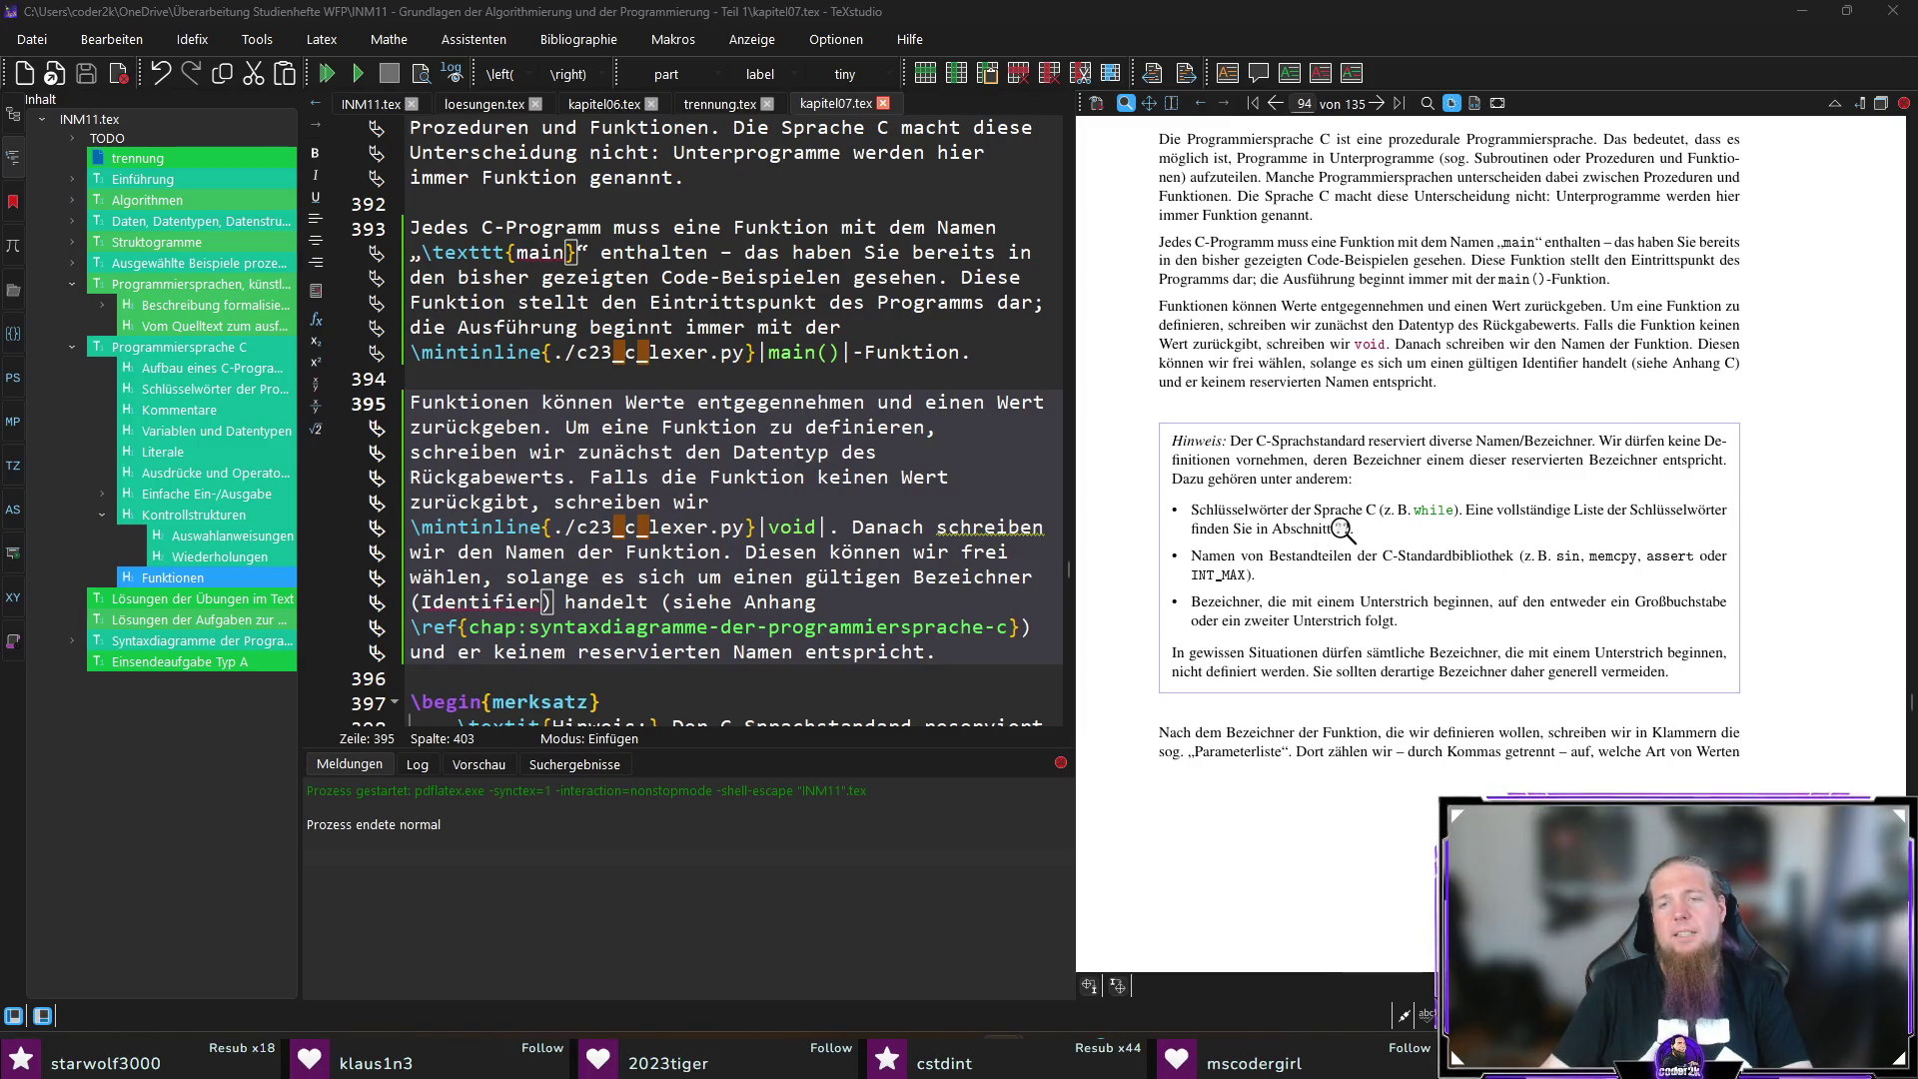
pyautogui.click(970, 654)
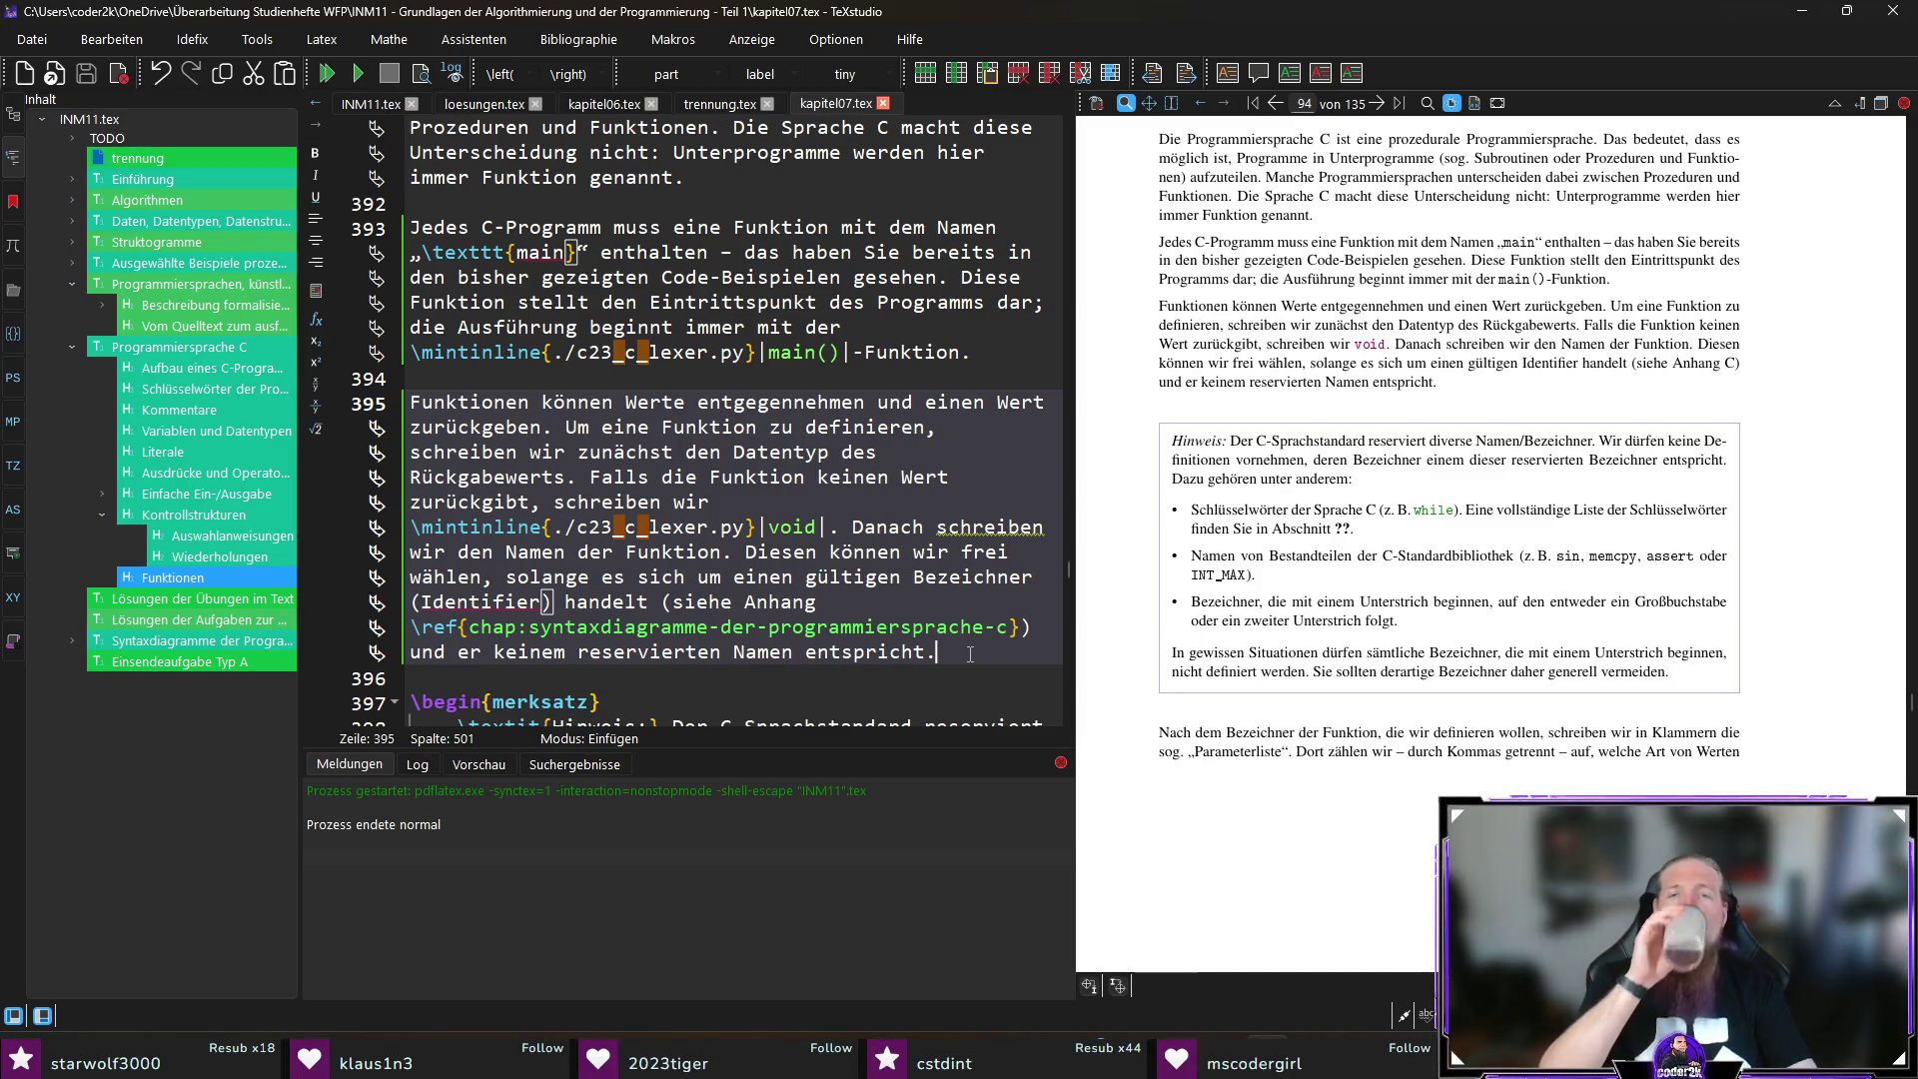
pyautogui.click(1688, 512)
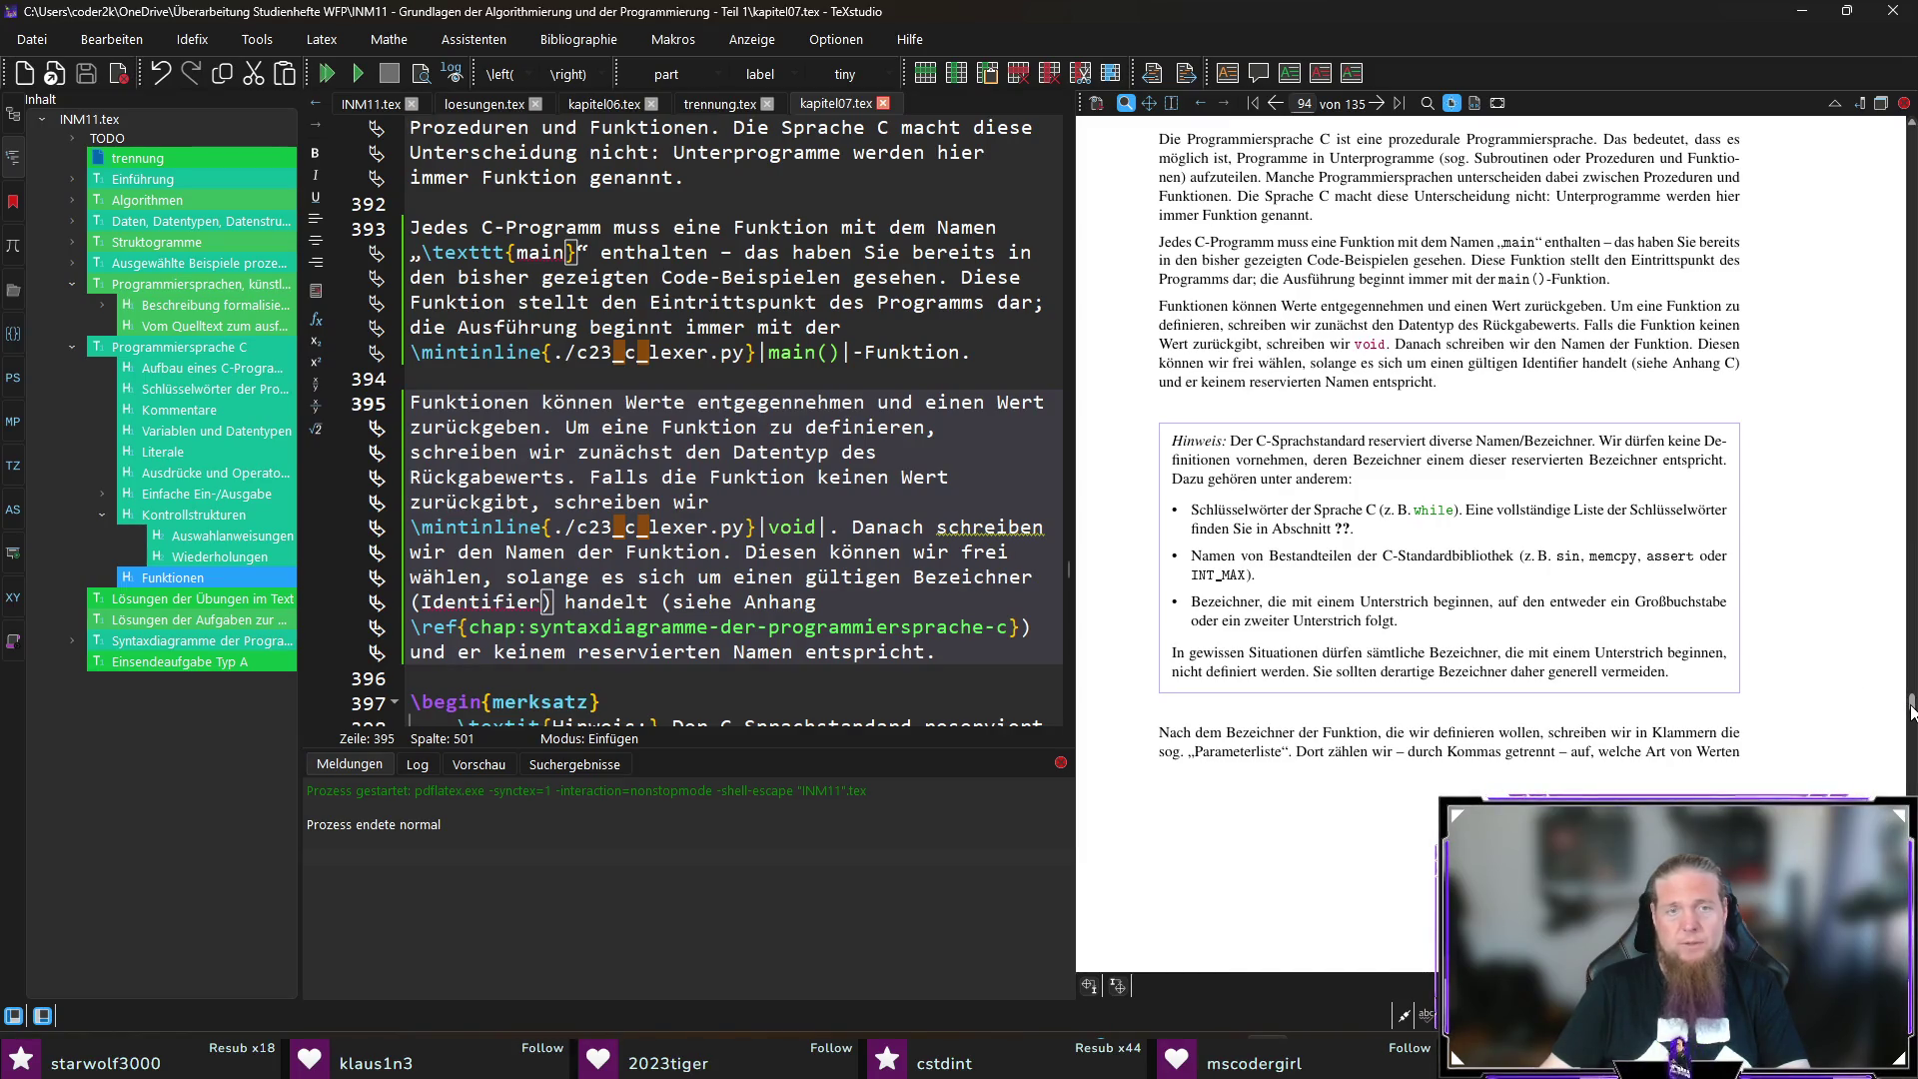
pyautogui.moveTo(1909, 712); pyautogui.dragTo(1907, 155)
pyautogui.scroll(5, 1911, 227)
pyautogui.click(1332, 568)
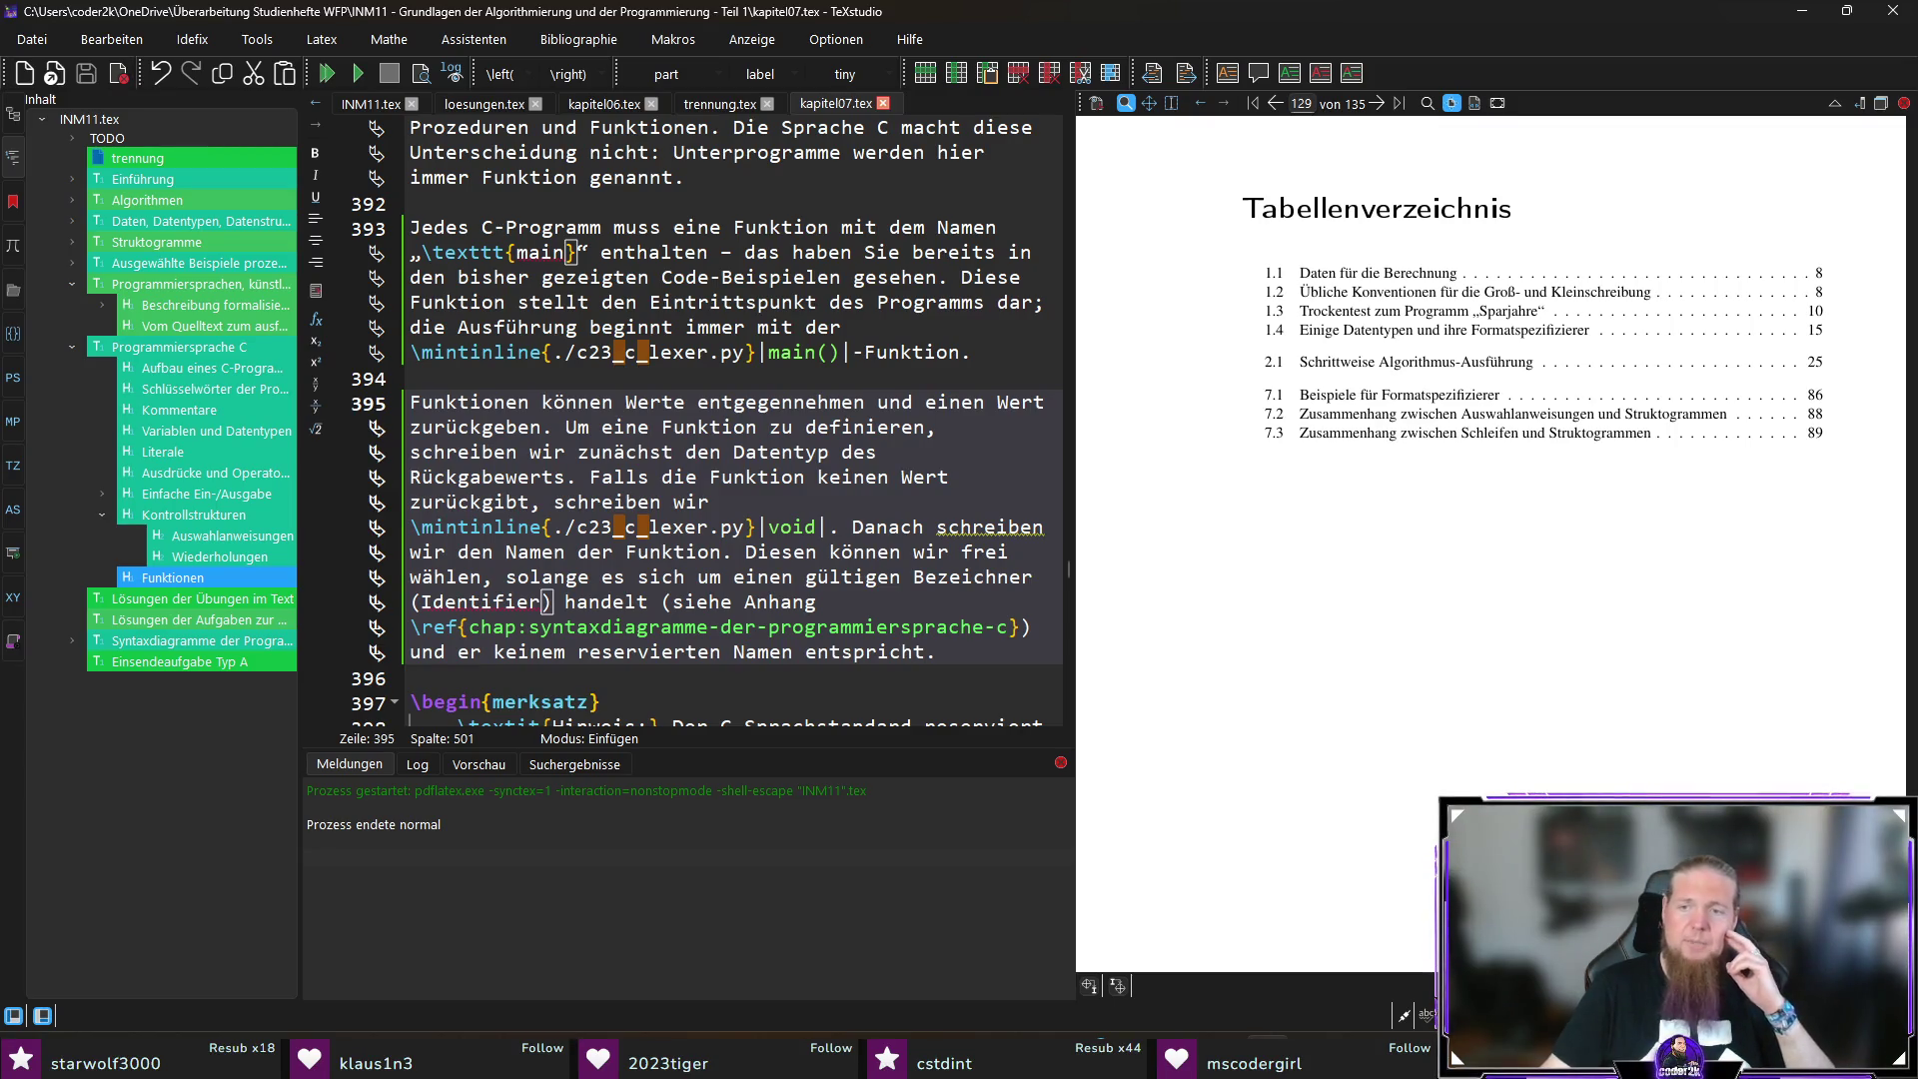
# Step: Check section 7.2 Schlüsselwörter in the PDF preview through the table-of-contents link
pyautogui.moveTo(1912, 964)
pyautogui.mouseDown()
pyautogui.moveTo(1908, 380)
pyautogui.moveTo(1898, 200)
pyautogui.moveTo(1873, 165)
pyautogui.mouseUp()
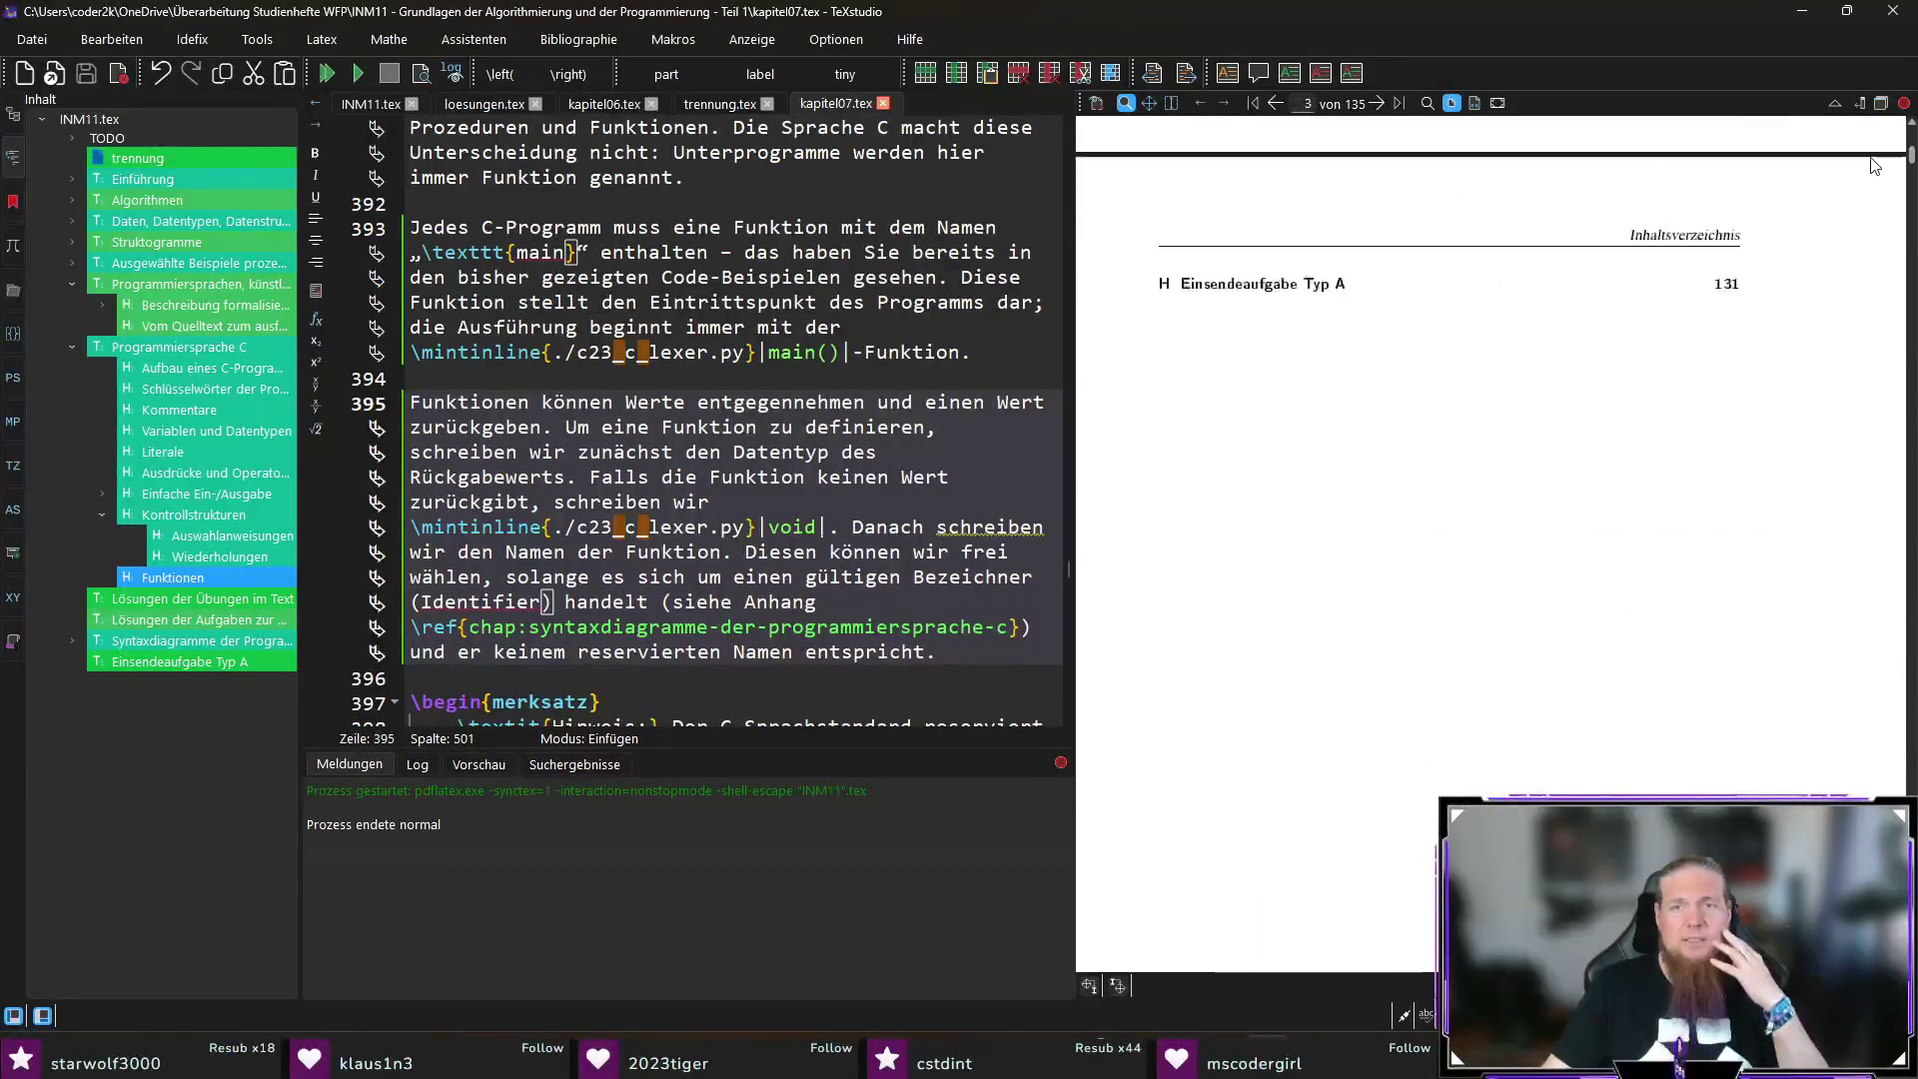
pyautogui.scroll(5, 1605, 510)
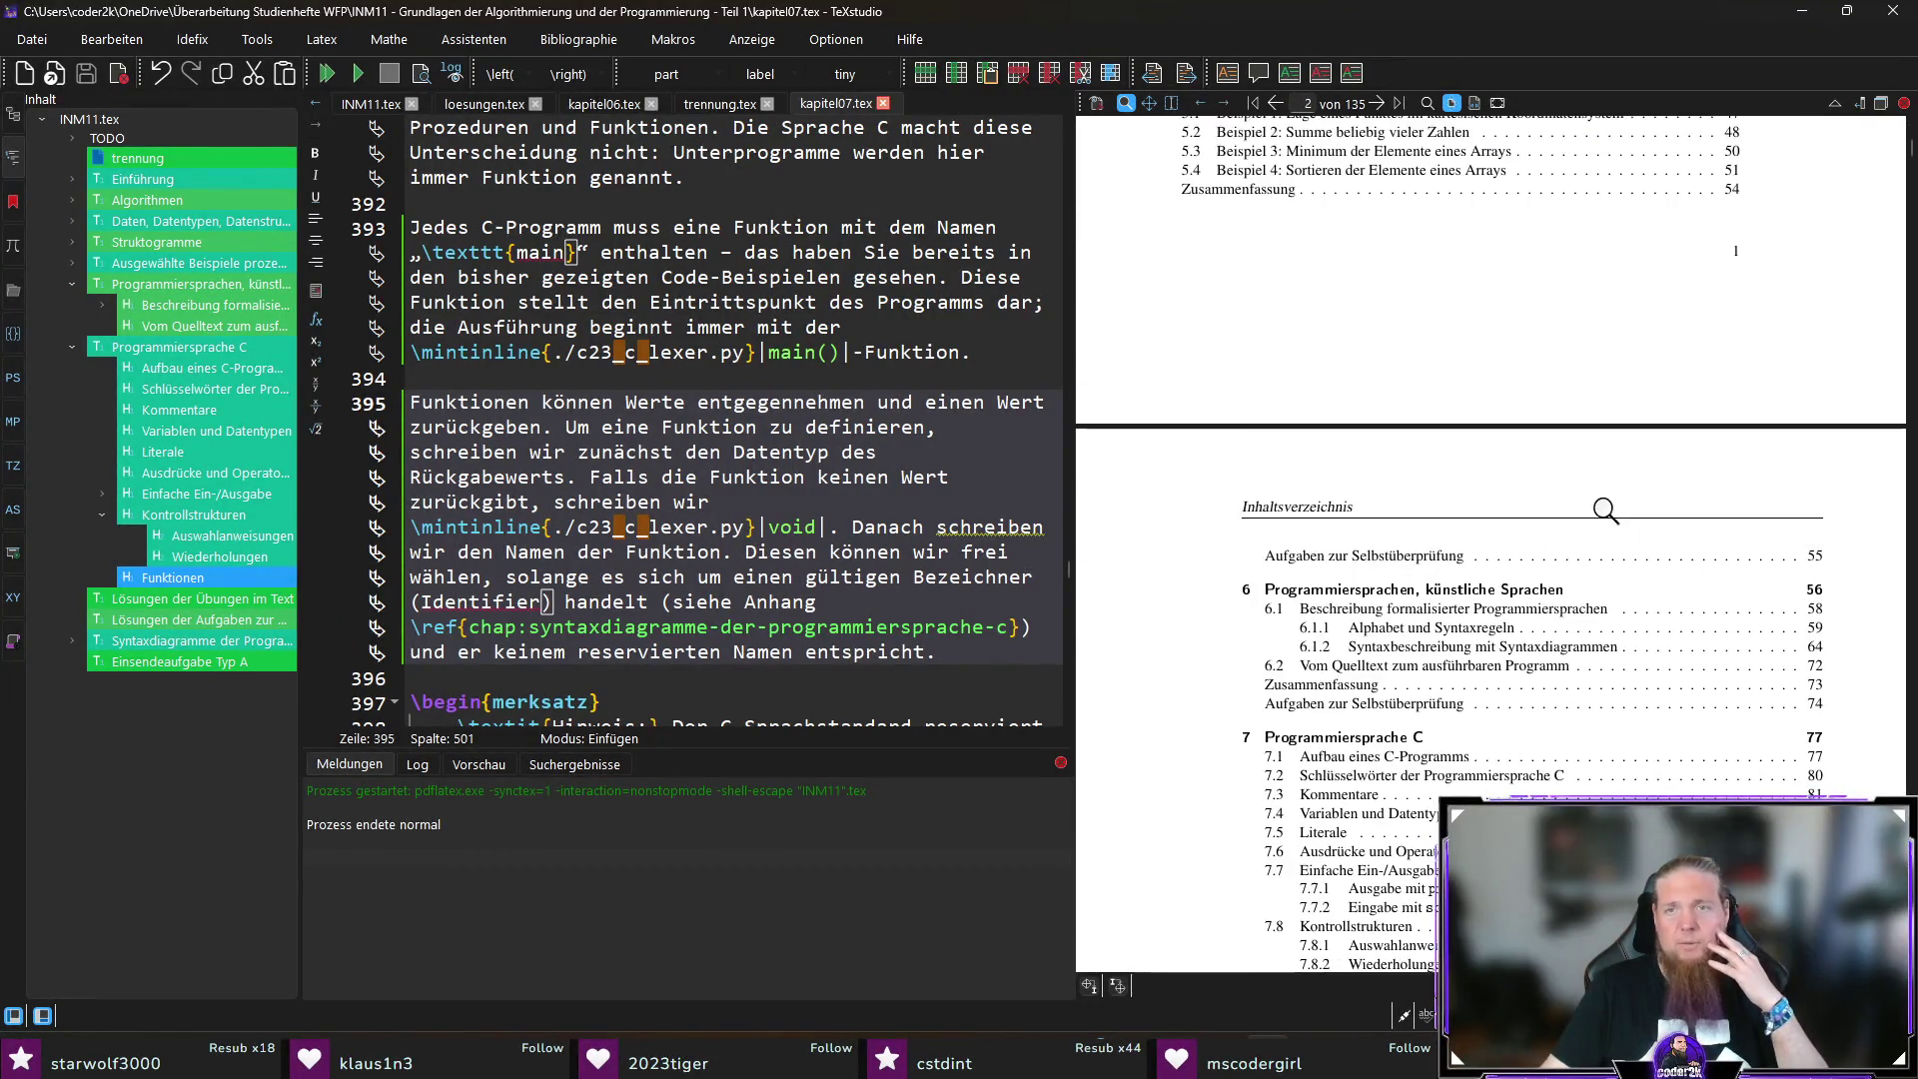
pyautogui.scroll(-2, 1592, 499)
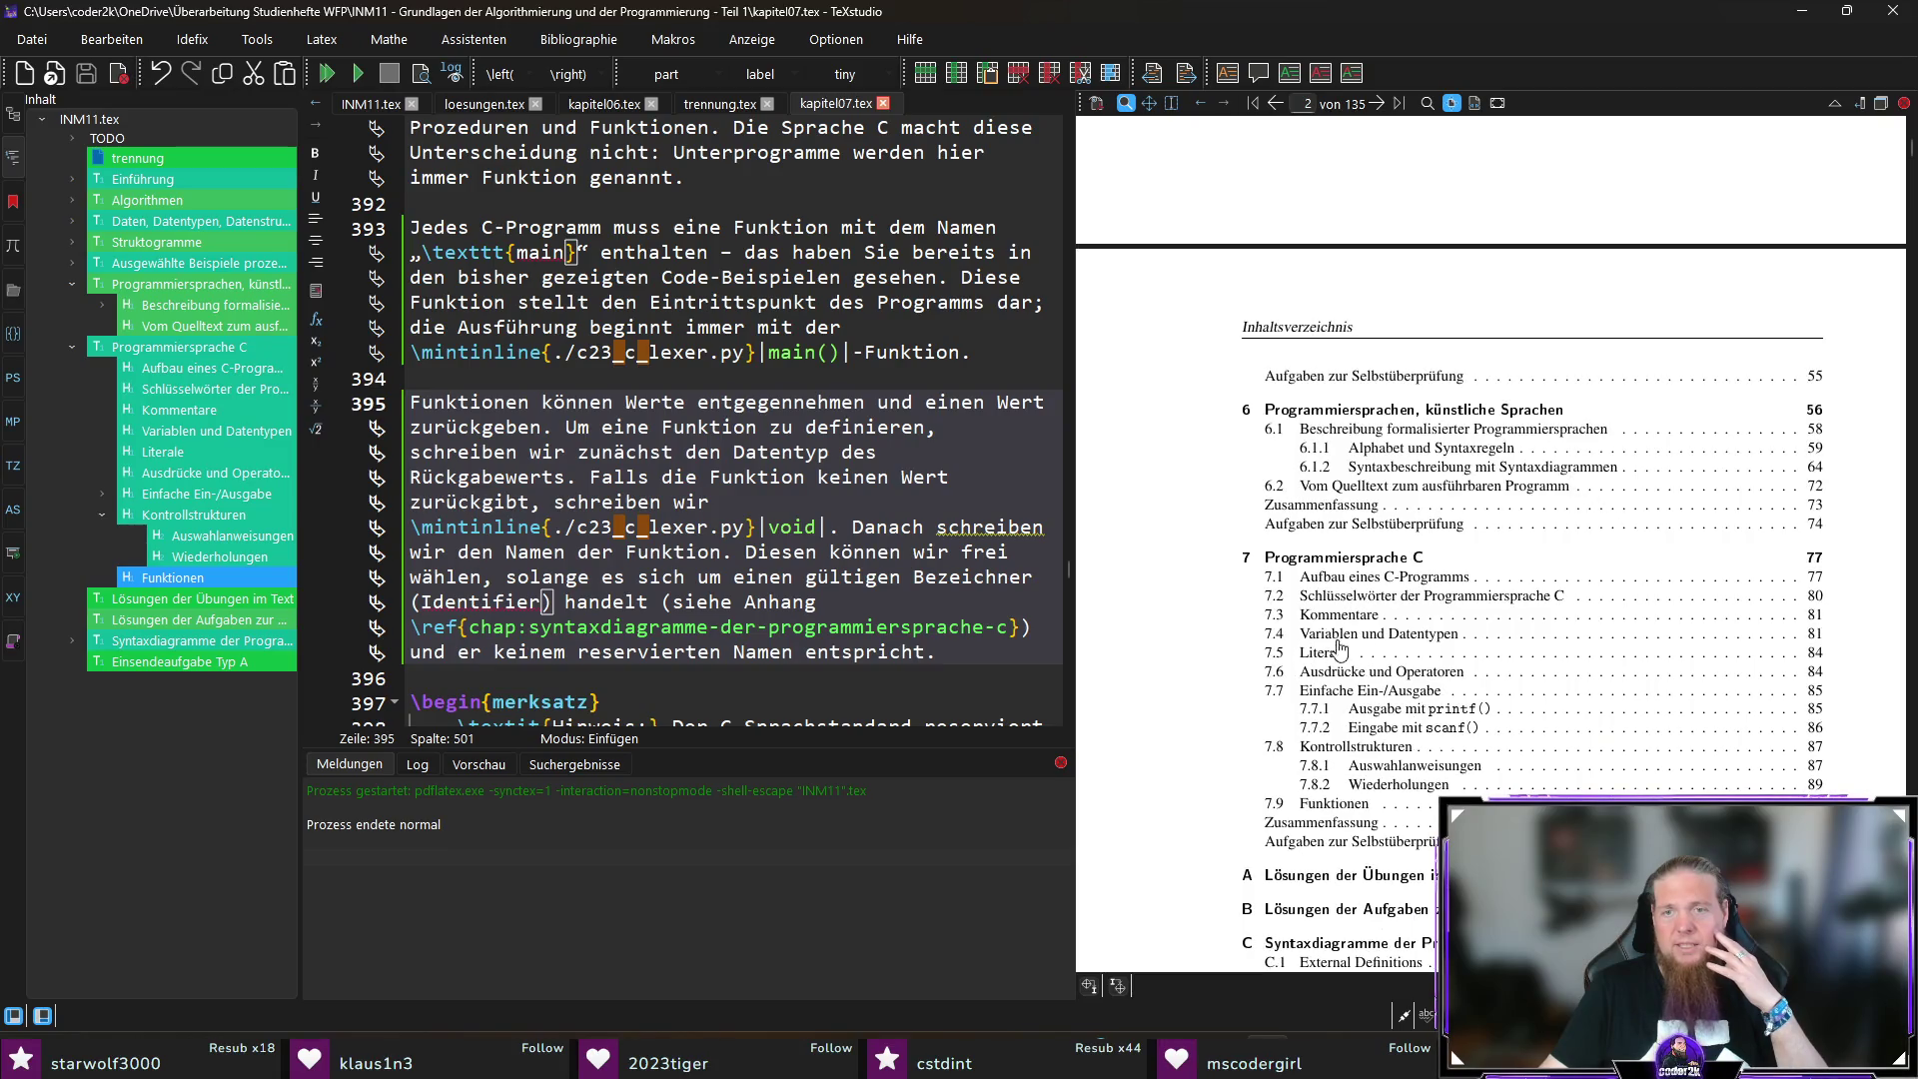
pyautogui.click(1383, 599)
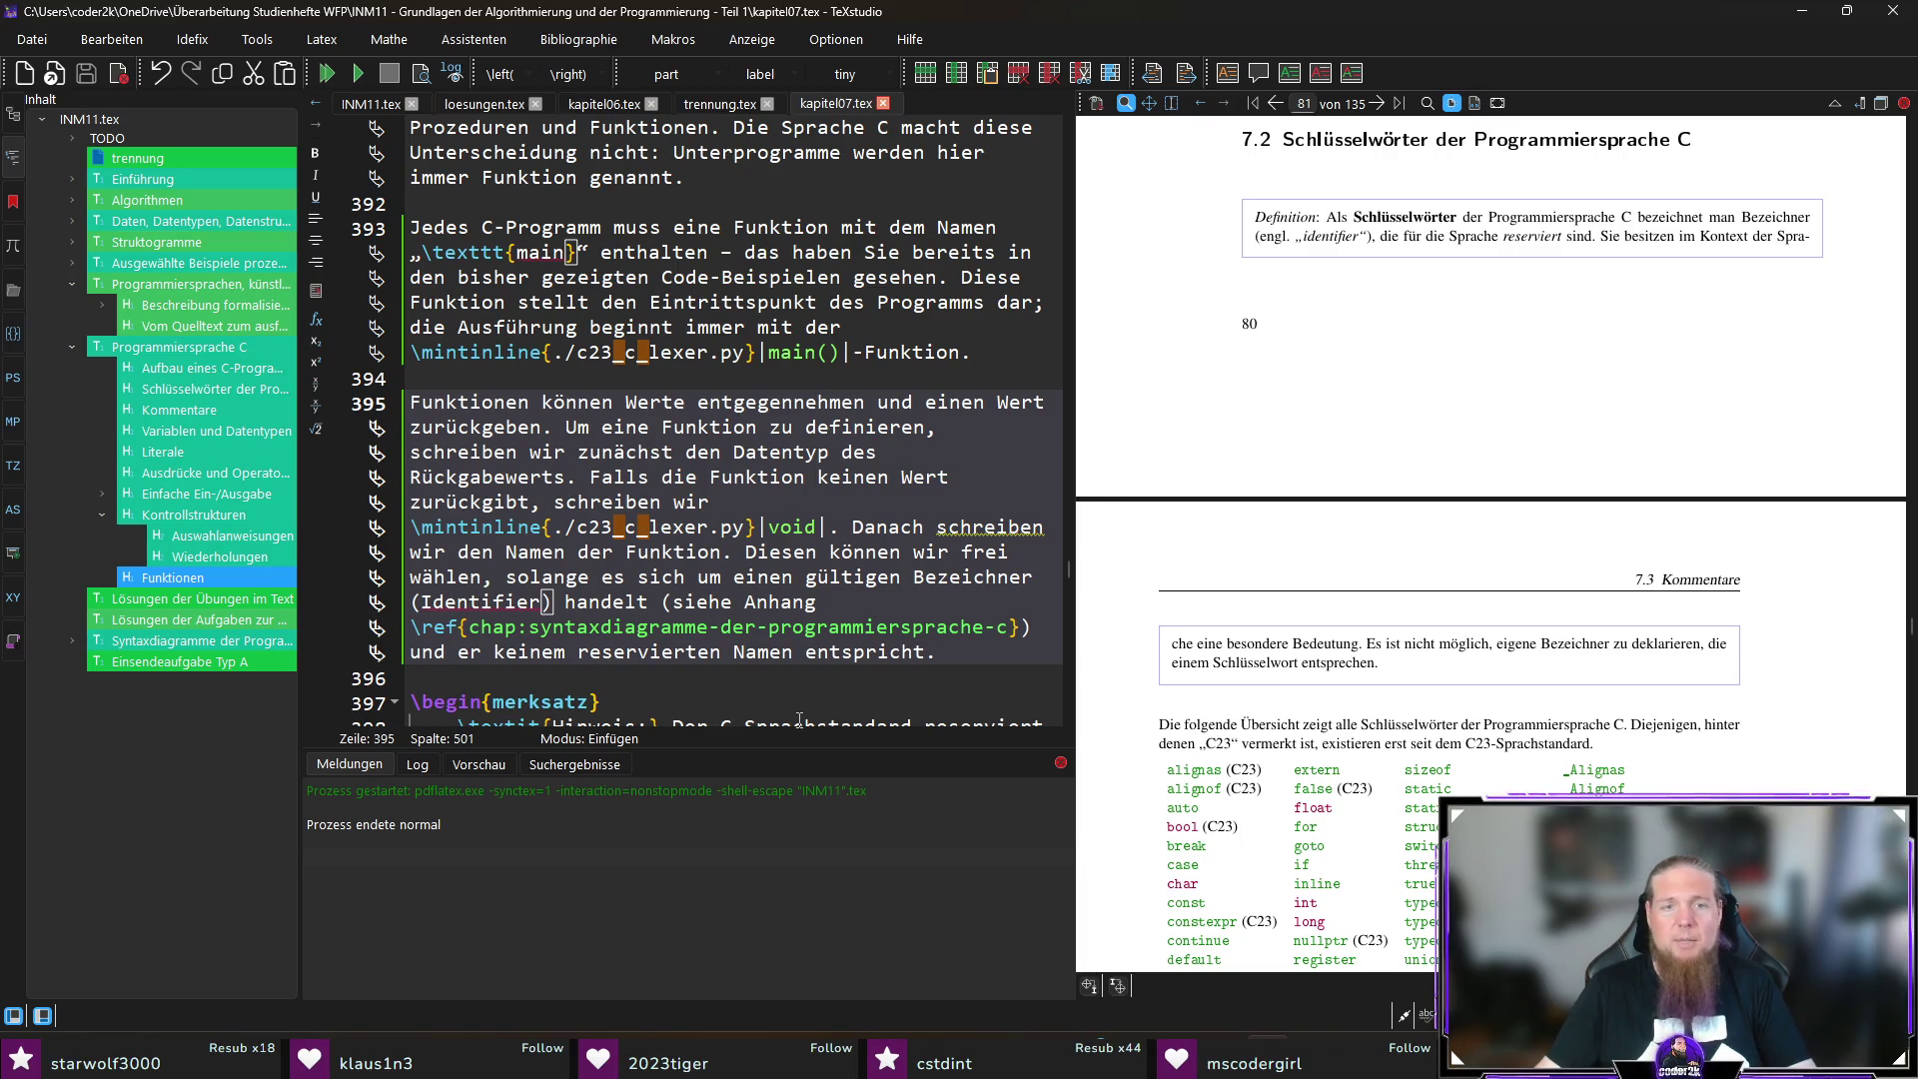
pyautogui.scroll(-7, 819, 685)
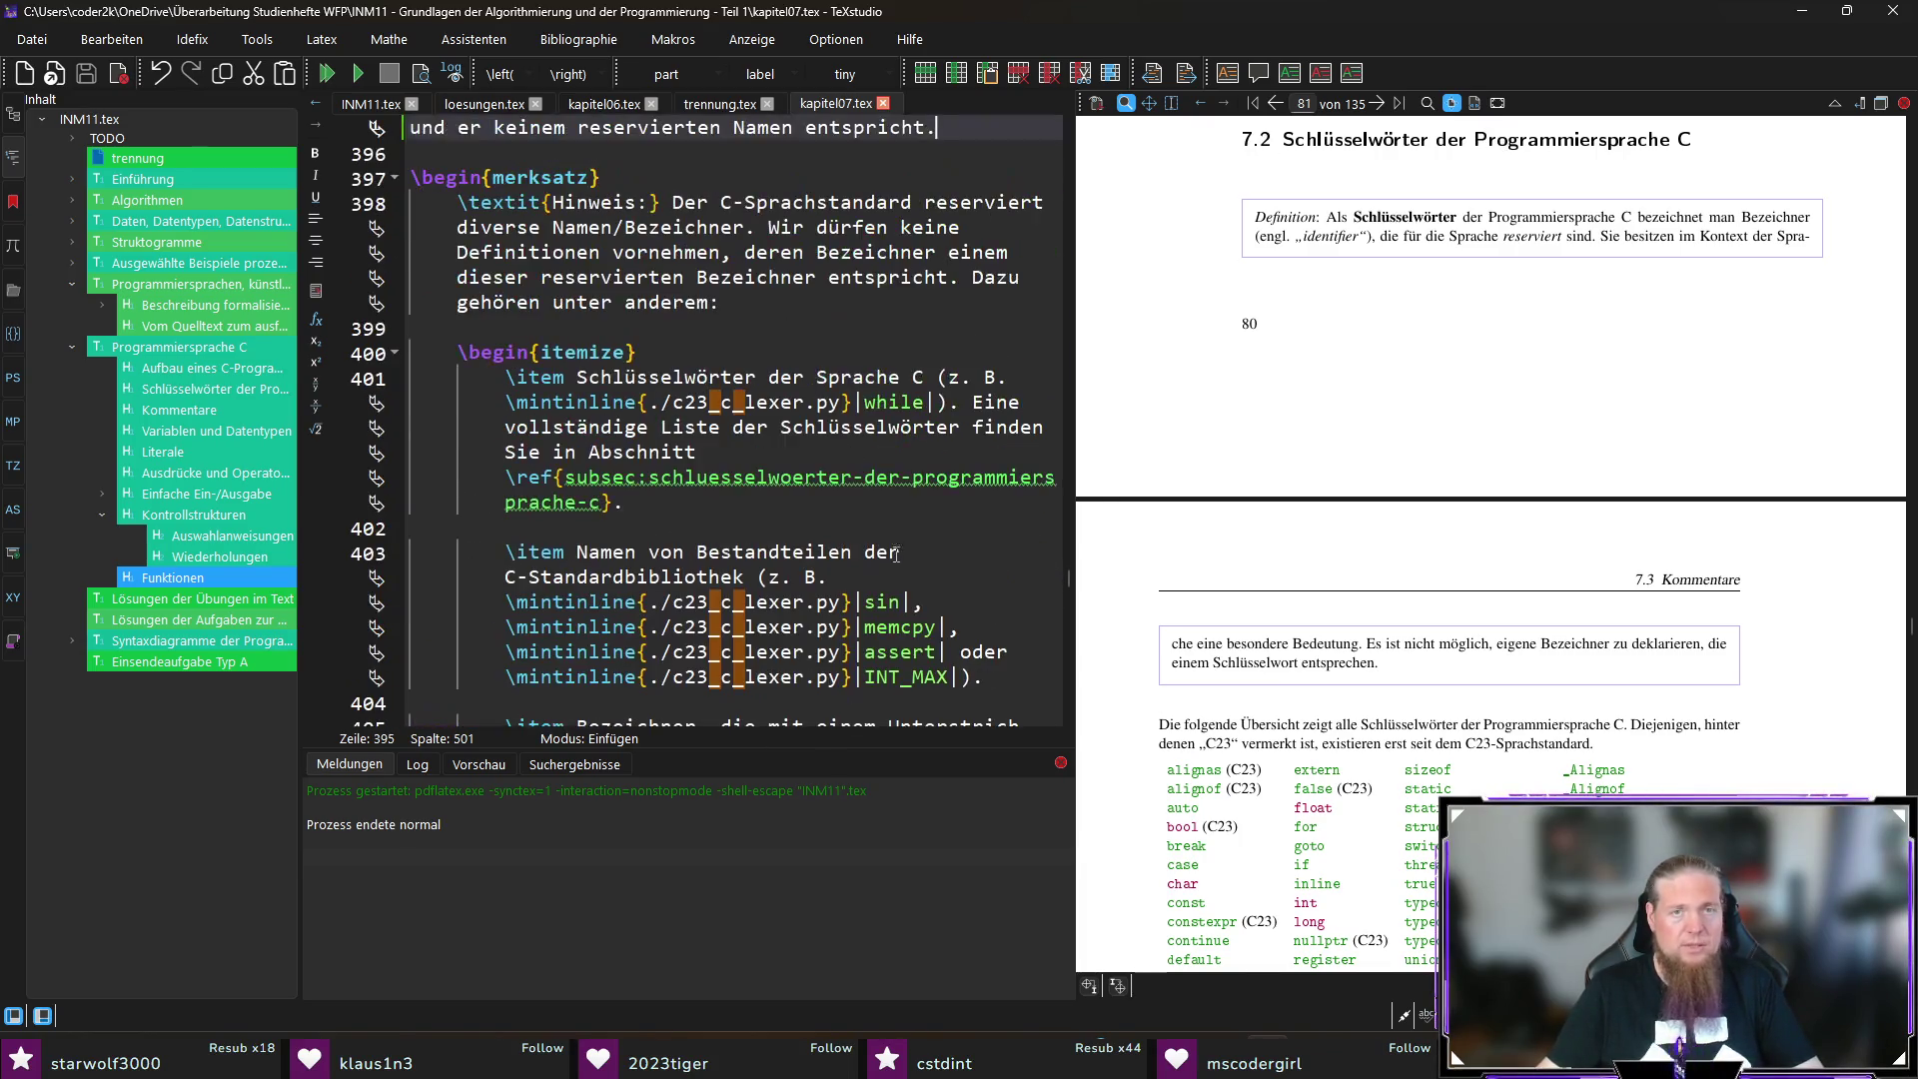
# Step: Change the line 401 reference from \ref{subsec:…} to \ref{sec:…} and recompile
pyautogui.click(660, 501)
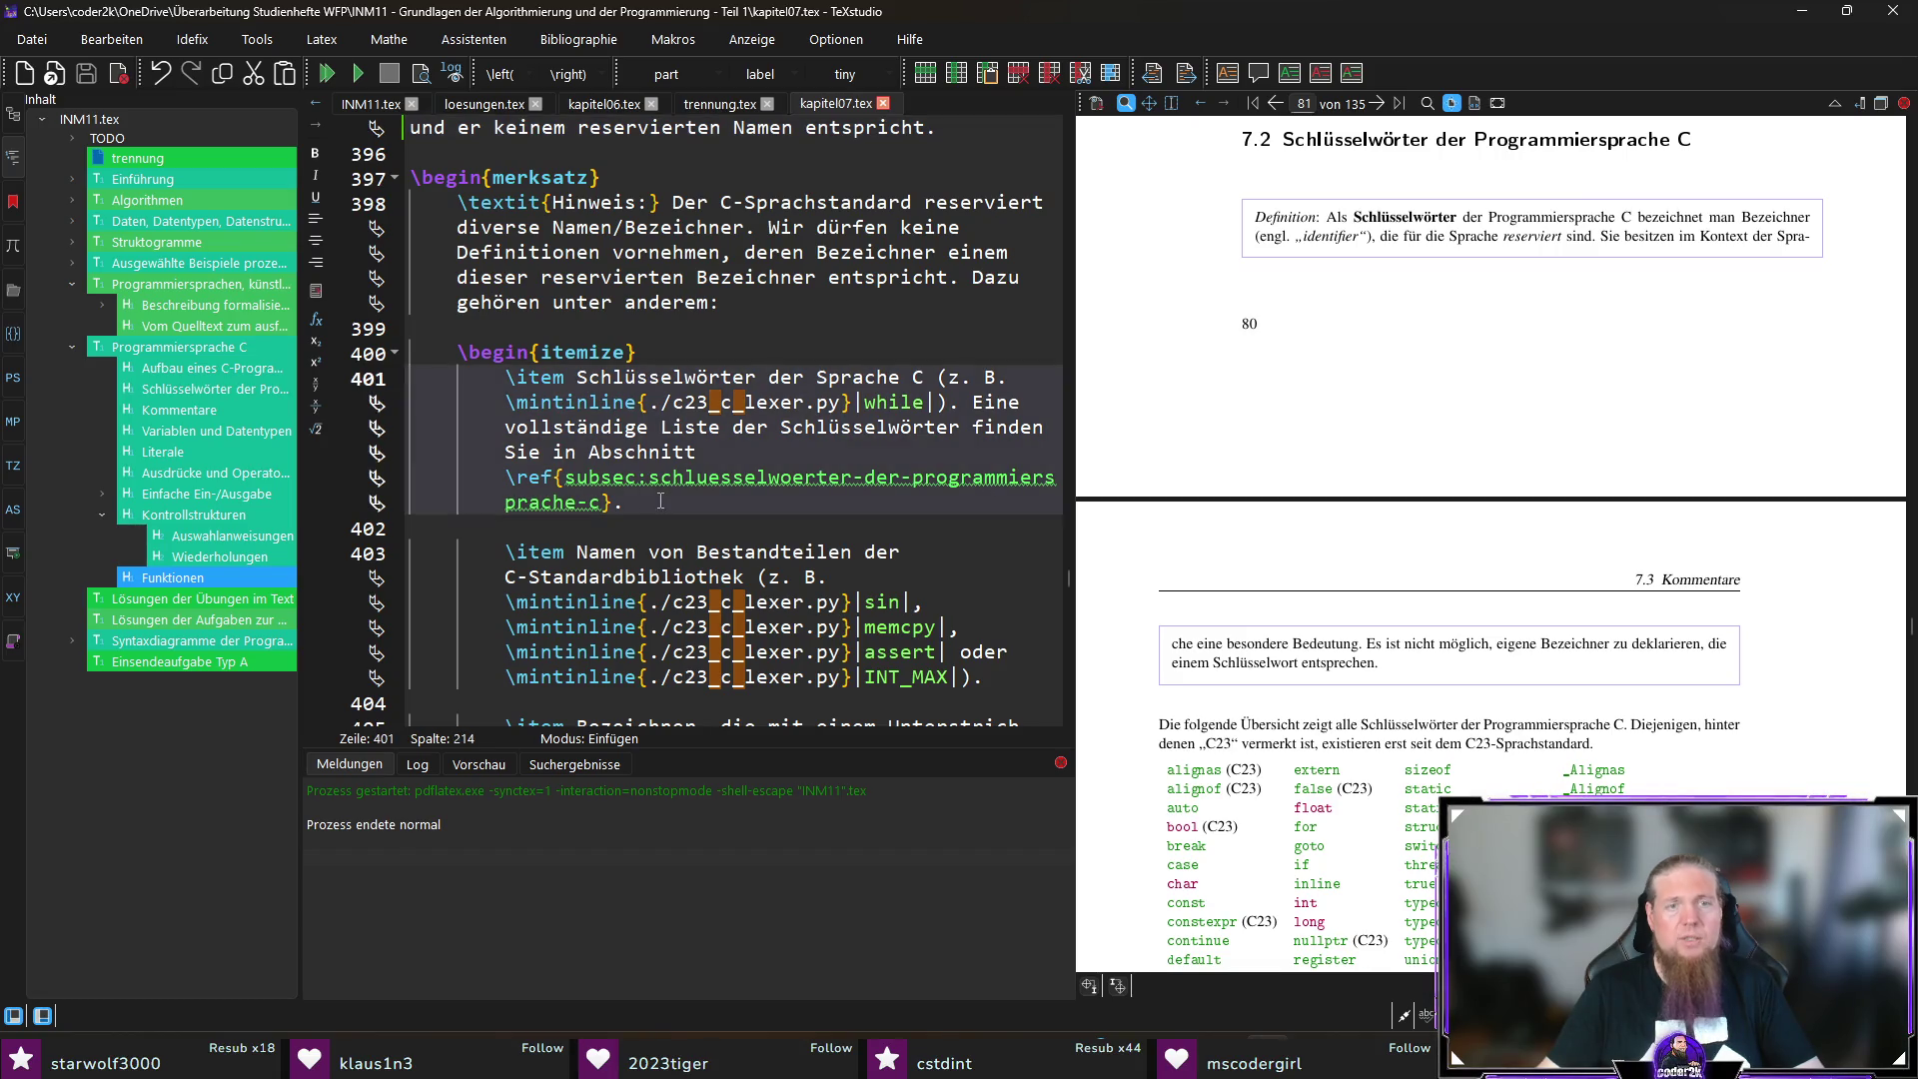
pyautogui.moveTo(603, 504); pyautogui.dragTo(568, 478)
pyautogui.click(669, 495)
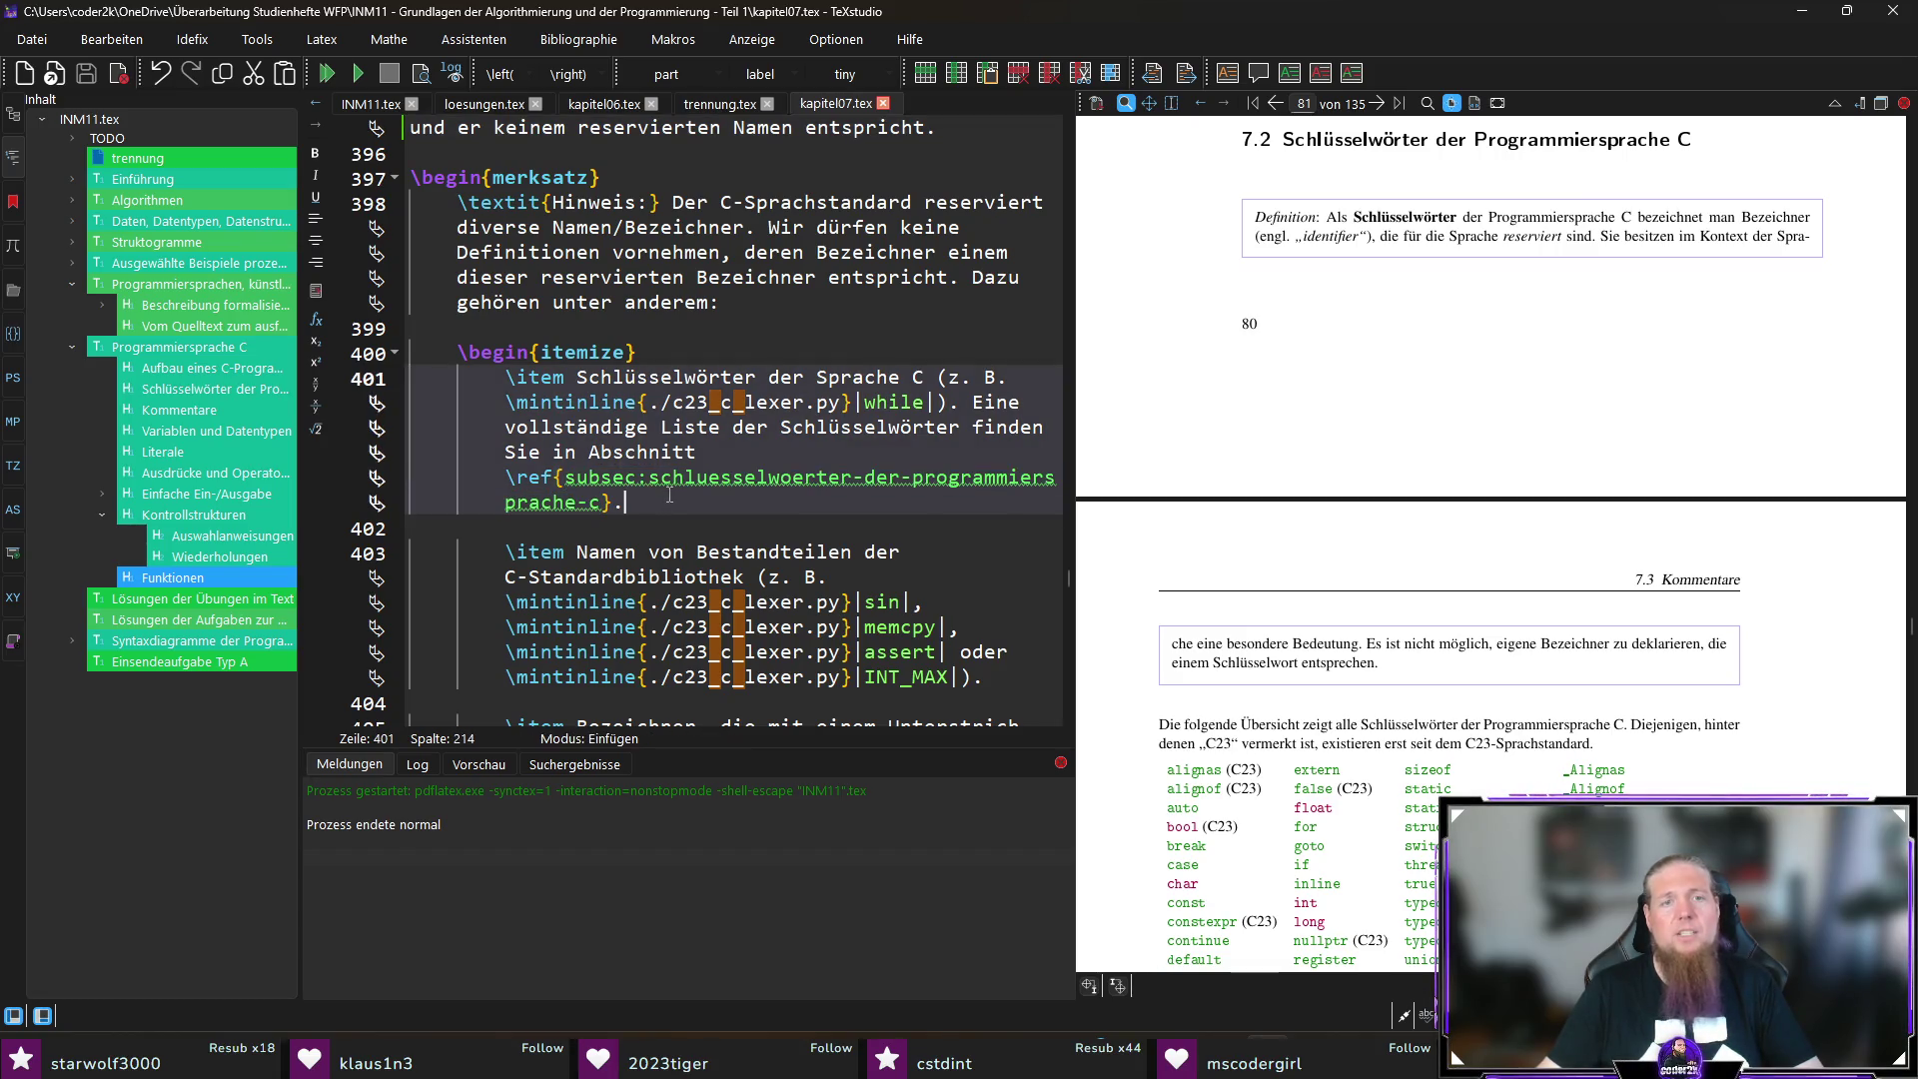
pyautogui.press('BackSpace')
pyautogui.press('BackSpace')
pyautogui.press('BackSpace')
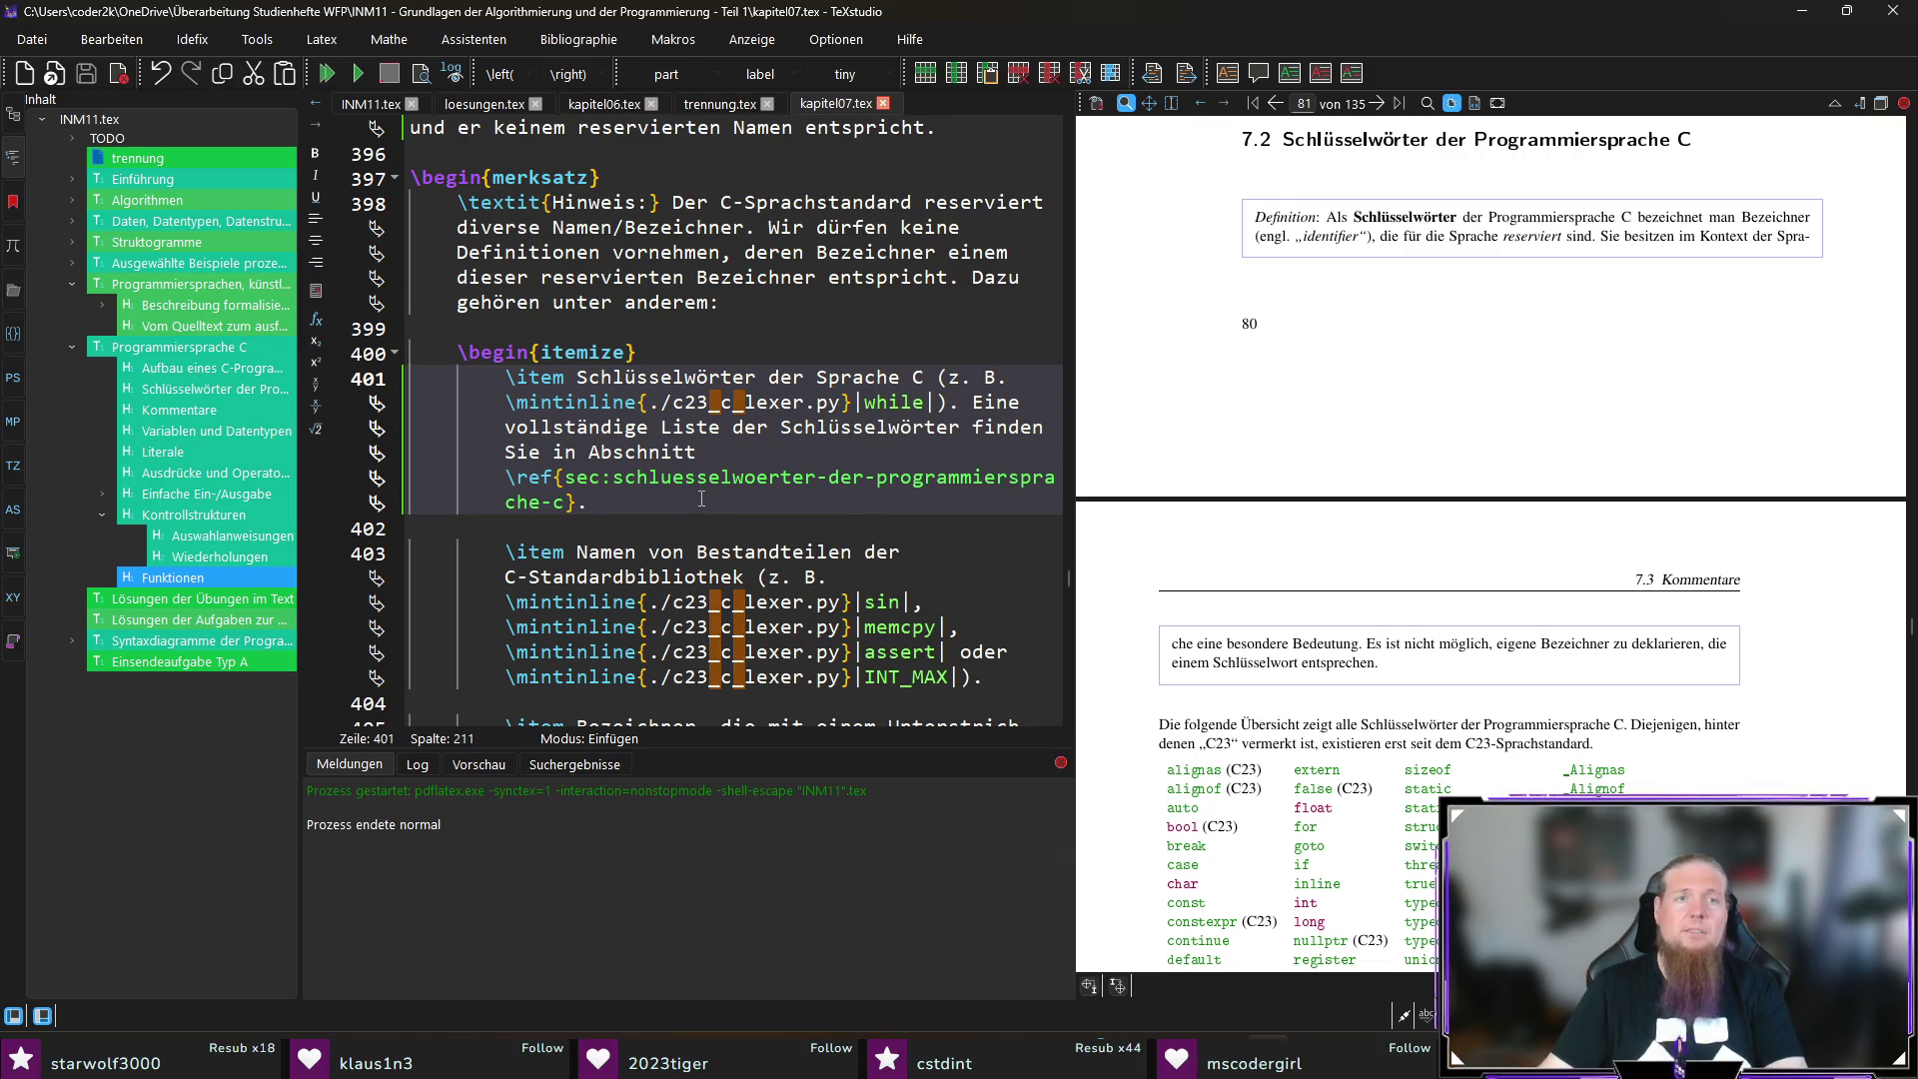
pyautogui.press('F5')
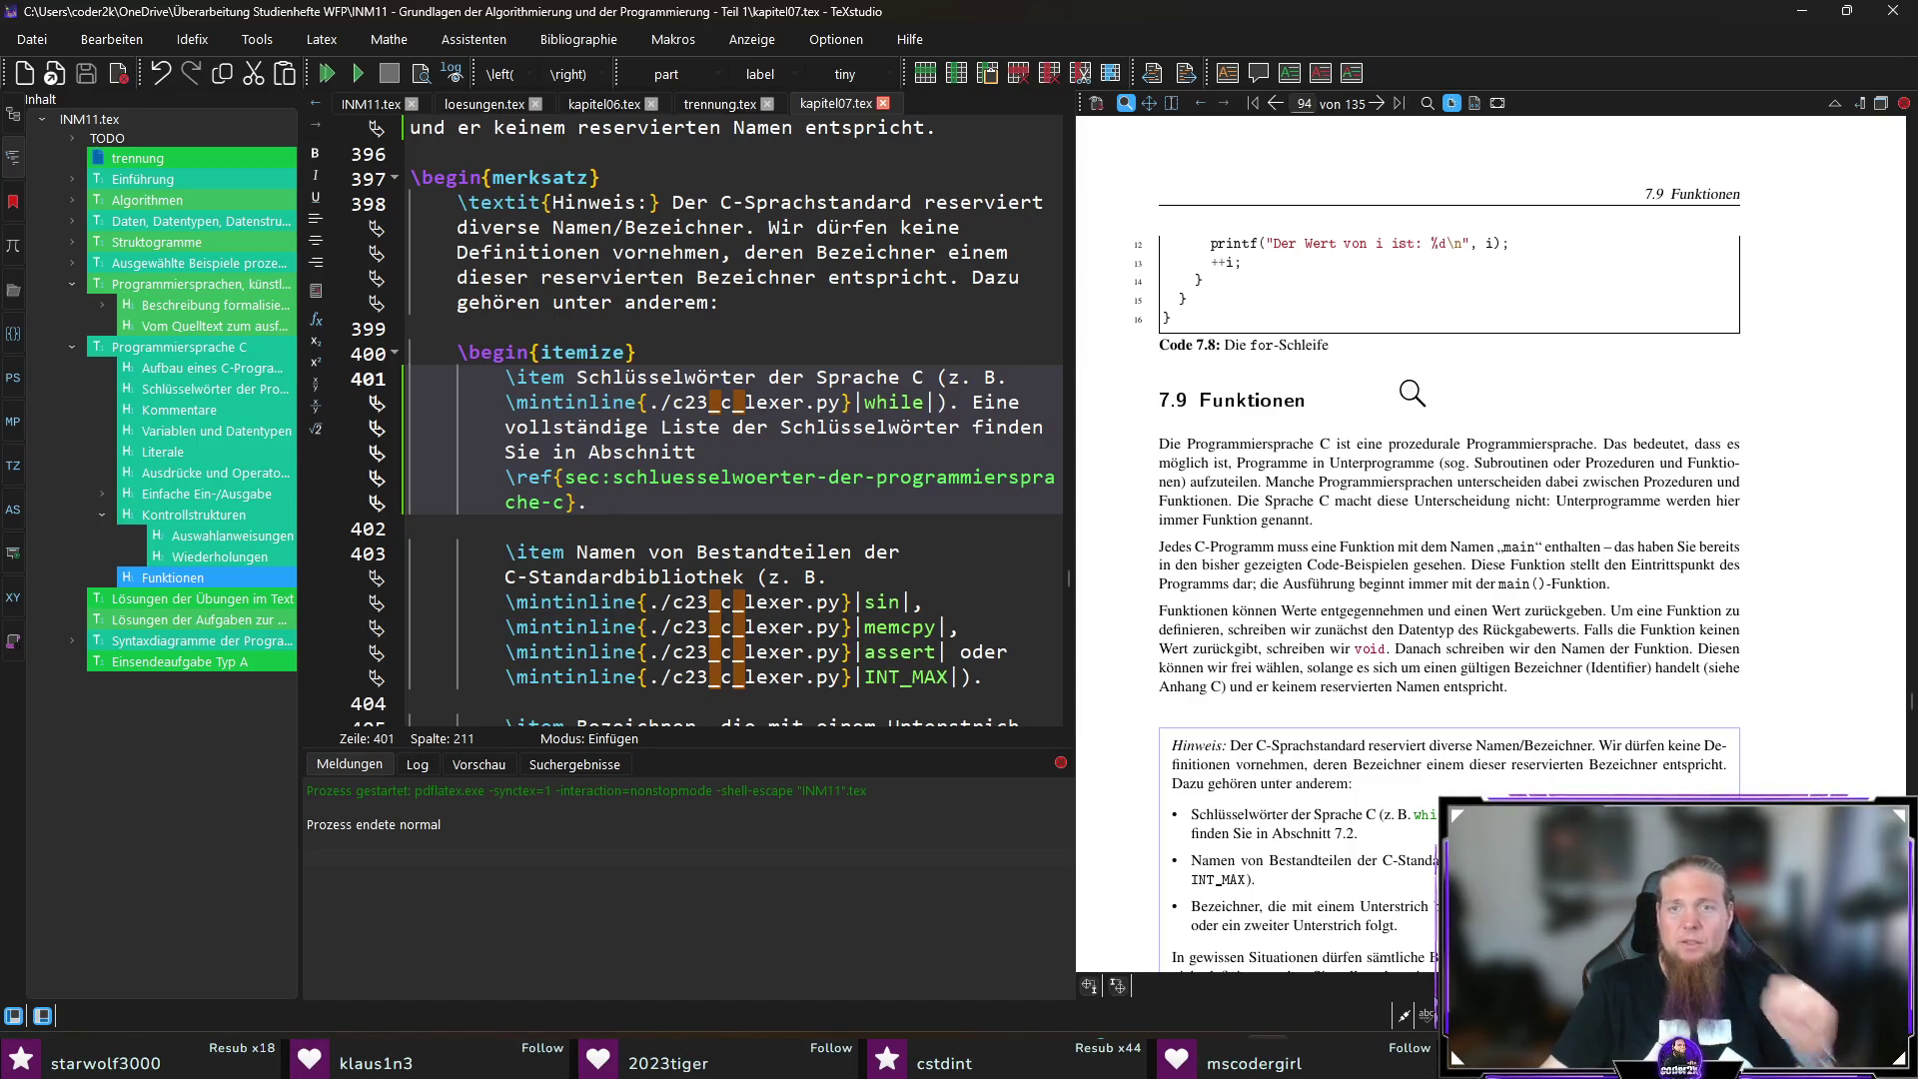
pyautogui.scroll(-5, 1411, 392)
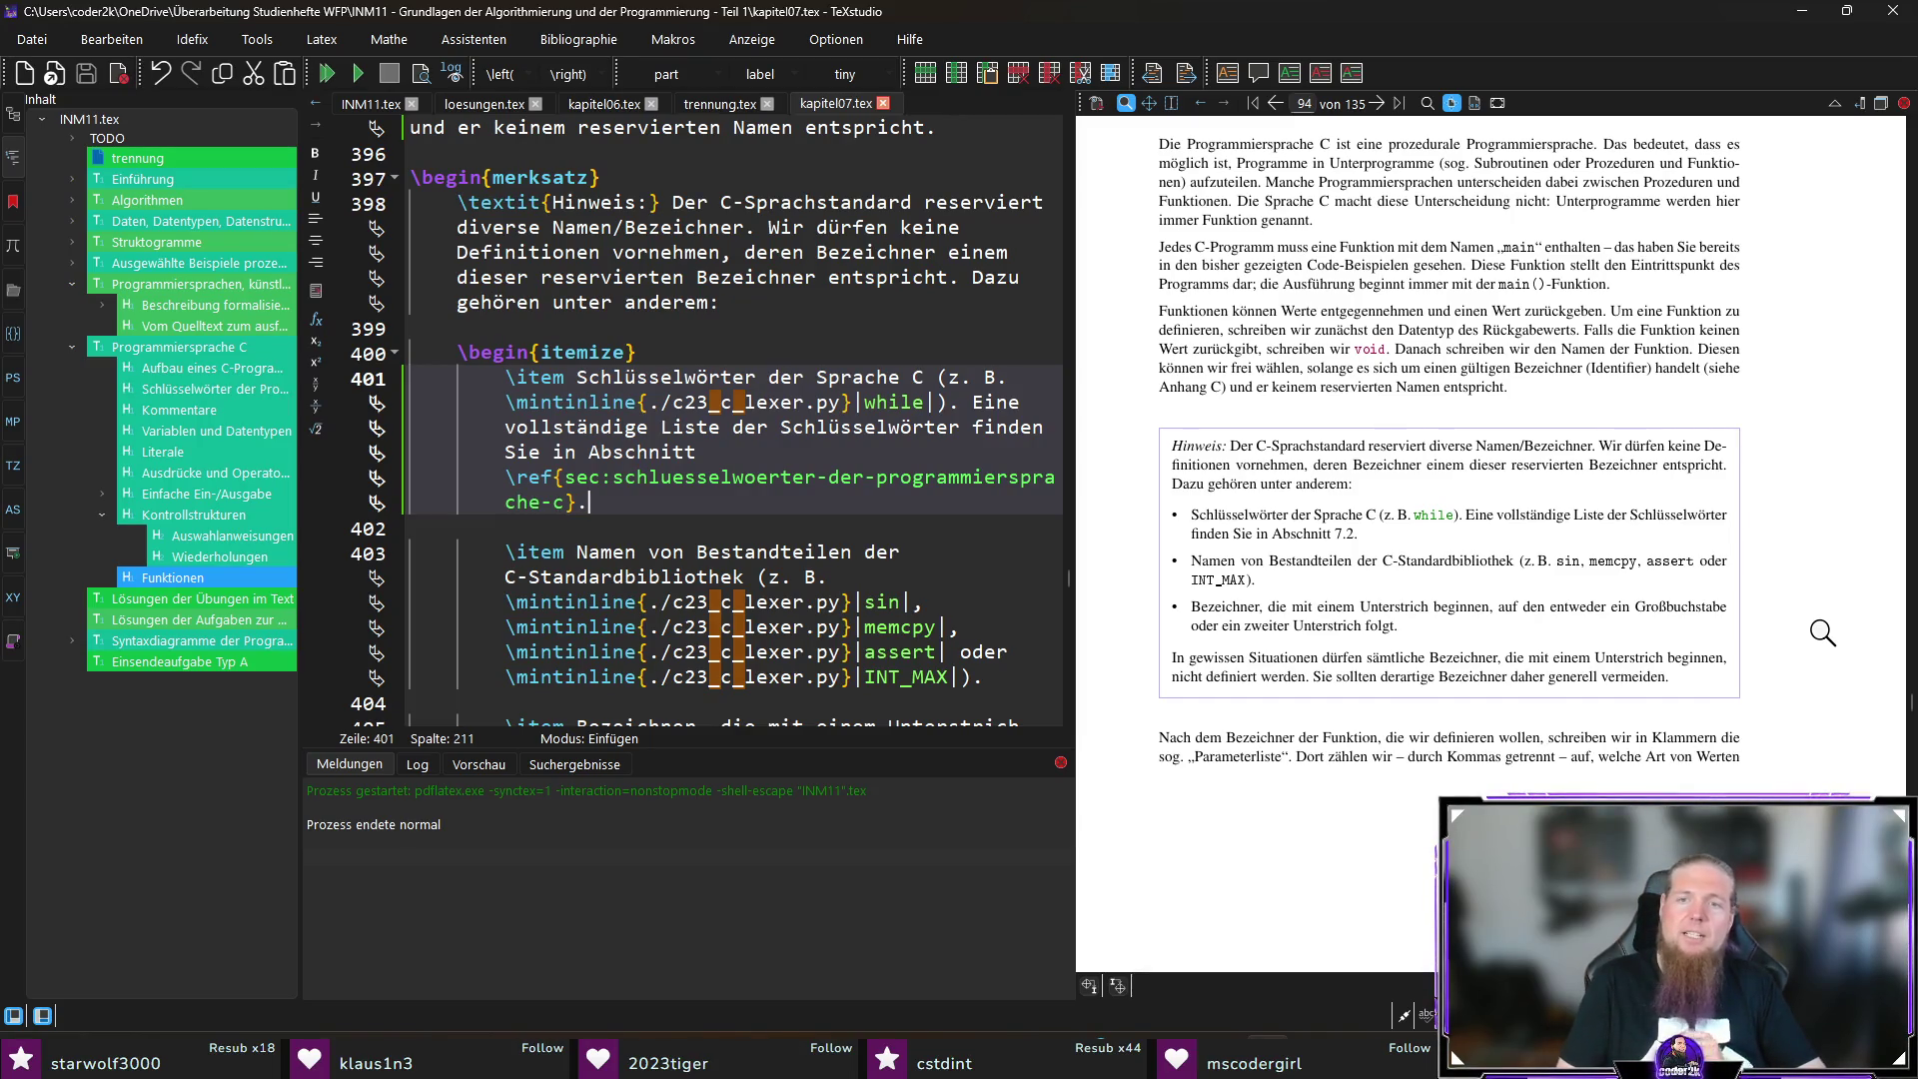
pyautogui.scroll(-3, 1777, 611)
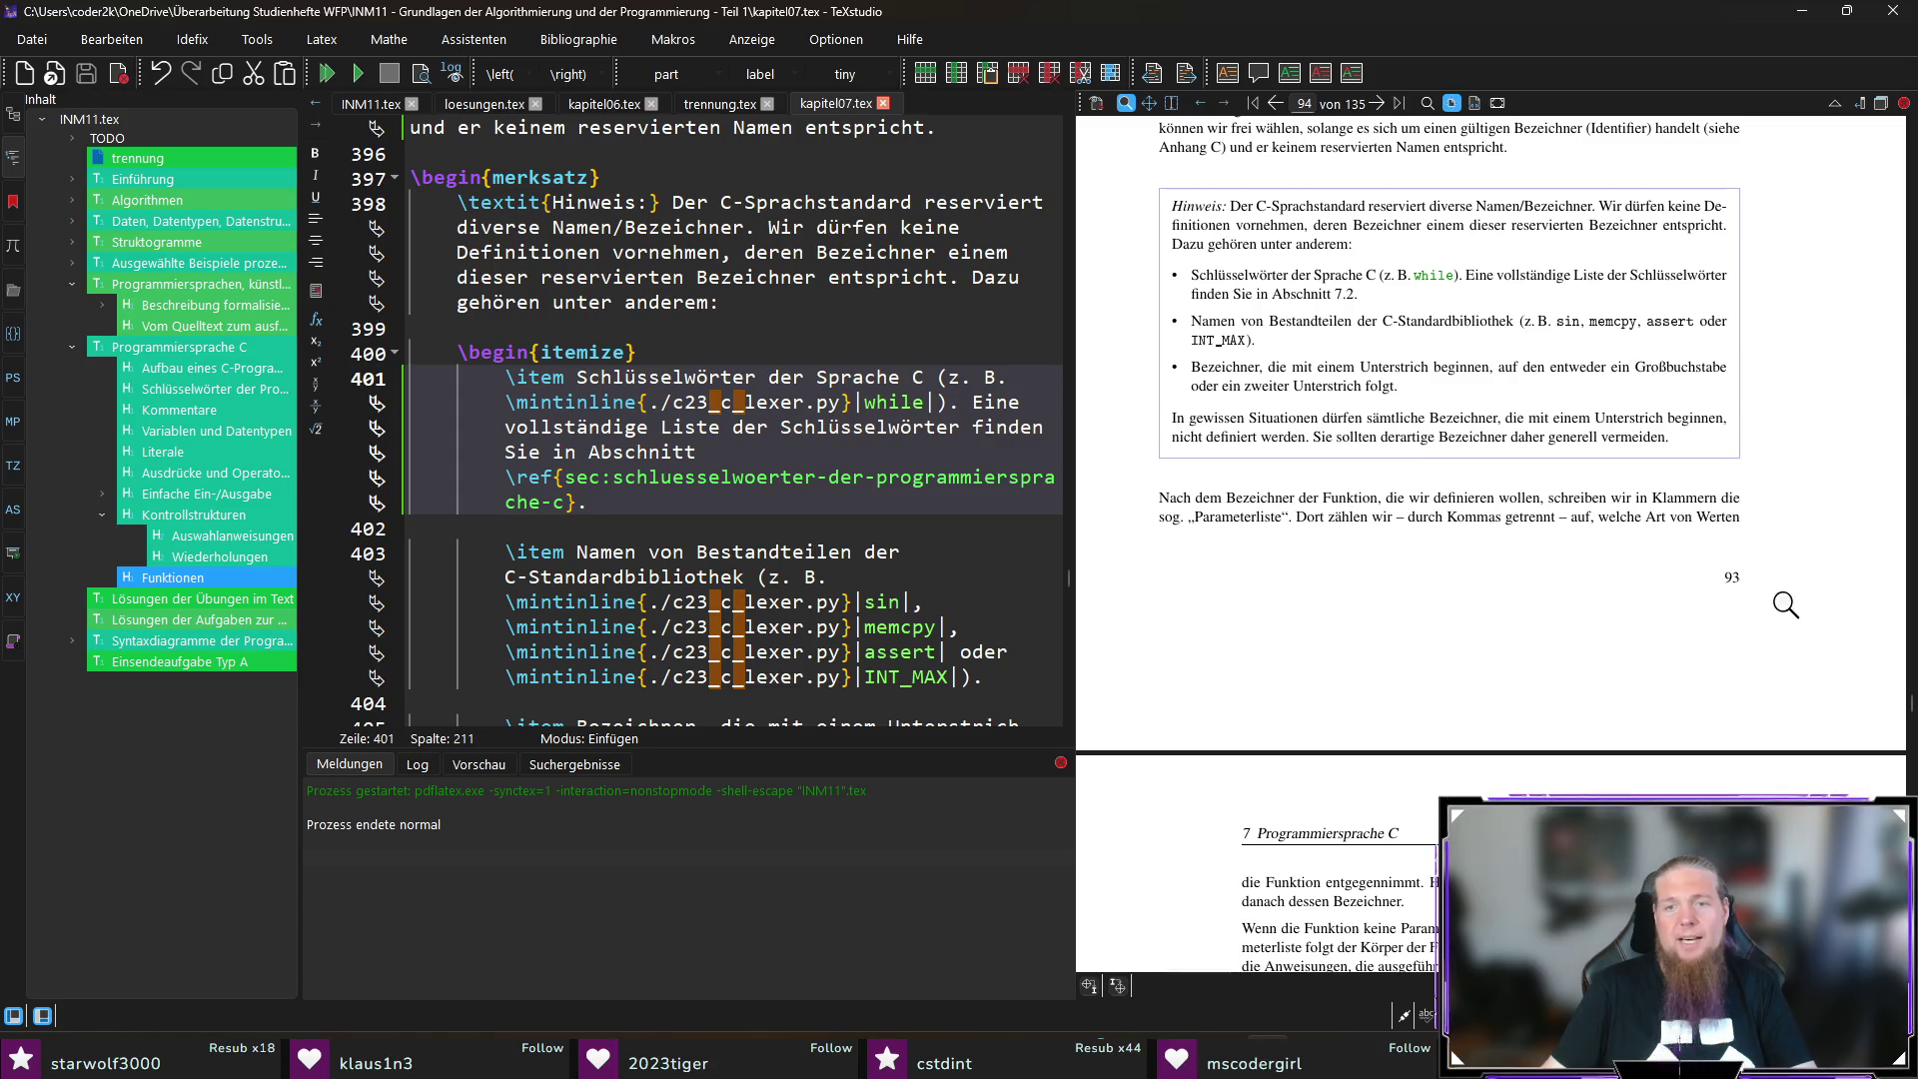
pyautogui.scroll(-2, 1786, 606)
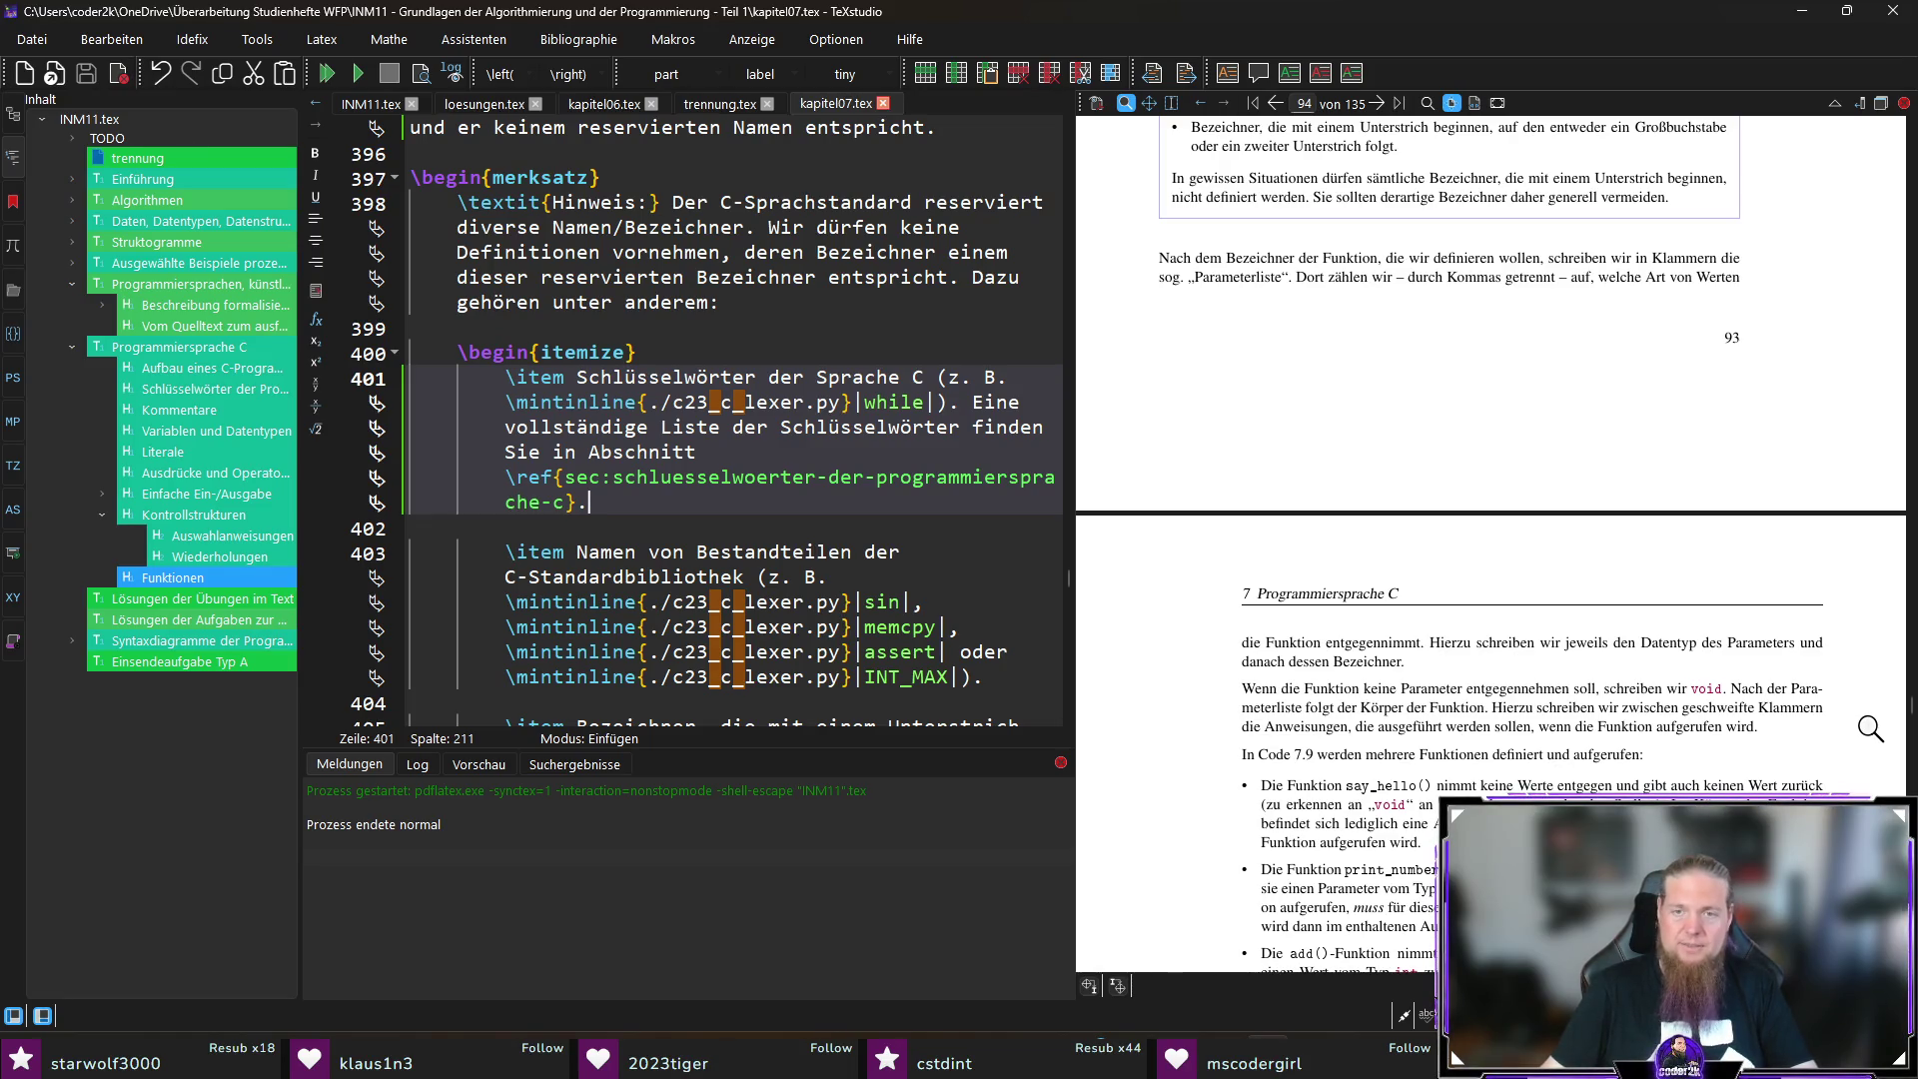
pyautogui.scroll(-1, 1856, 726)
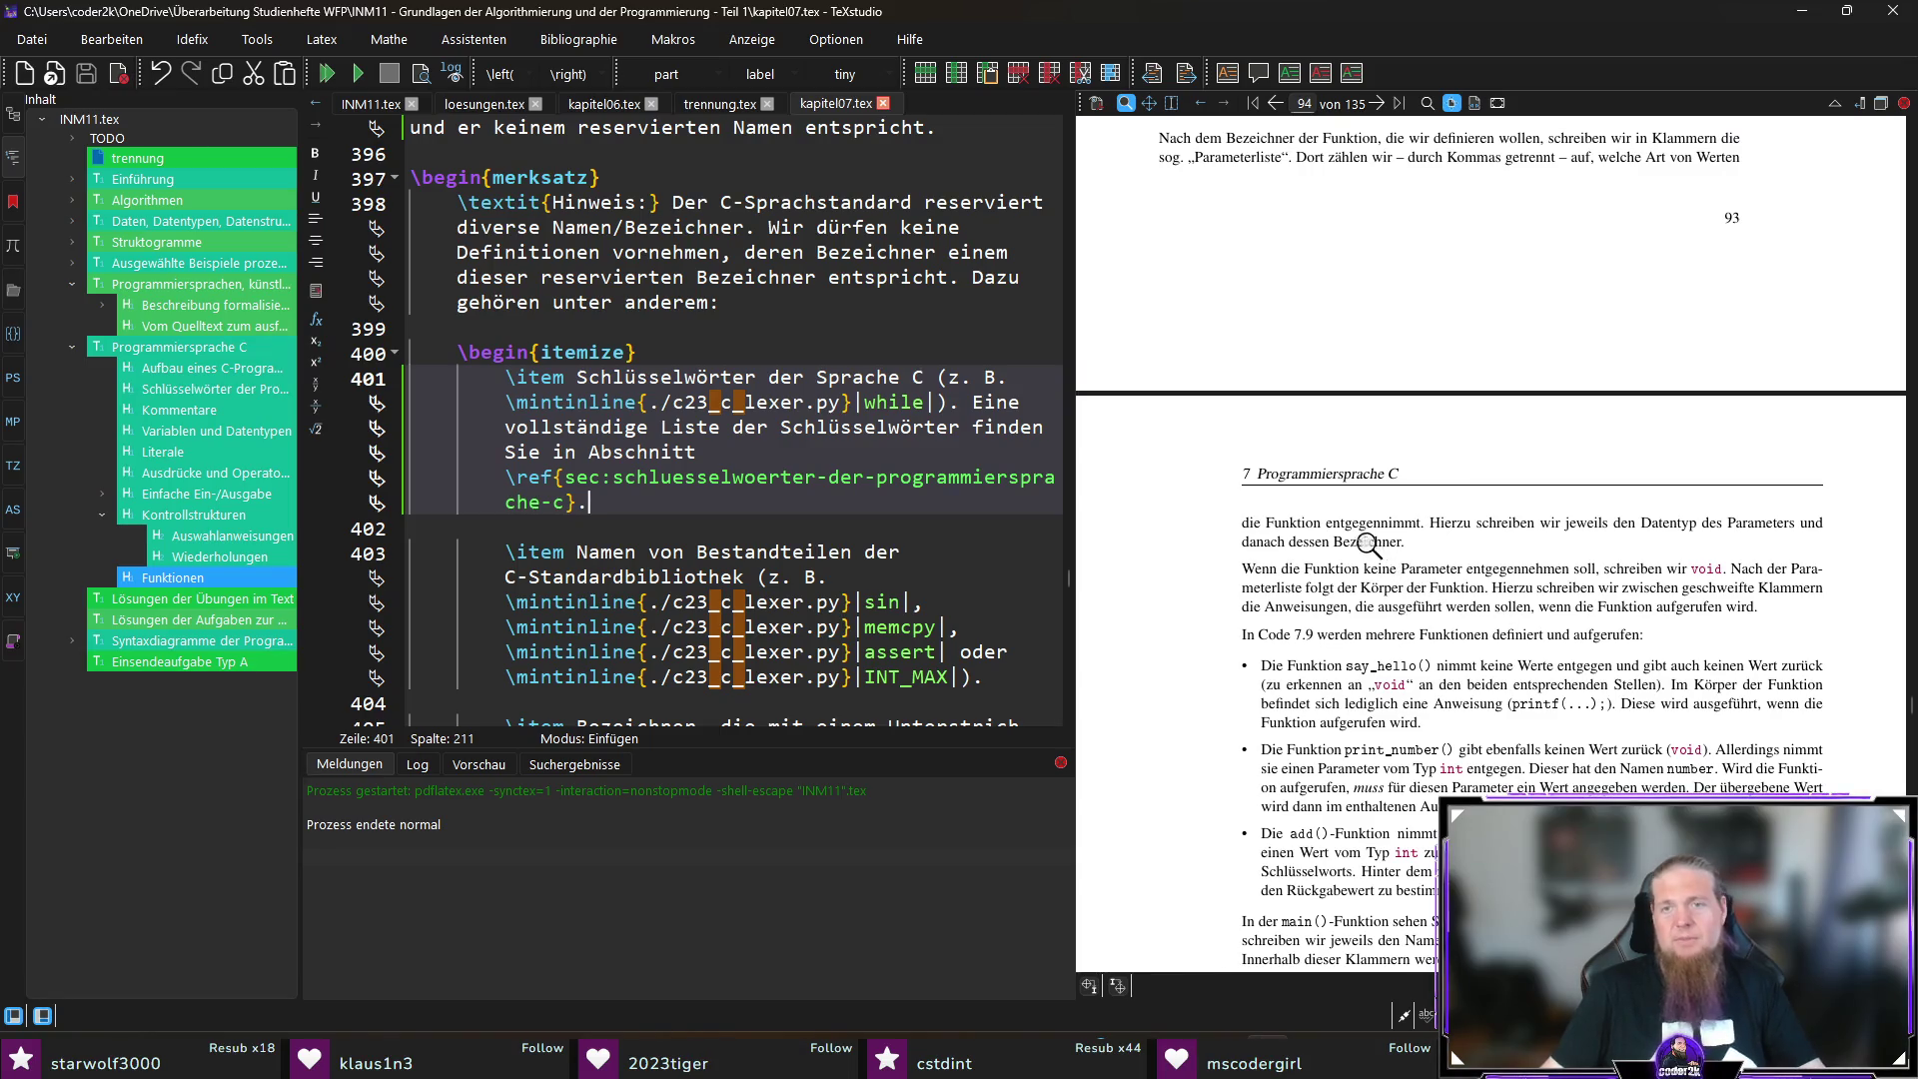
# Step: Replace 'Bezeichner' with 'Namen' at the end of the parameter-list paragraph on line 411
pyautogui.keyDown('ctrl'); pyautogui.click(1376, 543); pyautogui.keyUp('ctrl')
pyautogui.doubleClick(948, 576)
pyautogui.write('Namen.')
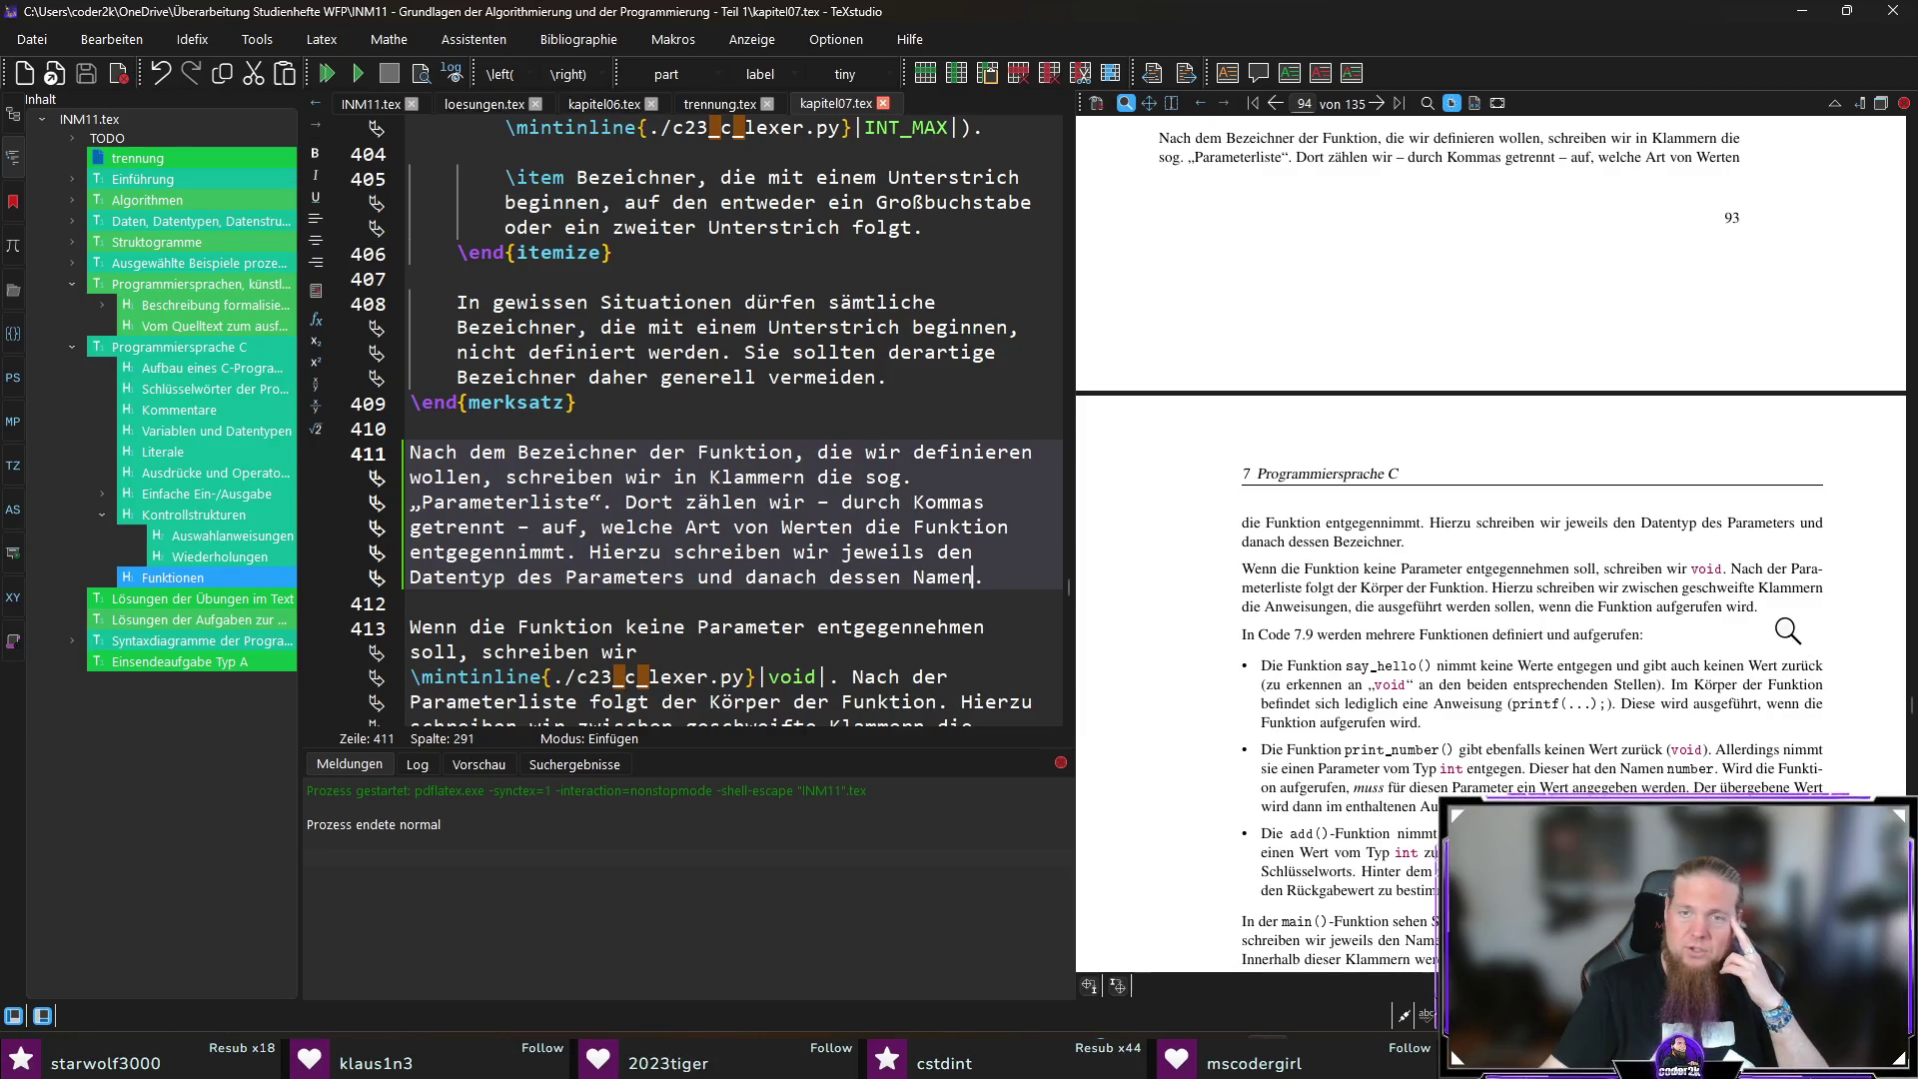
pyautogui.scroll(-4, 859, 603)
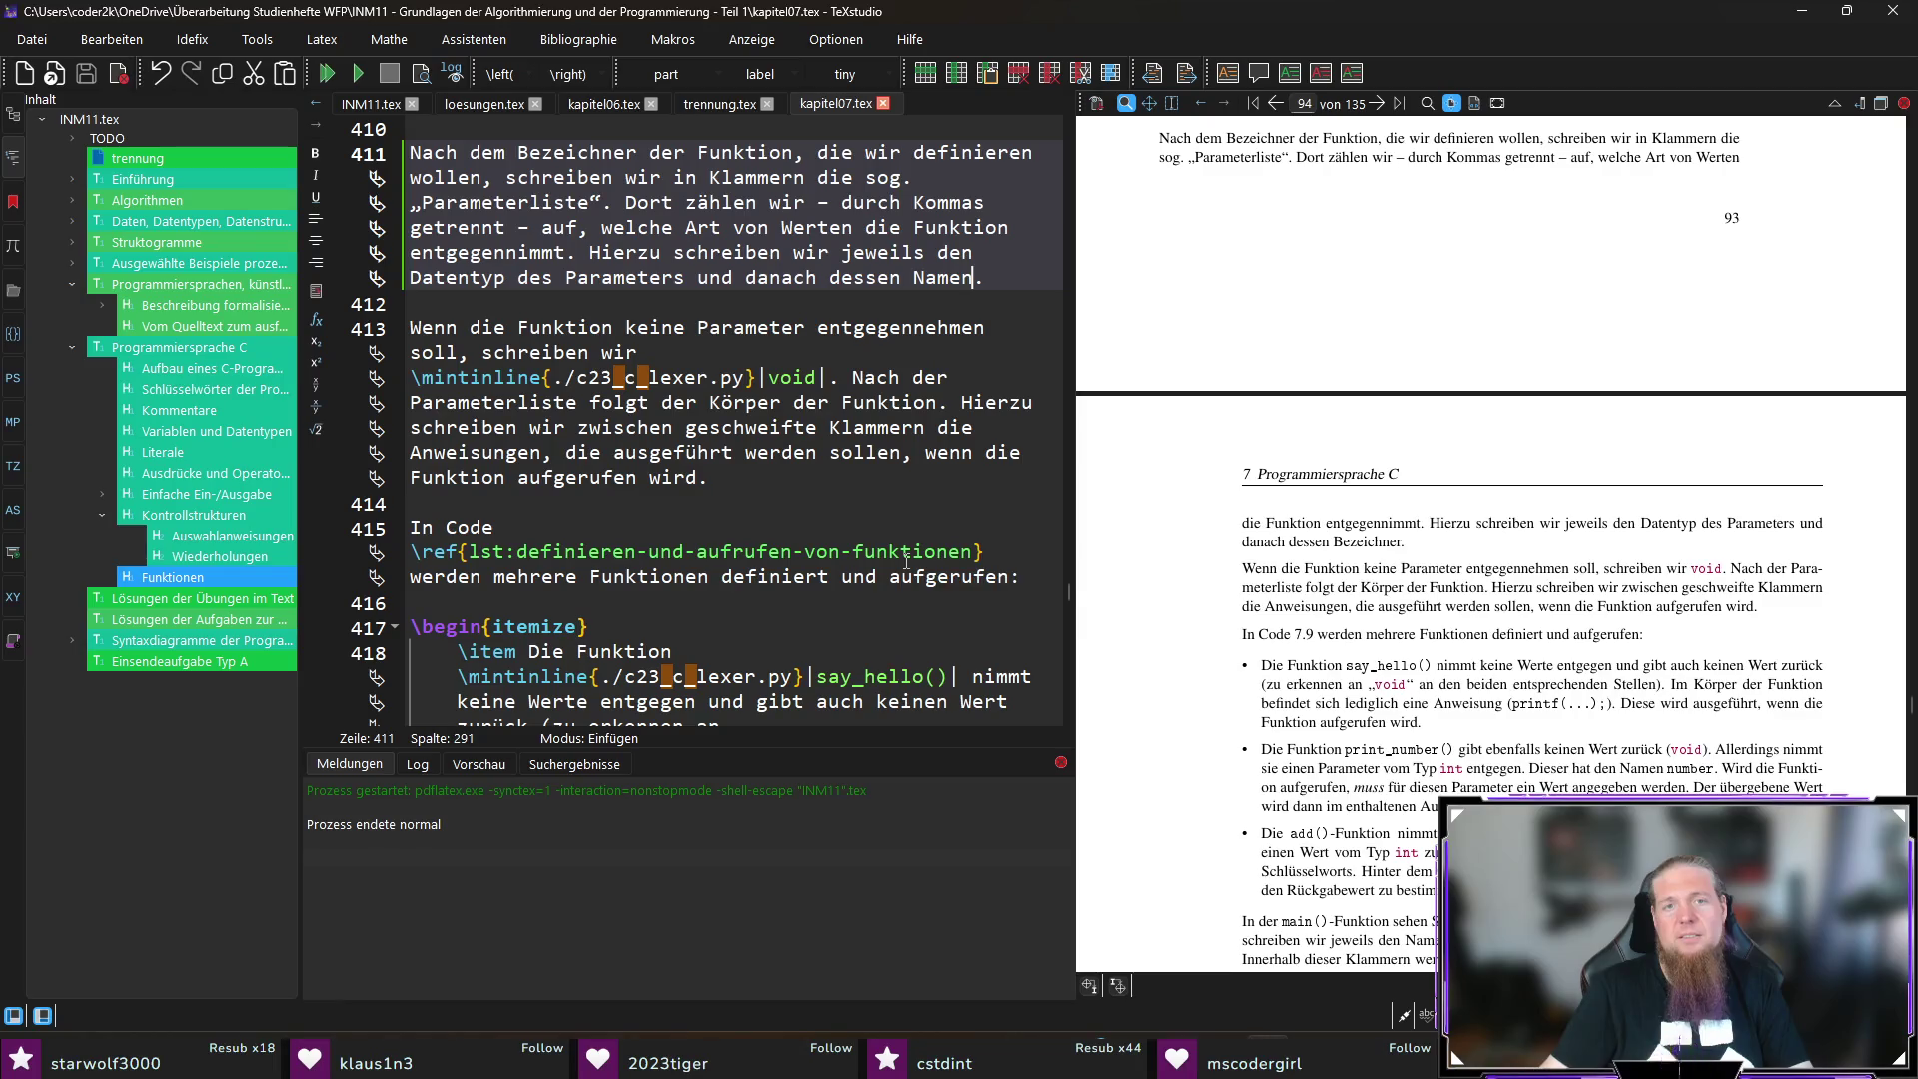
pyautogui.moveTo(906, 563)
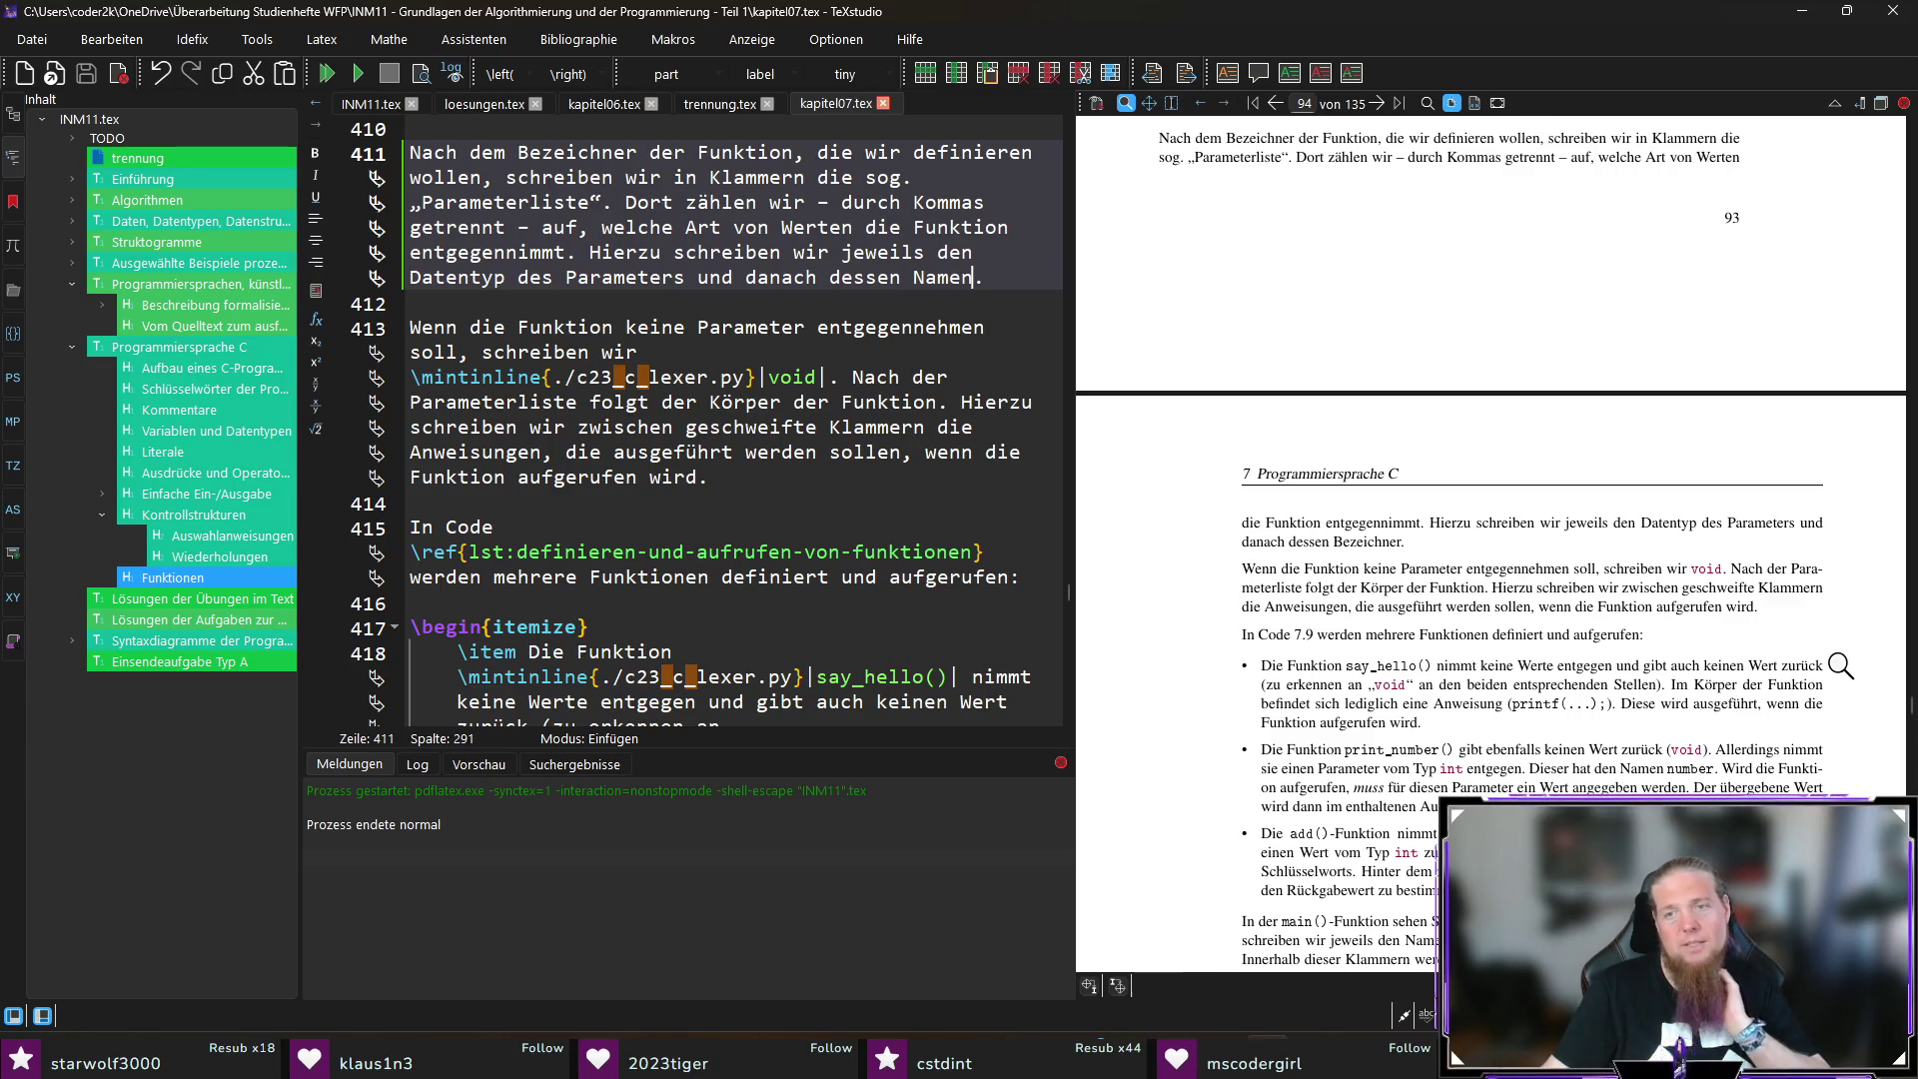
pyautogui.scroll(-3, 1840, 666)
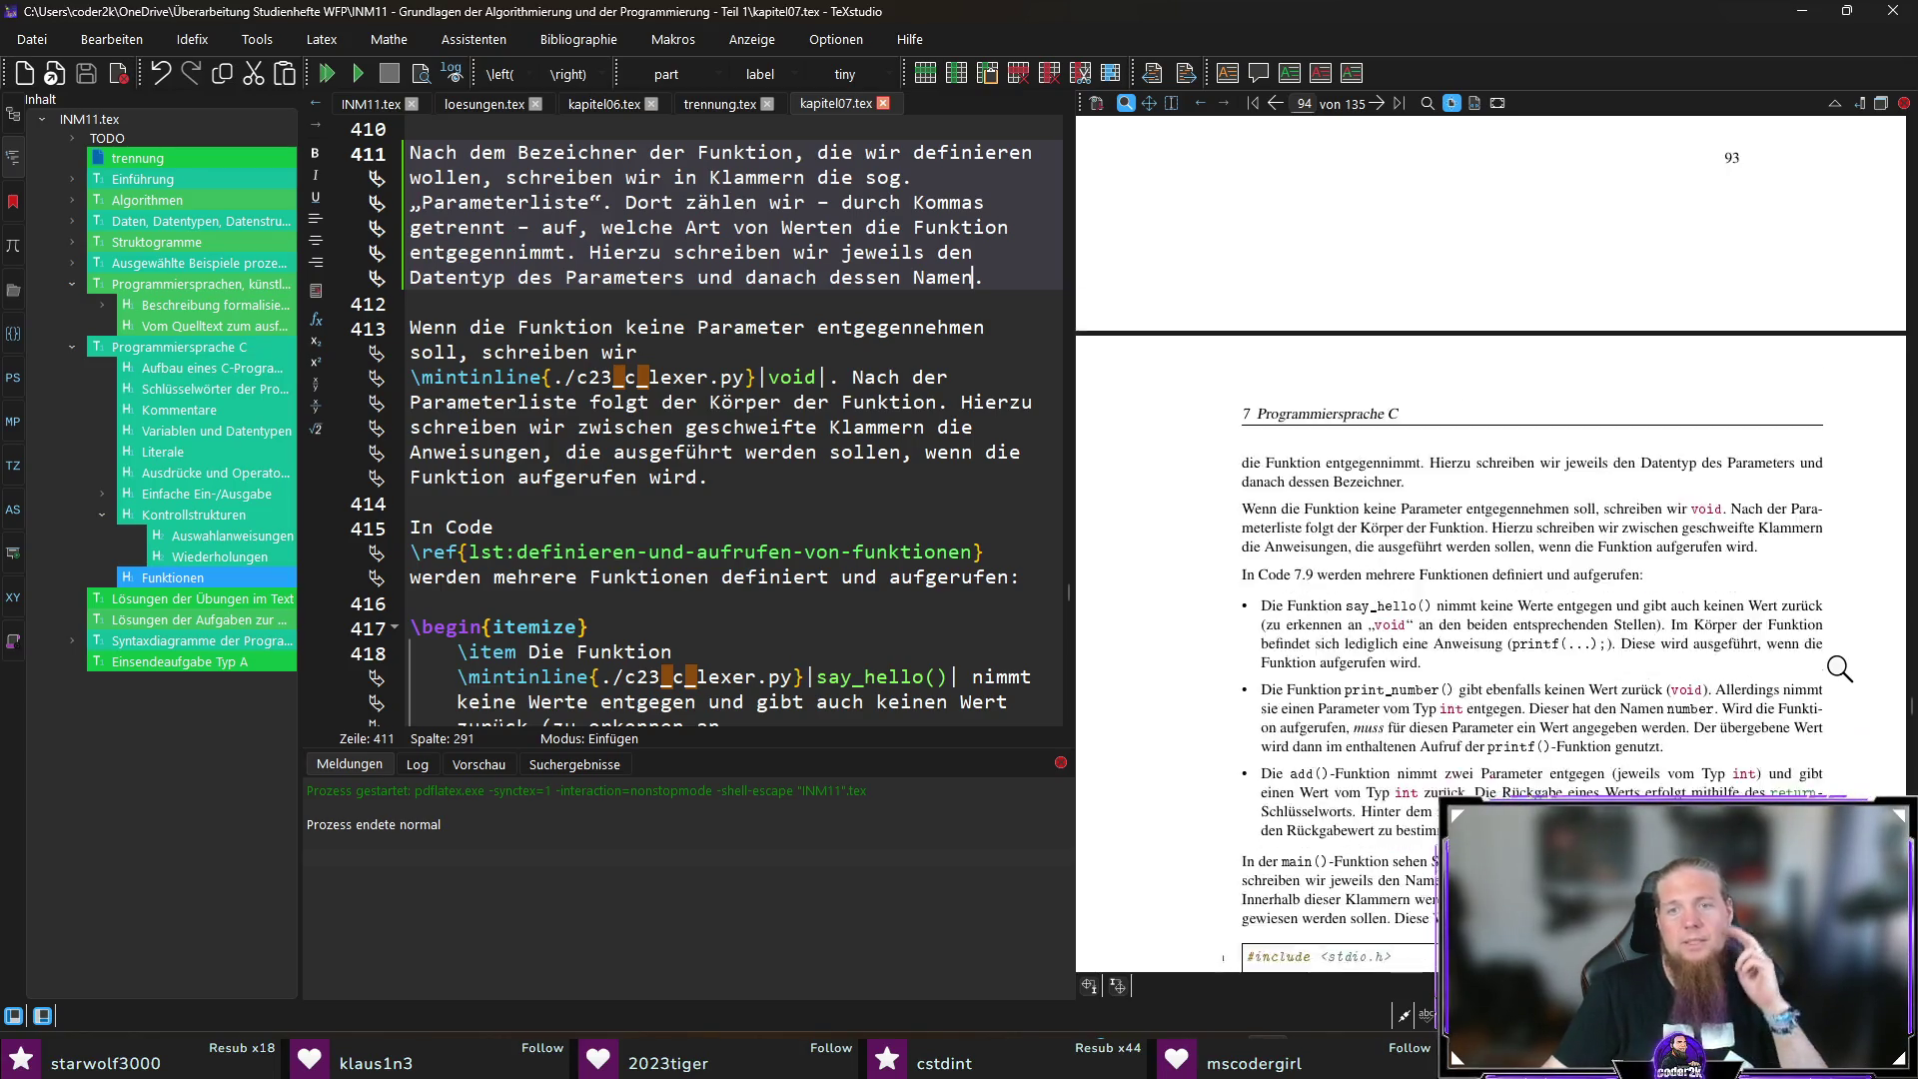
pyautogui.scroll(-1, 1710, 659)
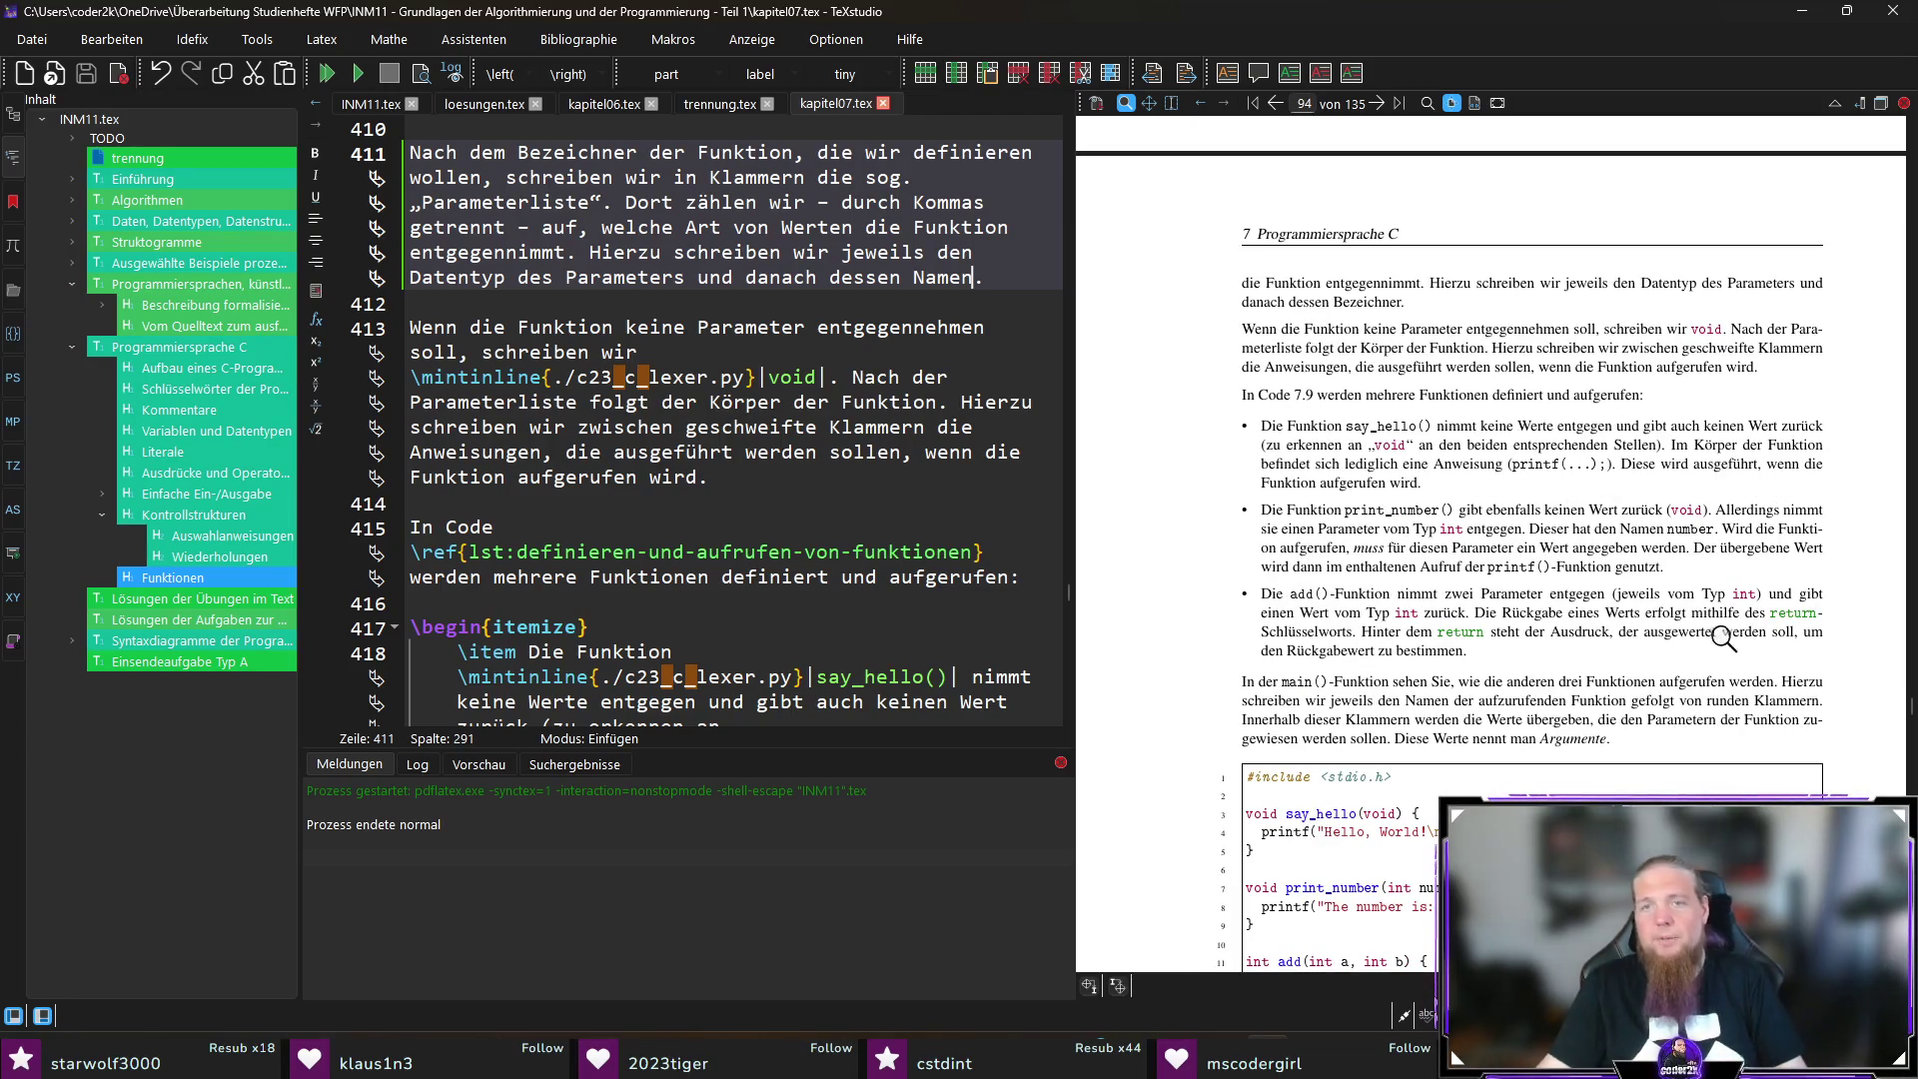
pyautogui.scroll(-3, 1781, 570)
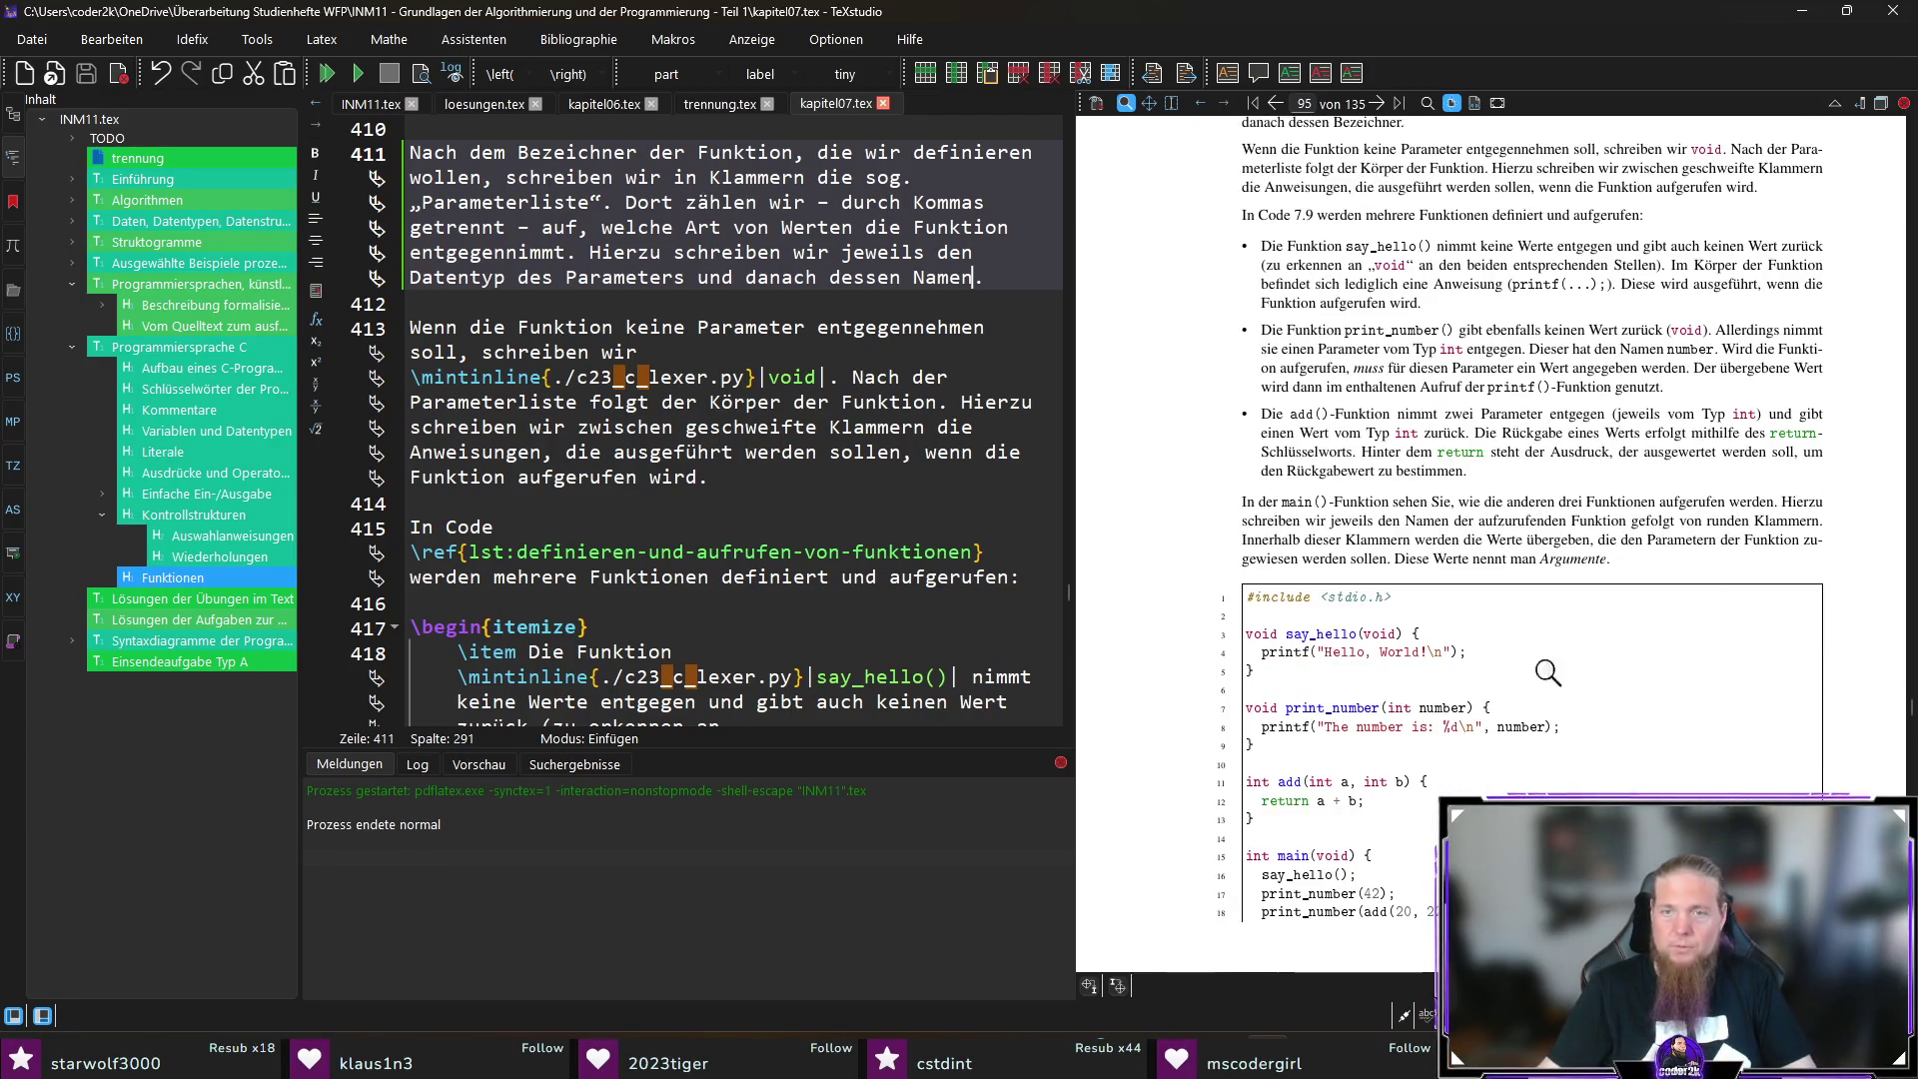
pyautogui.scroll(-4, 1339, 640)
pyautogui.scroll(-5, 1338, 639)
pyautogui.scroll(9, 1339, 719)
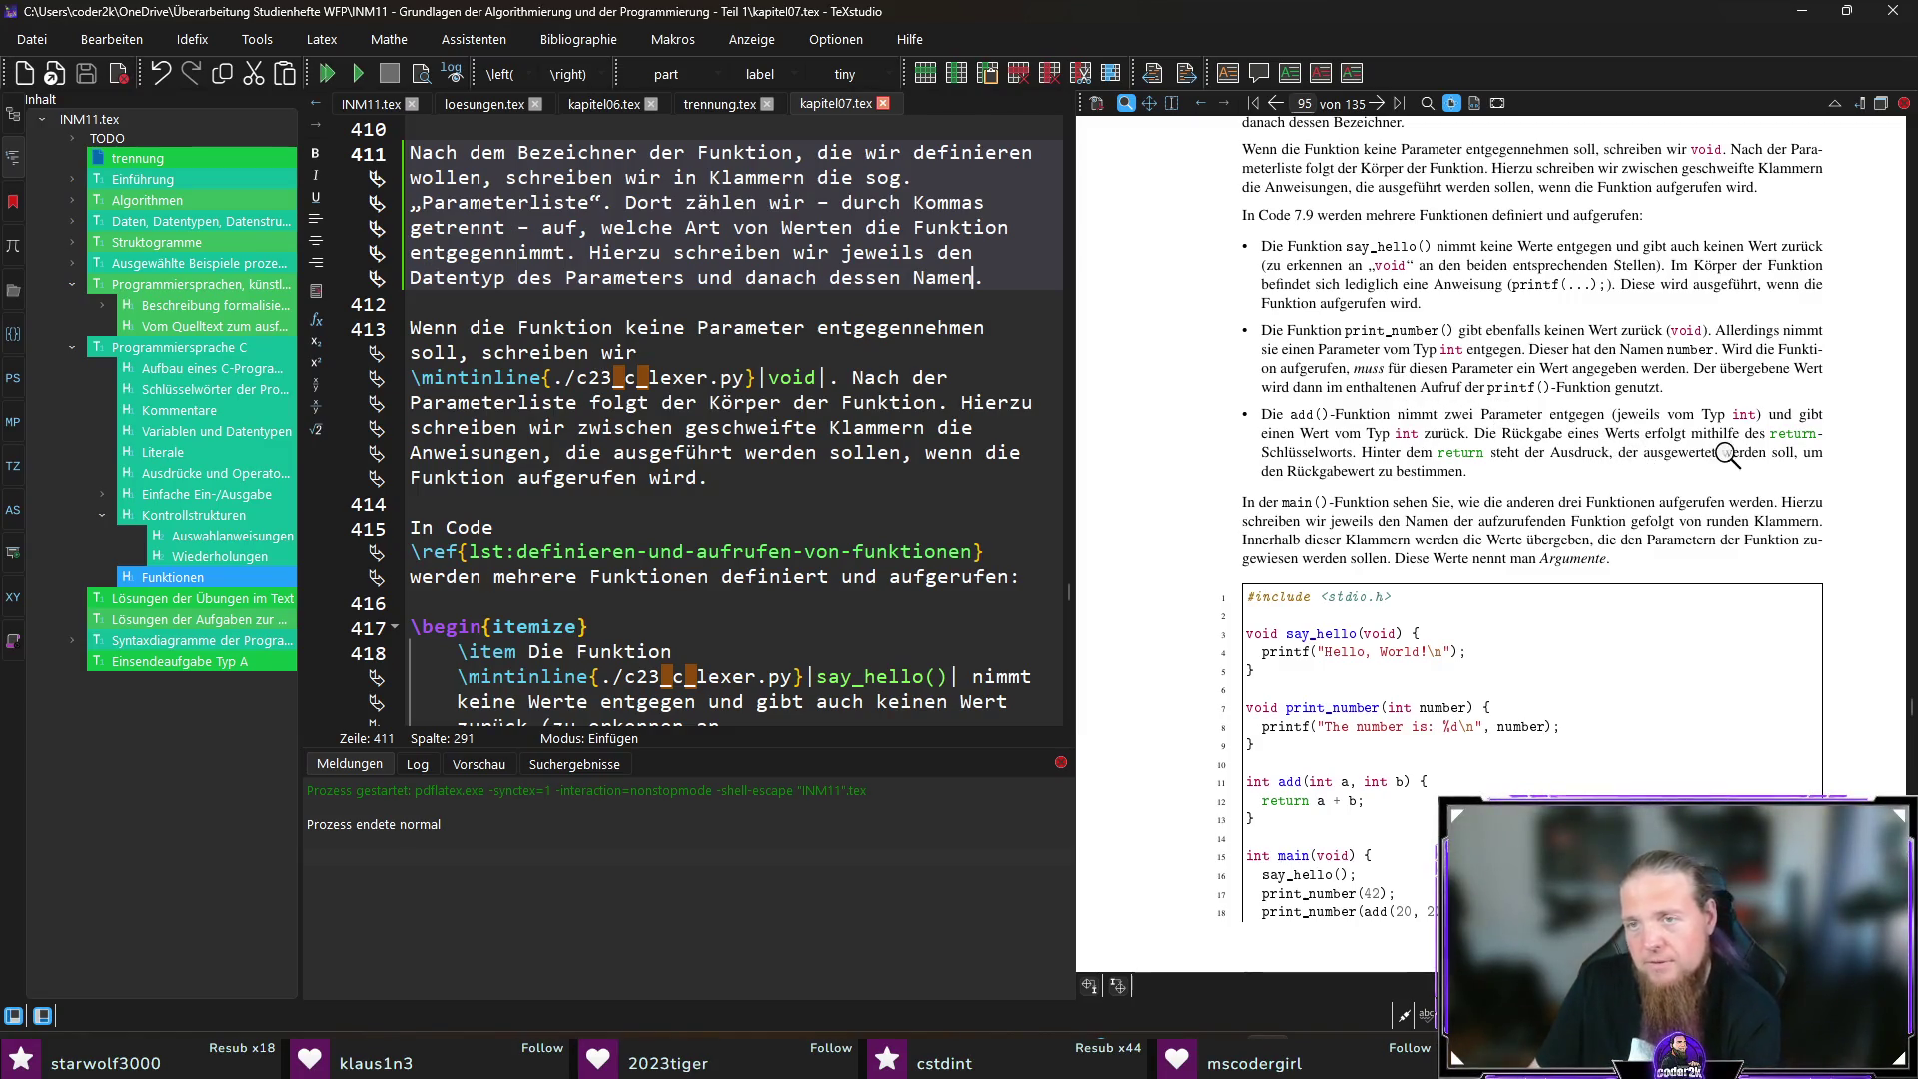
pyautogui.scroll(-1, 1810, 477)
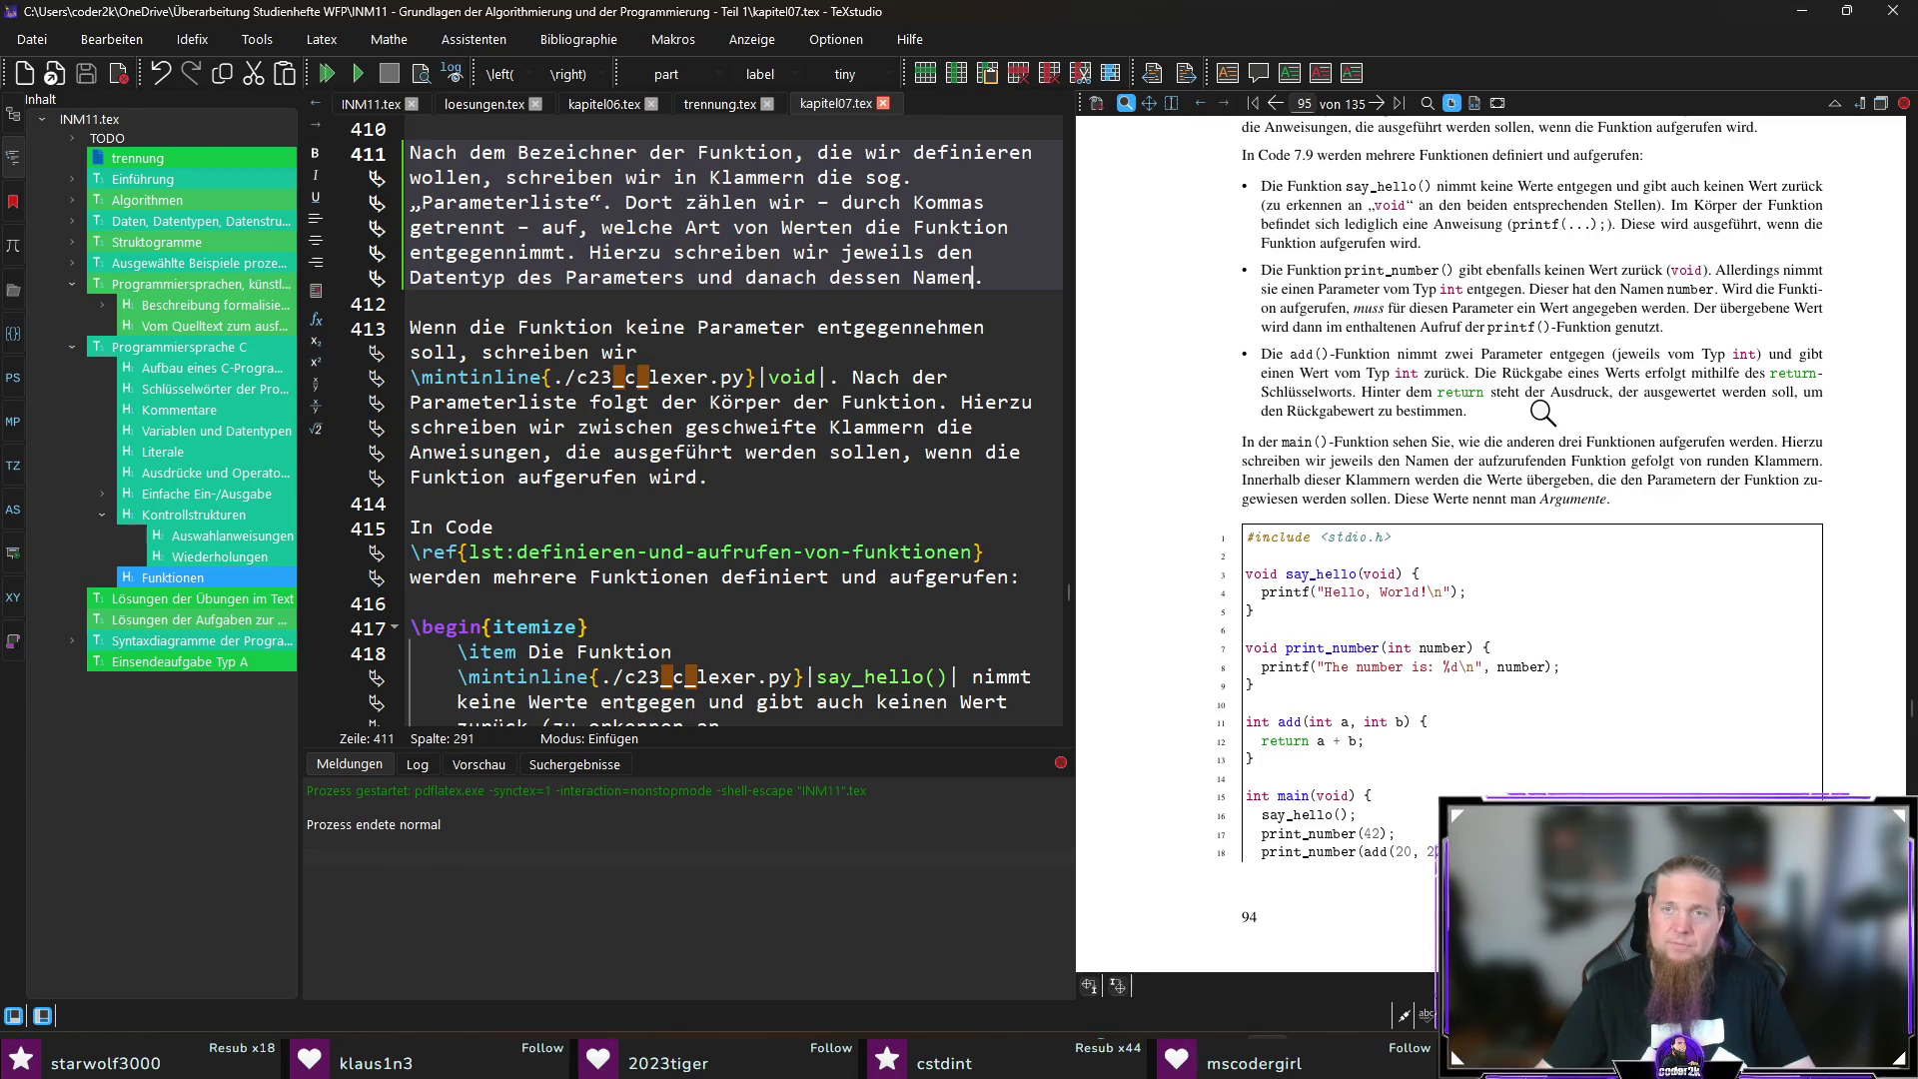
pyautogui.keyDown('ctrl'); pyautogui.click(1560, 310); pyautogui.keyUp('ctrl')
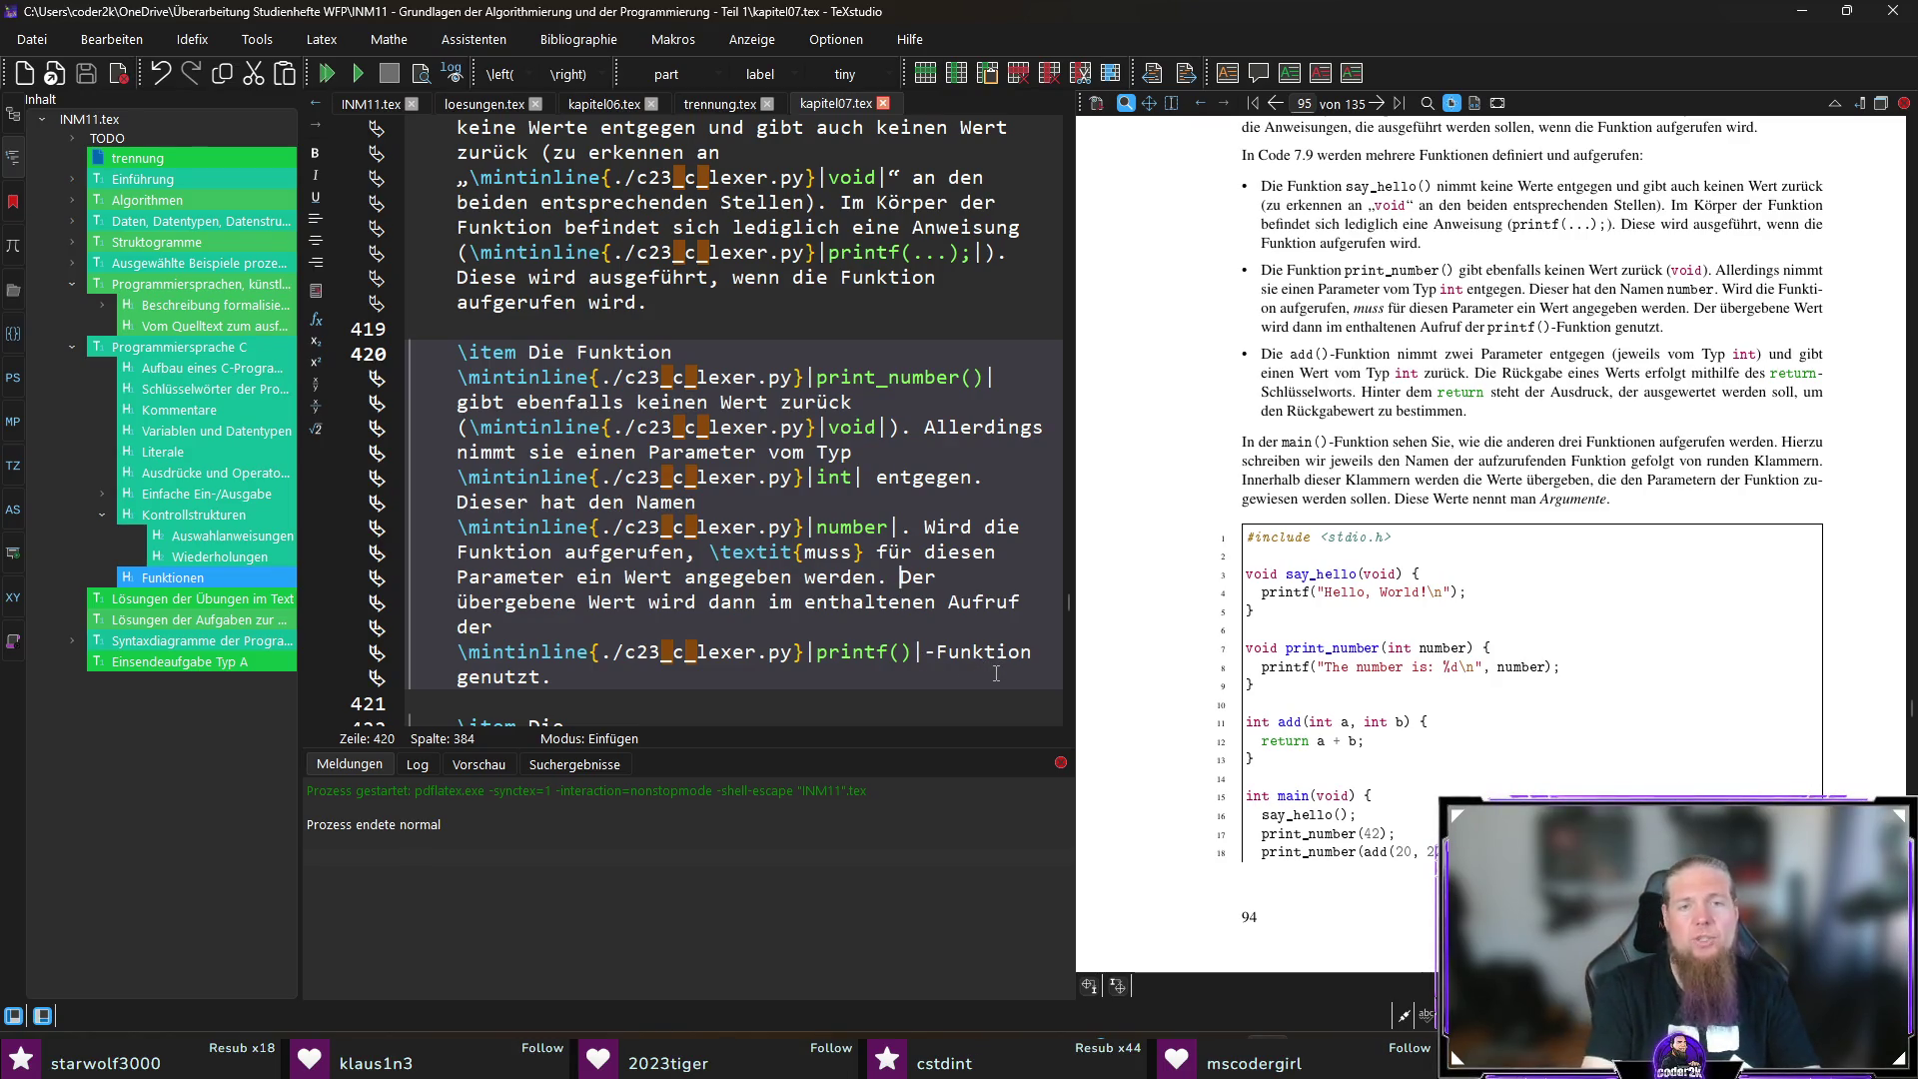
# Step: Add the sentence 'Den übergebenen Wert nennt man Argument.', then save and recompile
pyautogui.write('Den ü')
pyautogui.write('bergebenen We')
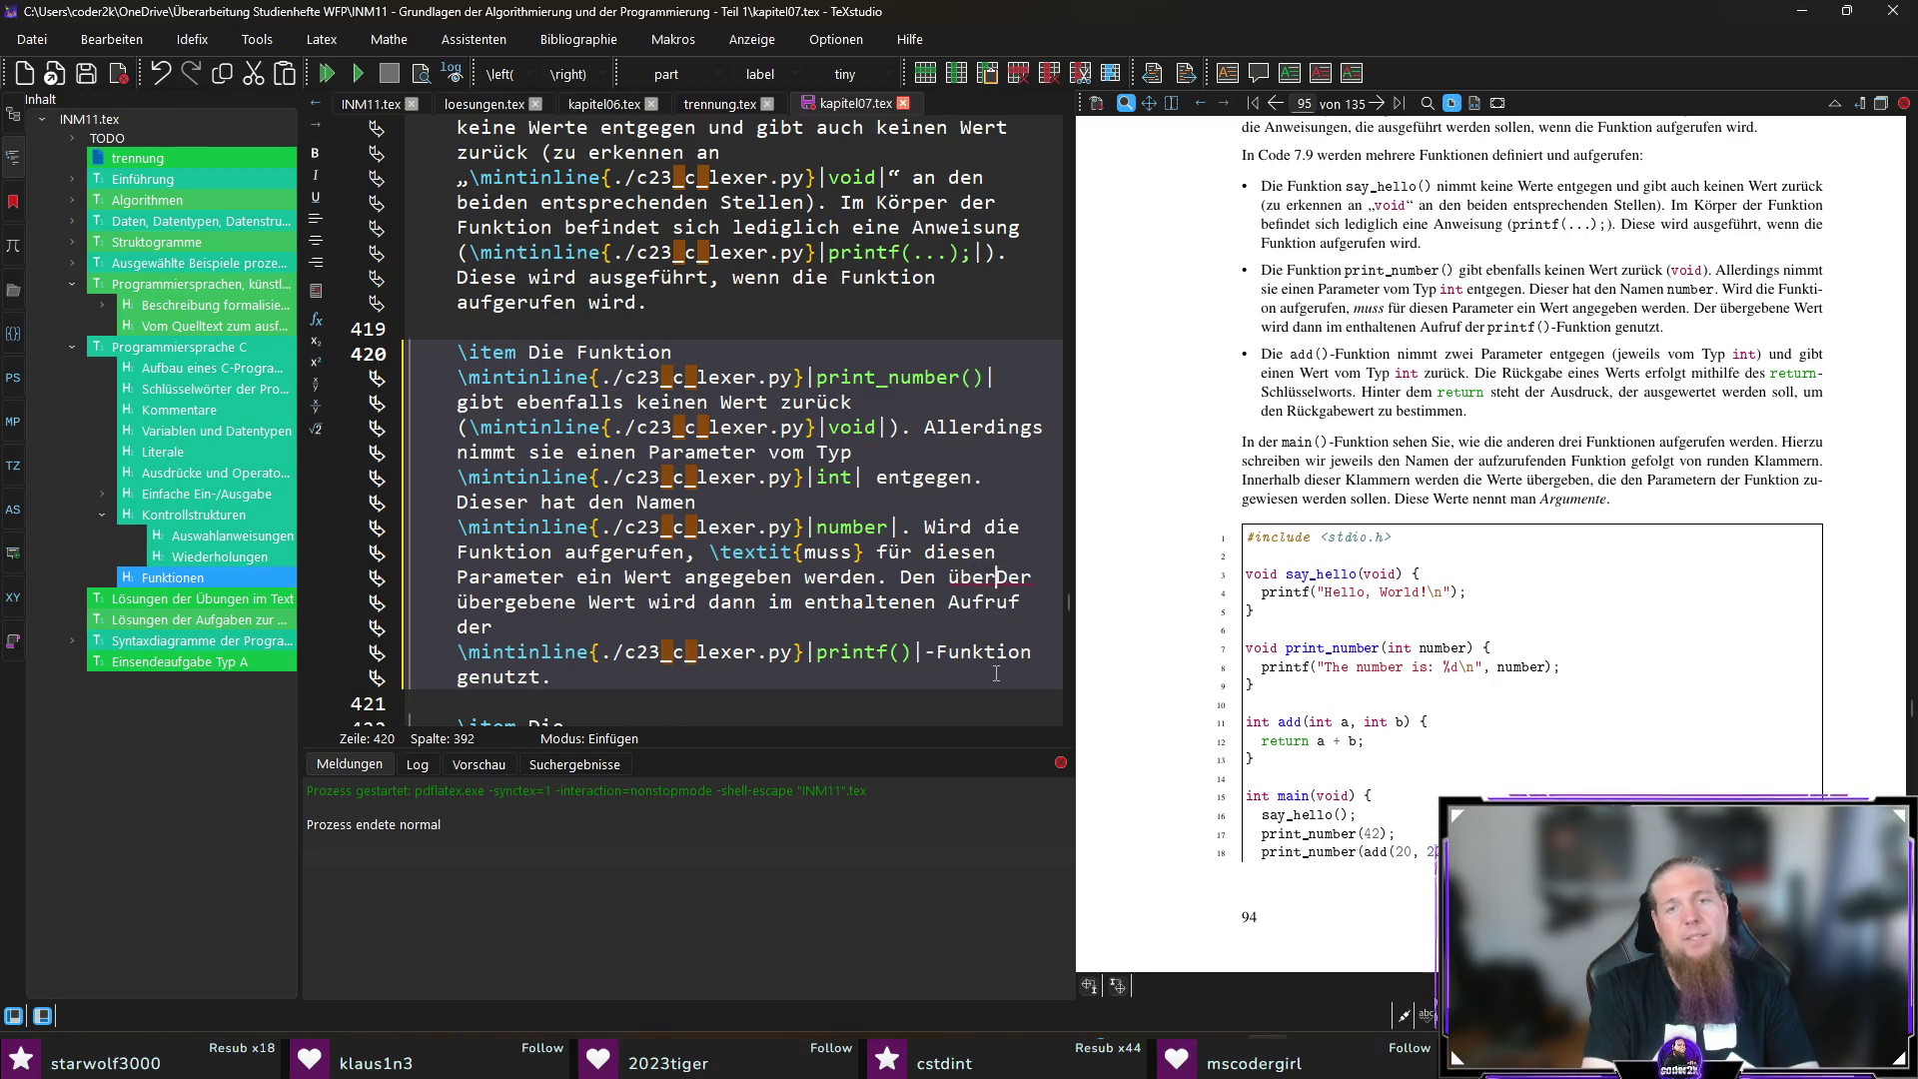
pyautogui.write('rt nennt man Argu')
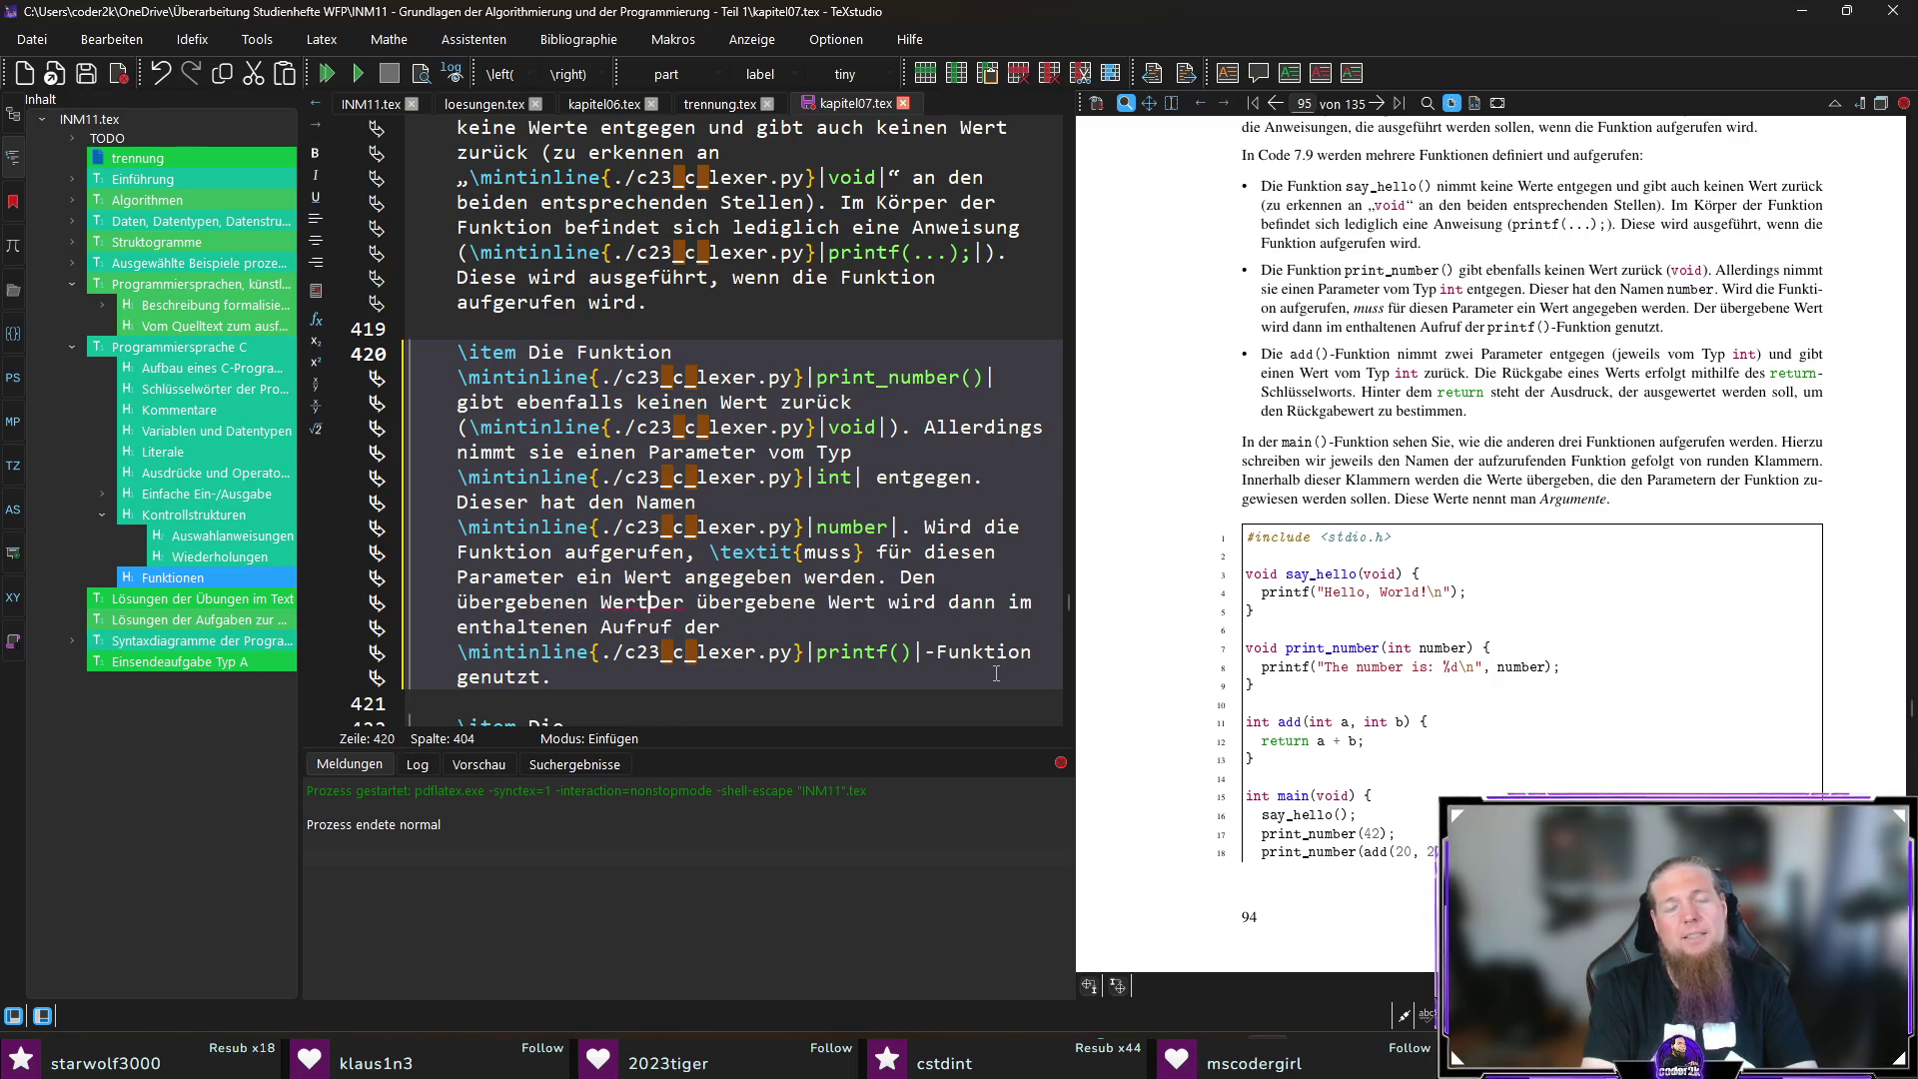
pyautogui.write('ment.')
pyautogui.hotkey('ctrl', 's')
pyautogui.press('F5')
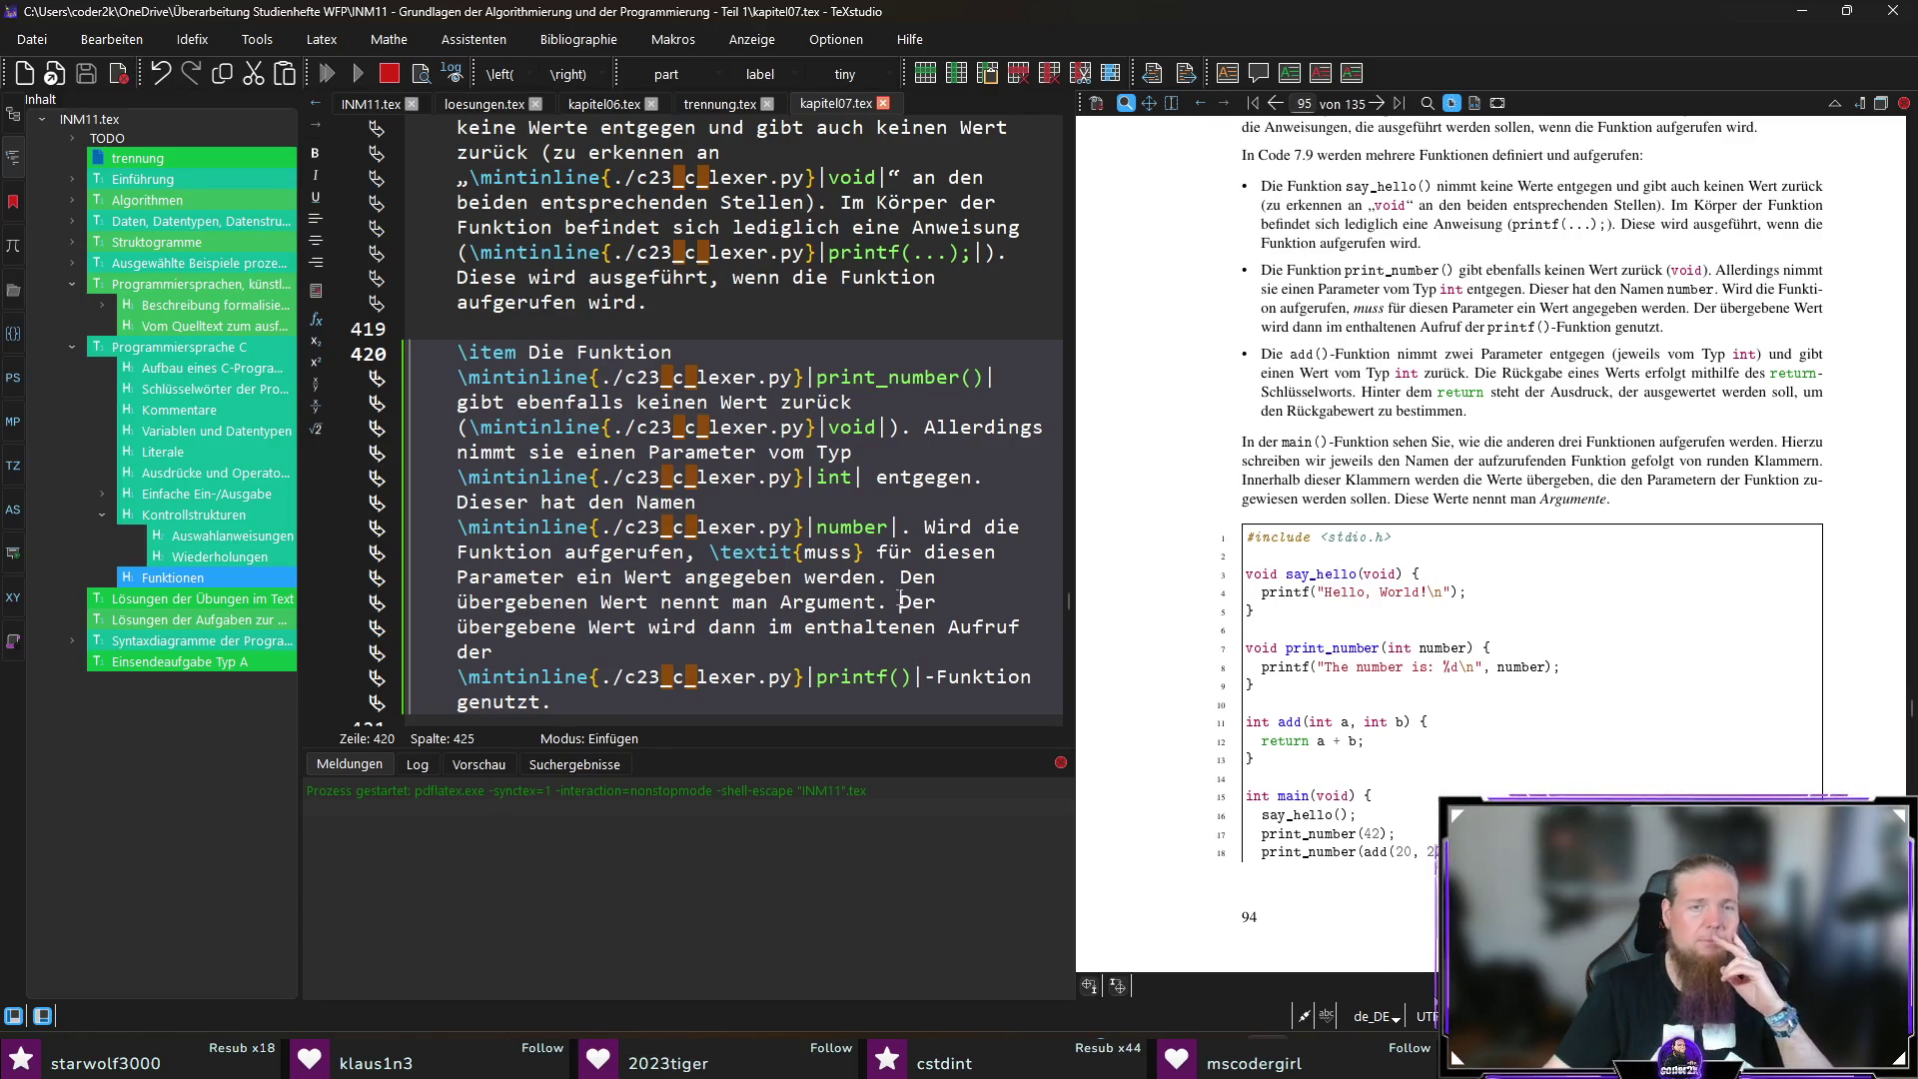
pyautogui.scroll(-1, 858, 644)
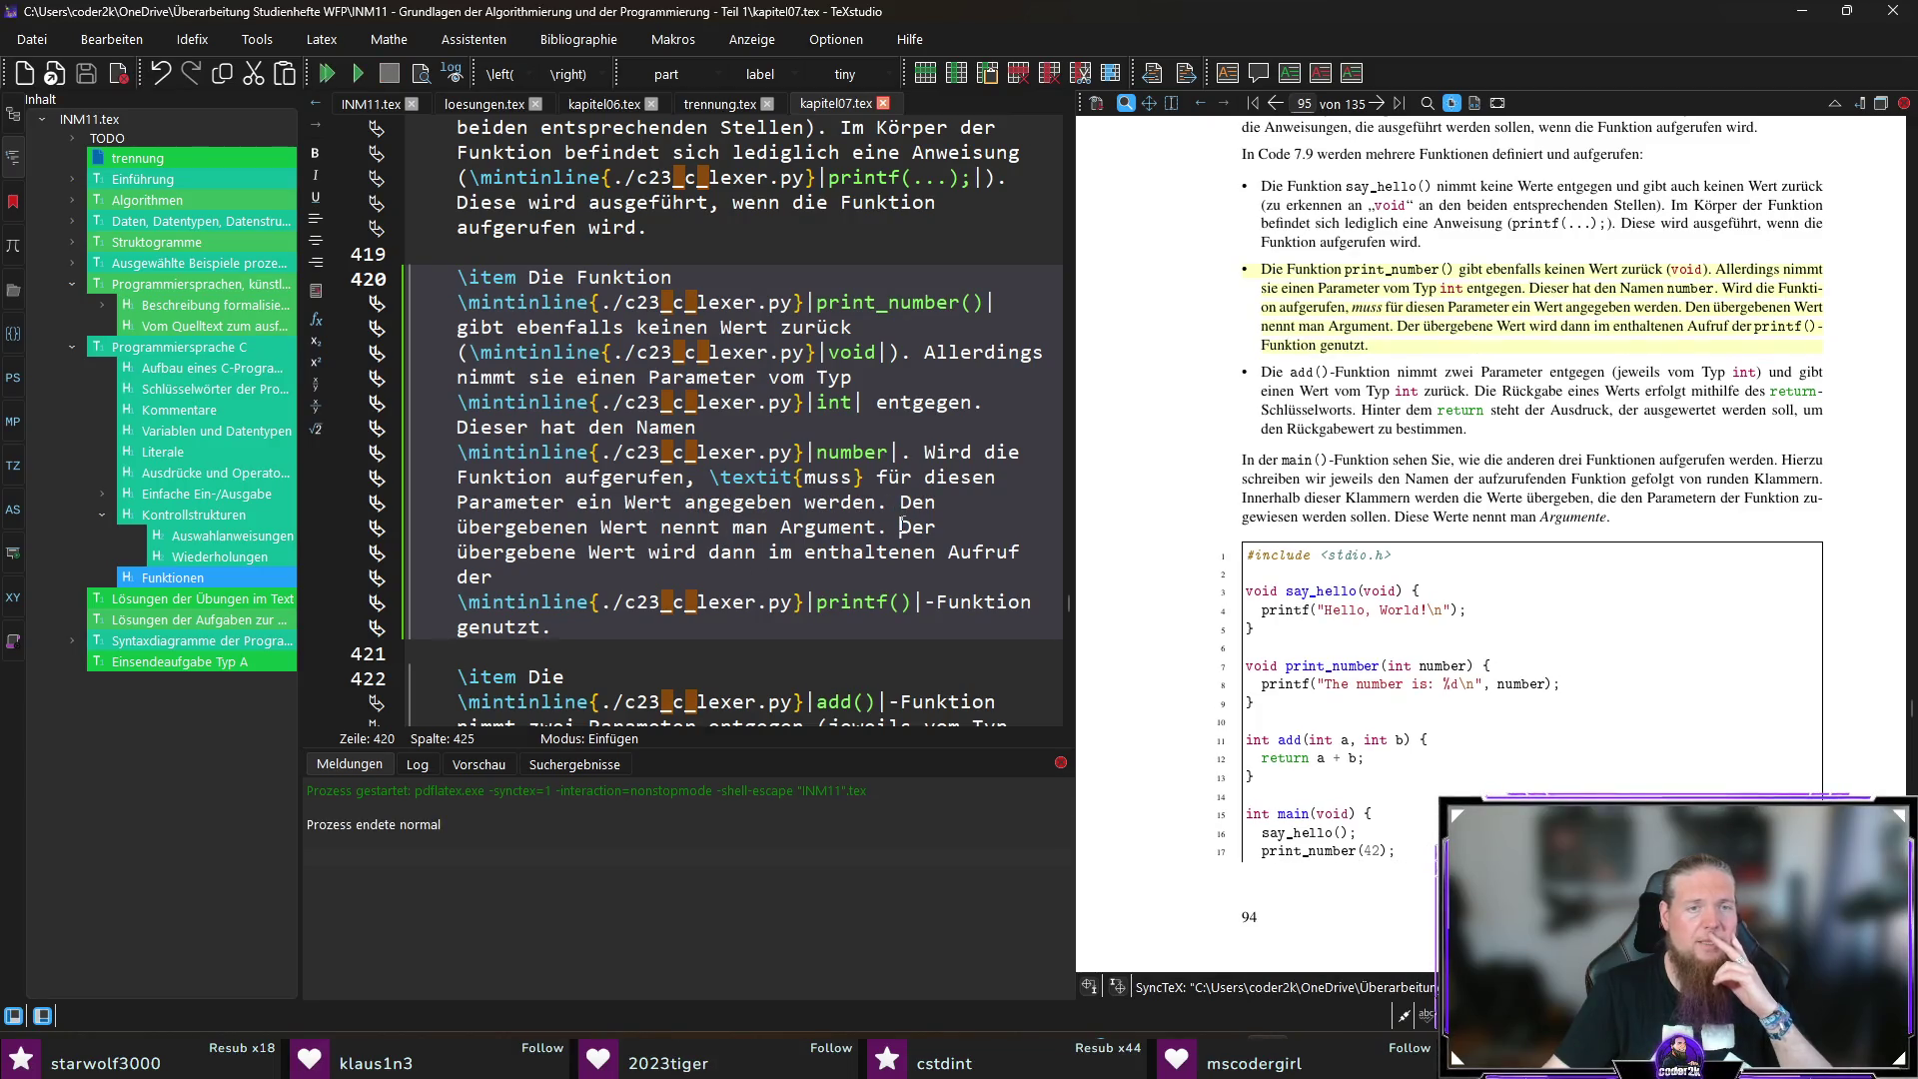
# Step: Replace 'Der übergebene Wert' with 'Dieser', save, recompile, and sync to the main() paragraph
pyautogui.moveTo(901, 529); pyautogui.dragTo(639, 553)
pyautogui.write('Dieser wird')
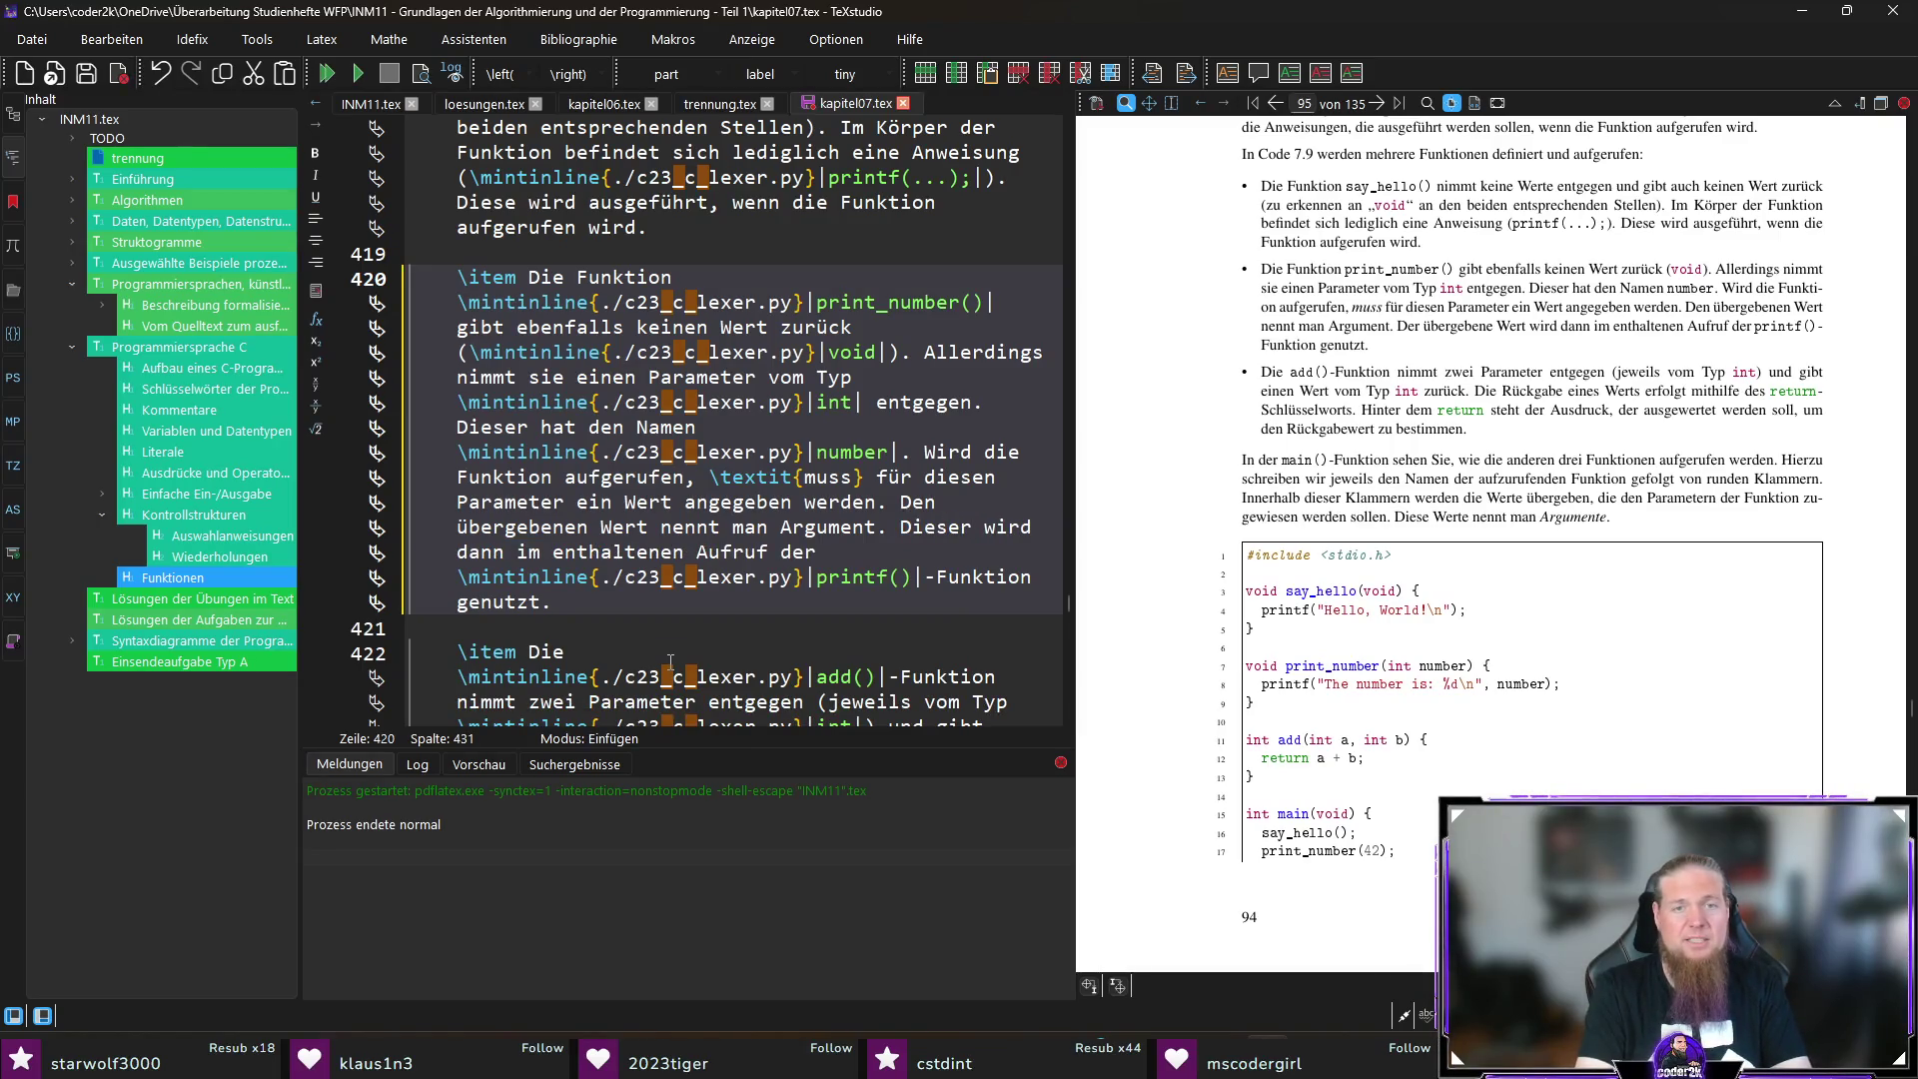
pyautogui.hotkey('ctrl', 's')
pyautogui.press('F5')
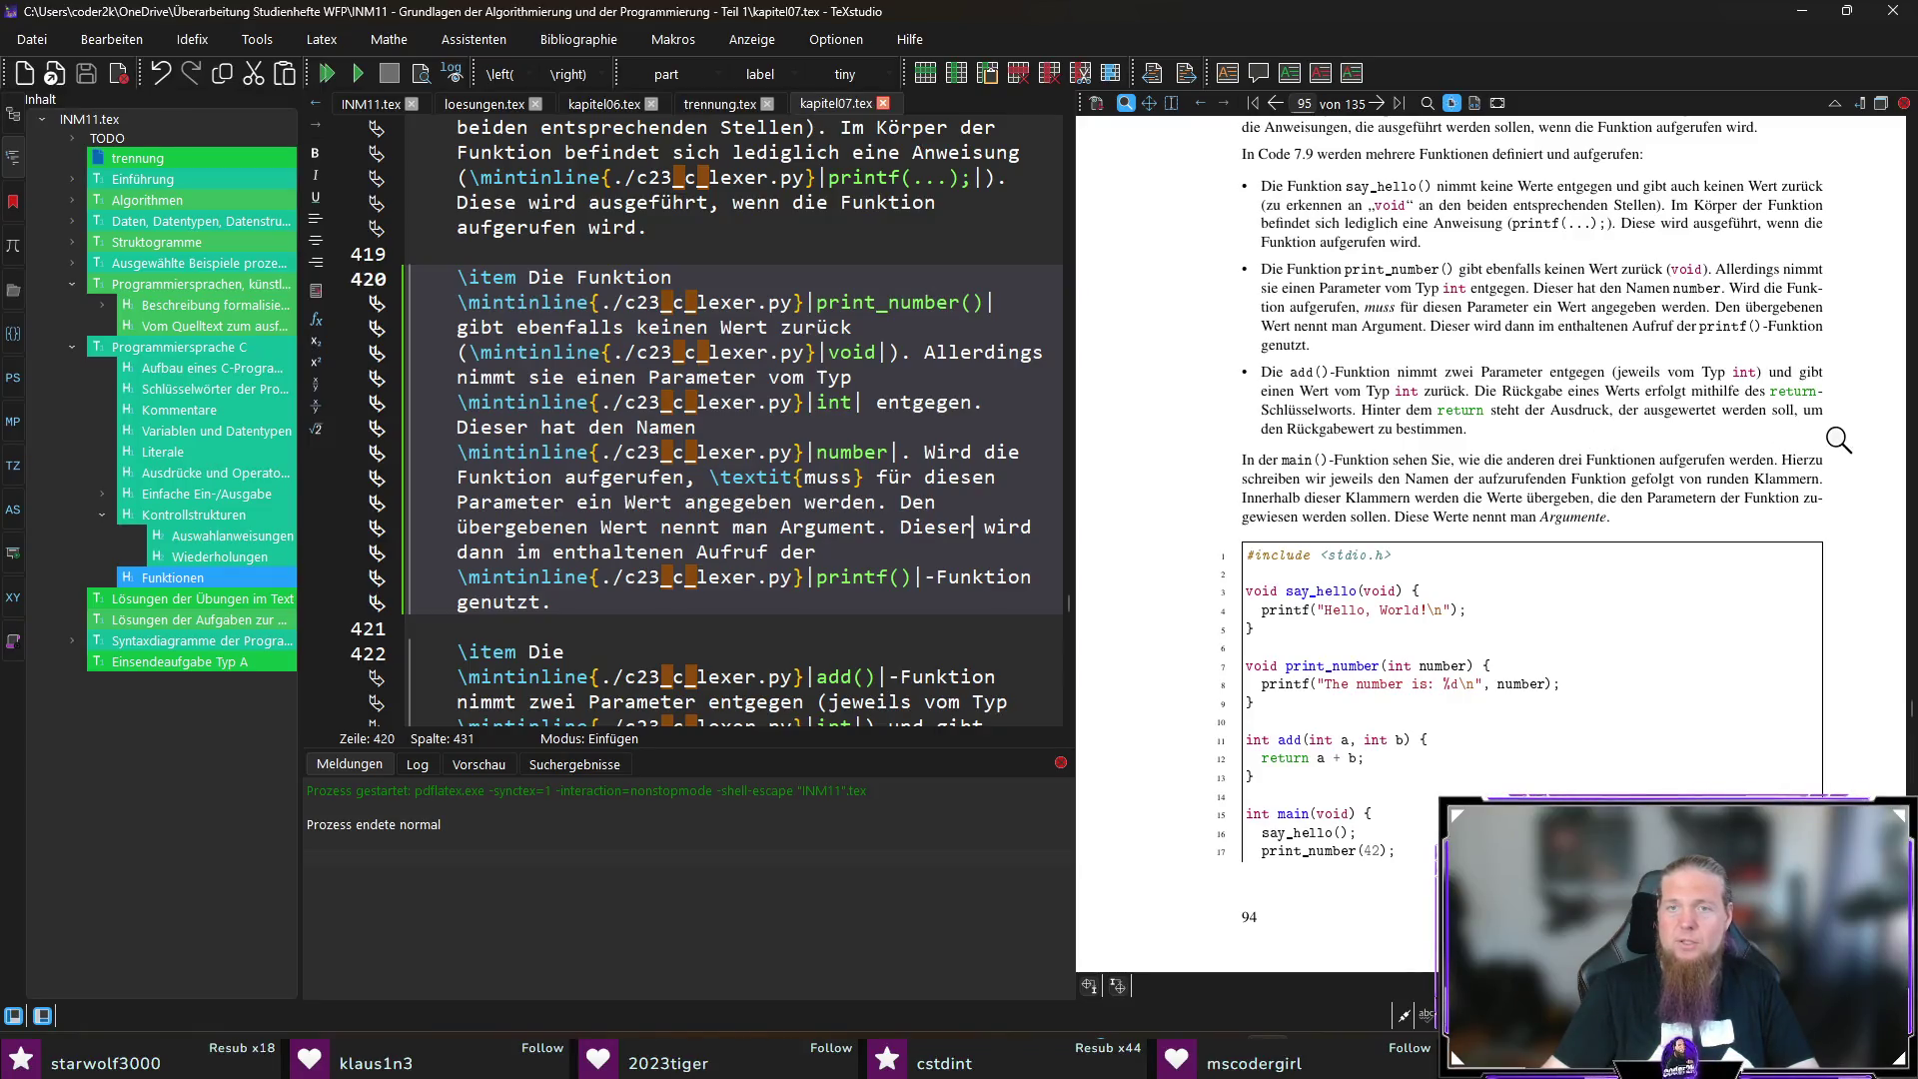
pyautogui.scroll(-2, 1837, 440)
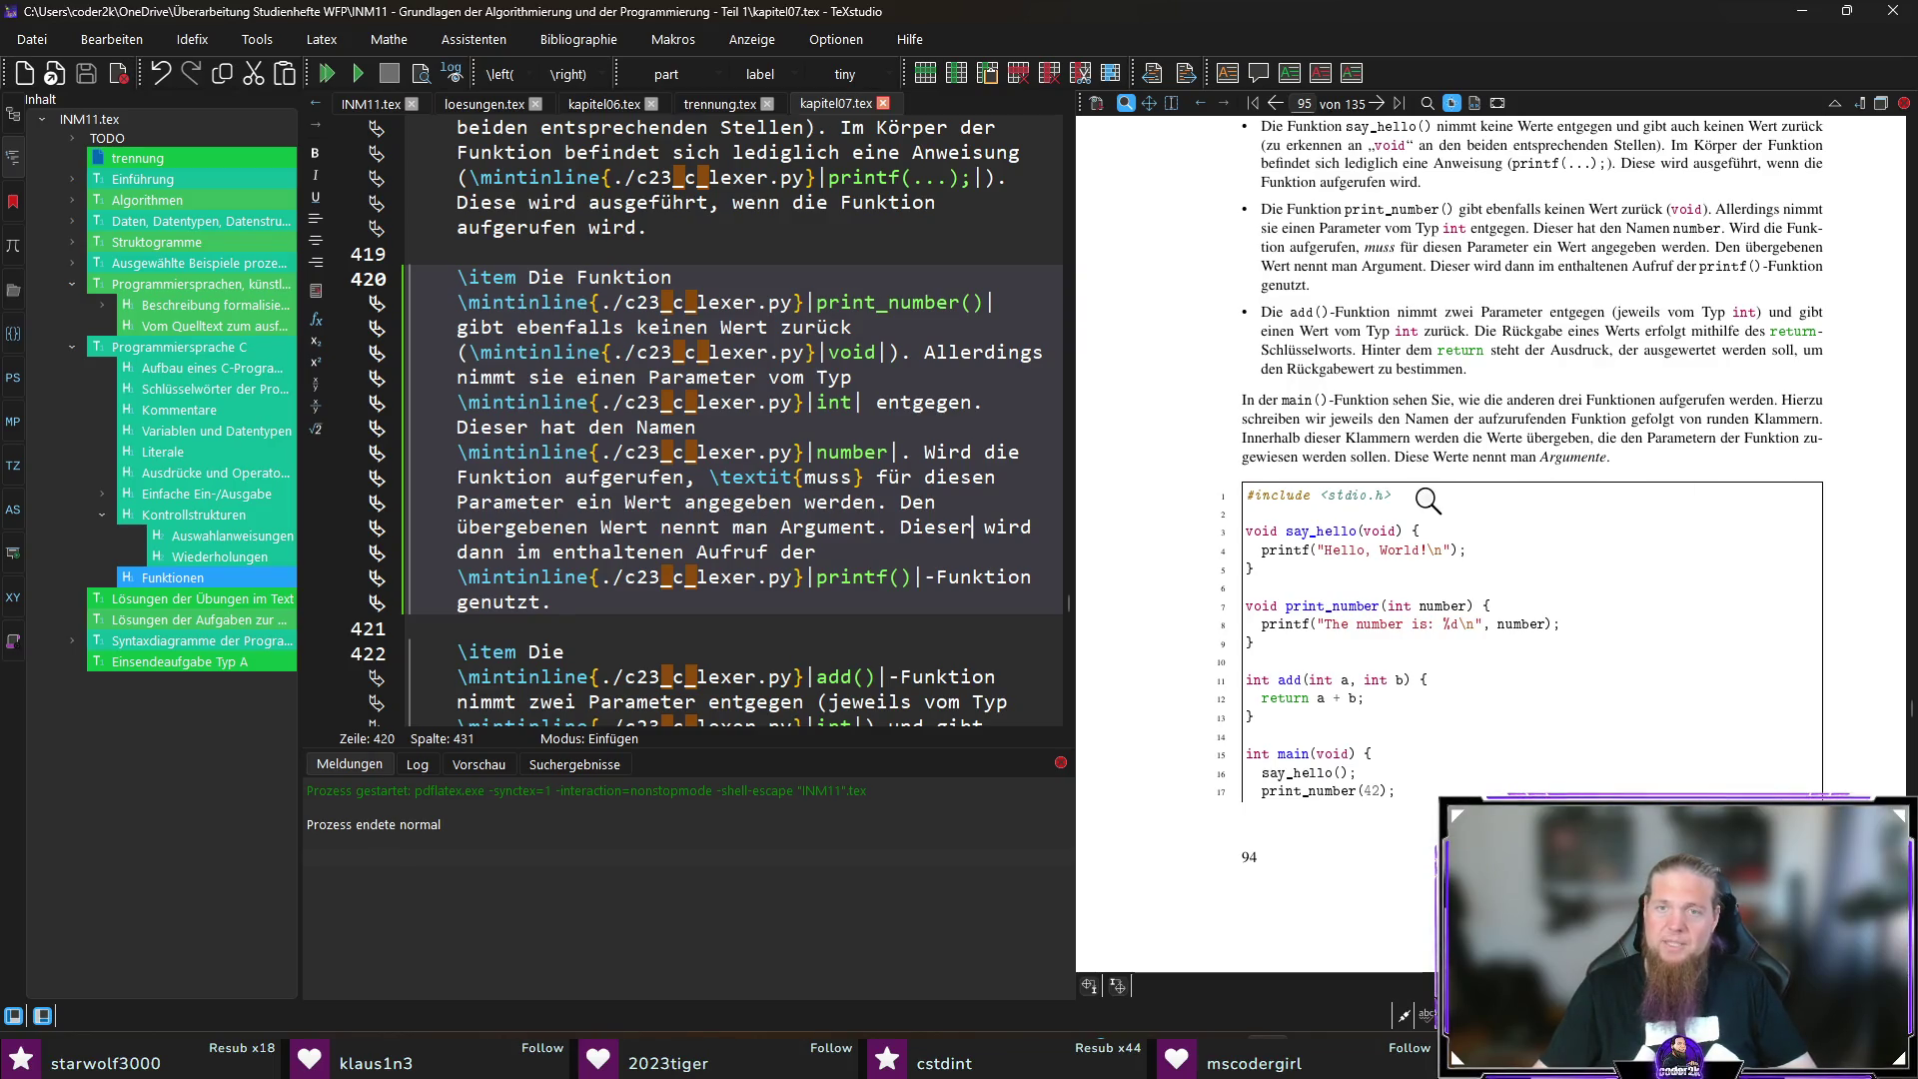
pyautogui.keyDown('ctrl'); pyautogui.click(1658, 419); pyautogui.keyUp('ctrl')
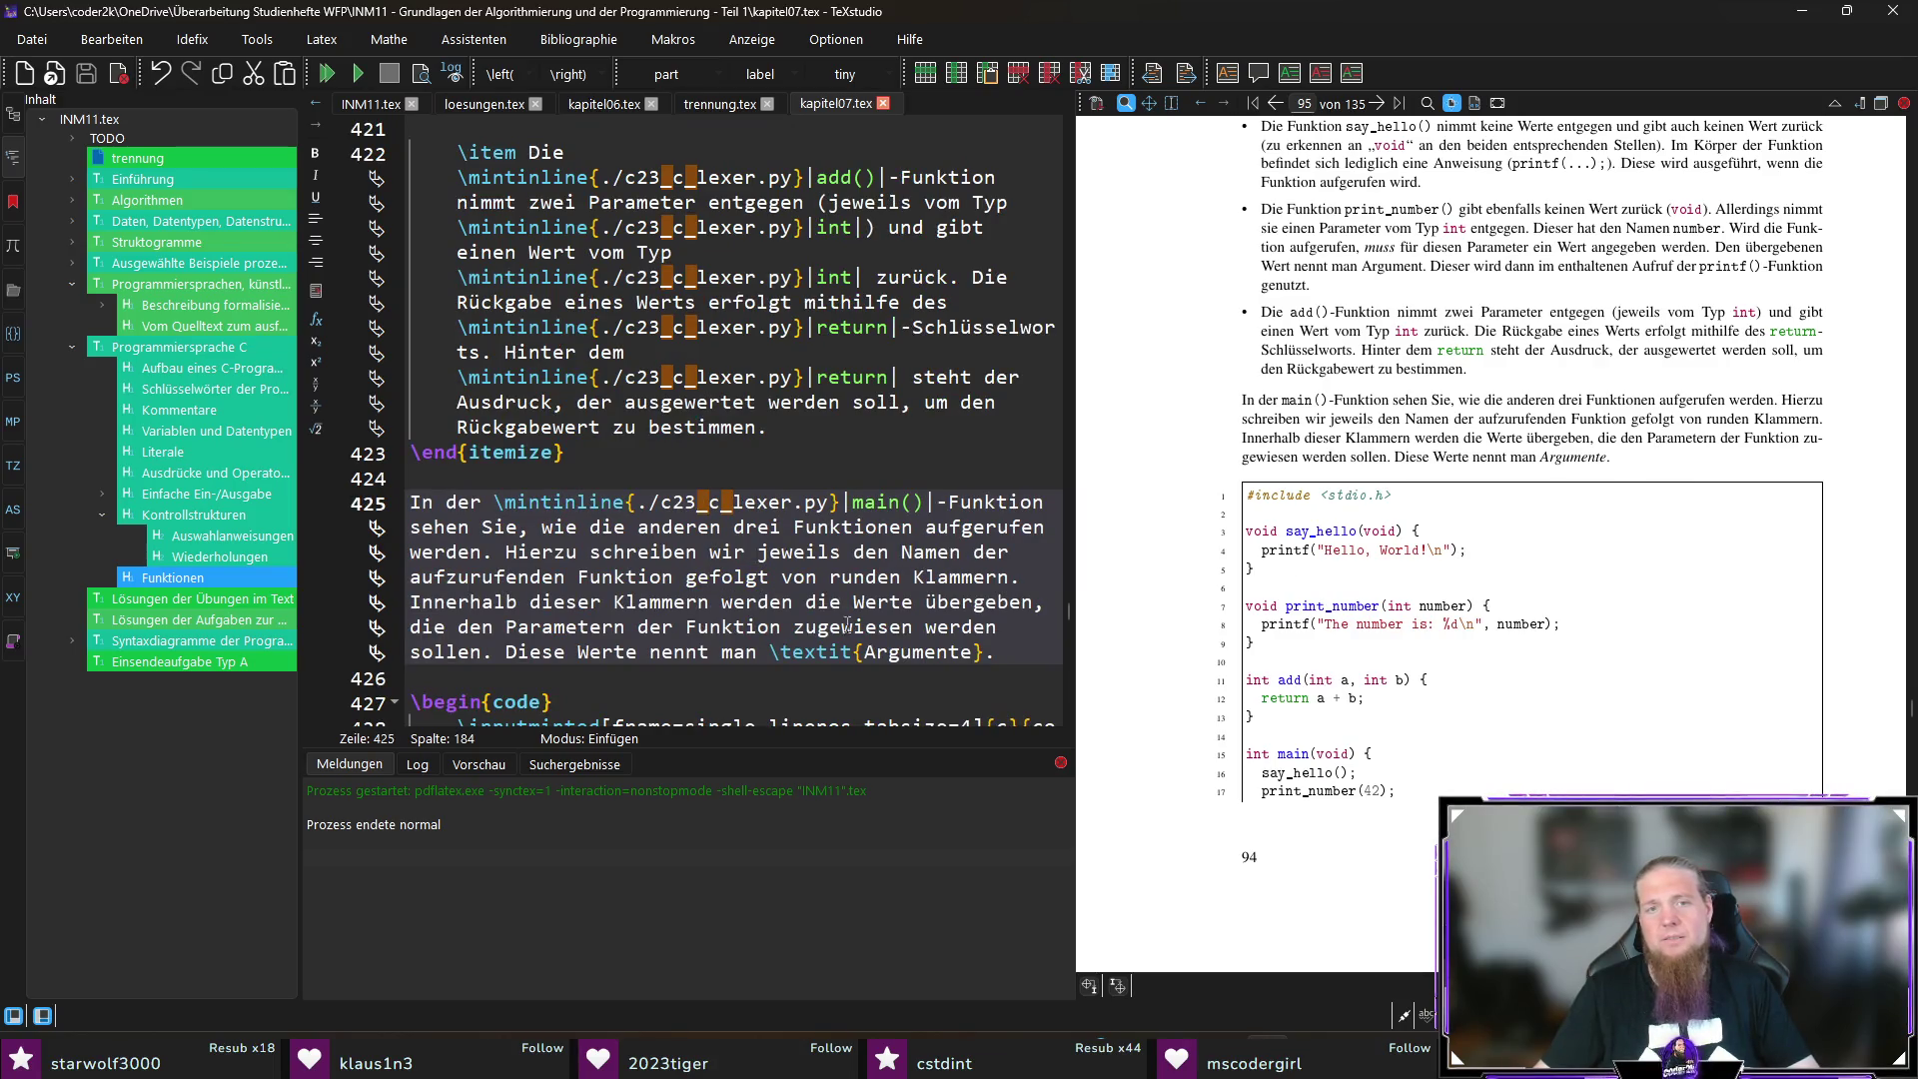
# Step: Replace 'gefolgt von' with 'und setzen danach', change 'runden' to 'runde', then save and recompile
pyautogui.moveTo(1024, 573); pyautogui.dragTo(504, 554)
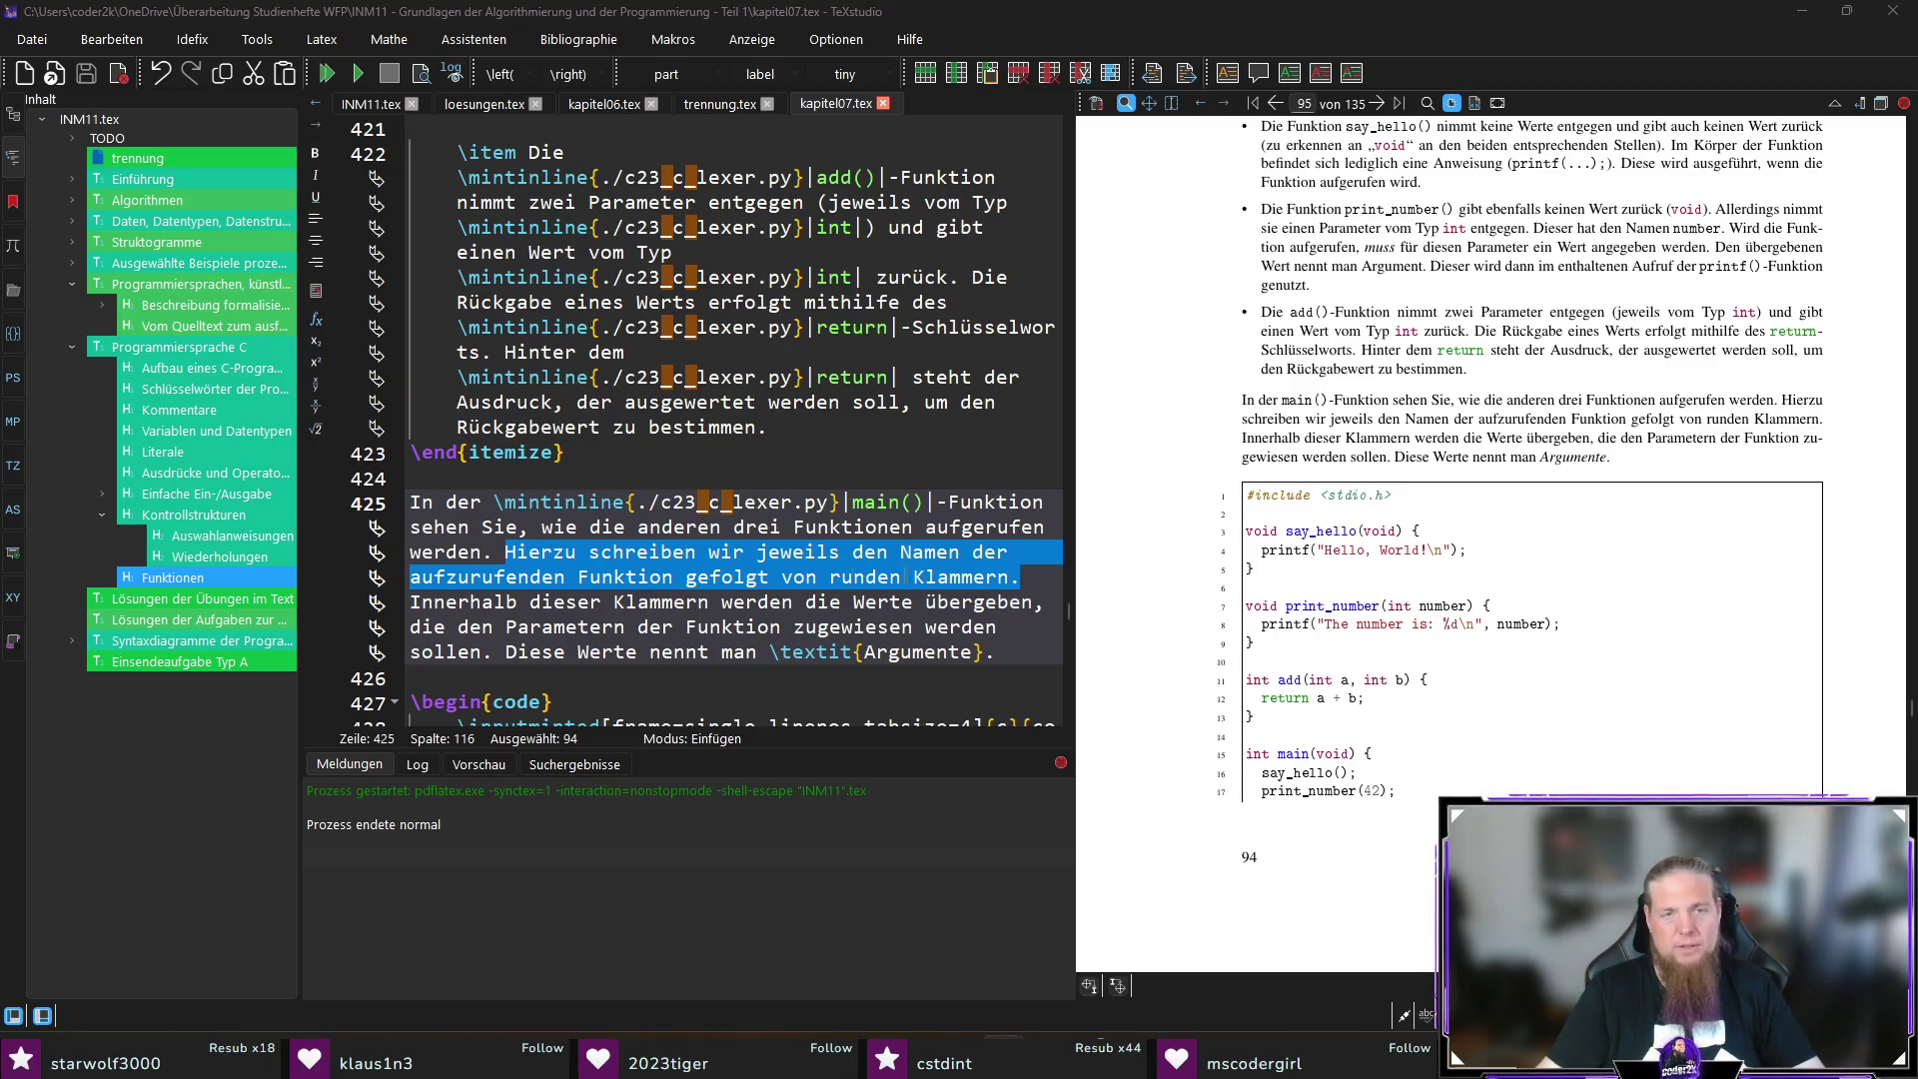
pyautogui.click(736, 578)
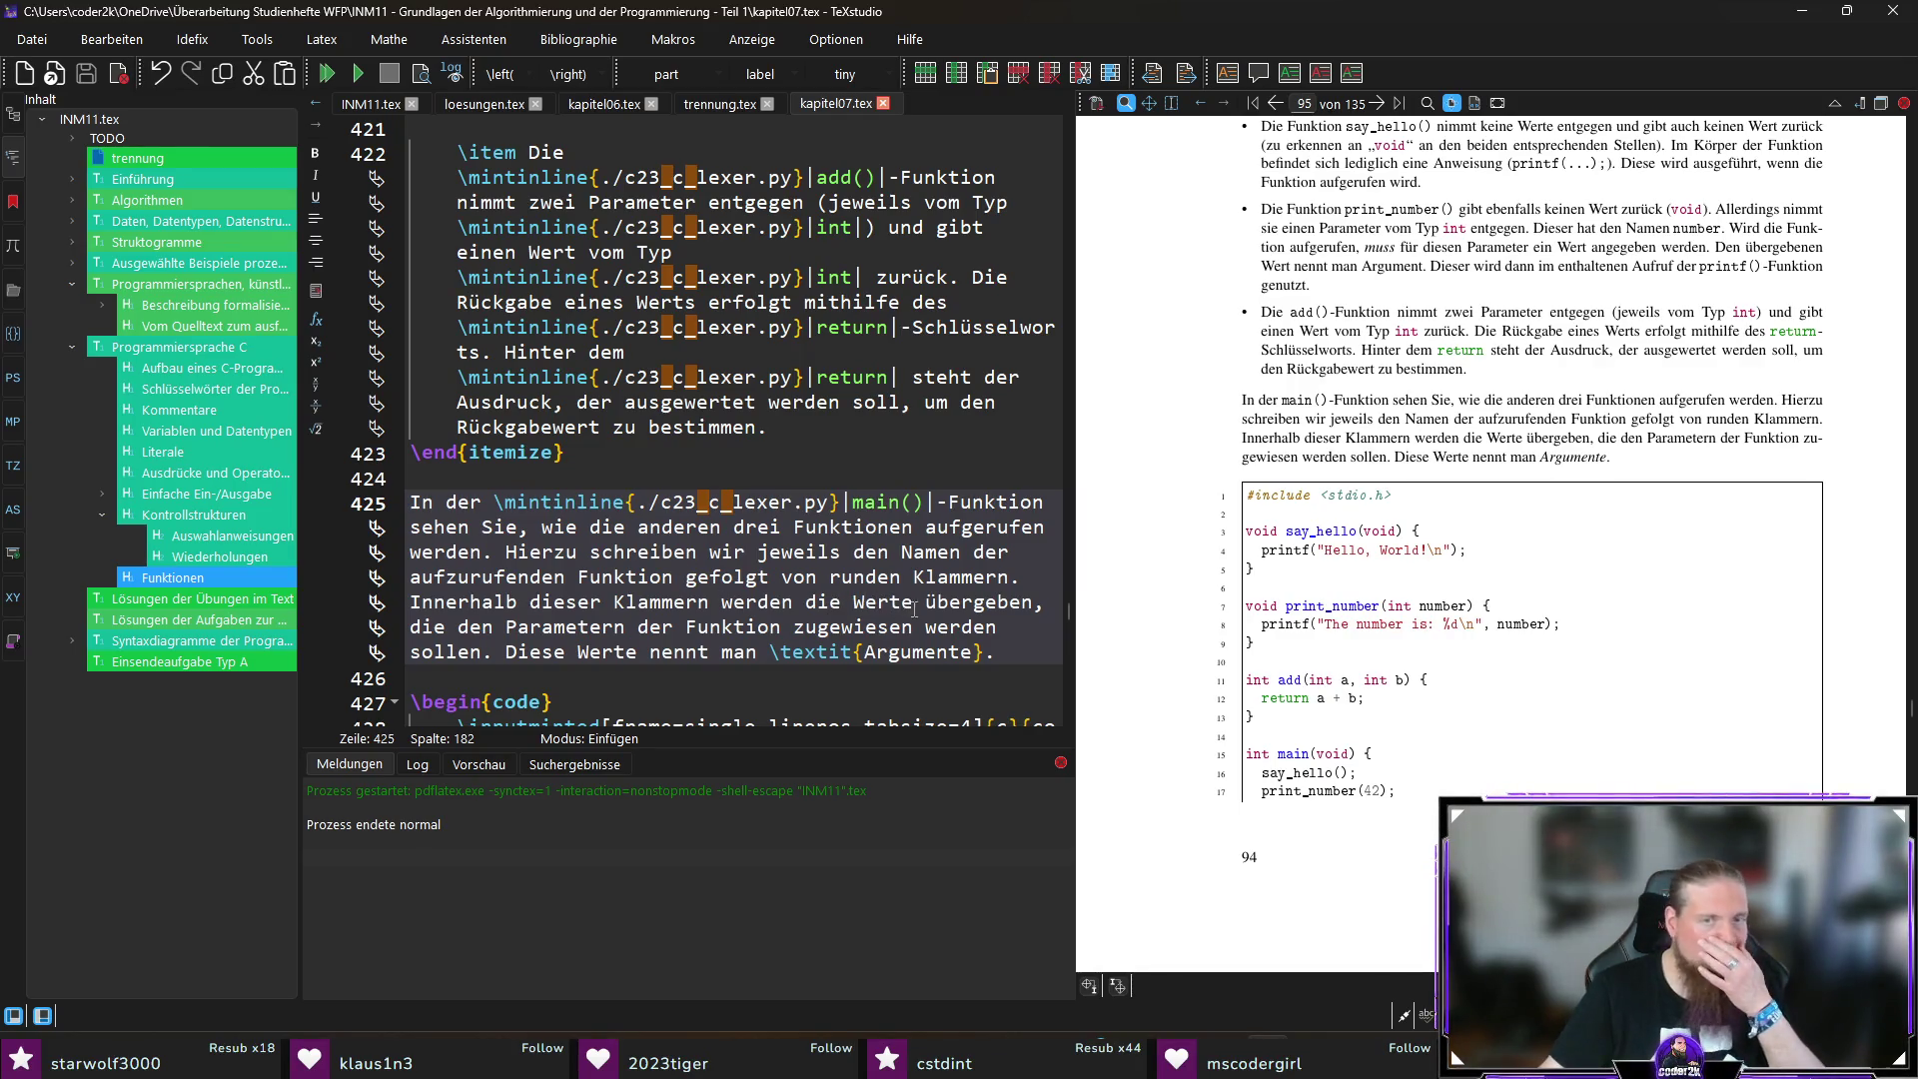
pyautogui.moveTo(686, 579); pyautogui.dragTo(820, 577)
pyautogui.write('und setzen danach')
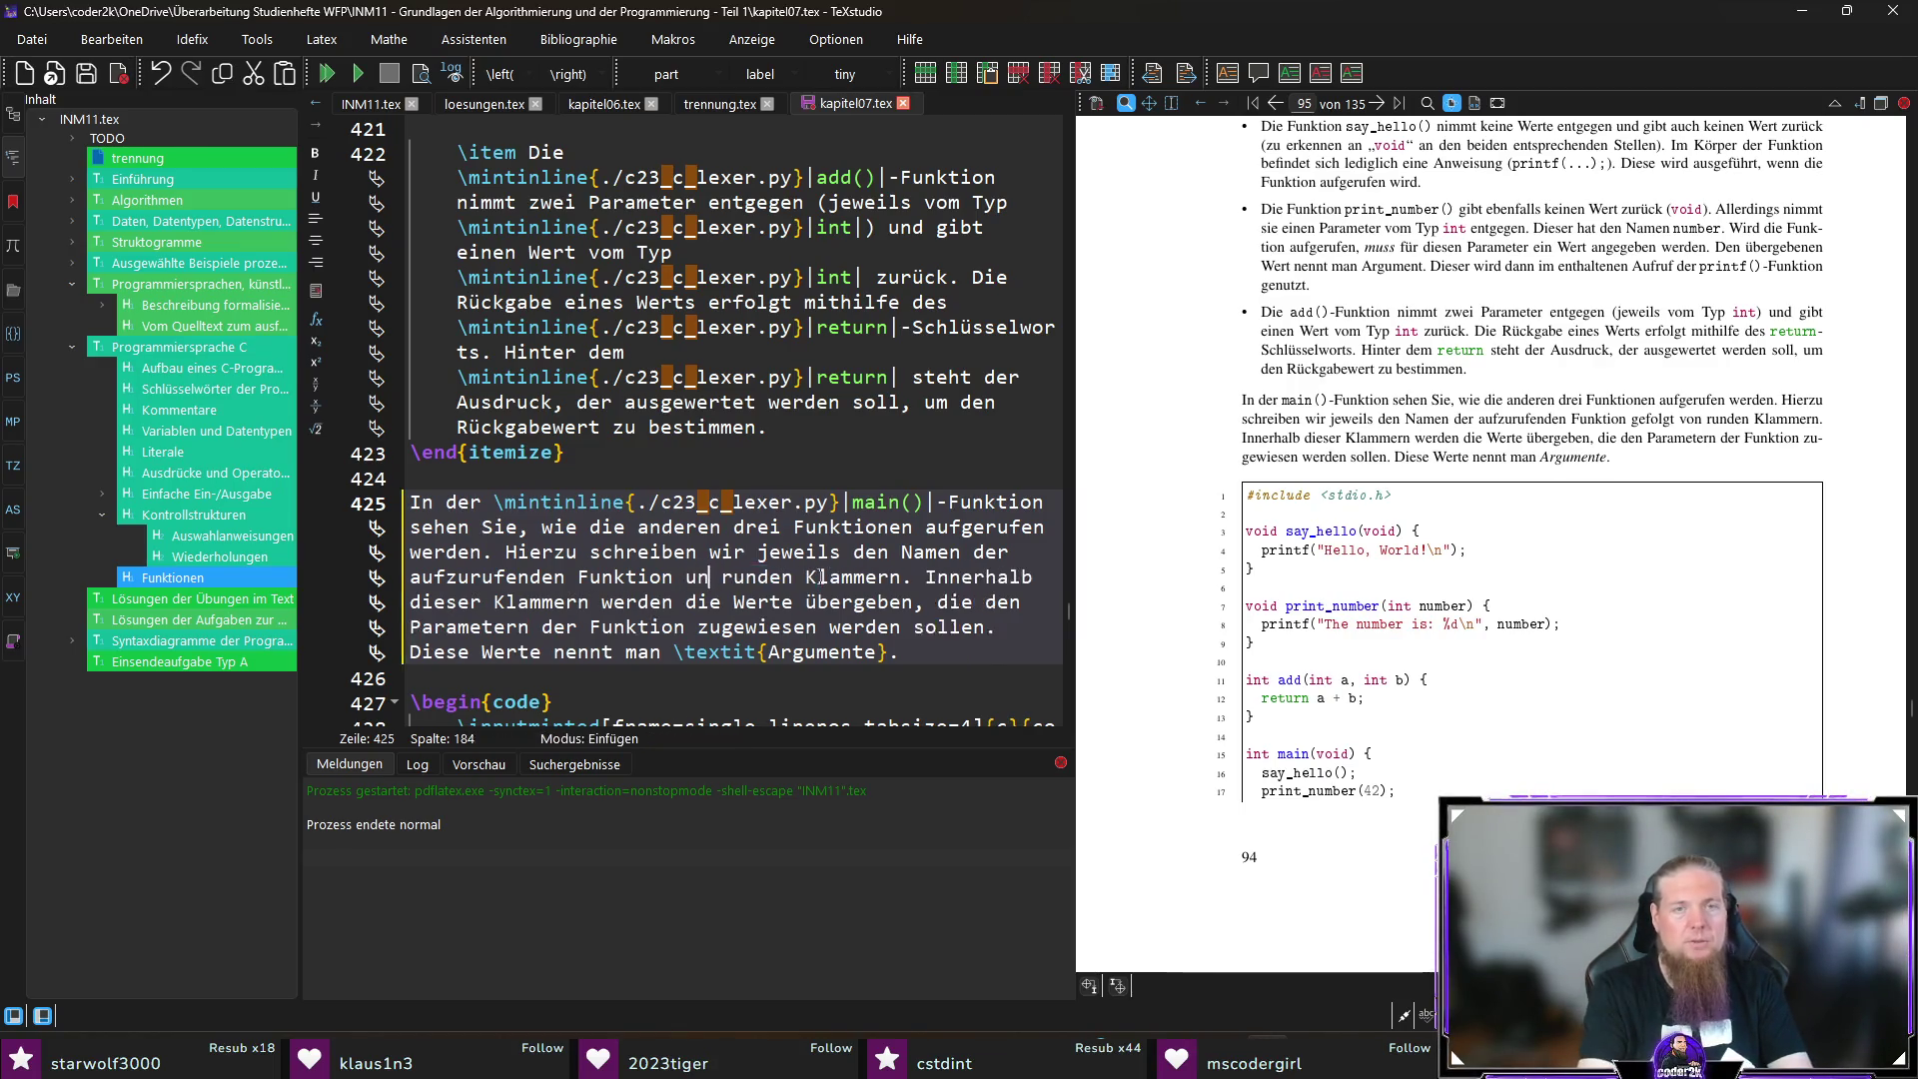
pyautogui.hotkey('ctrl', 'Right')
pyautogui.hotkey('ctrl', 'Right')
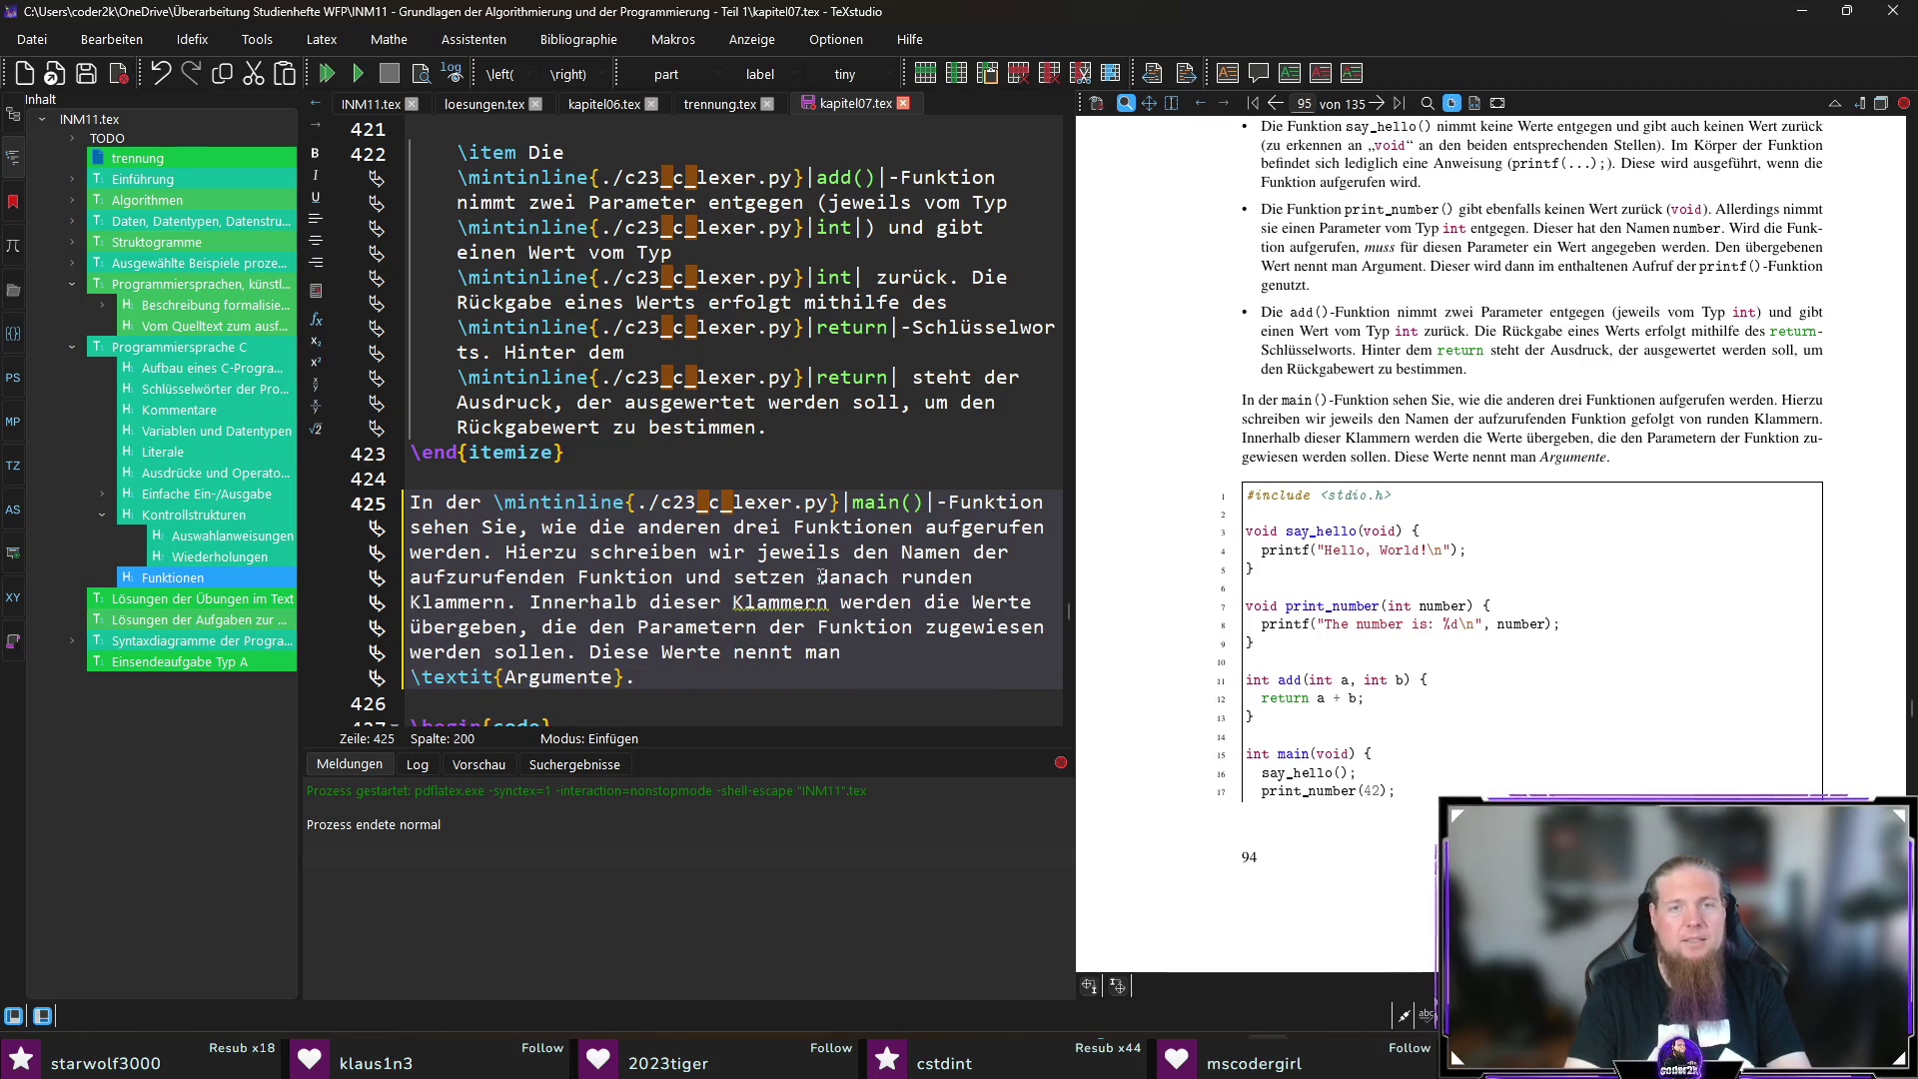
pyautogui.press('Delete')
pyautogui.hotkey('ctrl', 'Right')
pyautogui.hotkey('ctrl', 'Right')
pyautogui.hotkey('ctrl', 'Right')
pyautogui.press('Left')
pyautogui.hotkey('ctrl', 's')
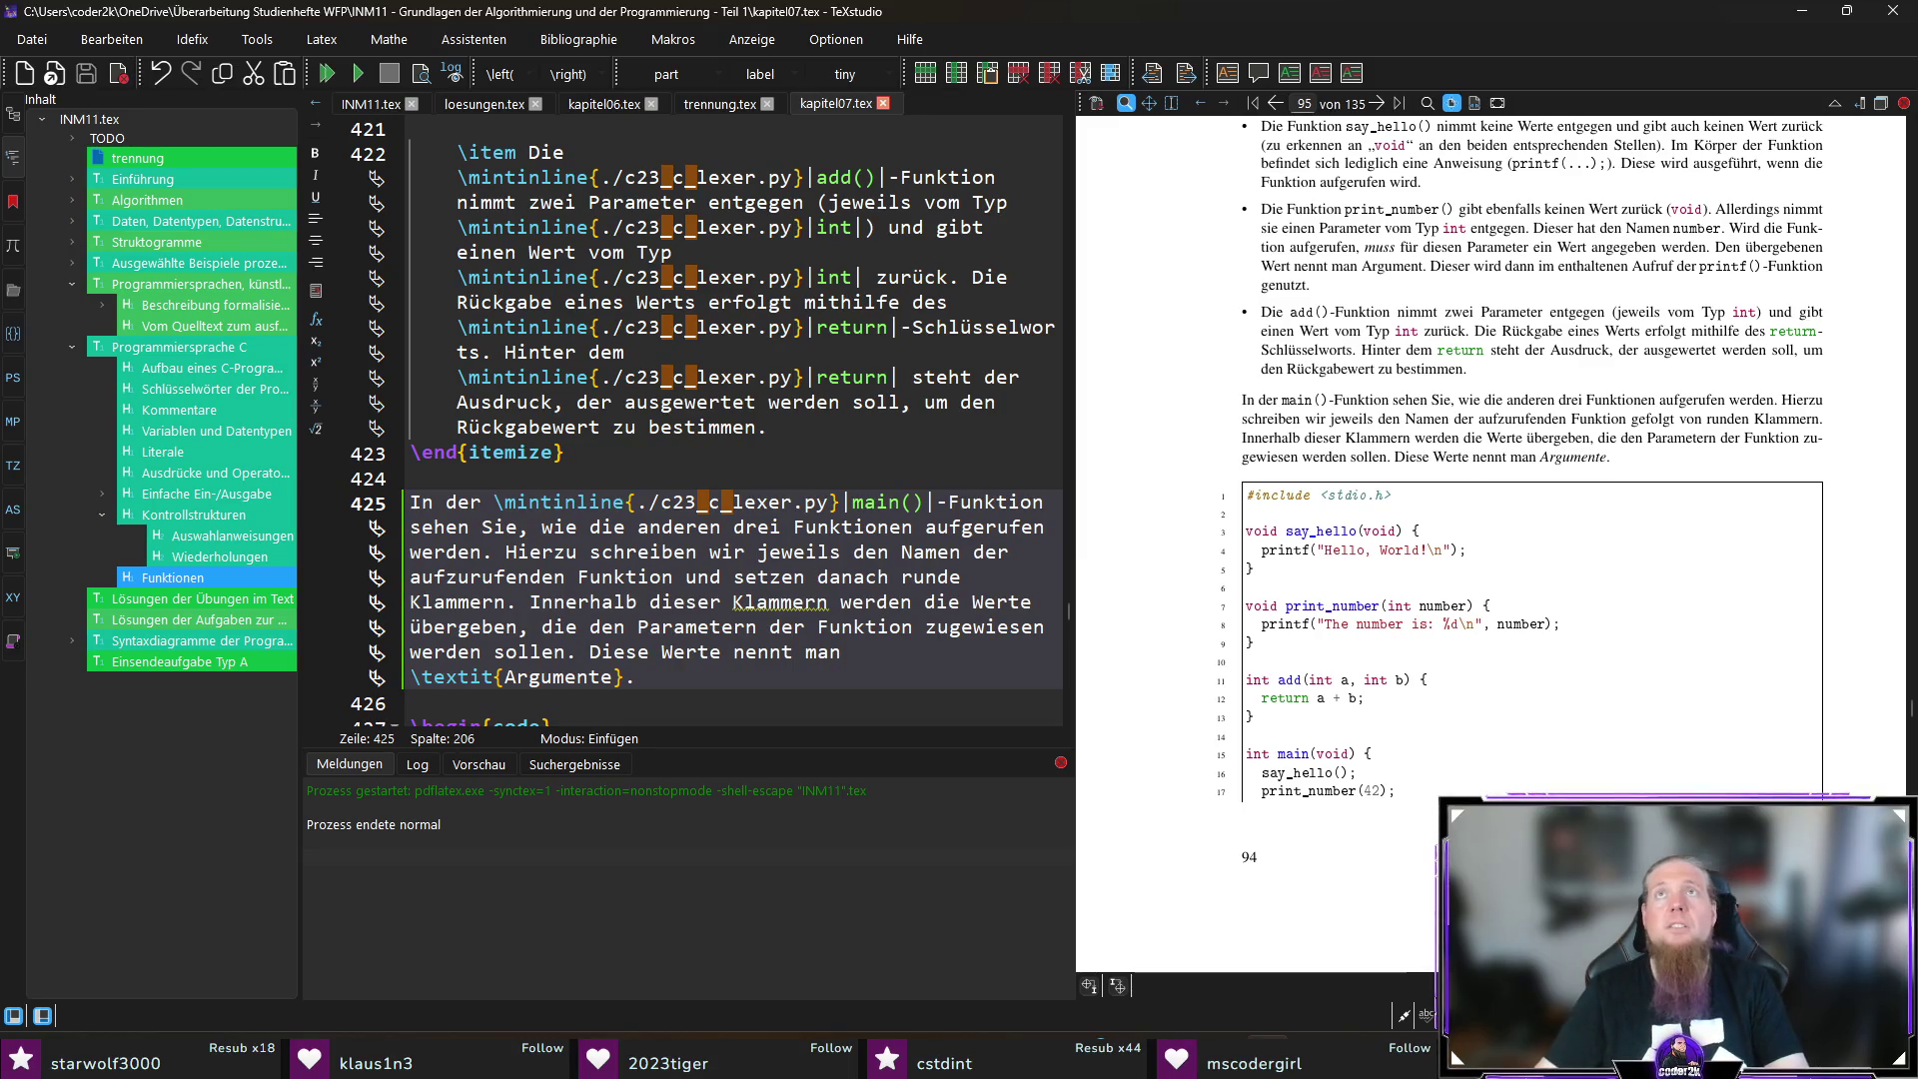
pyautogui.hotkey('ctrl', 'Right')
pyautogui.press('F5')
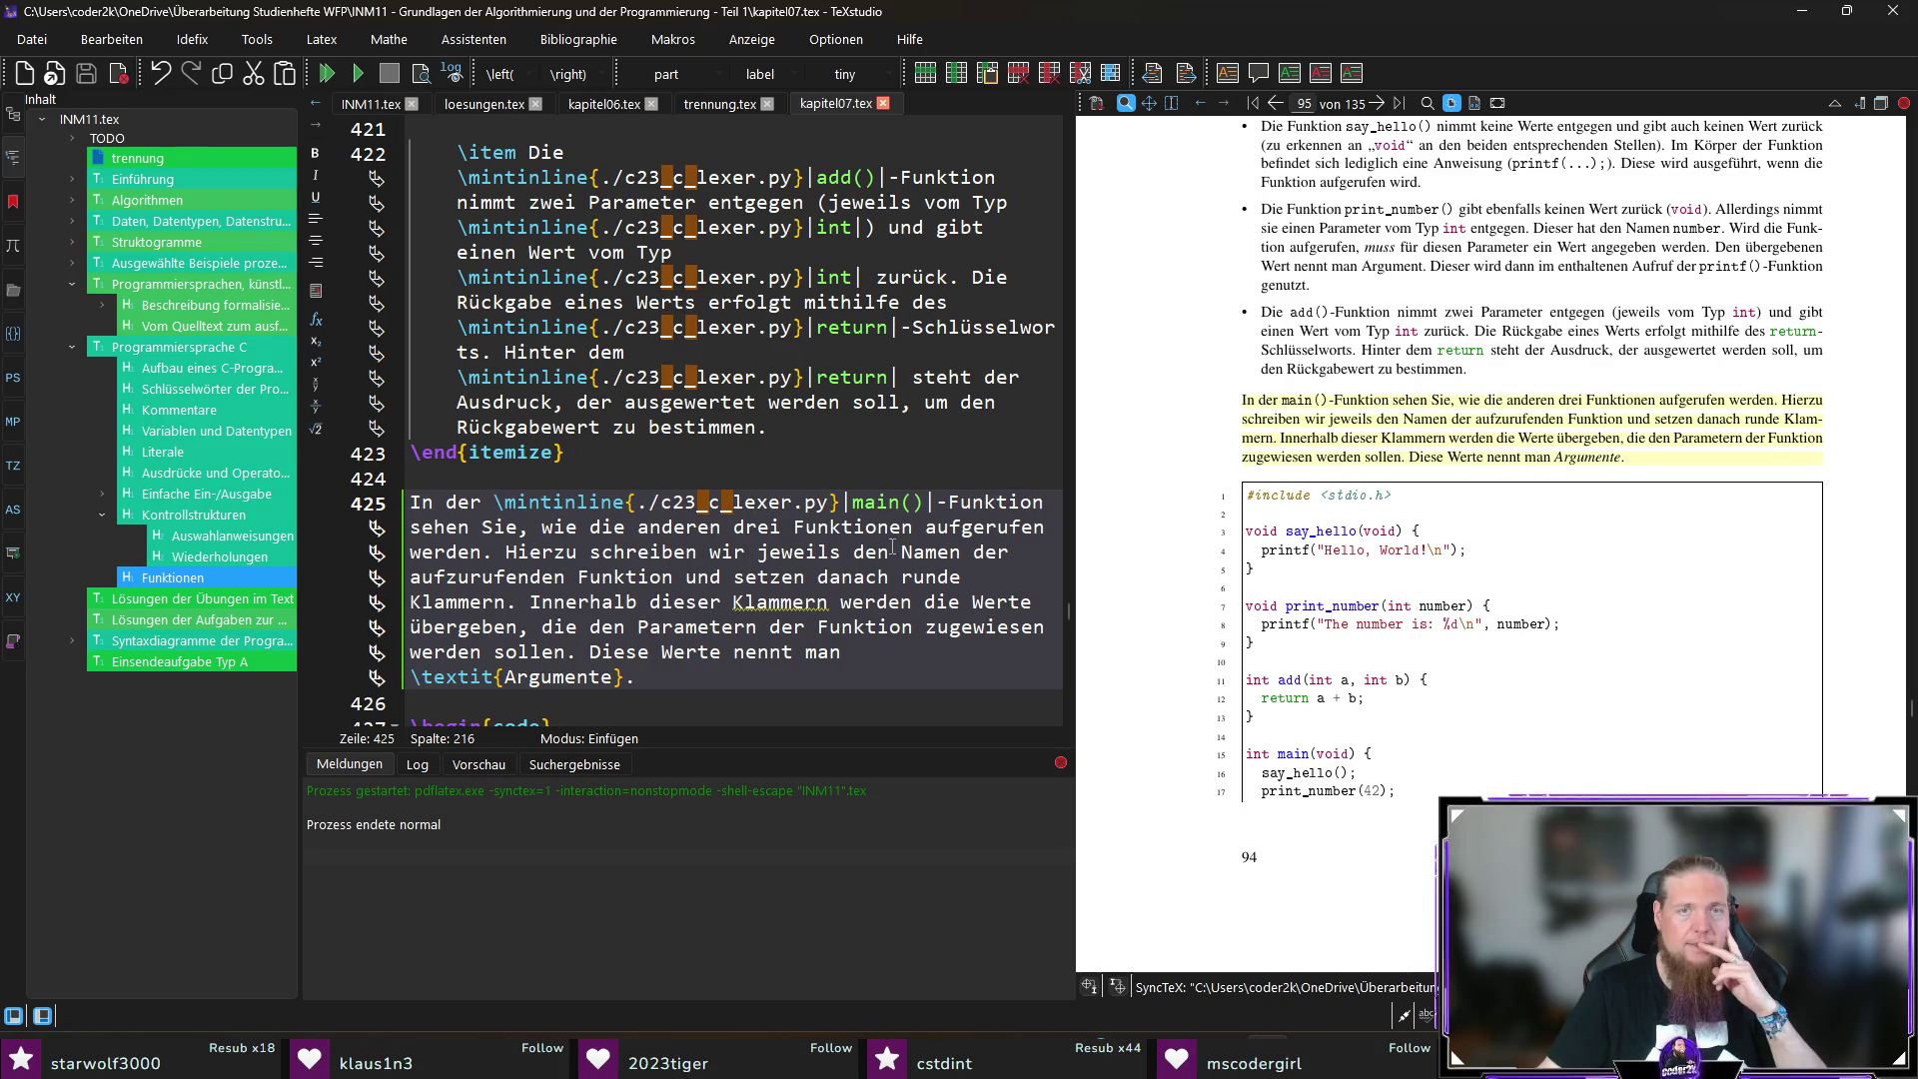
# Step: Replace the closing Argumente sentence with ' (die Argumente).' and recompile
pyautogui.scroll(1, 705, 611)
pyautogui.scroll(-2, 616, 594)
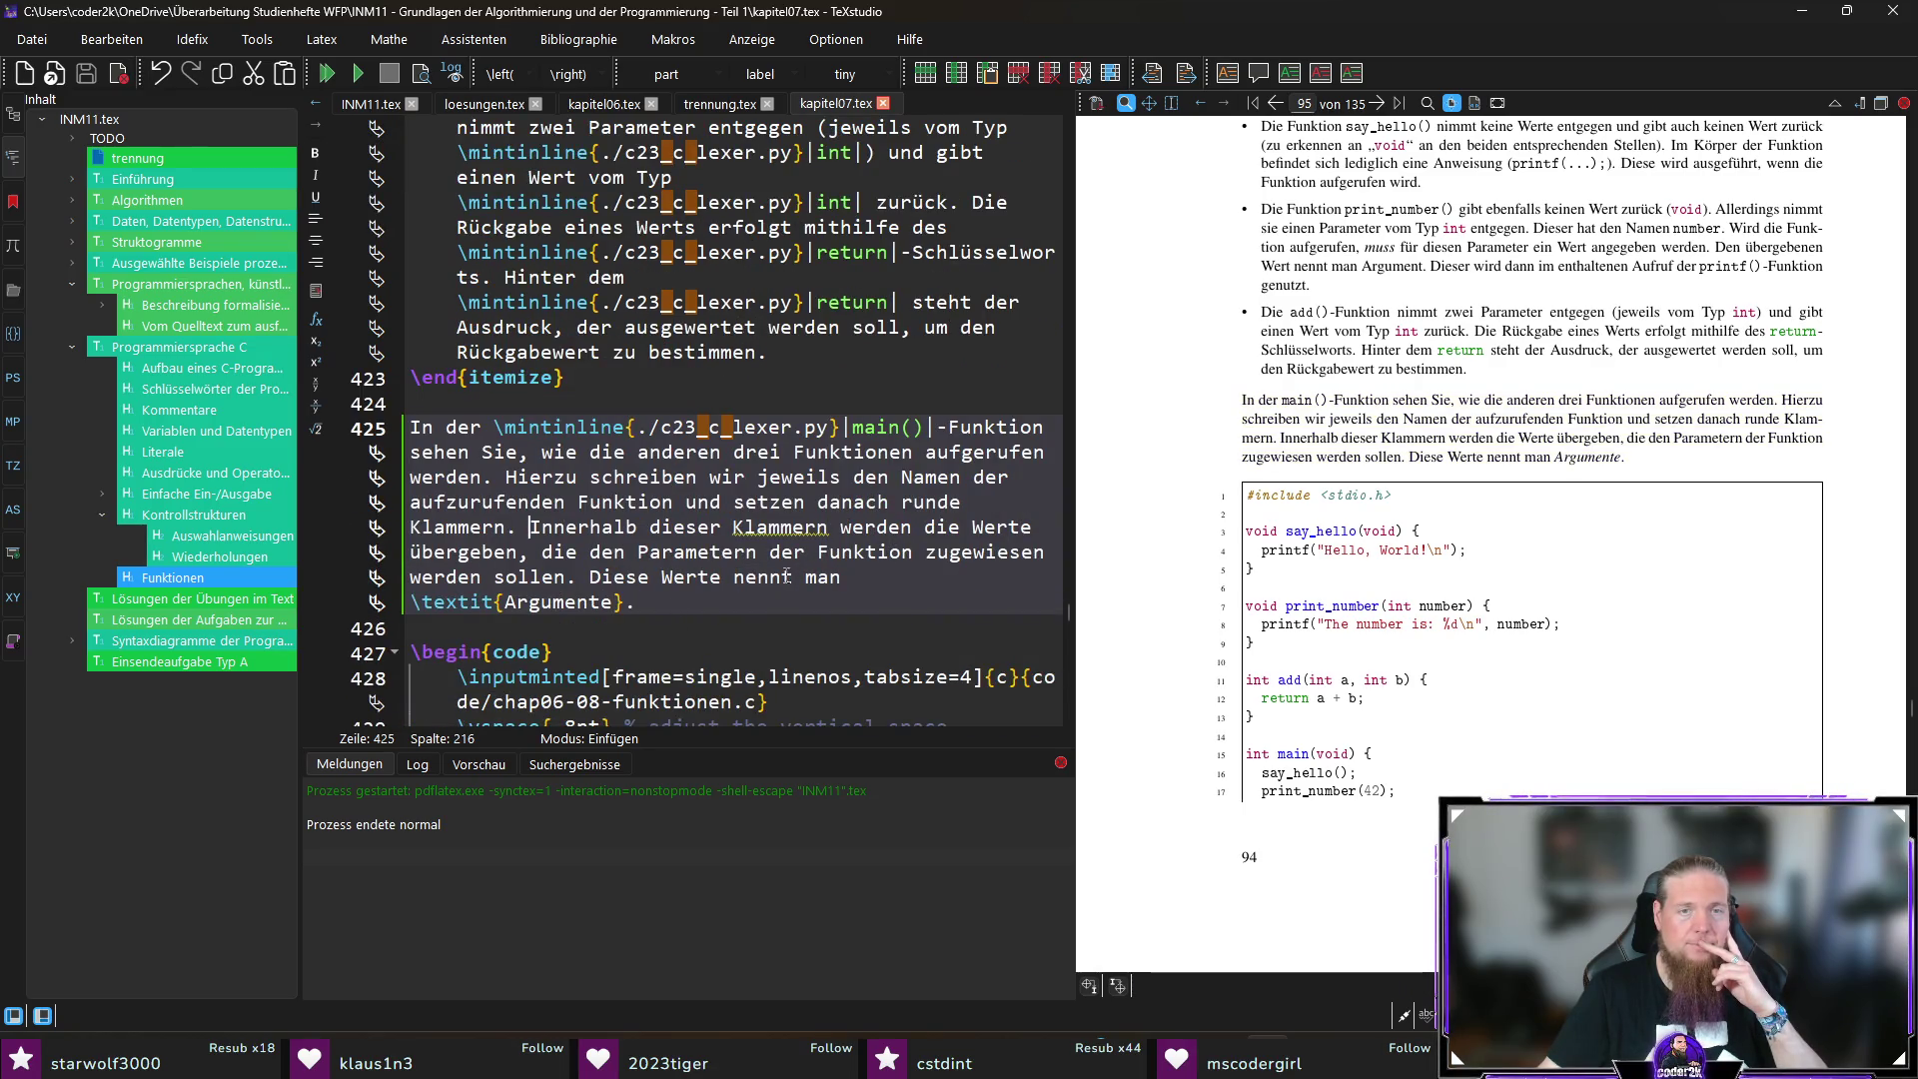
pyautogui.moveTo(635, 601); pyautogui.dragTo(586, 577)
pyautogui.press('BackSpace')
pyautogui.press('BackSpace')
pyautogui.write('(die Argumente).)')
pyautogui.press('F5')
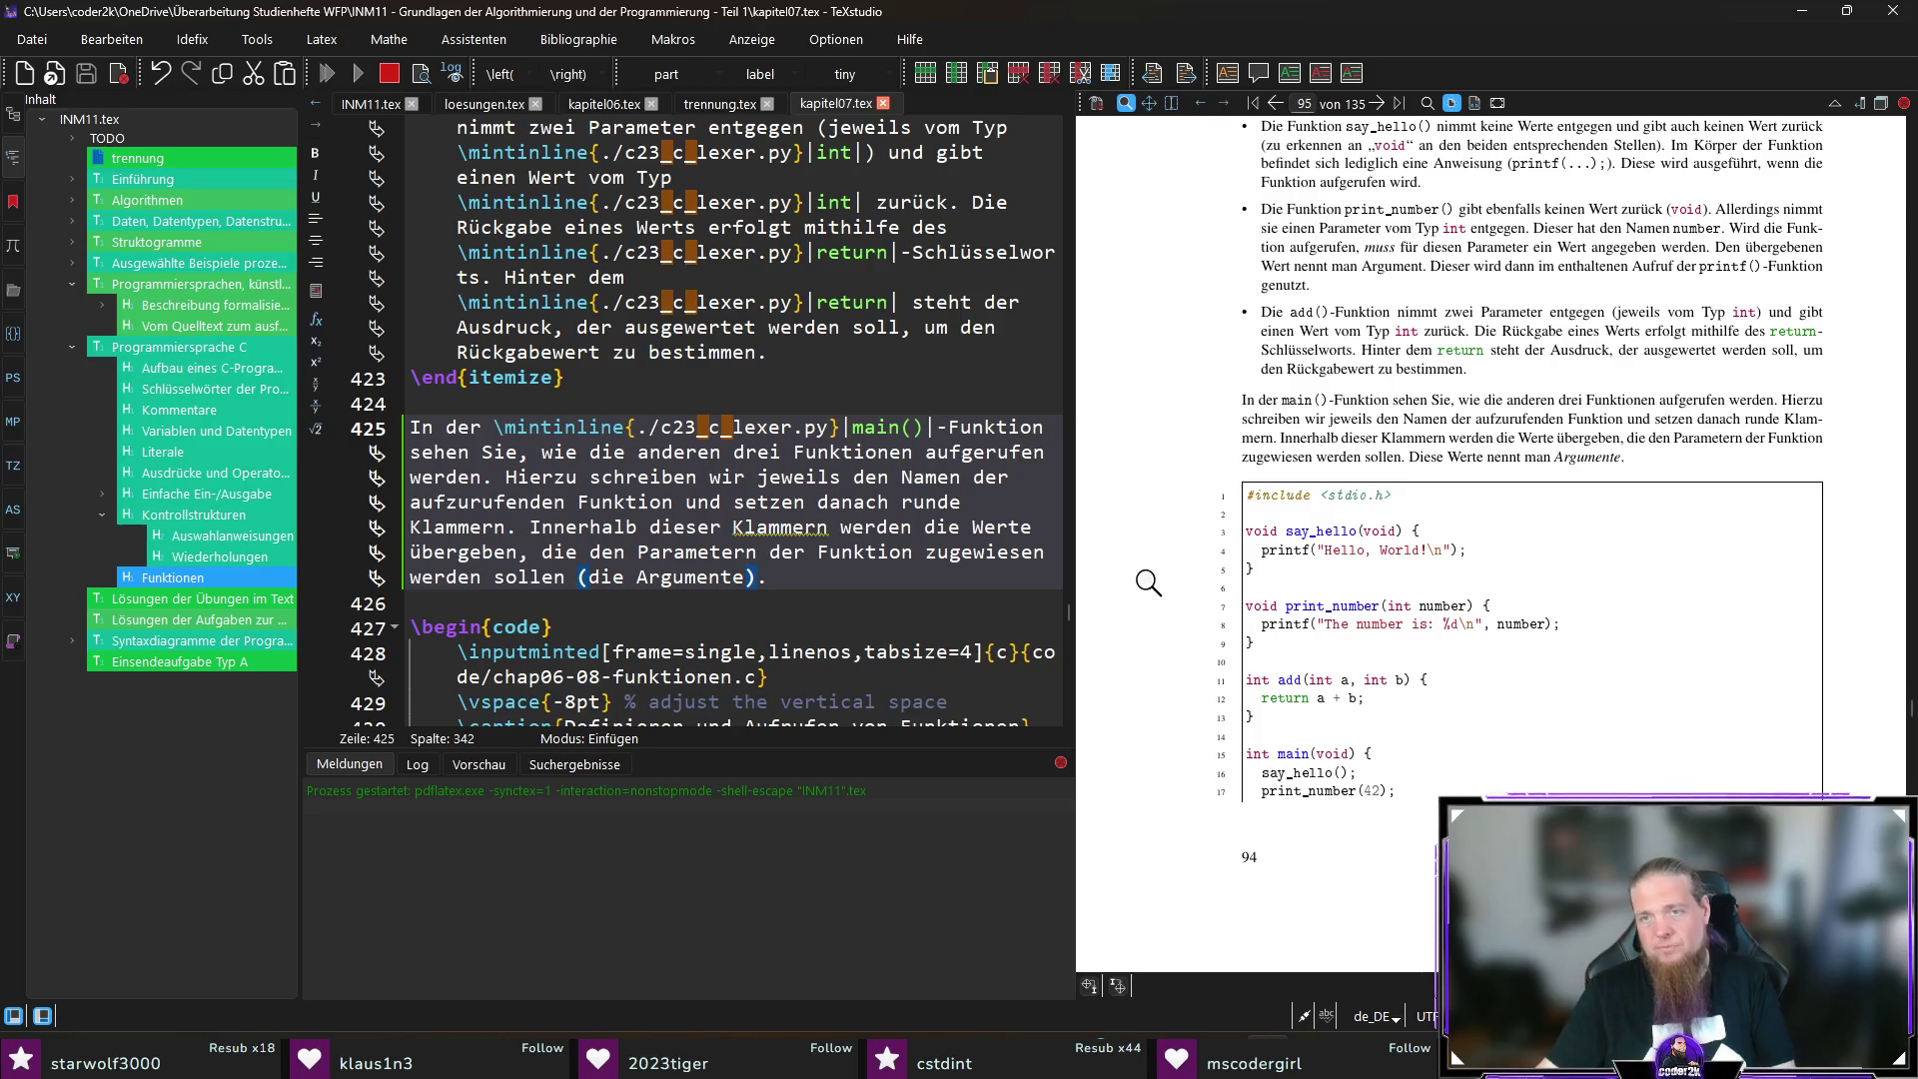
pyautogui.scroll(10, 765, 555)
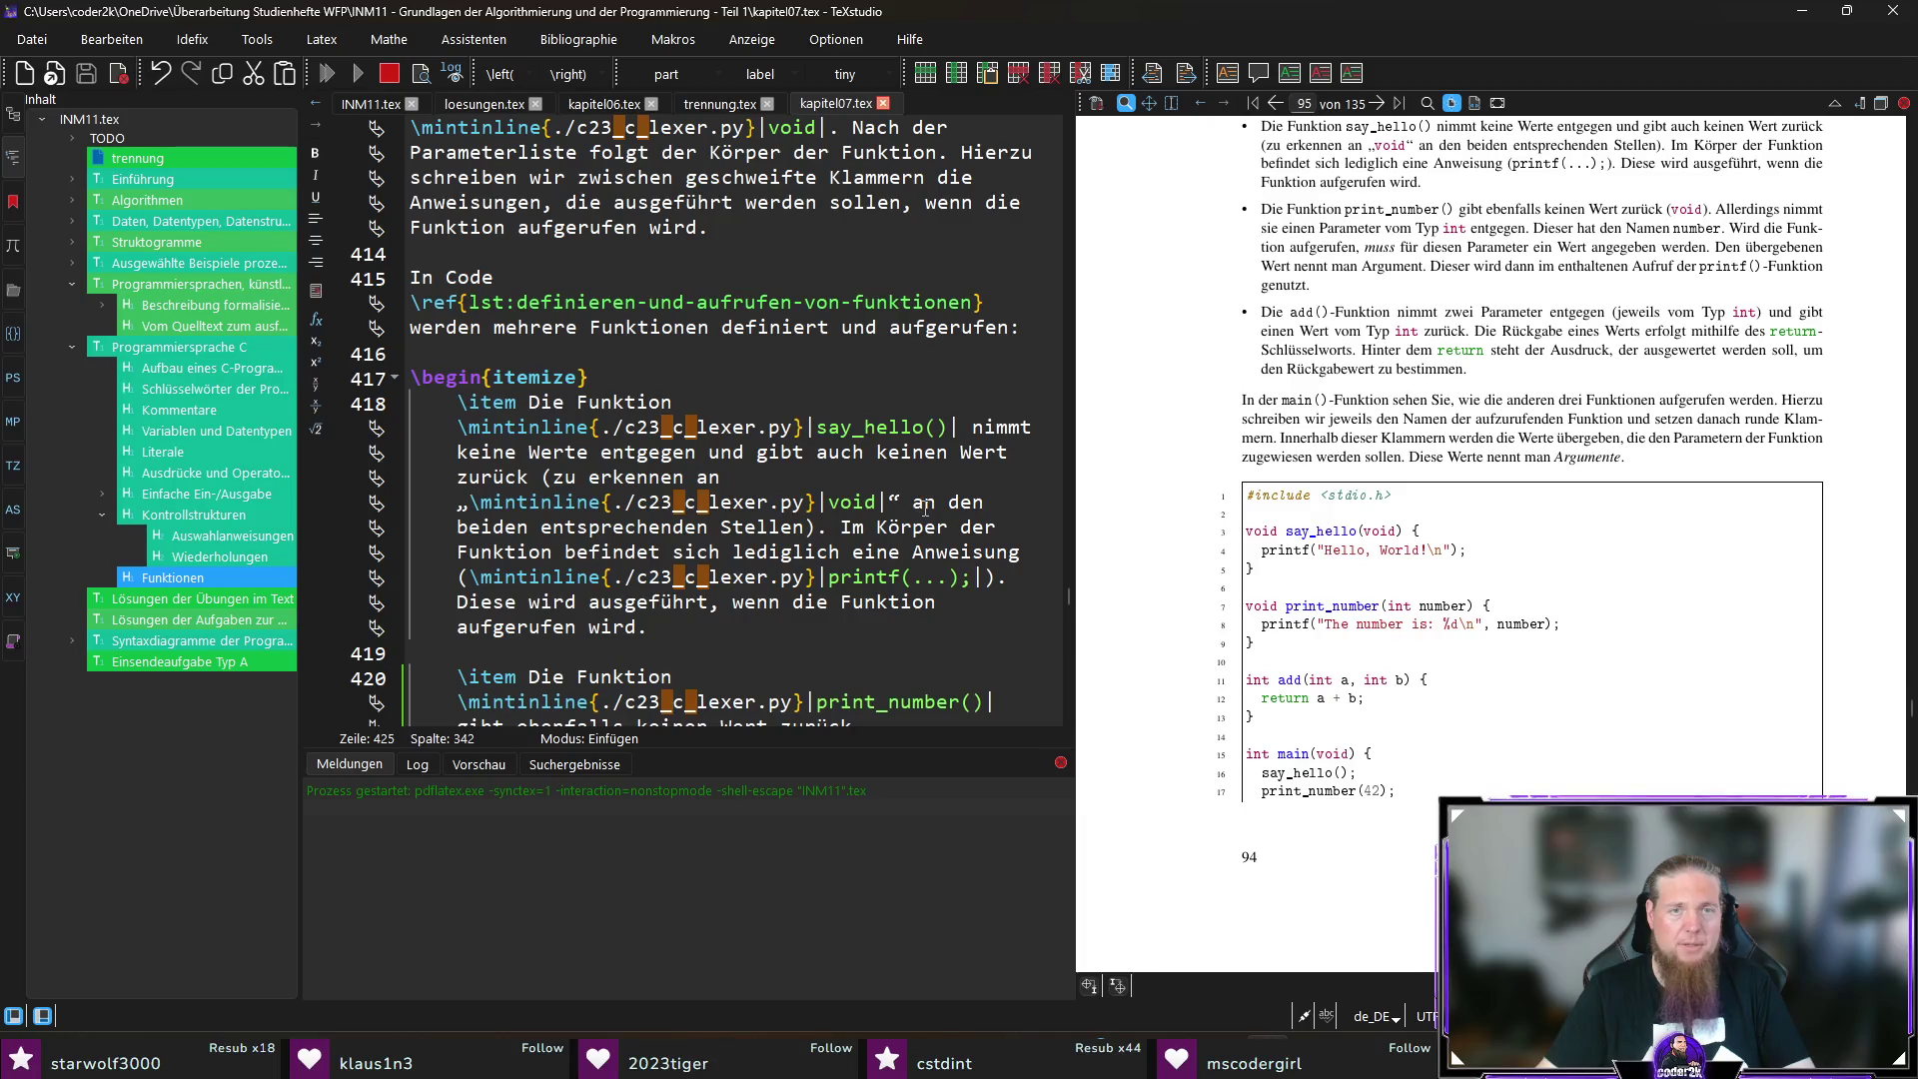
# Step: Wrap the word 'Argument' on line 420 in \textit{} with Ctrl+I
pyautogui.scroll(-6, 679, 479)
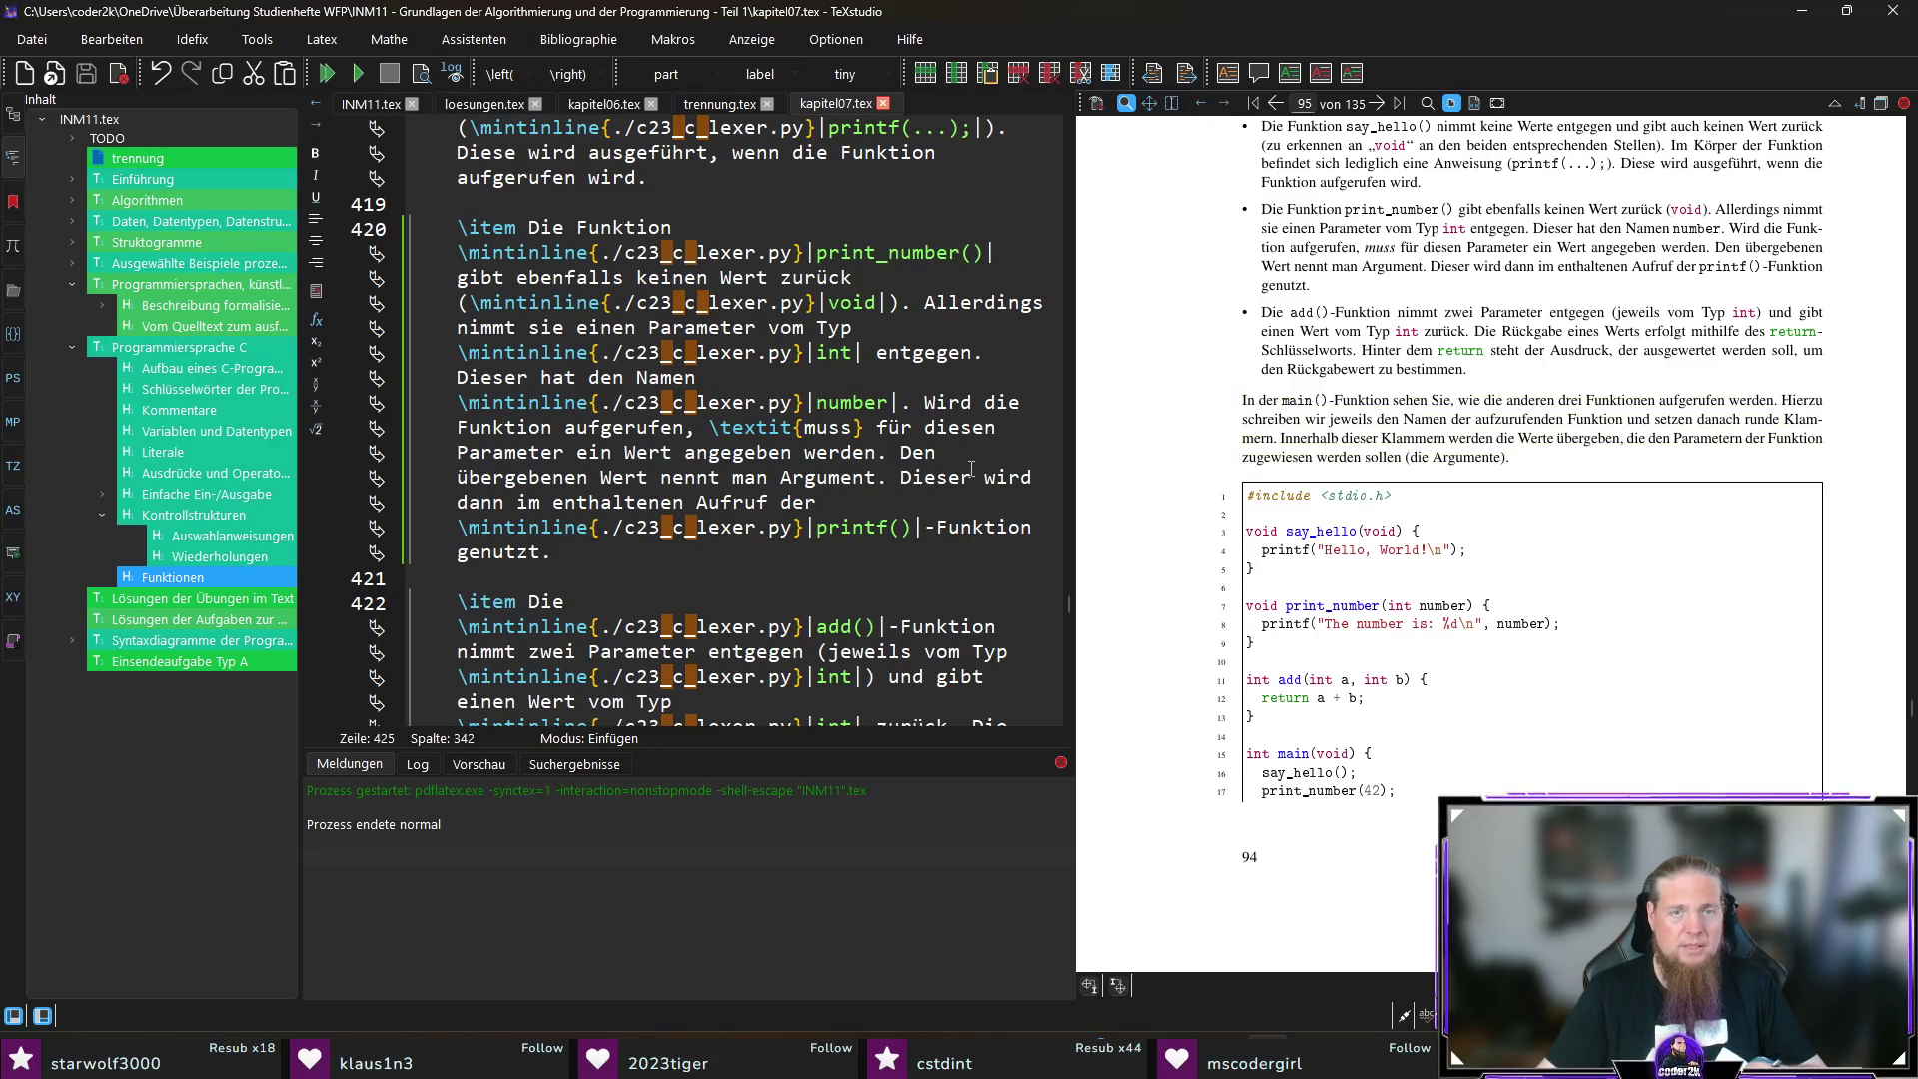
pyautogui.doubleClick(829, 475)
pyautogui.hotkey('ctrl', 'i')
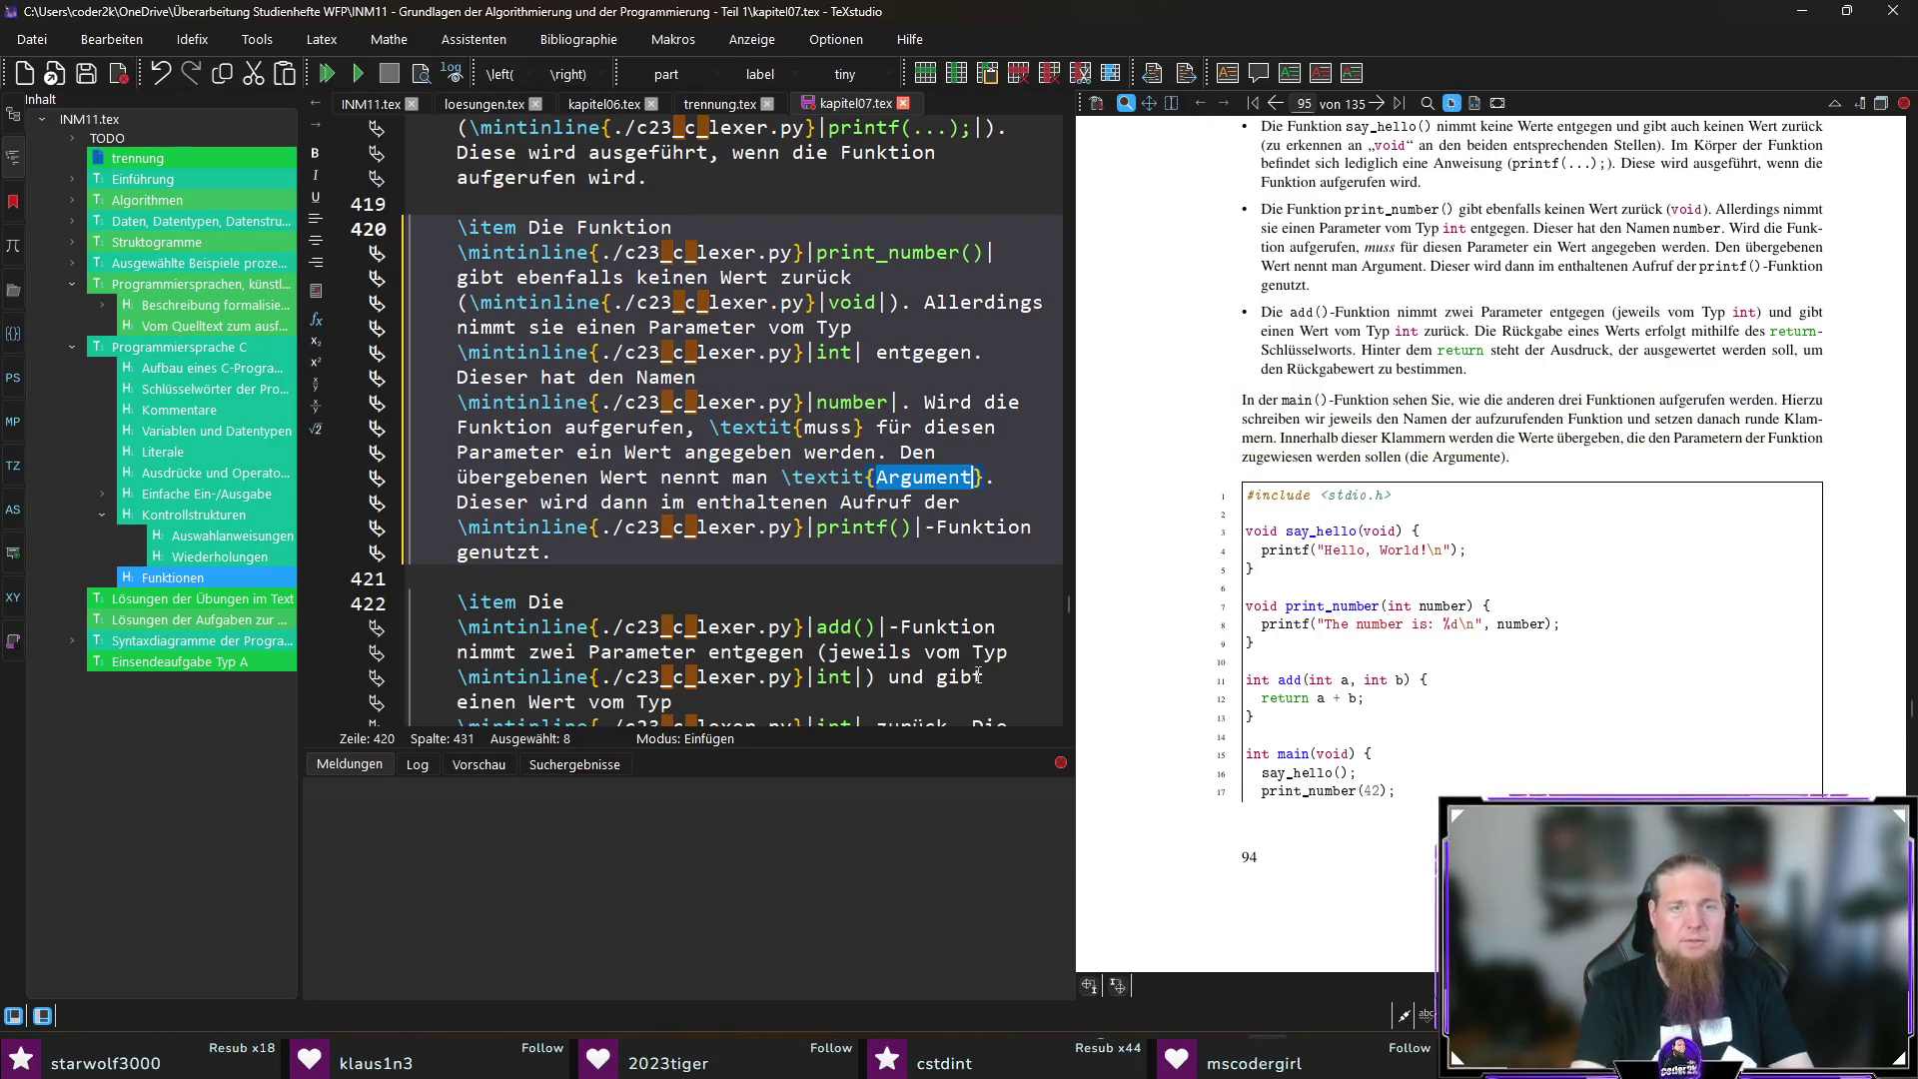
pyautogui.scroll(-7, 1027, 644)
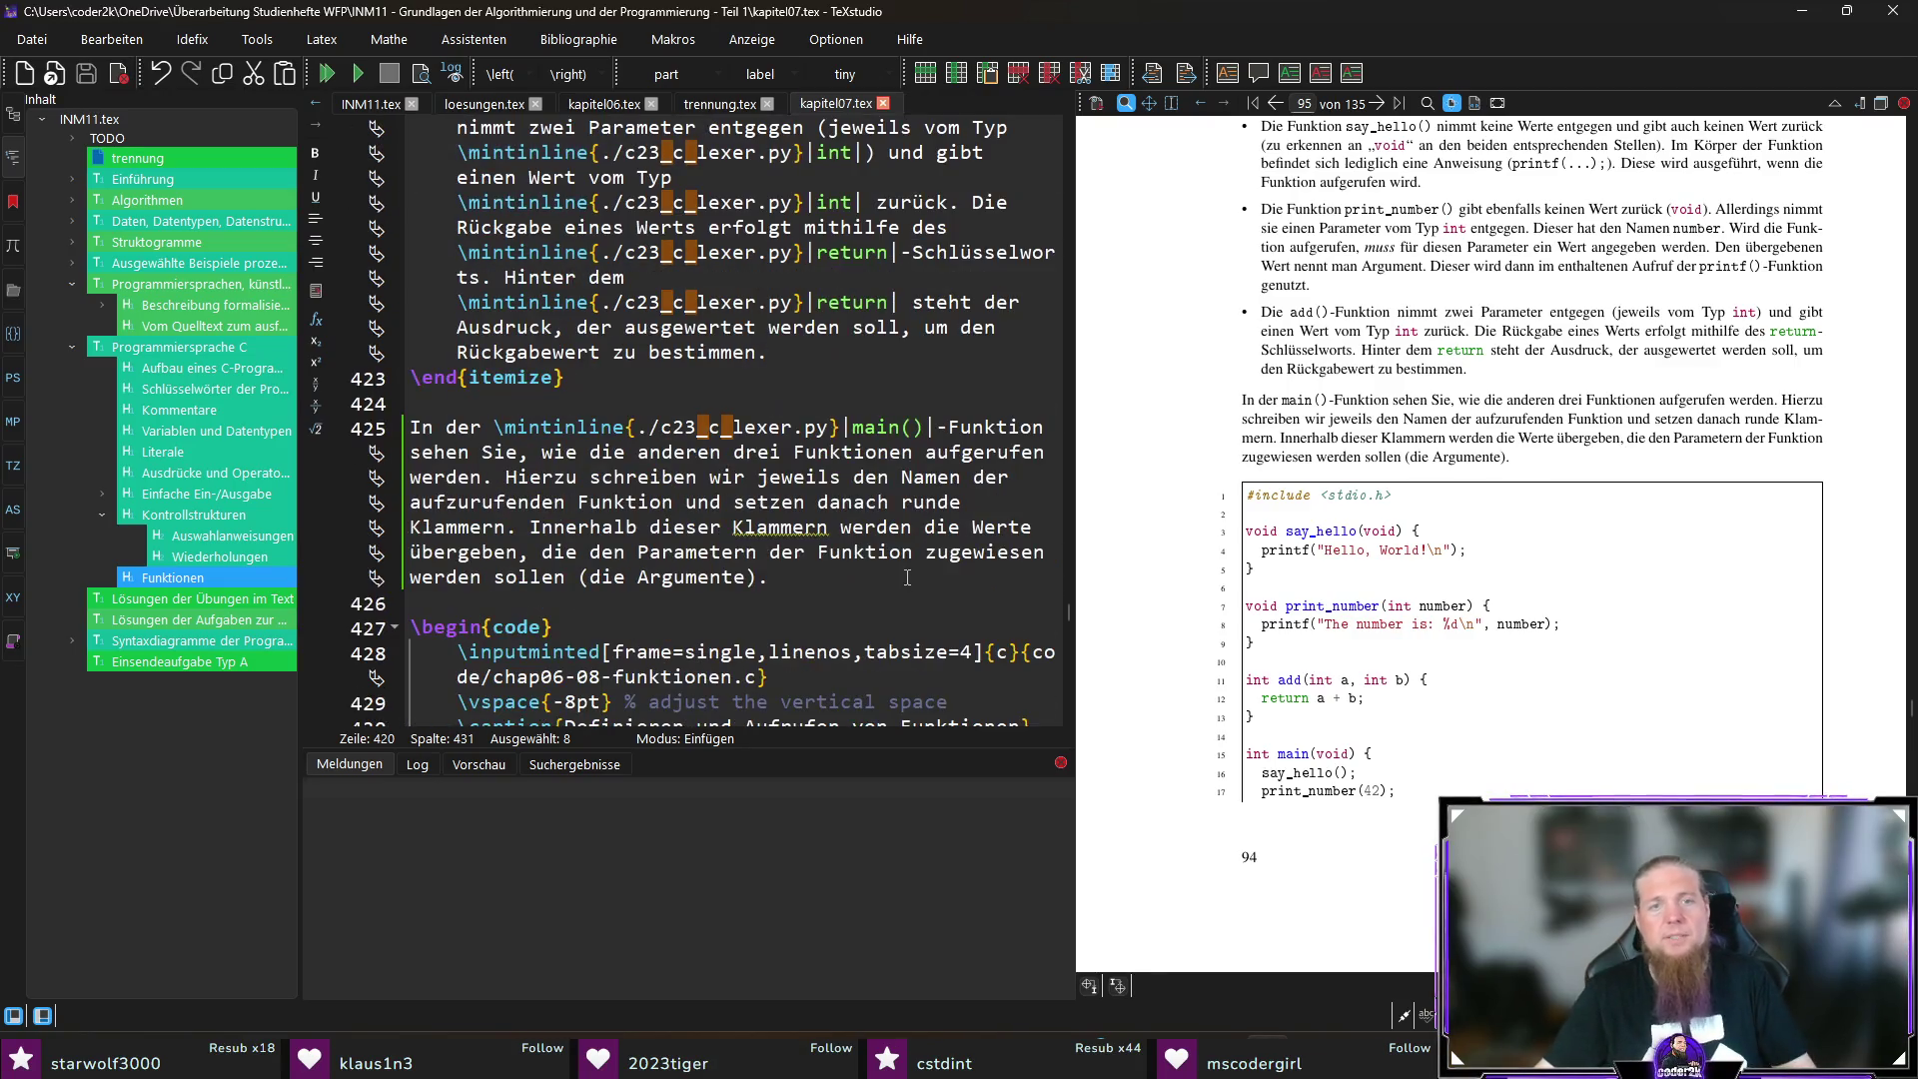
pyautogui.click(789, 577)
pyautogui.scroll(-3, 1620, 473)
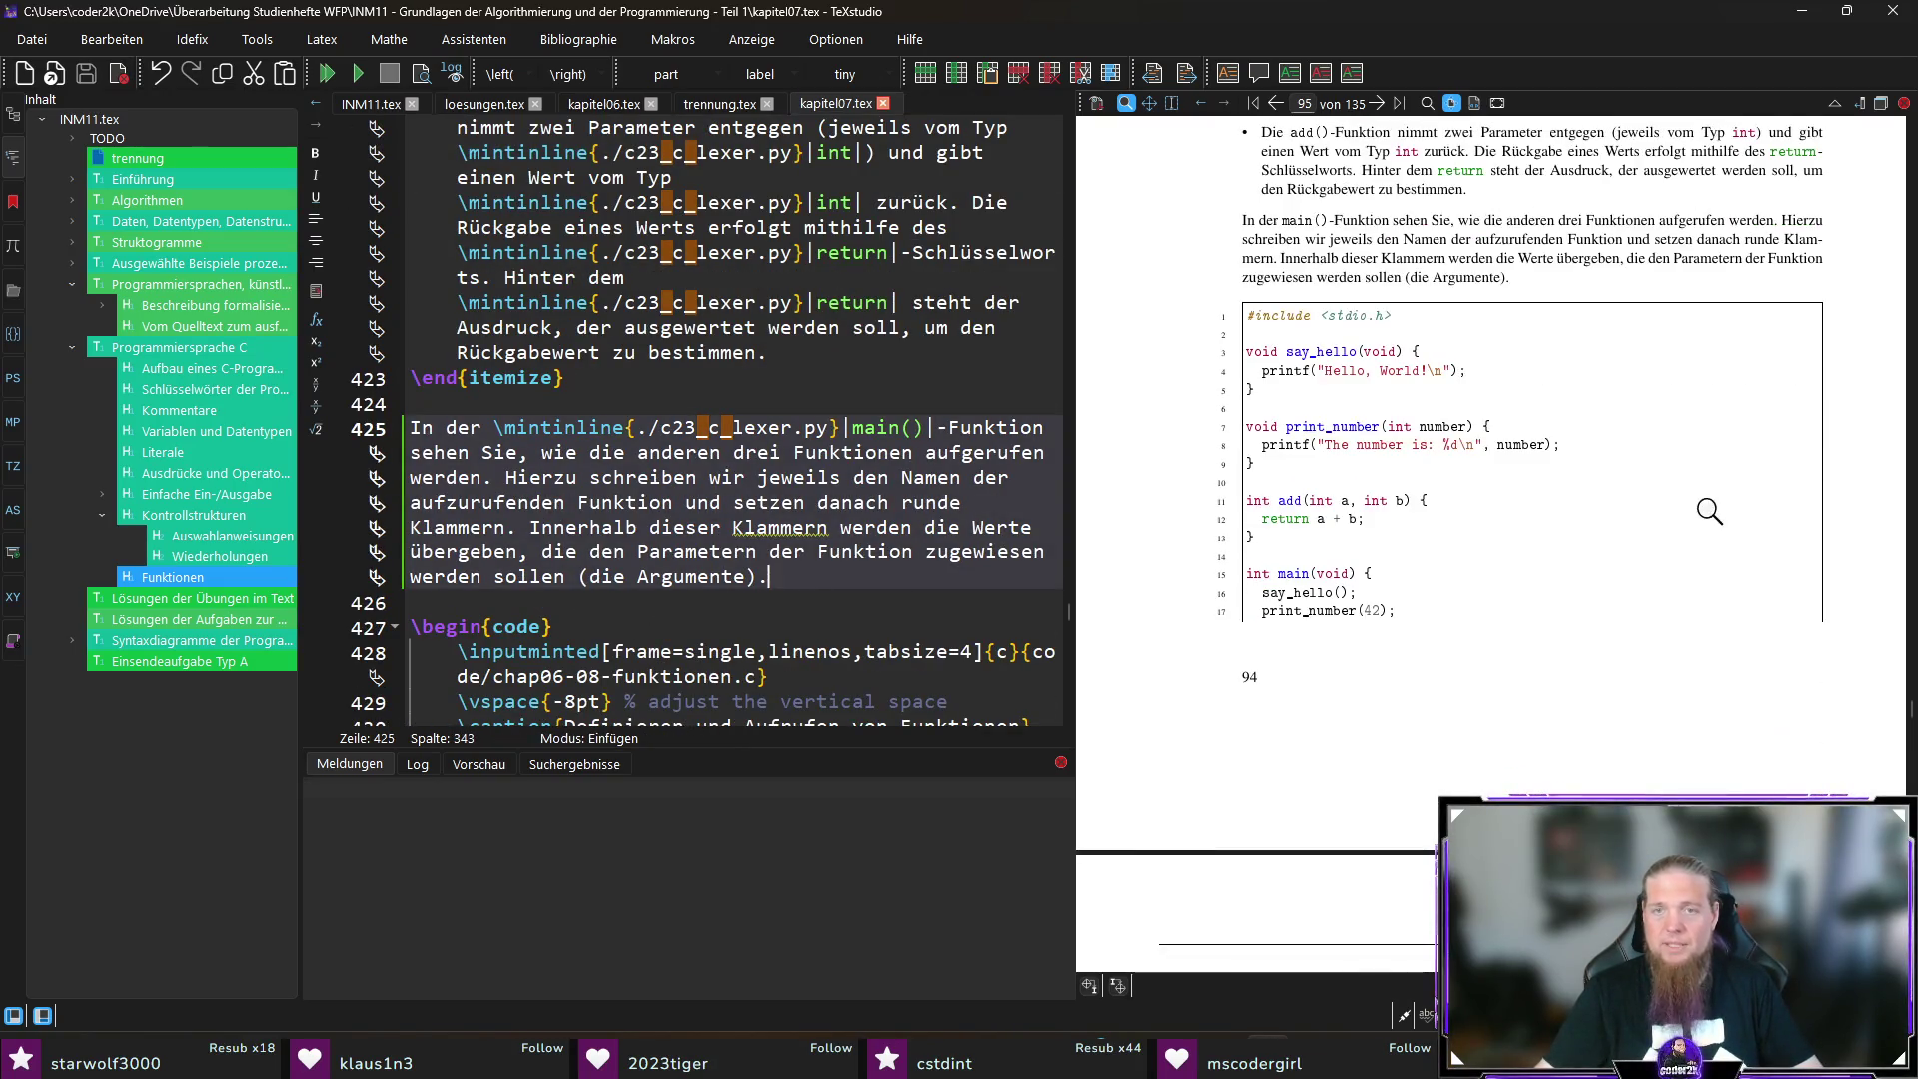
# Step: Scroll the preview down to the f(x,k,l) equation and magnify the formula text
pyautogui.scroll(-2, 1710, 516)
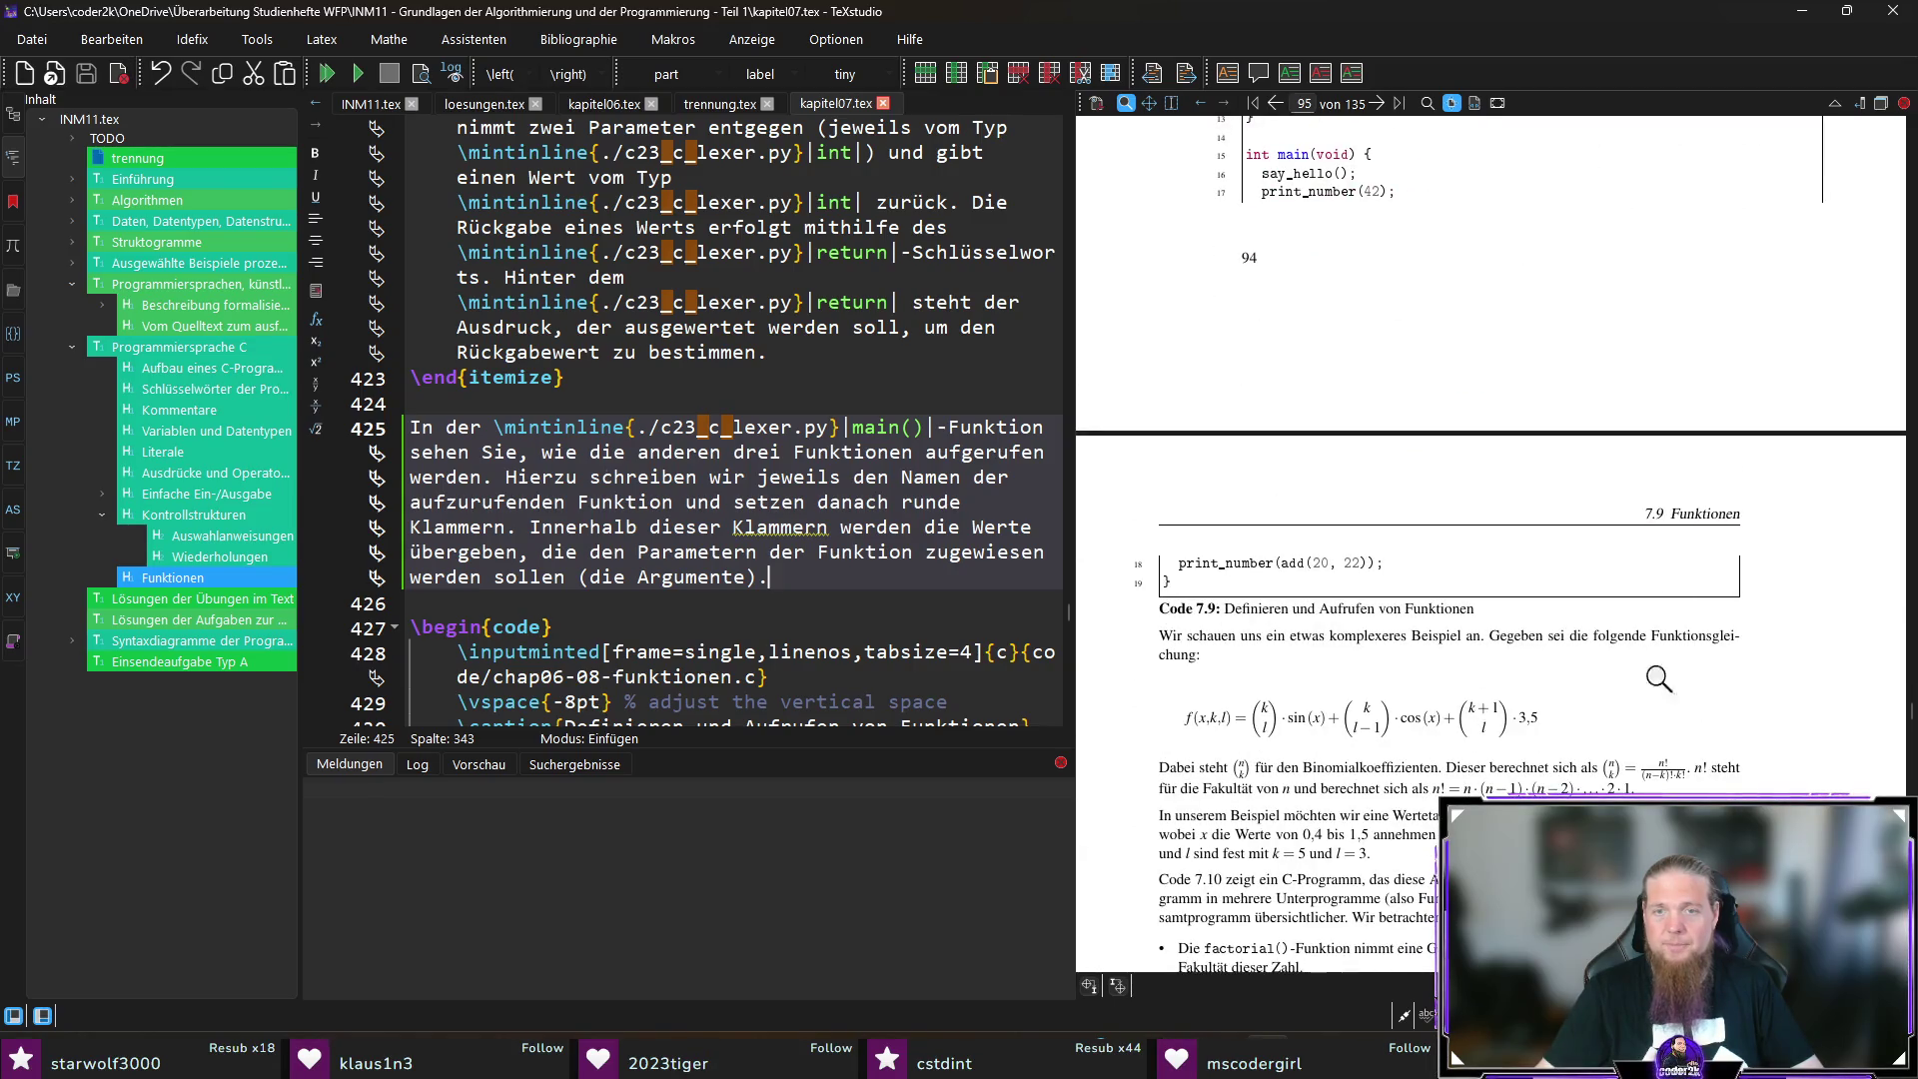
pyautogui.scroll(-1, 1717, 669)
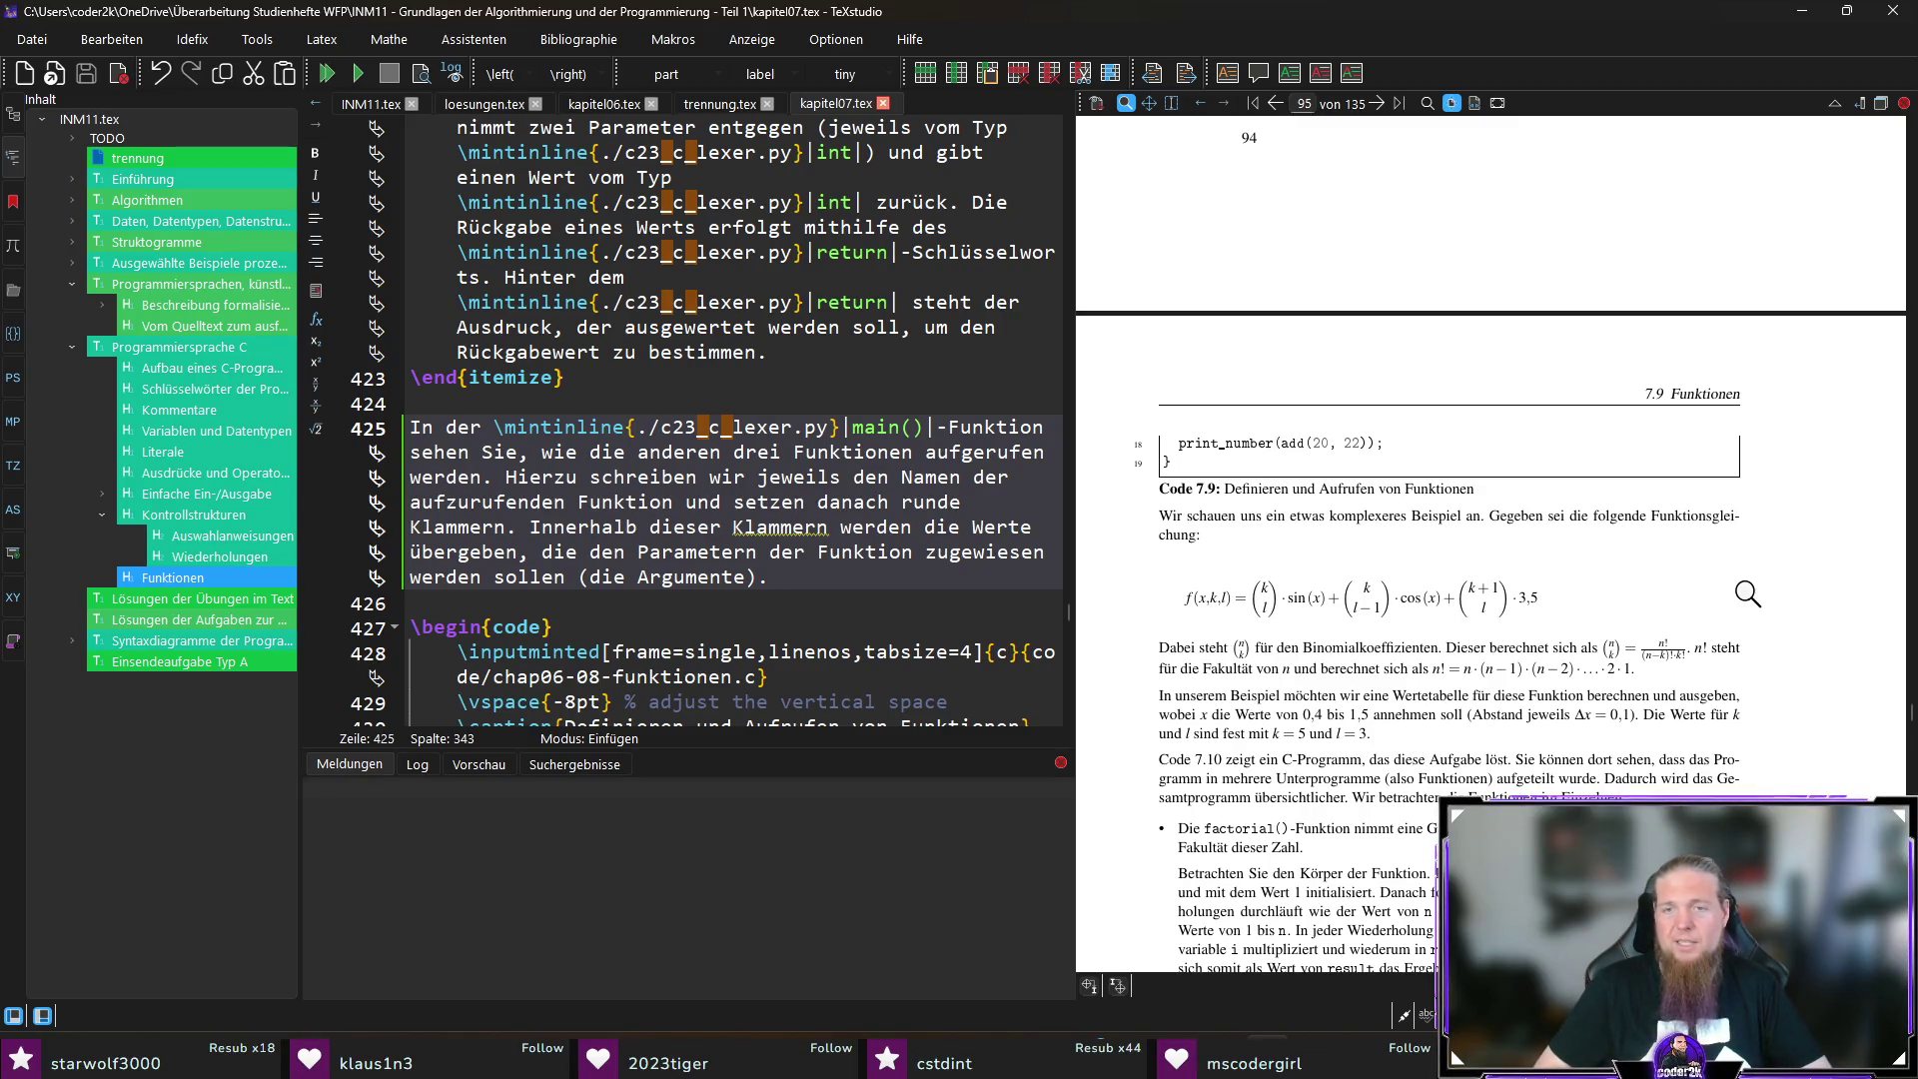
pyautogui.scroll(-1, 1261, 691)
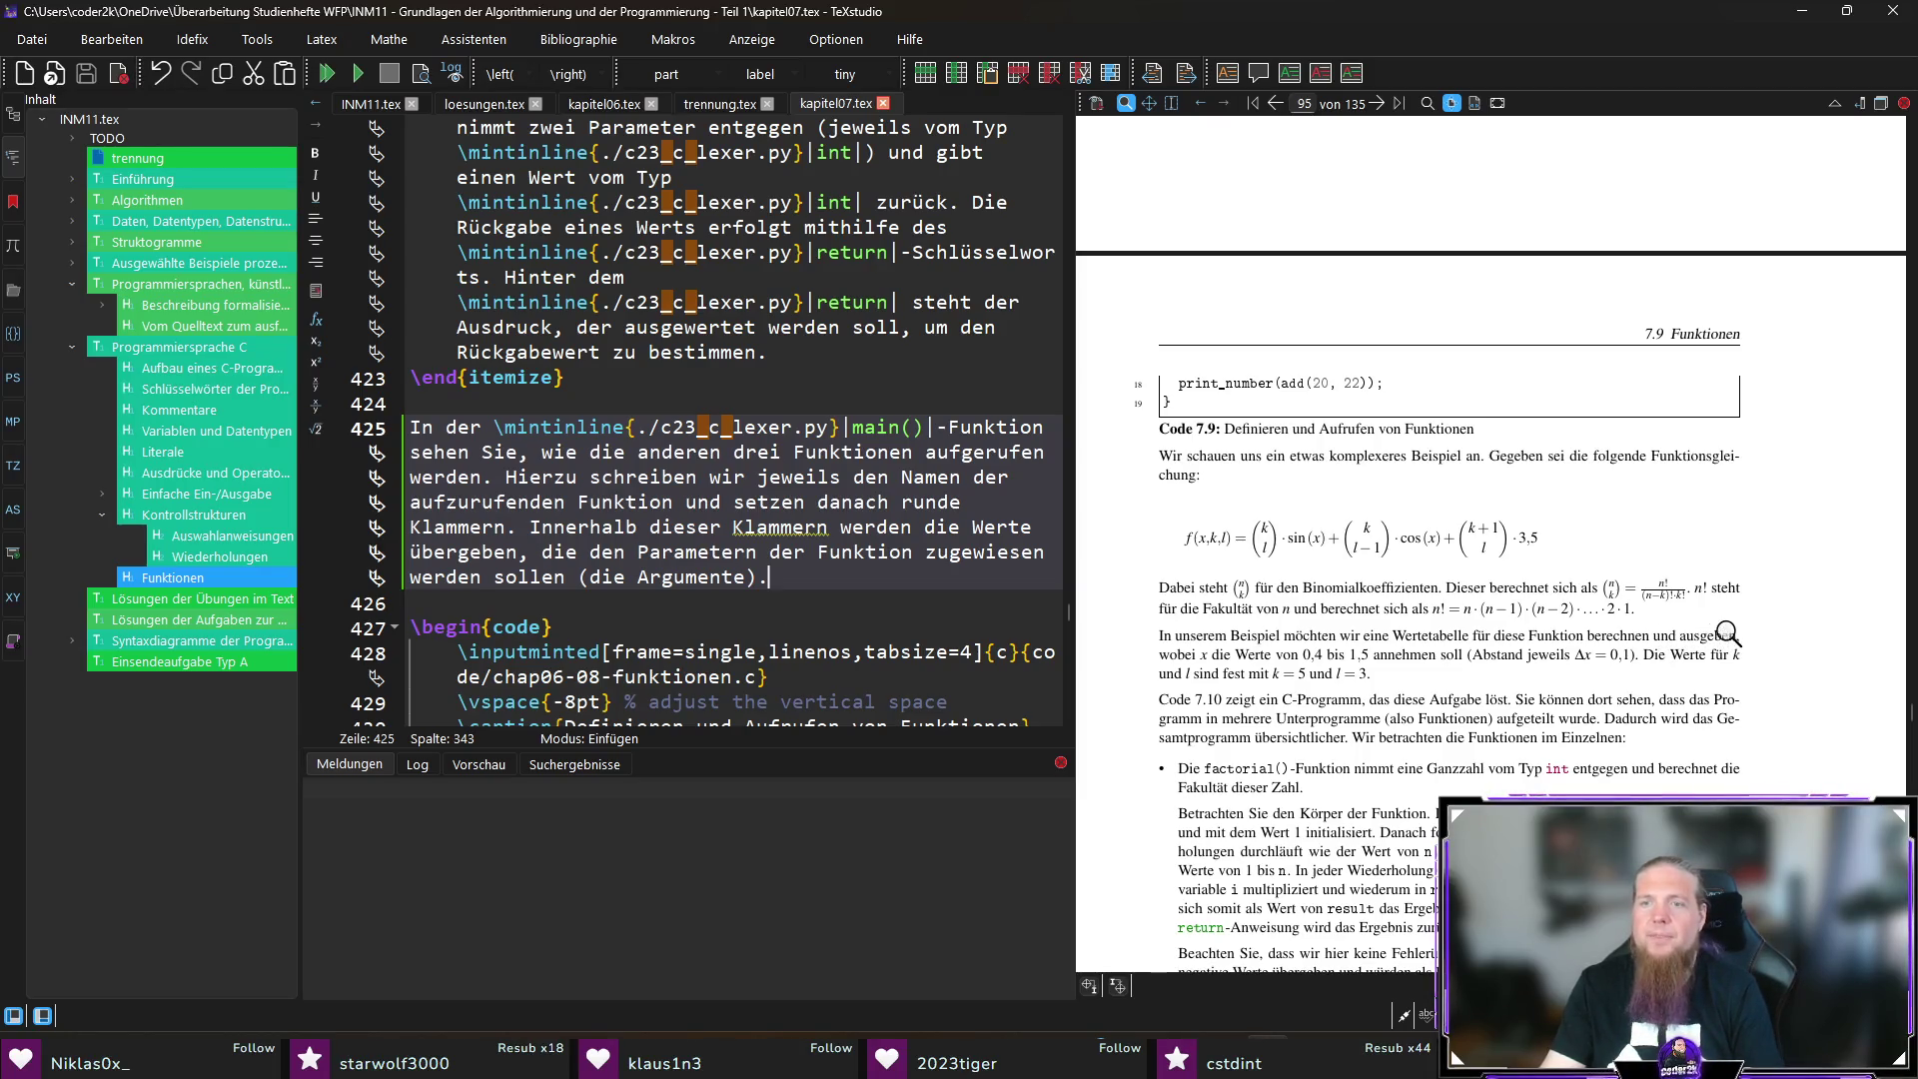
pyautogui.moveTo(1662, 591); pyautogui.dragTo(1689, 588)
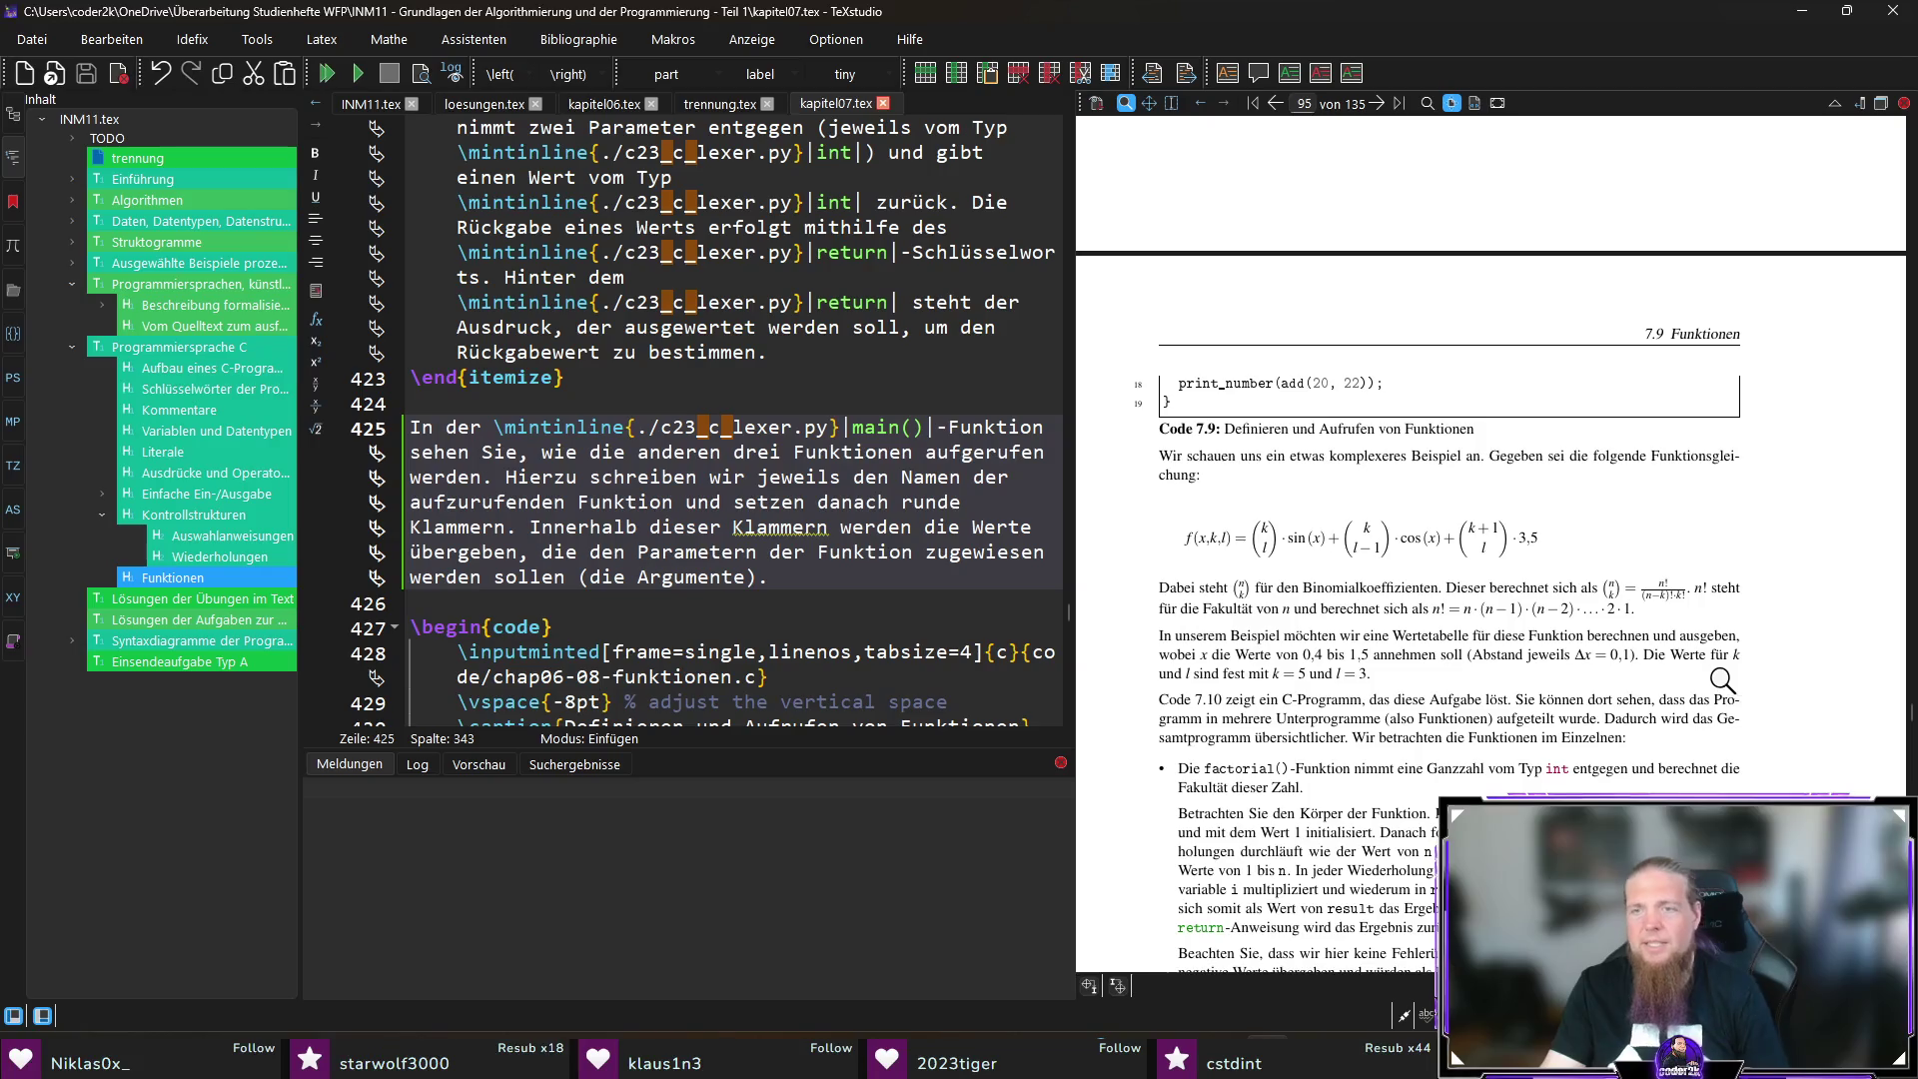
pyautogui.keyDown('ctrl'); pyautogui.click(1583, 589); pyautogui.keyUp('ctrl')
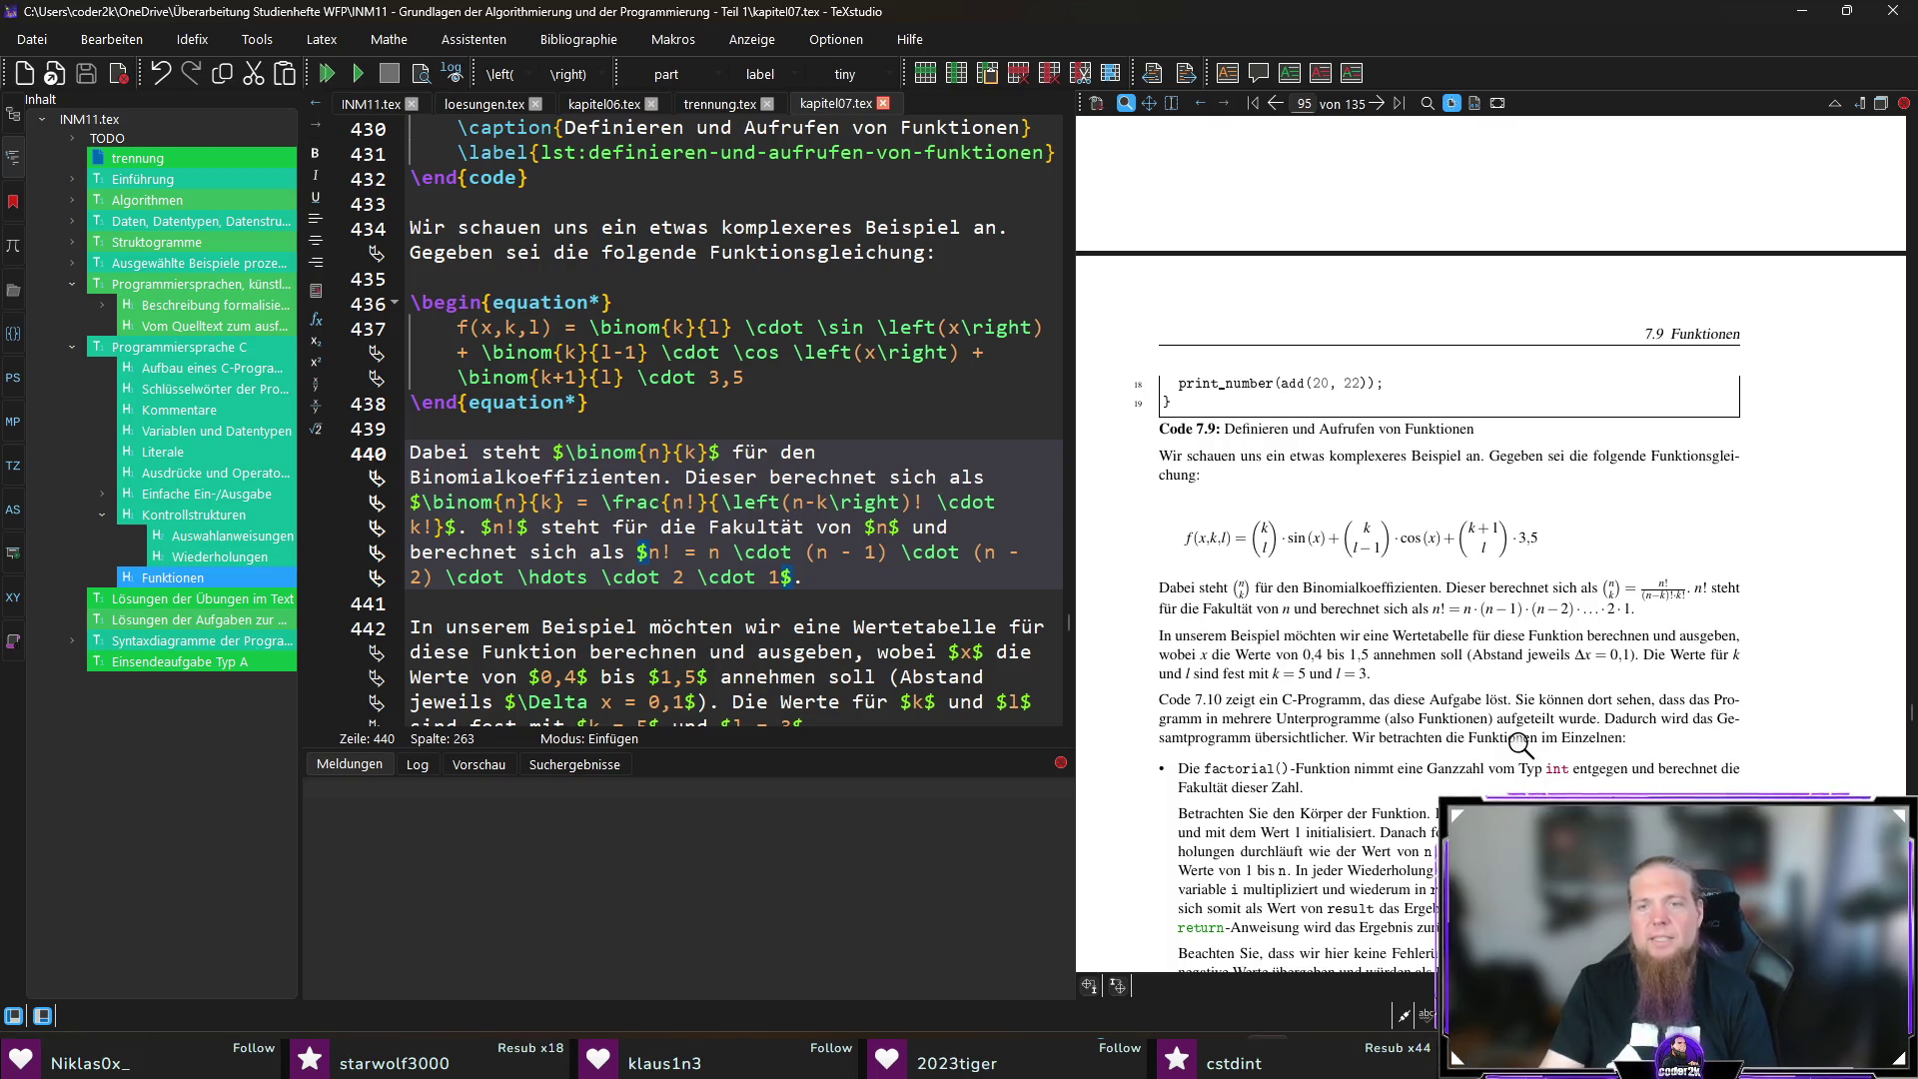
# Step: Scroll the preview through the binomial-coefficient explanation to the end of page 96
pyautogui.scroll(-3, 1638, 721)
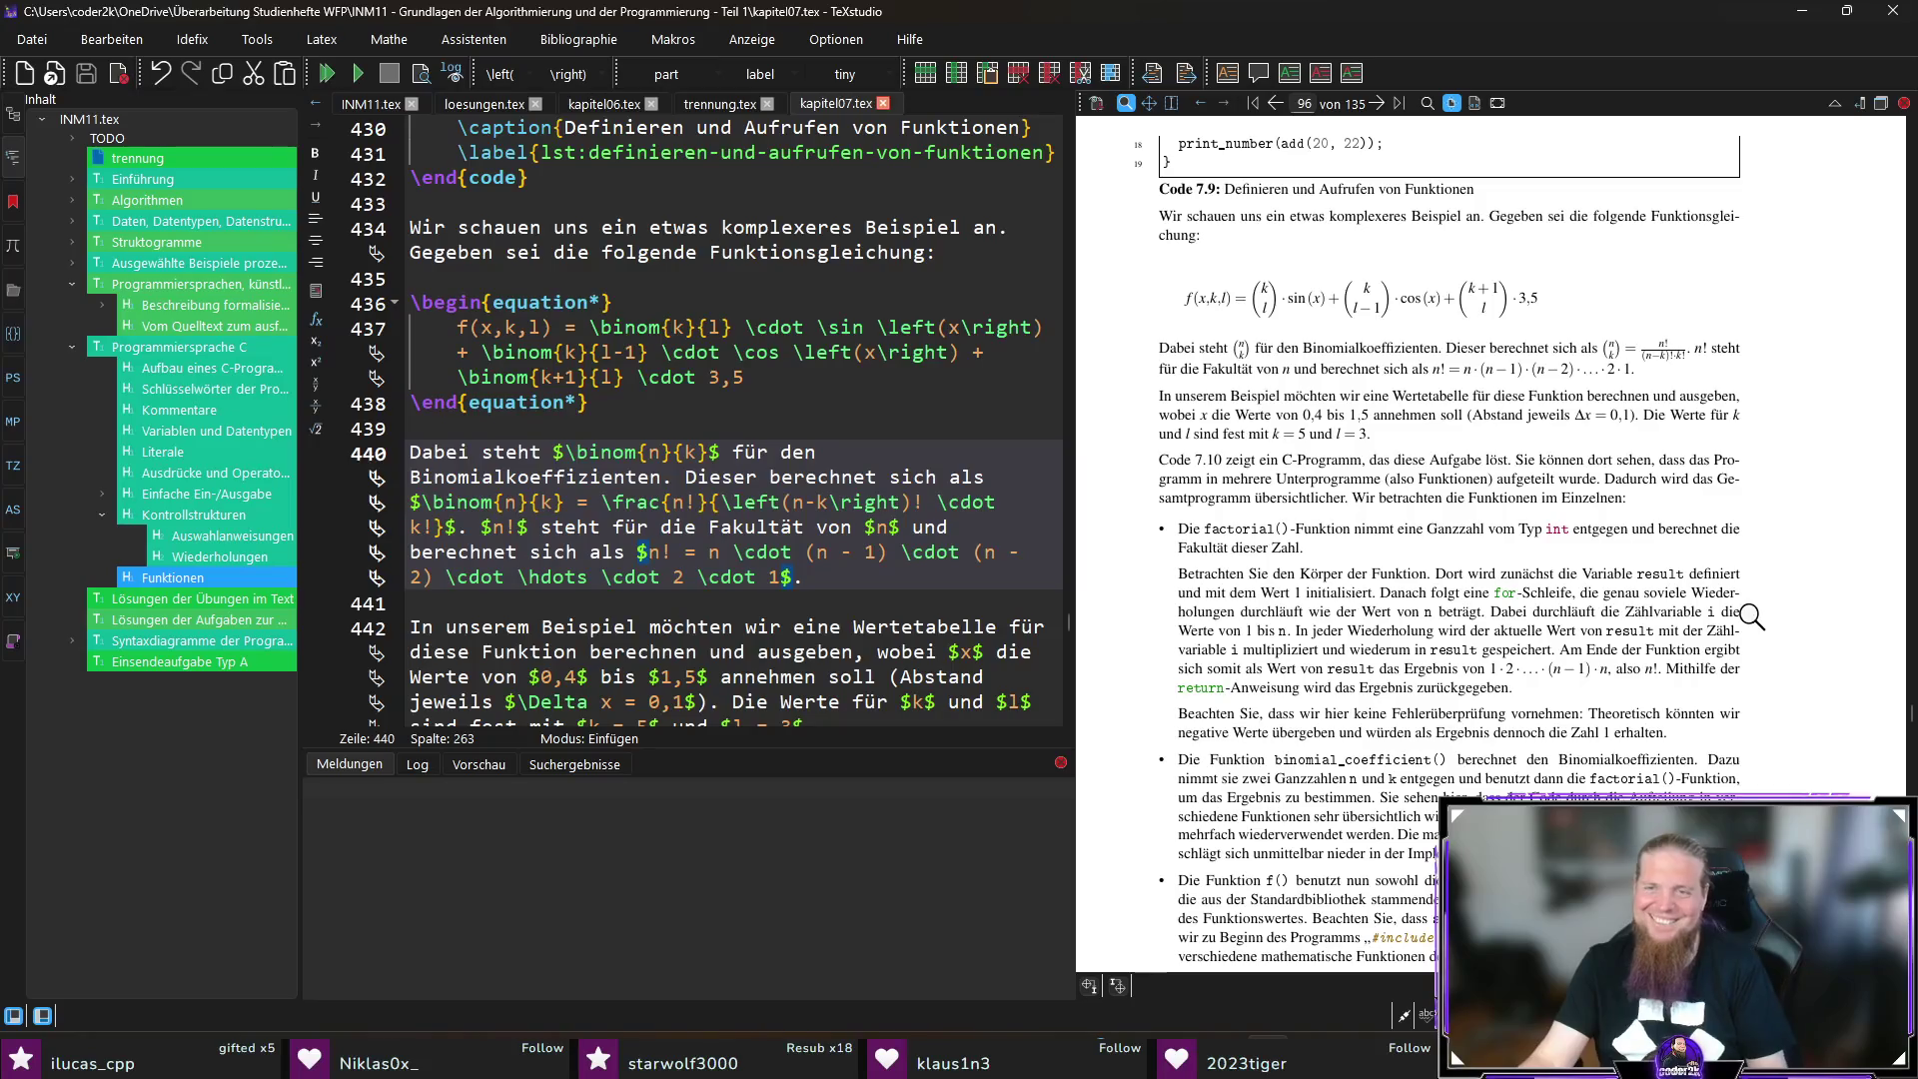
pyautogui.scroll(-2, 1813, 545)
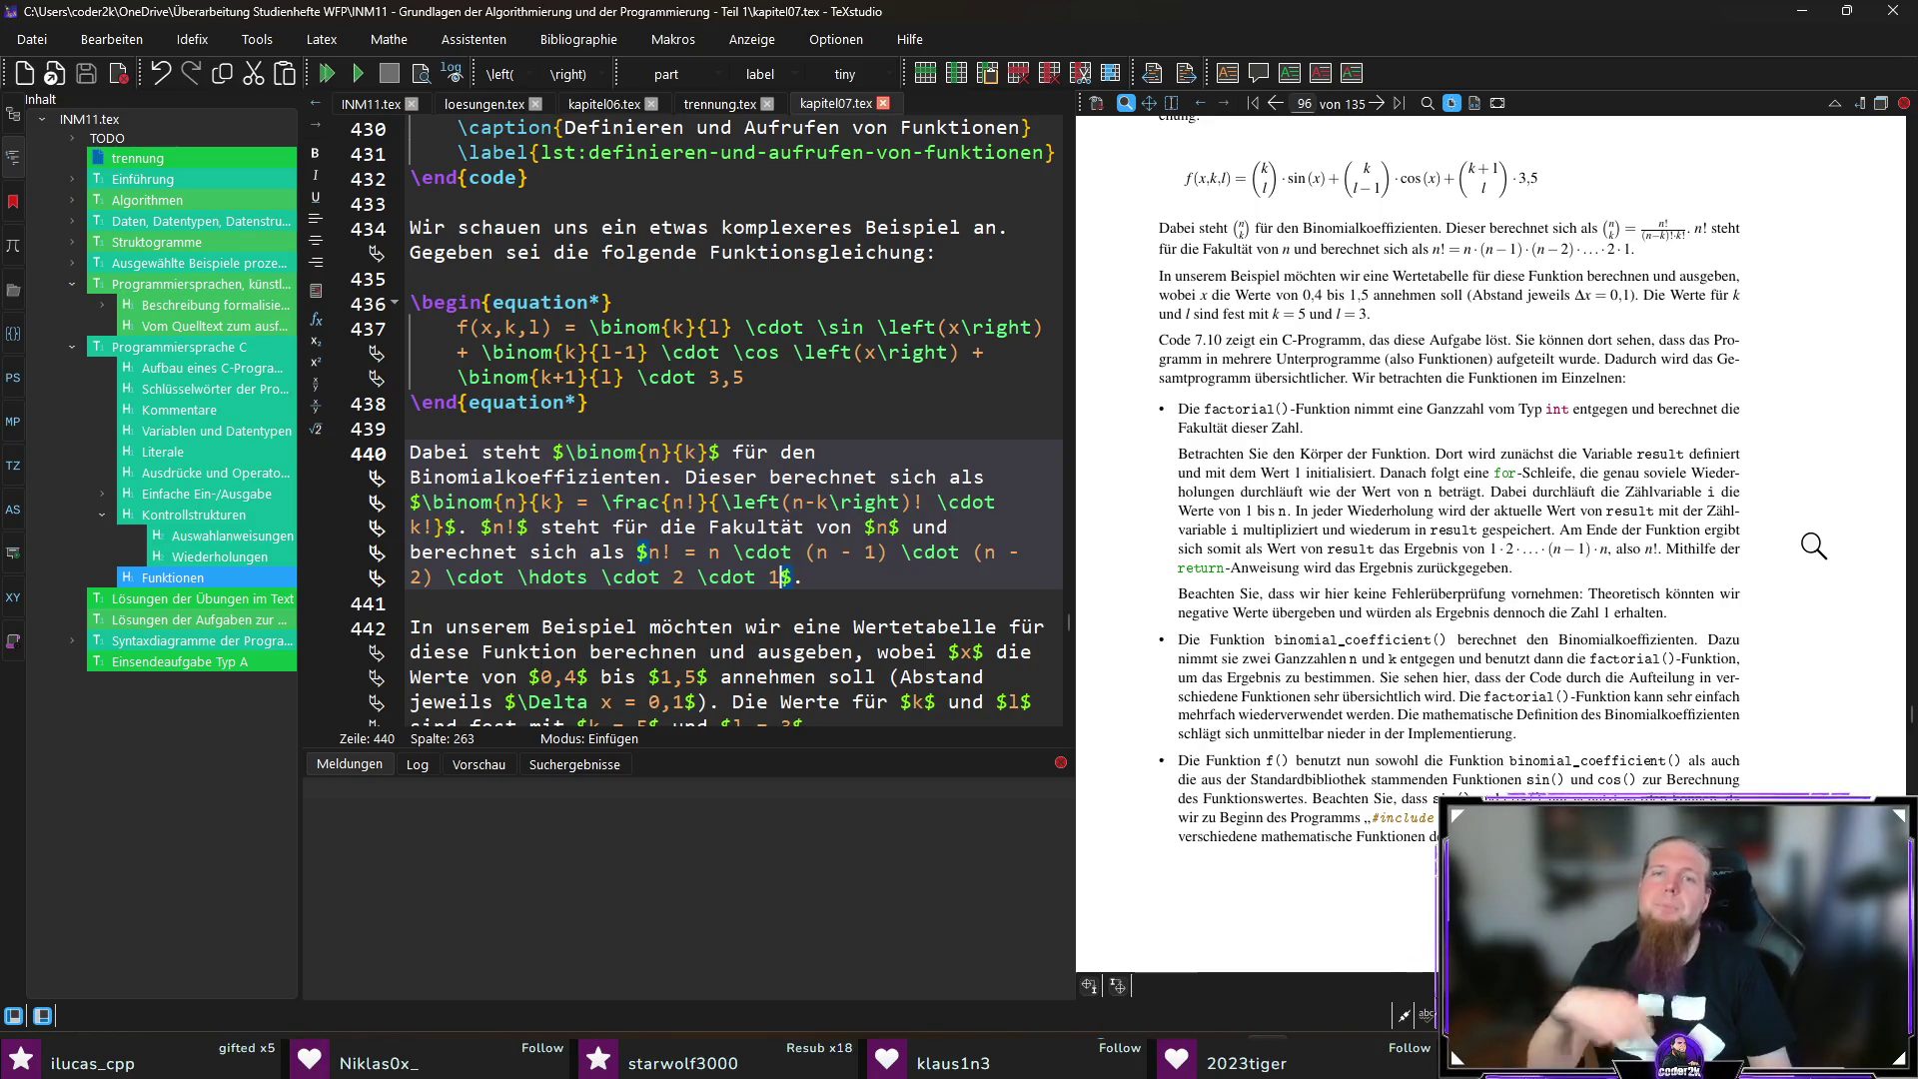
pyautogui.scroll(-10, 1612, 527)
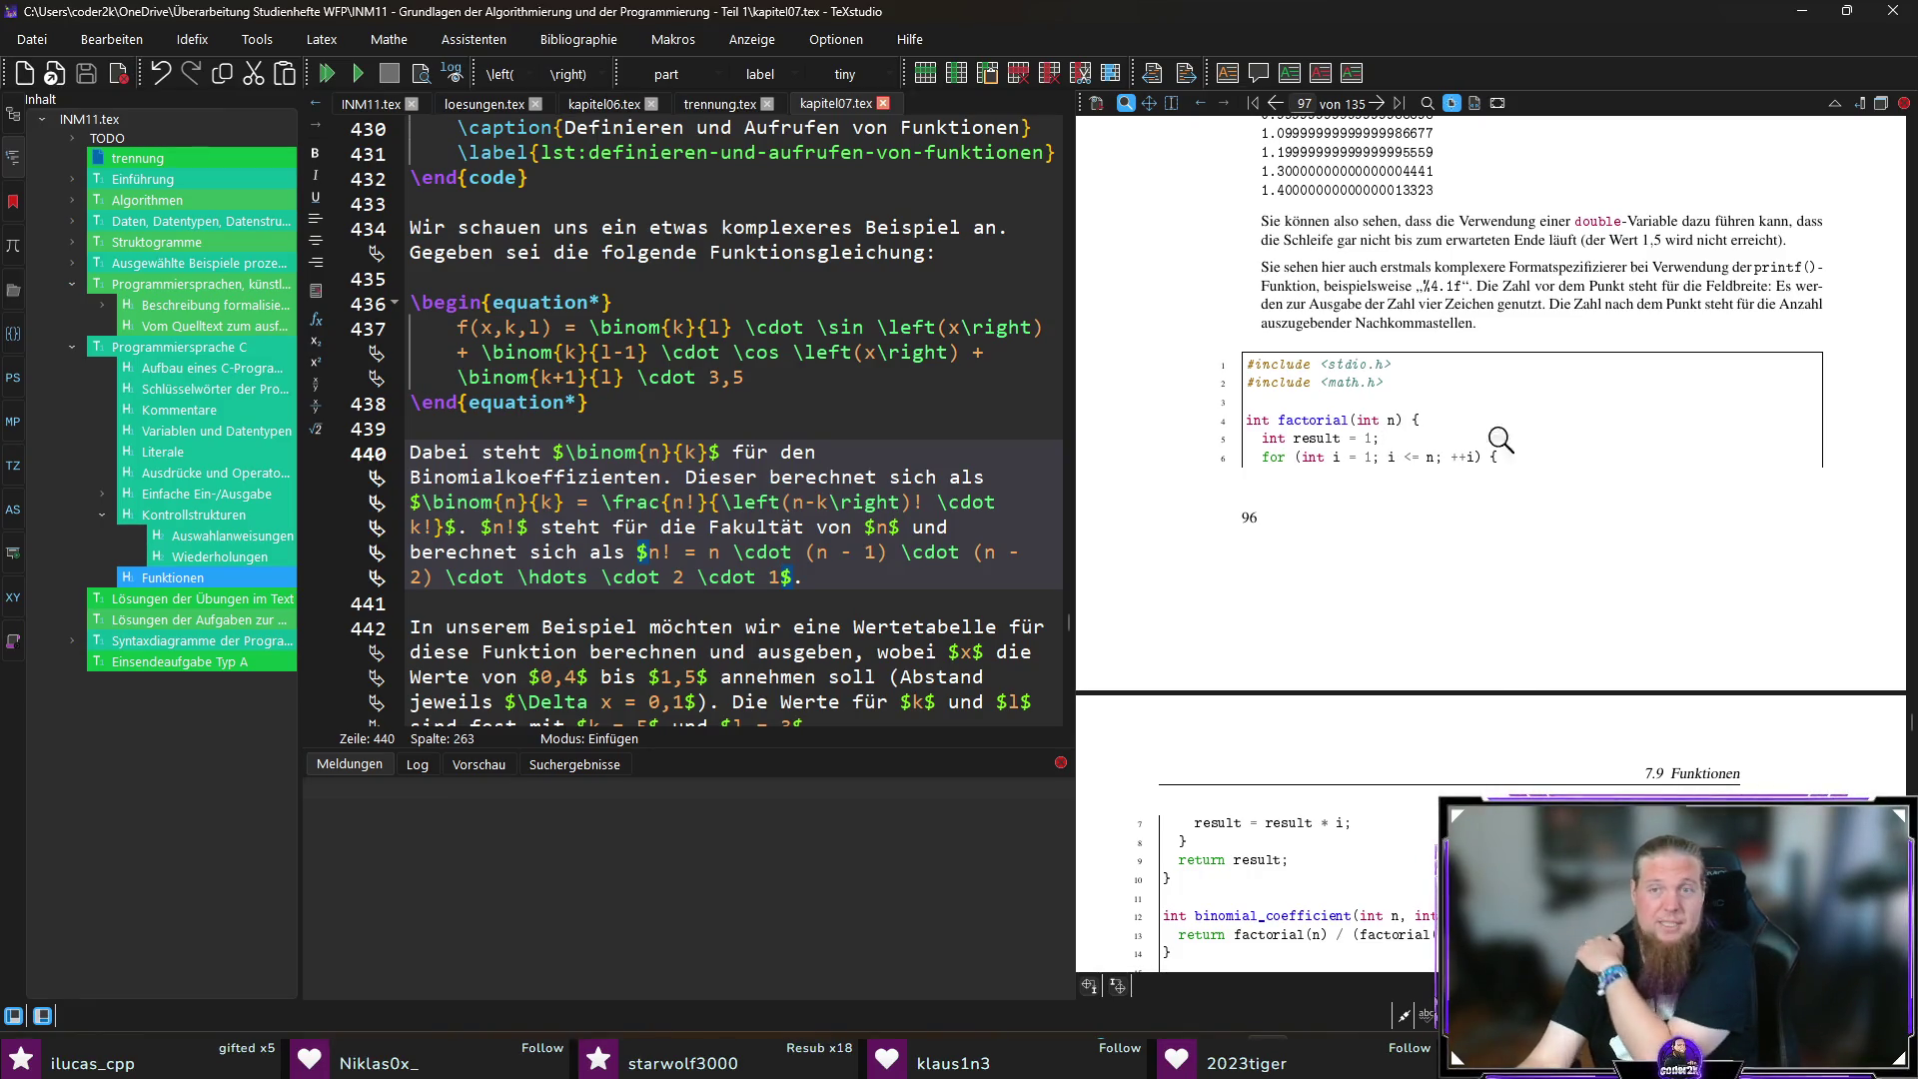
pyautogui.scroll(-1, 1328, 455)
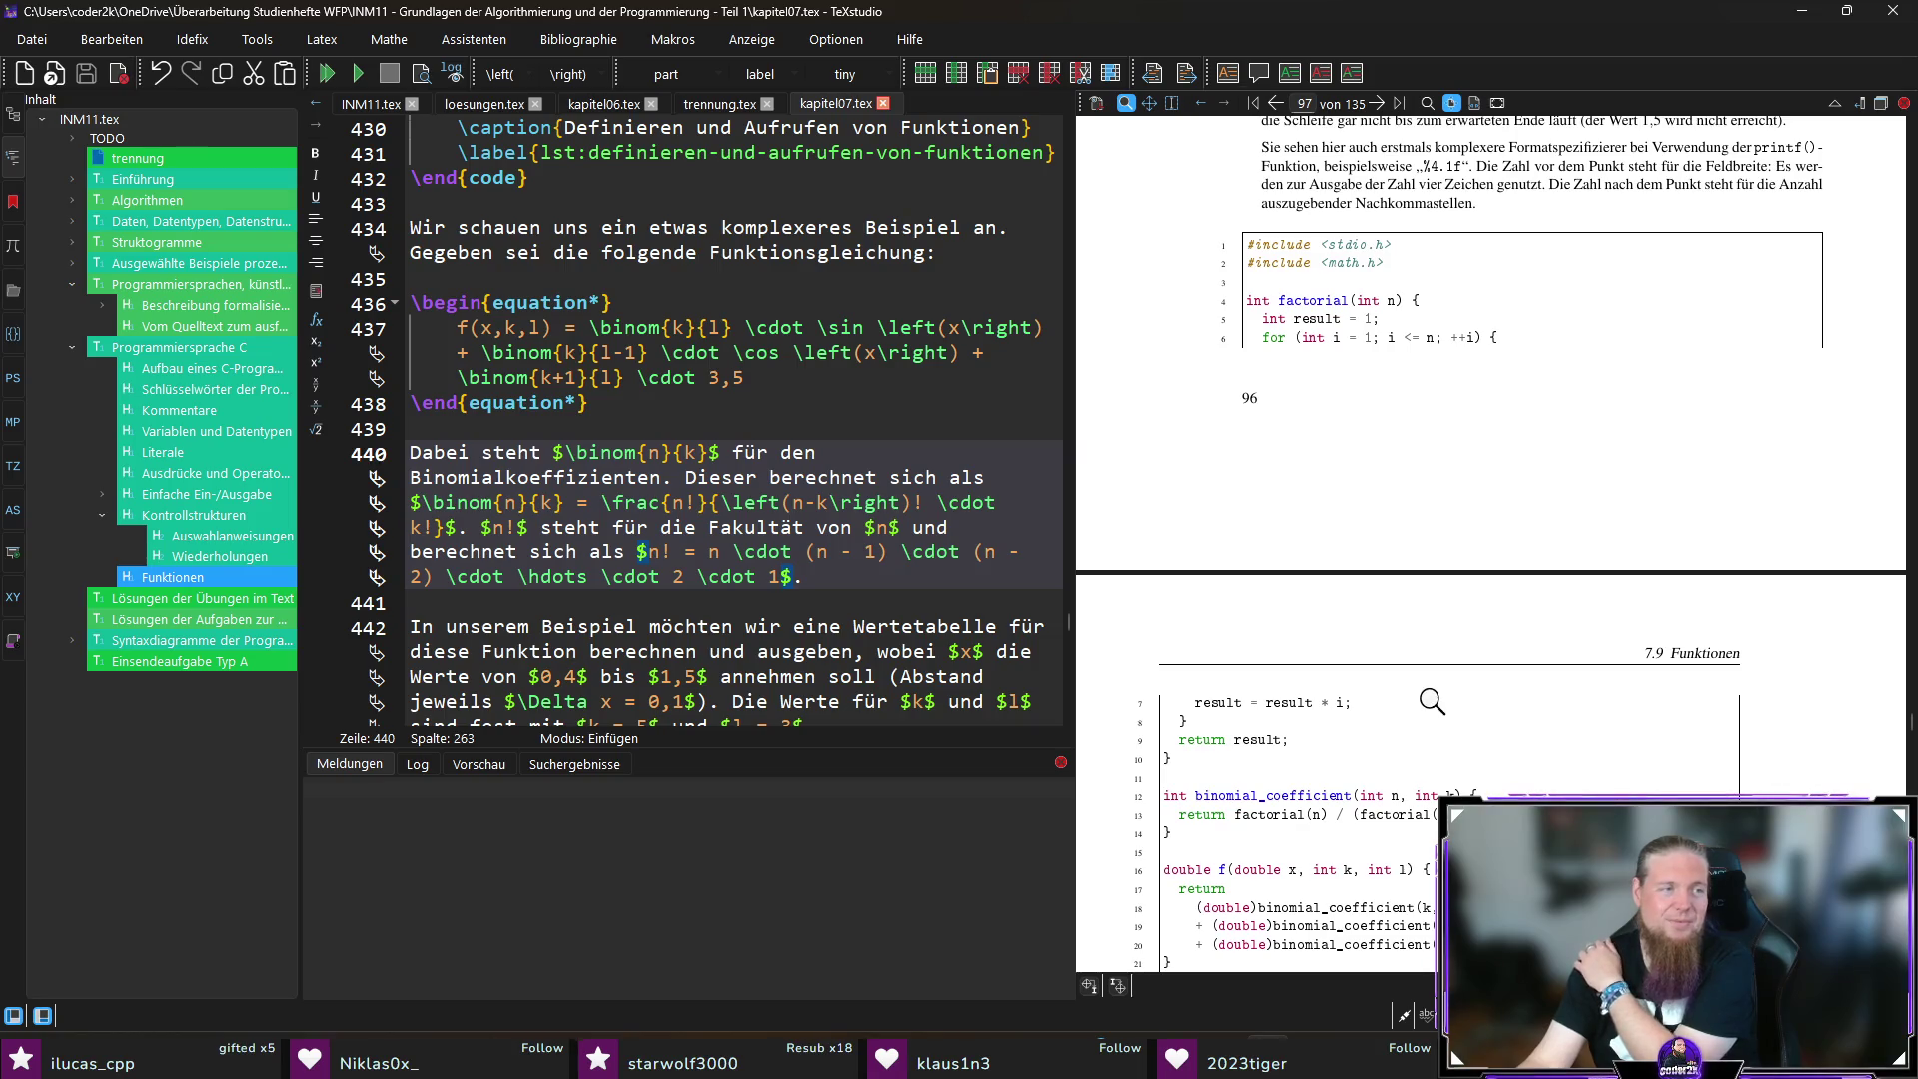
pyautogui.scroll(-3, 1708, 683)
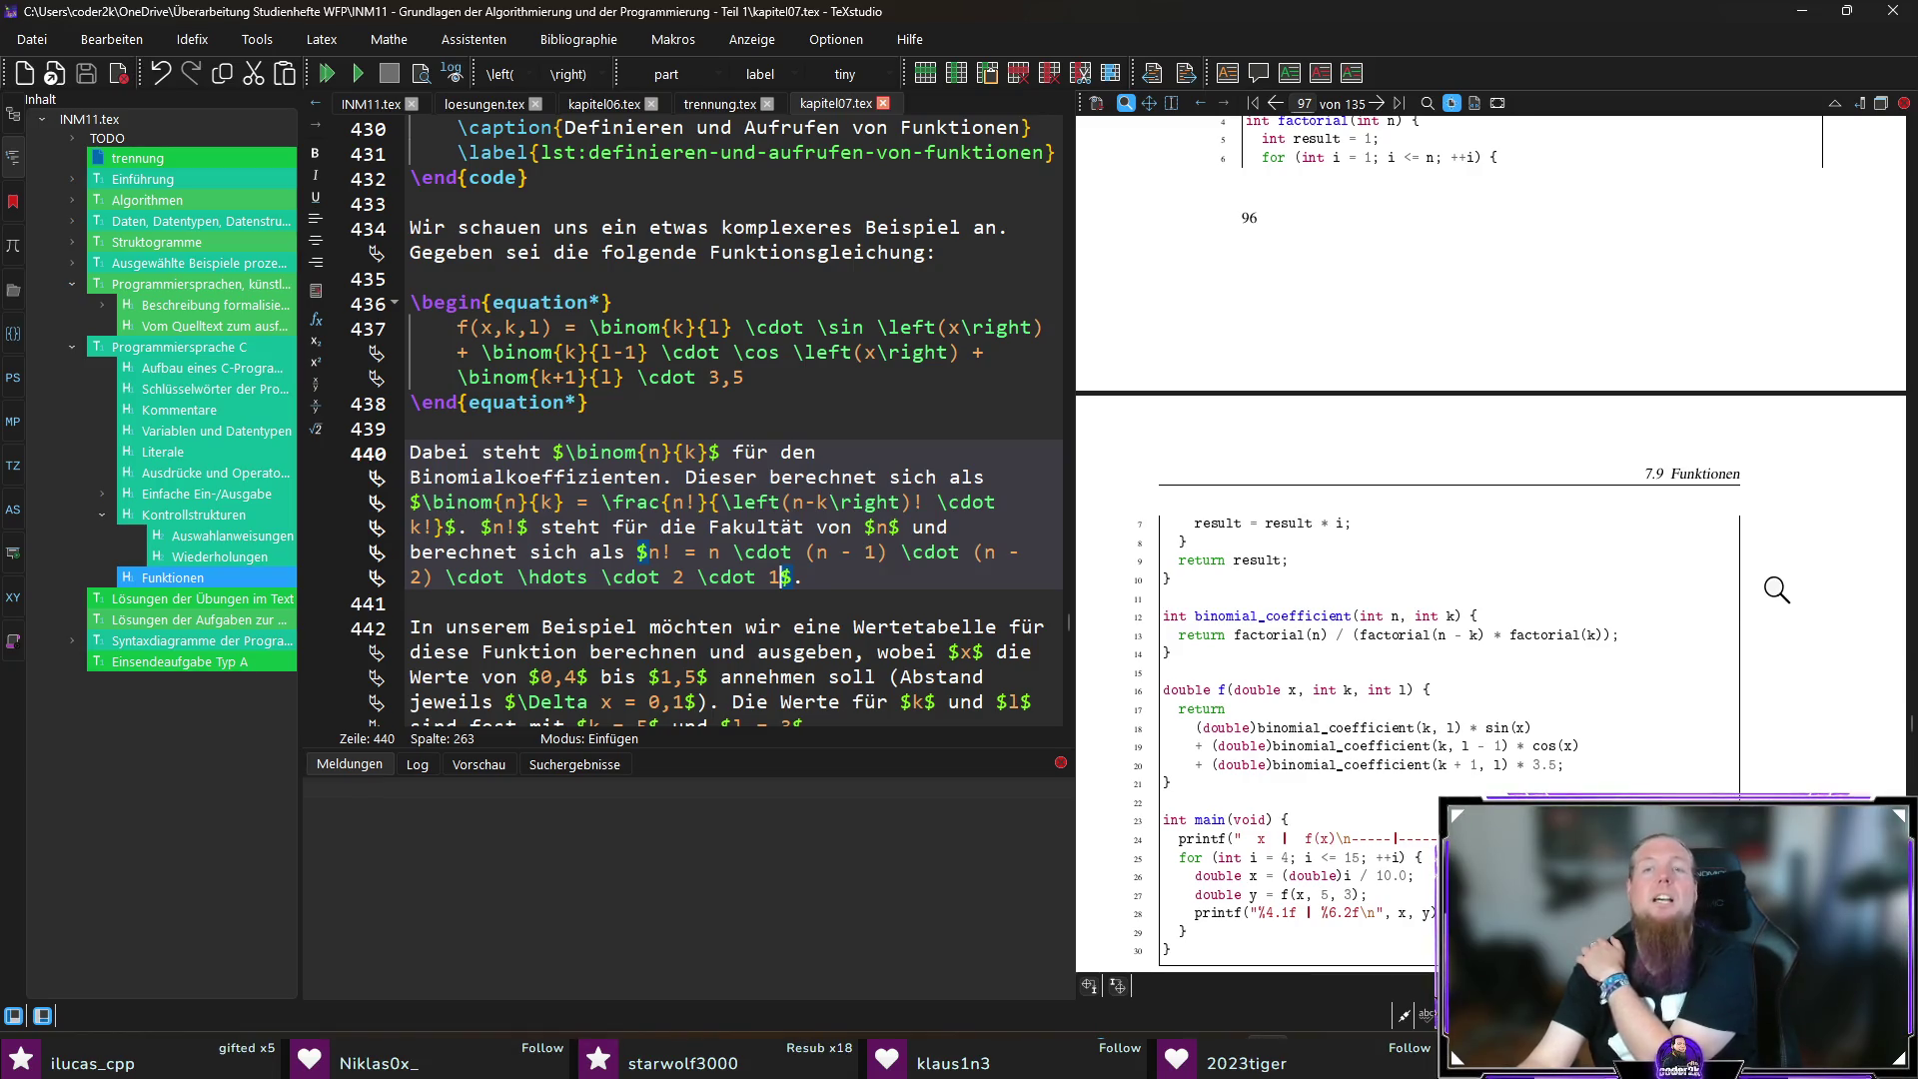
pyautogui.scroll(-1, 1777, 605)
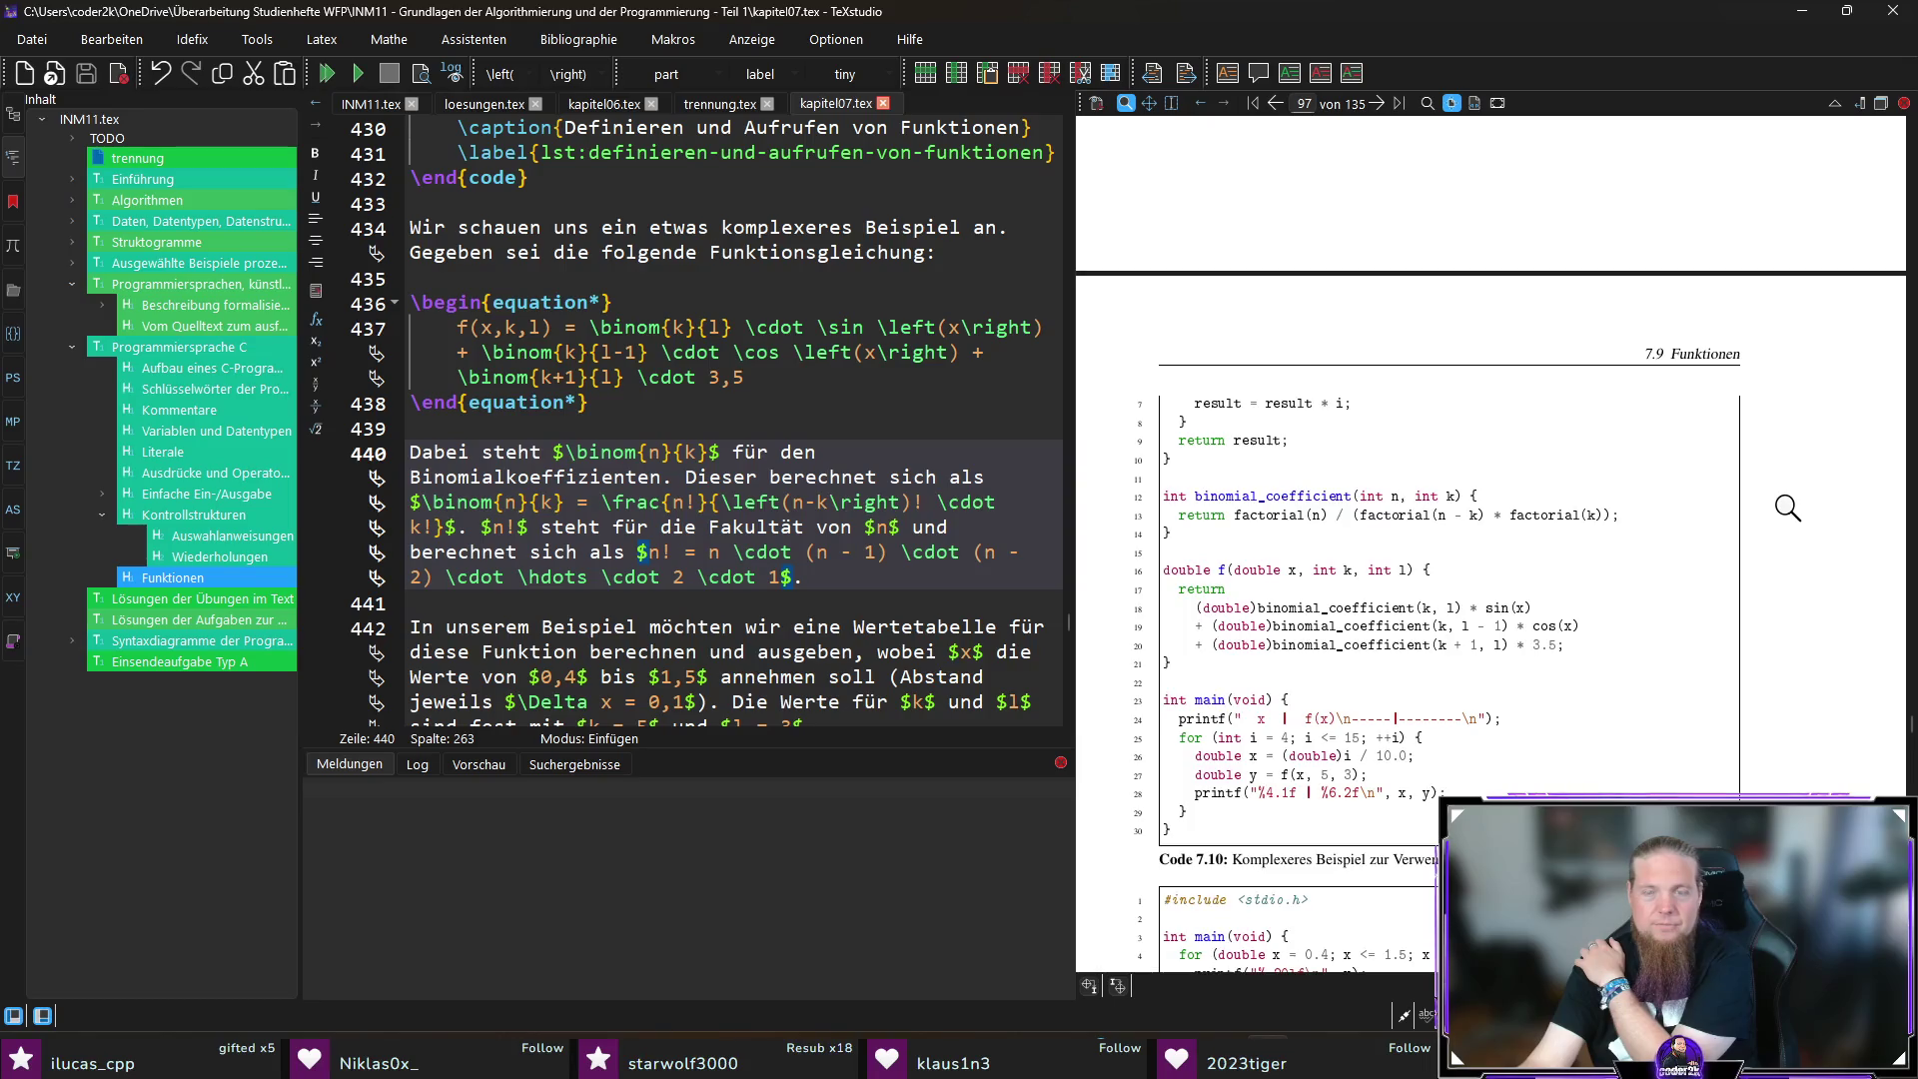
pyautogui.scroll(-1, 1787, 509)
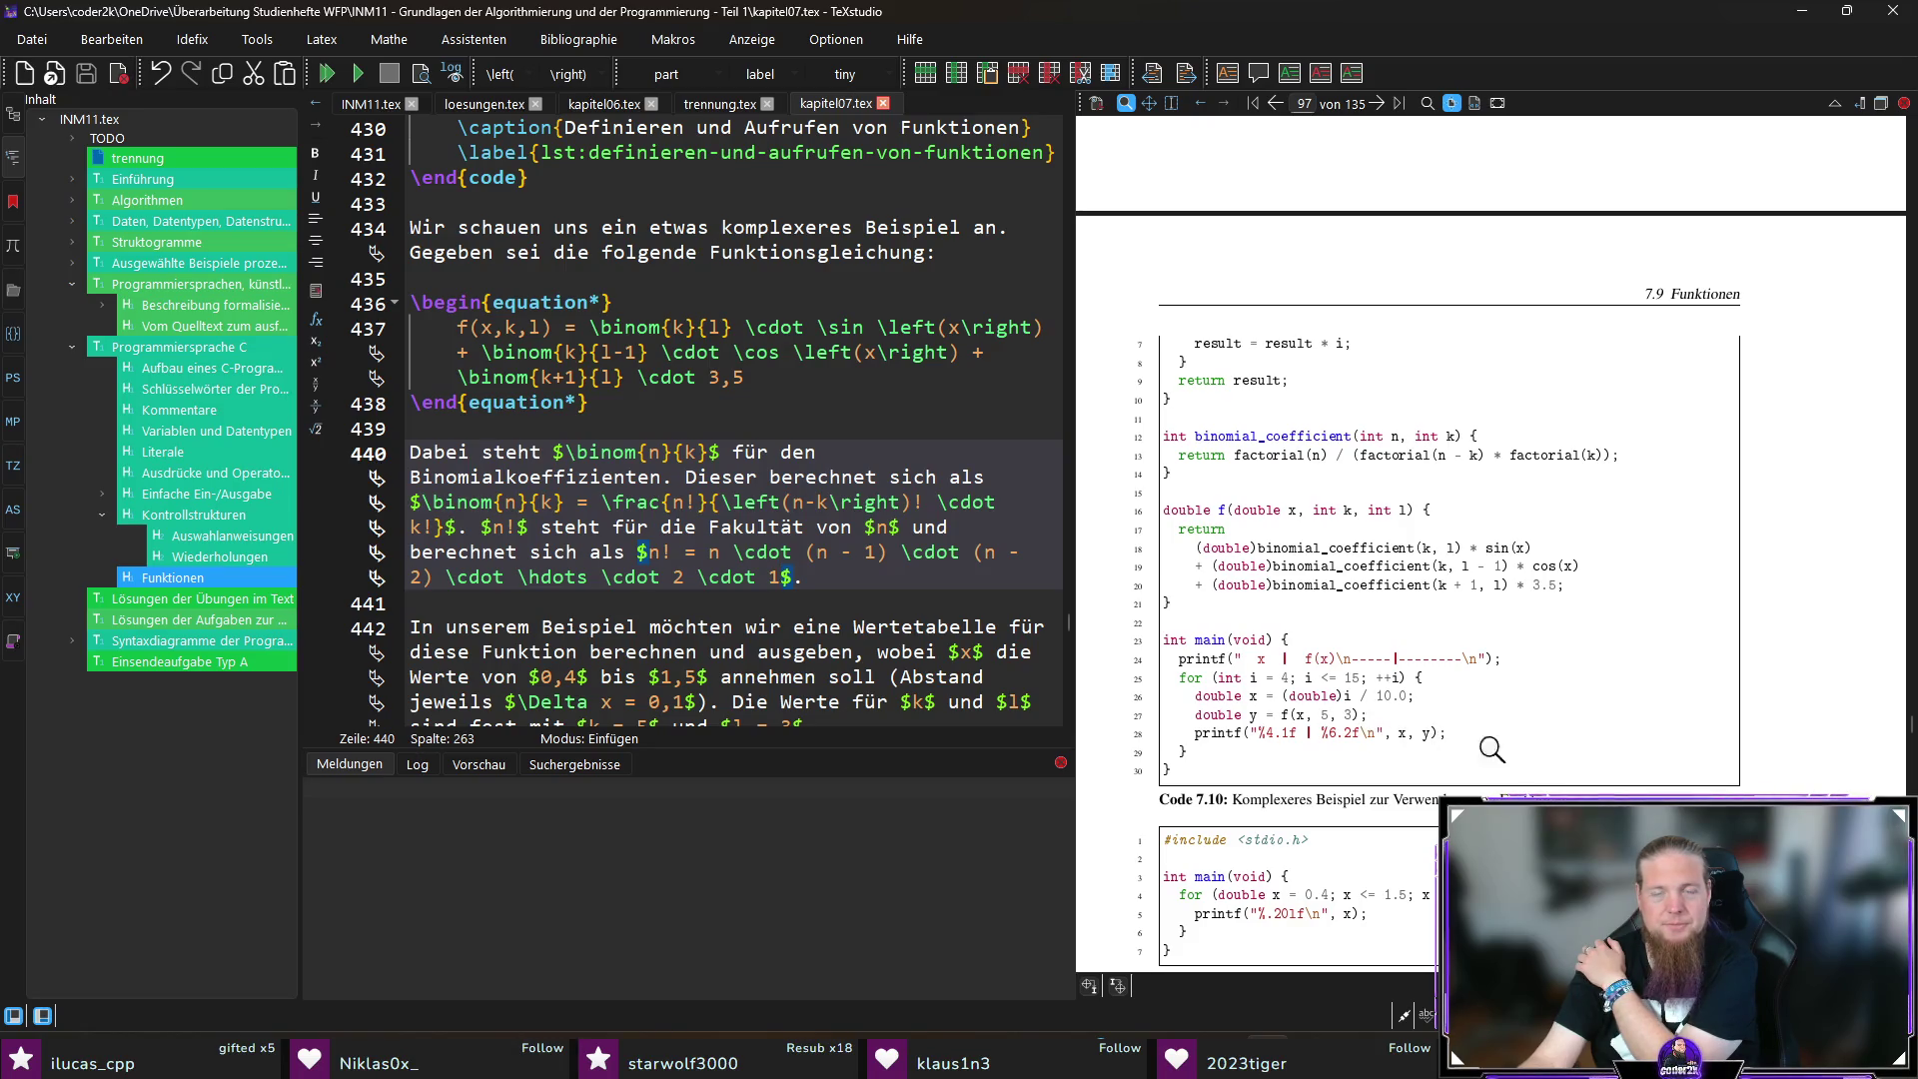
pyautogui.scroll(10, 1370, 726)
pyautogui.scroll(5, 1636, 770)
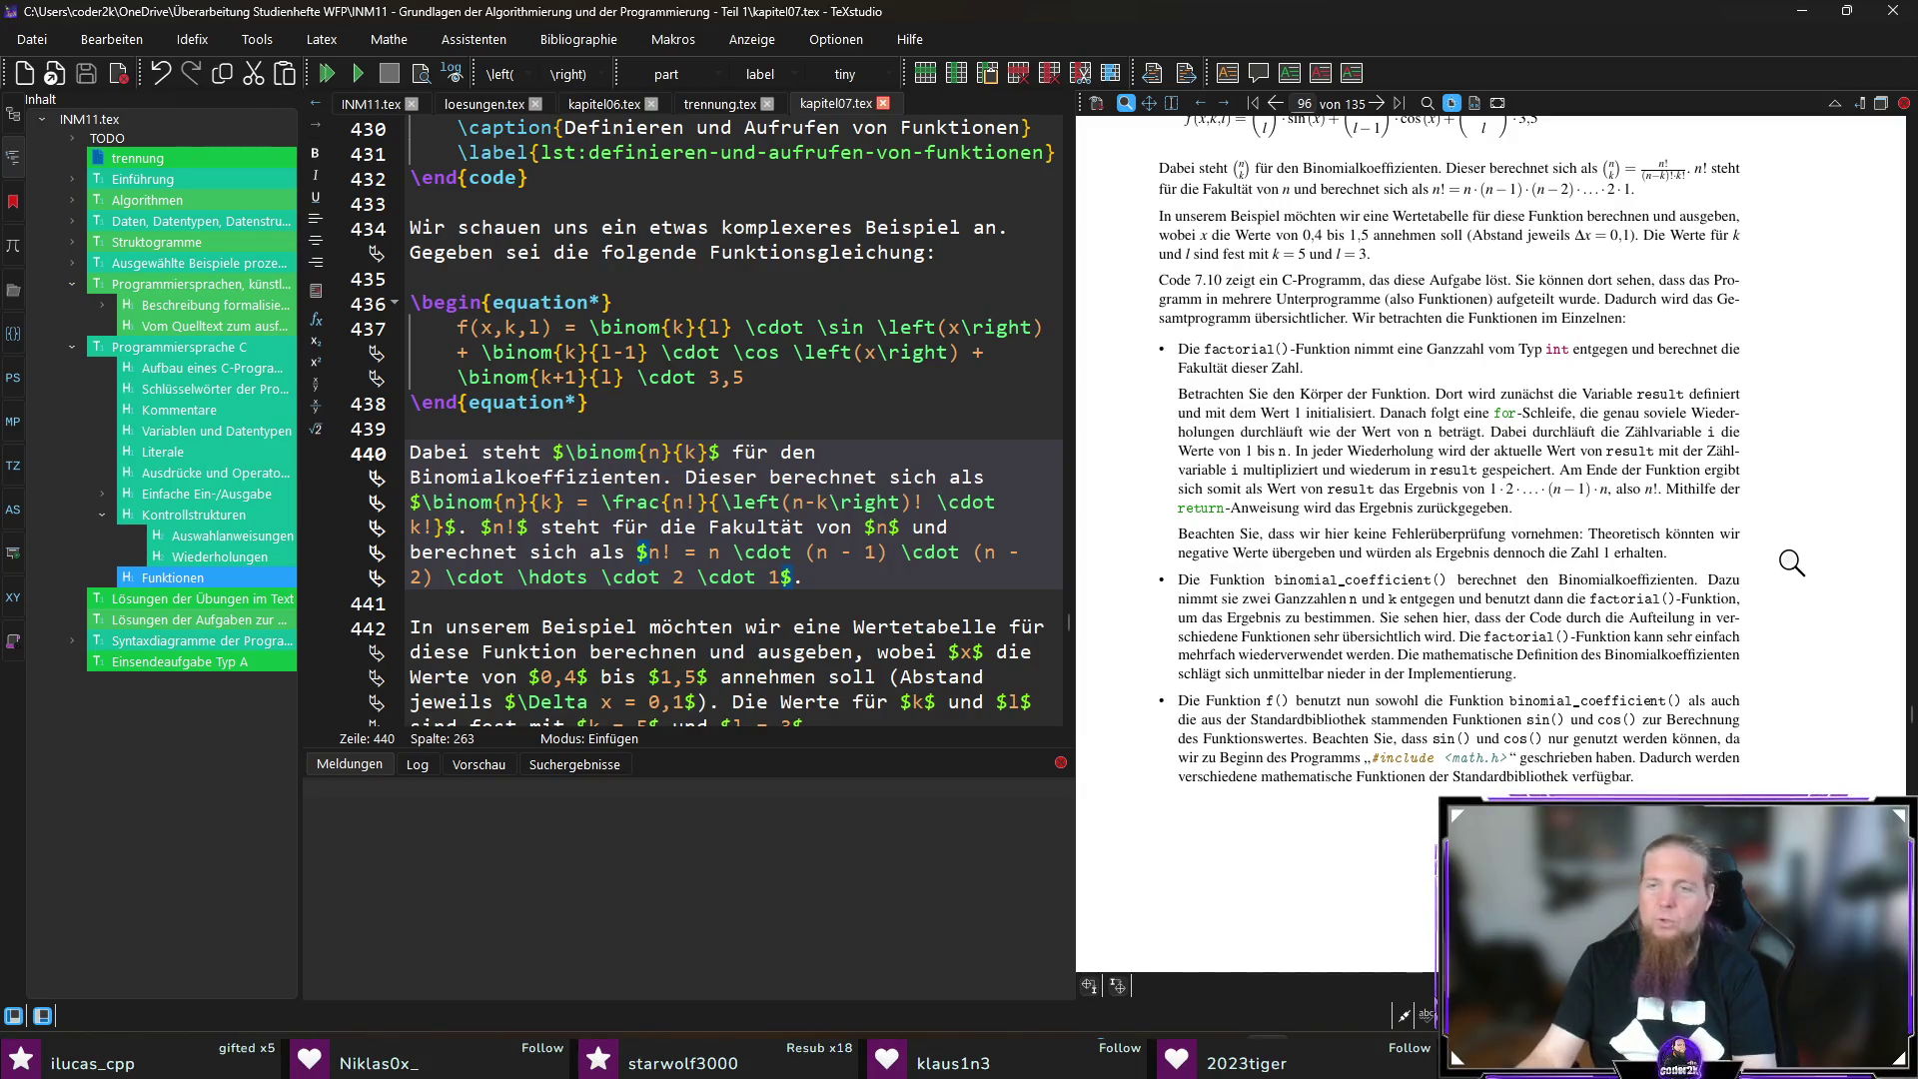
pyautogui.scroll(-2, 1784, 575)
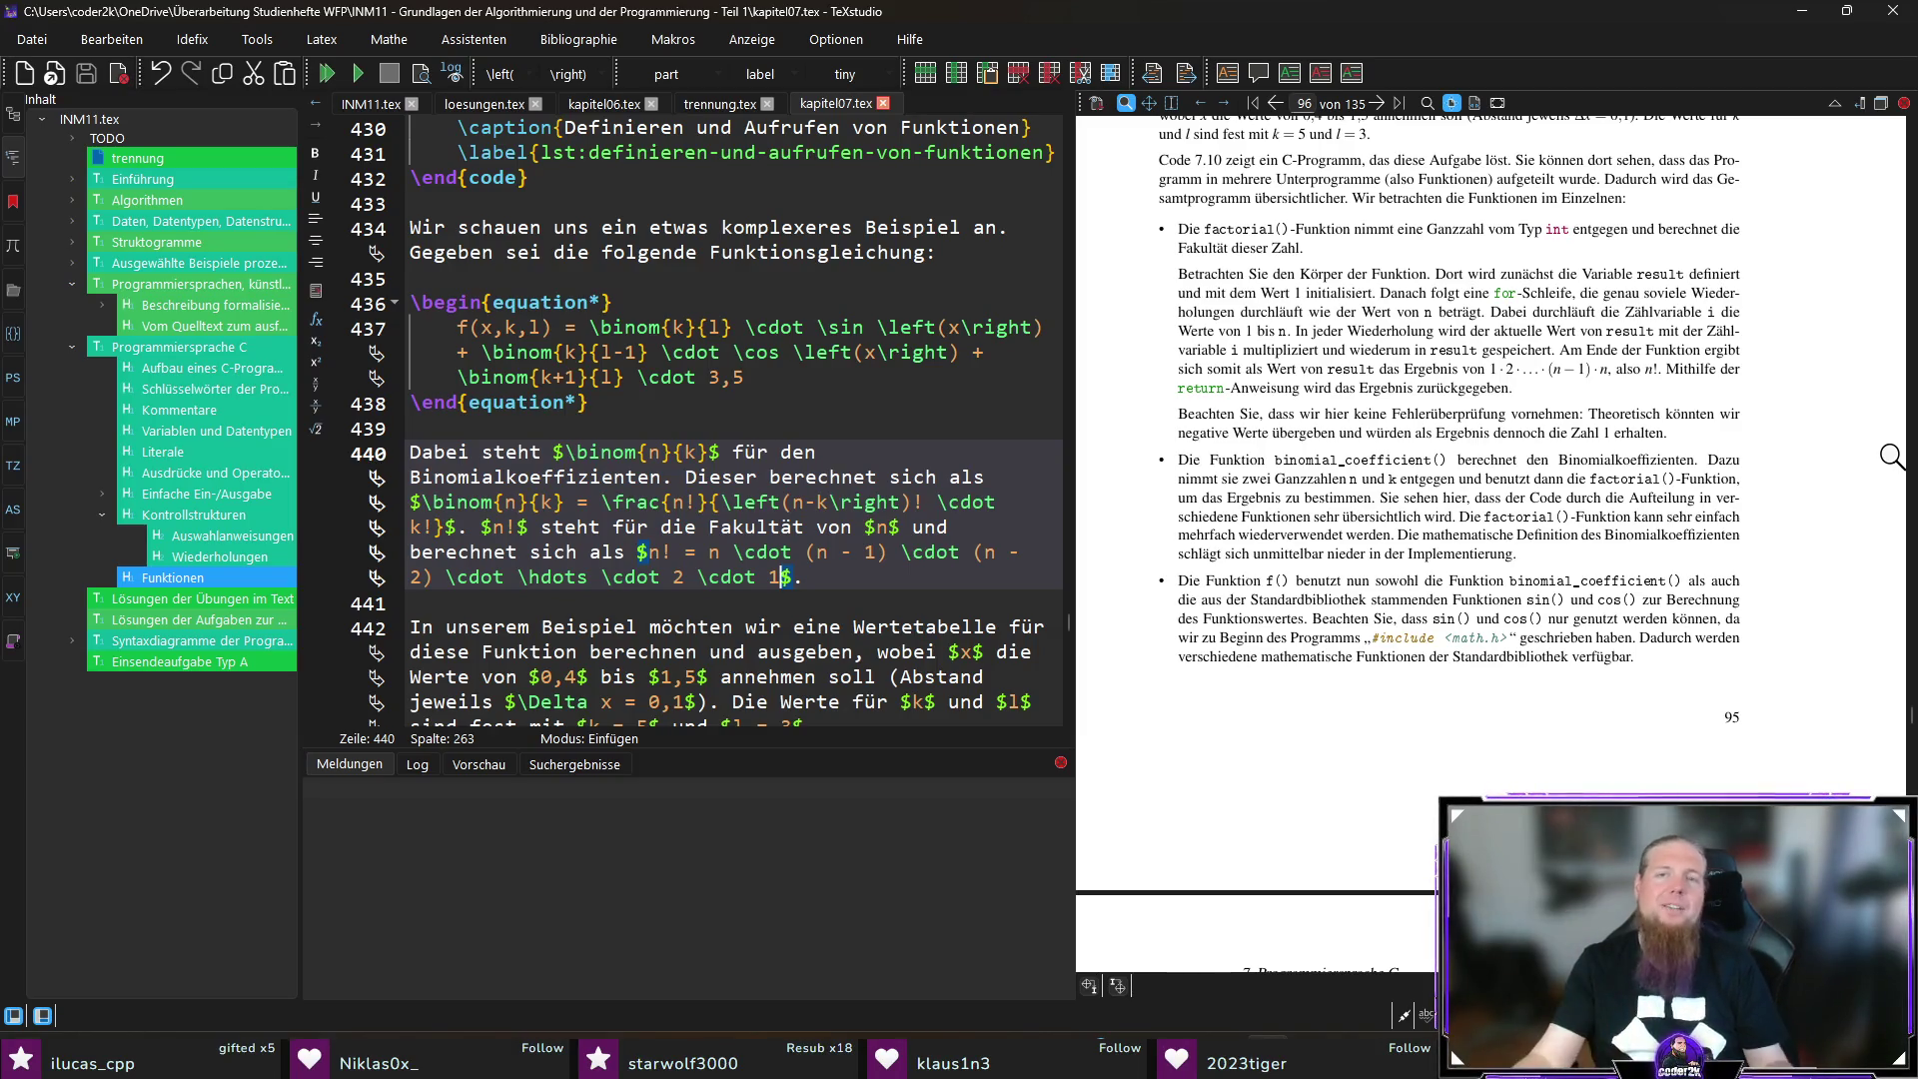
pyautogui.keyDown('ctrl'); pyautogui.click(1213, 537); pyautogui.keyUp('ctrl')
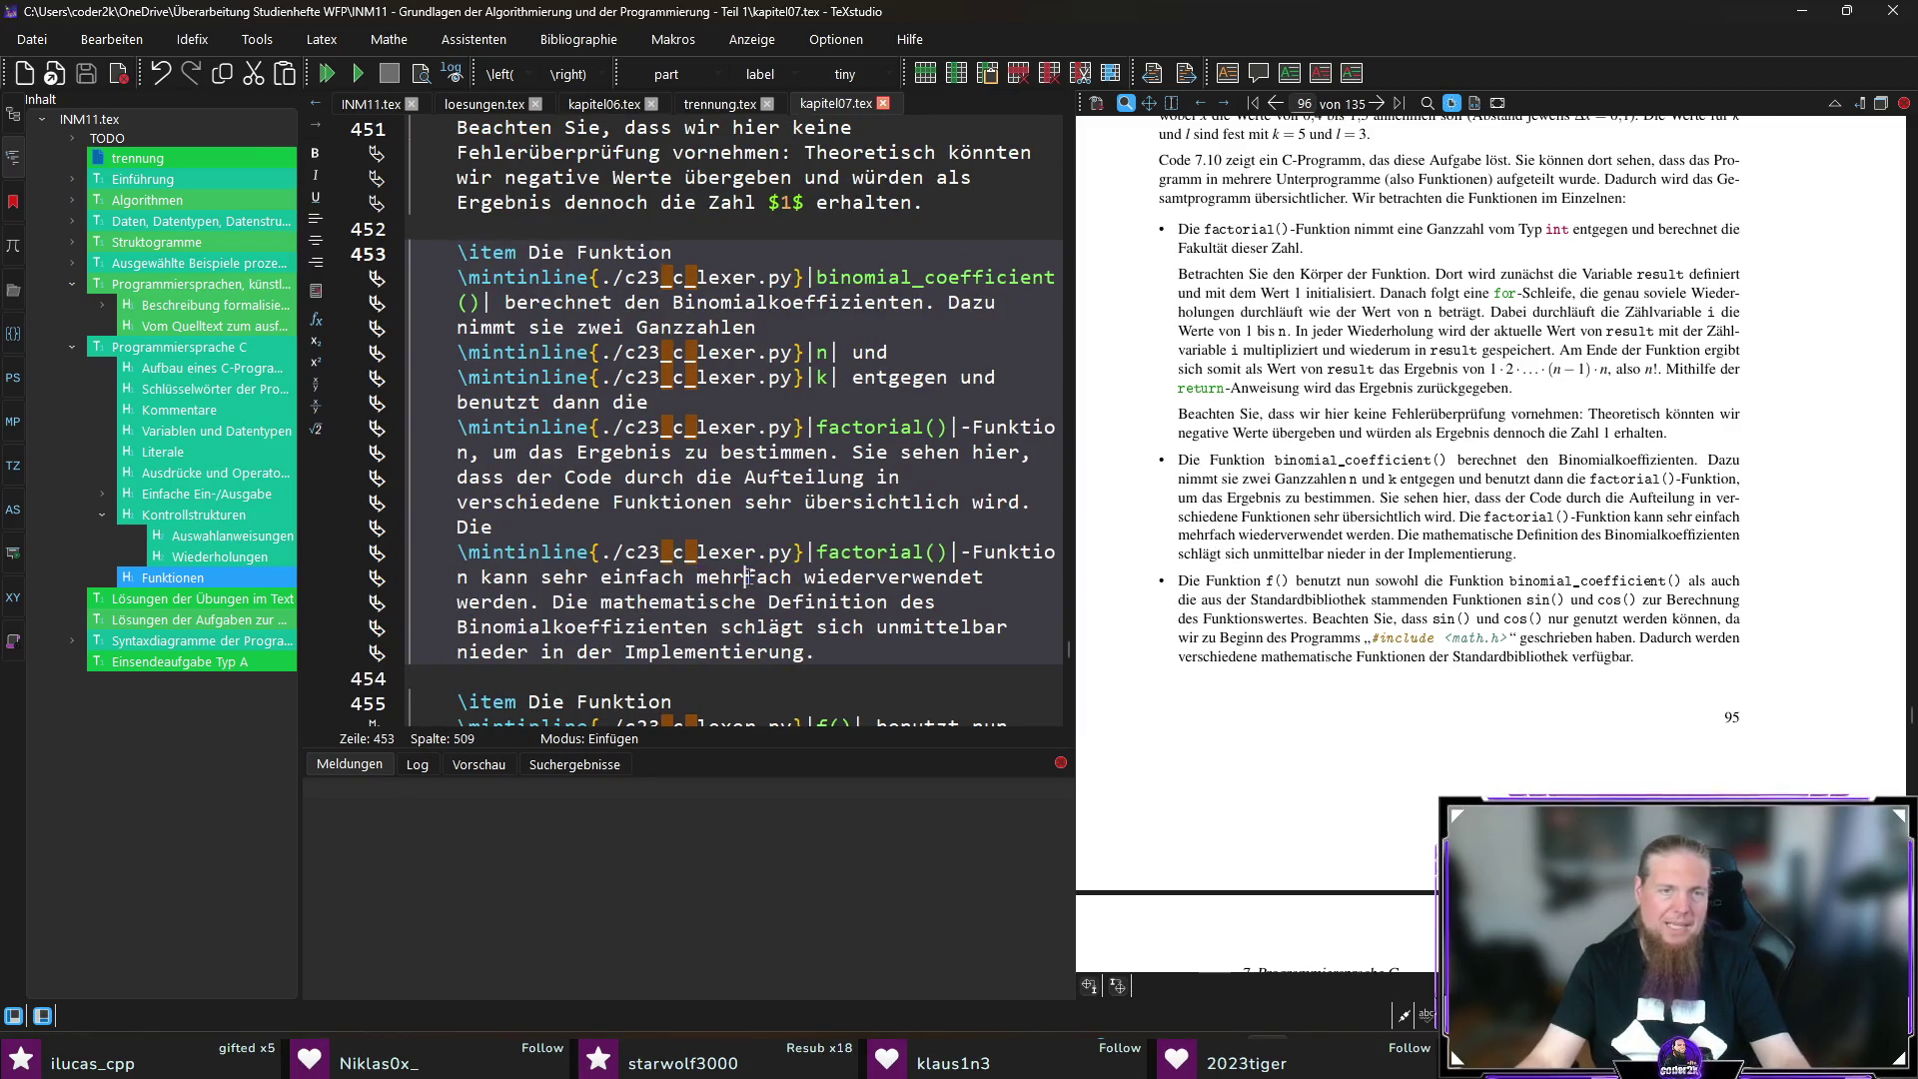
pyautogui.hotkey('ctrl', 'shift', 'Right')
pyautogui.write('mals')
pyautogui.press('F5')
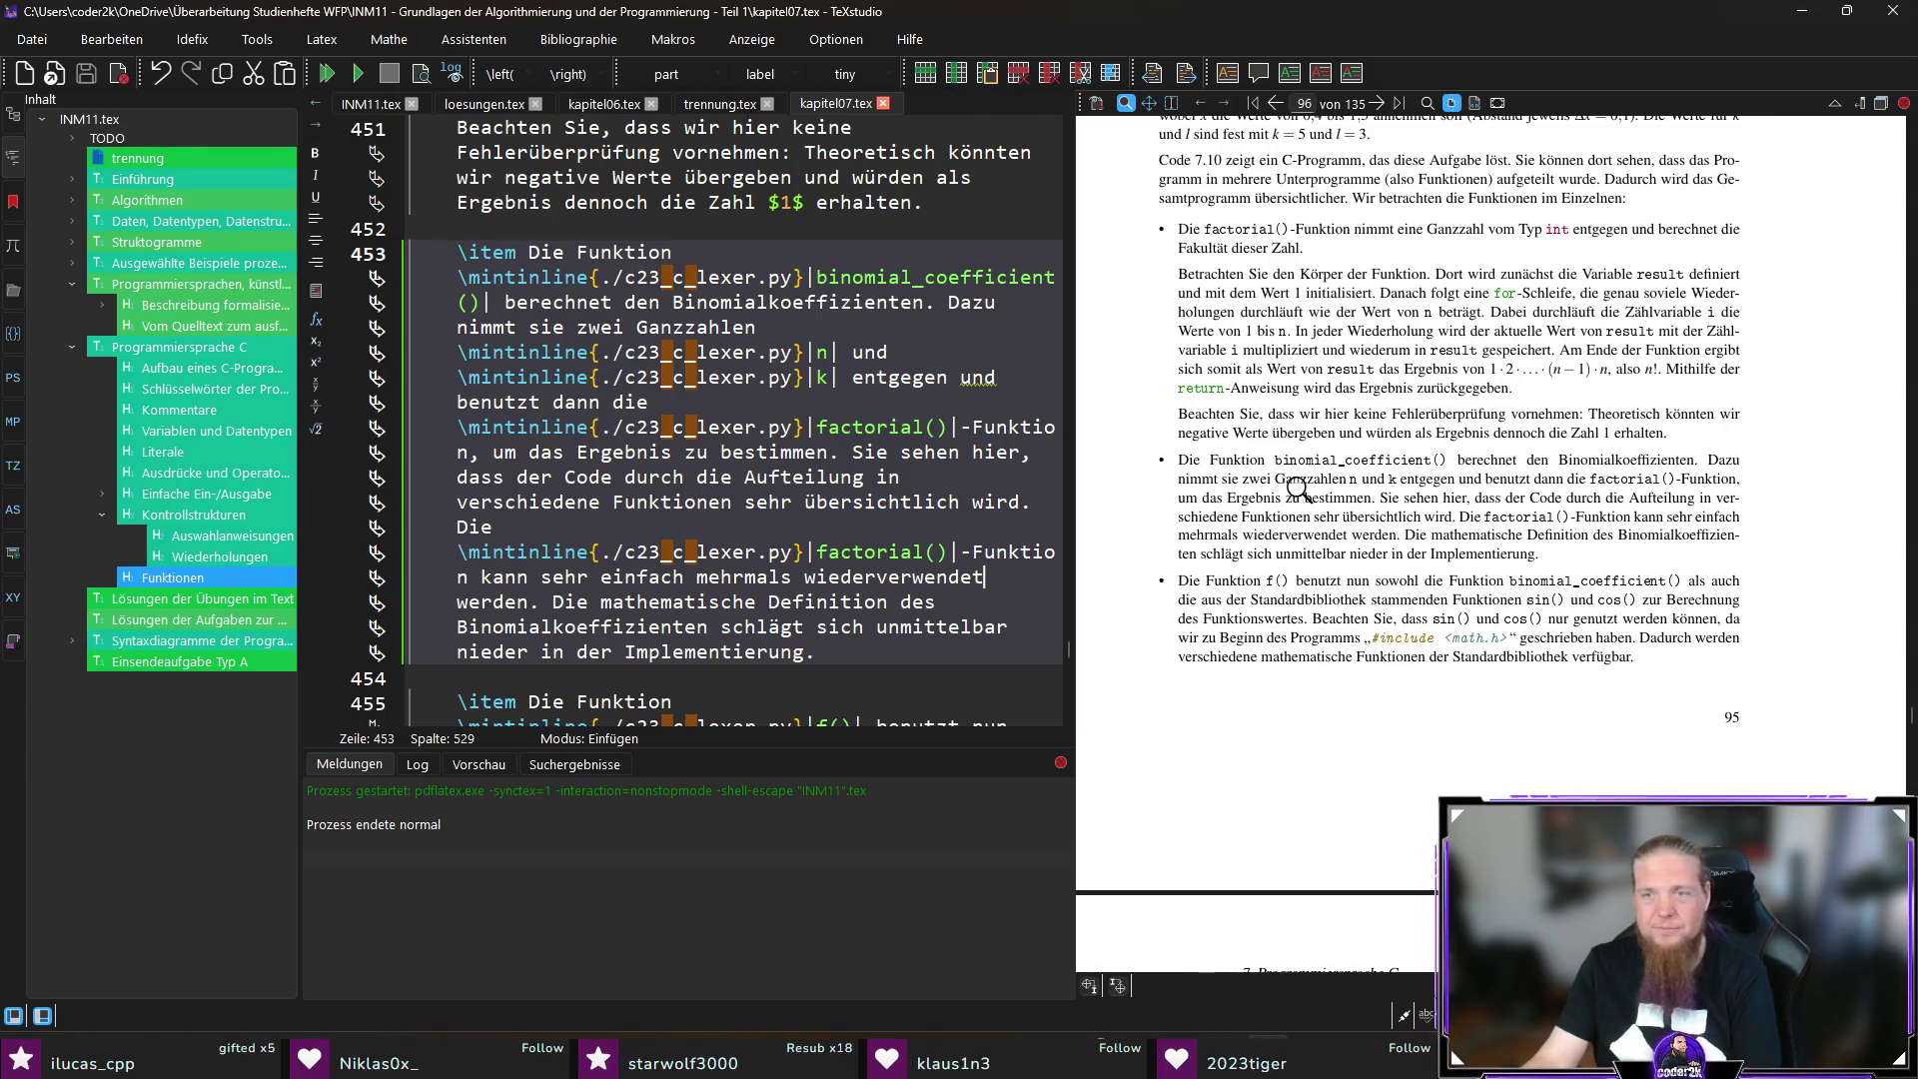
pyautogui.click(1002, 553)
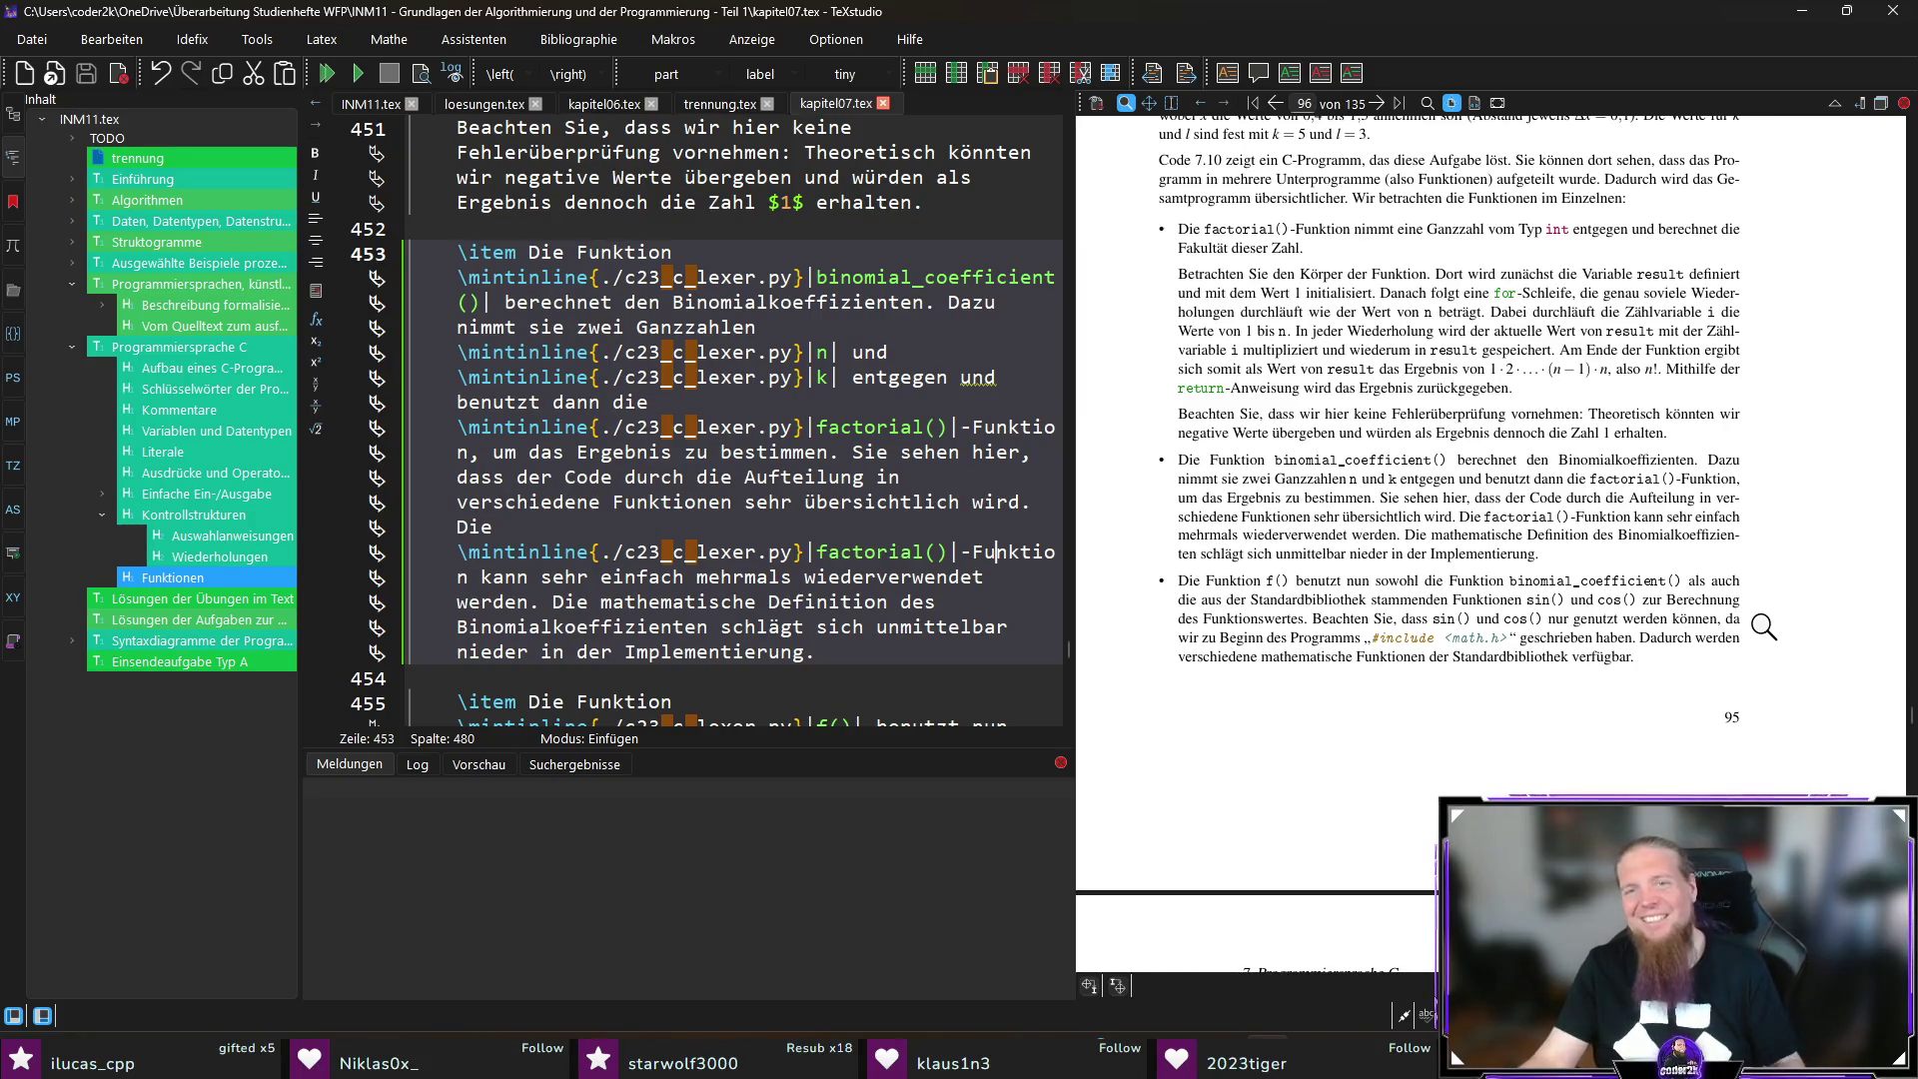
pyautogui.scroll(-1, 1711, 649)
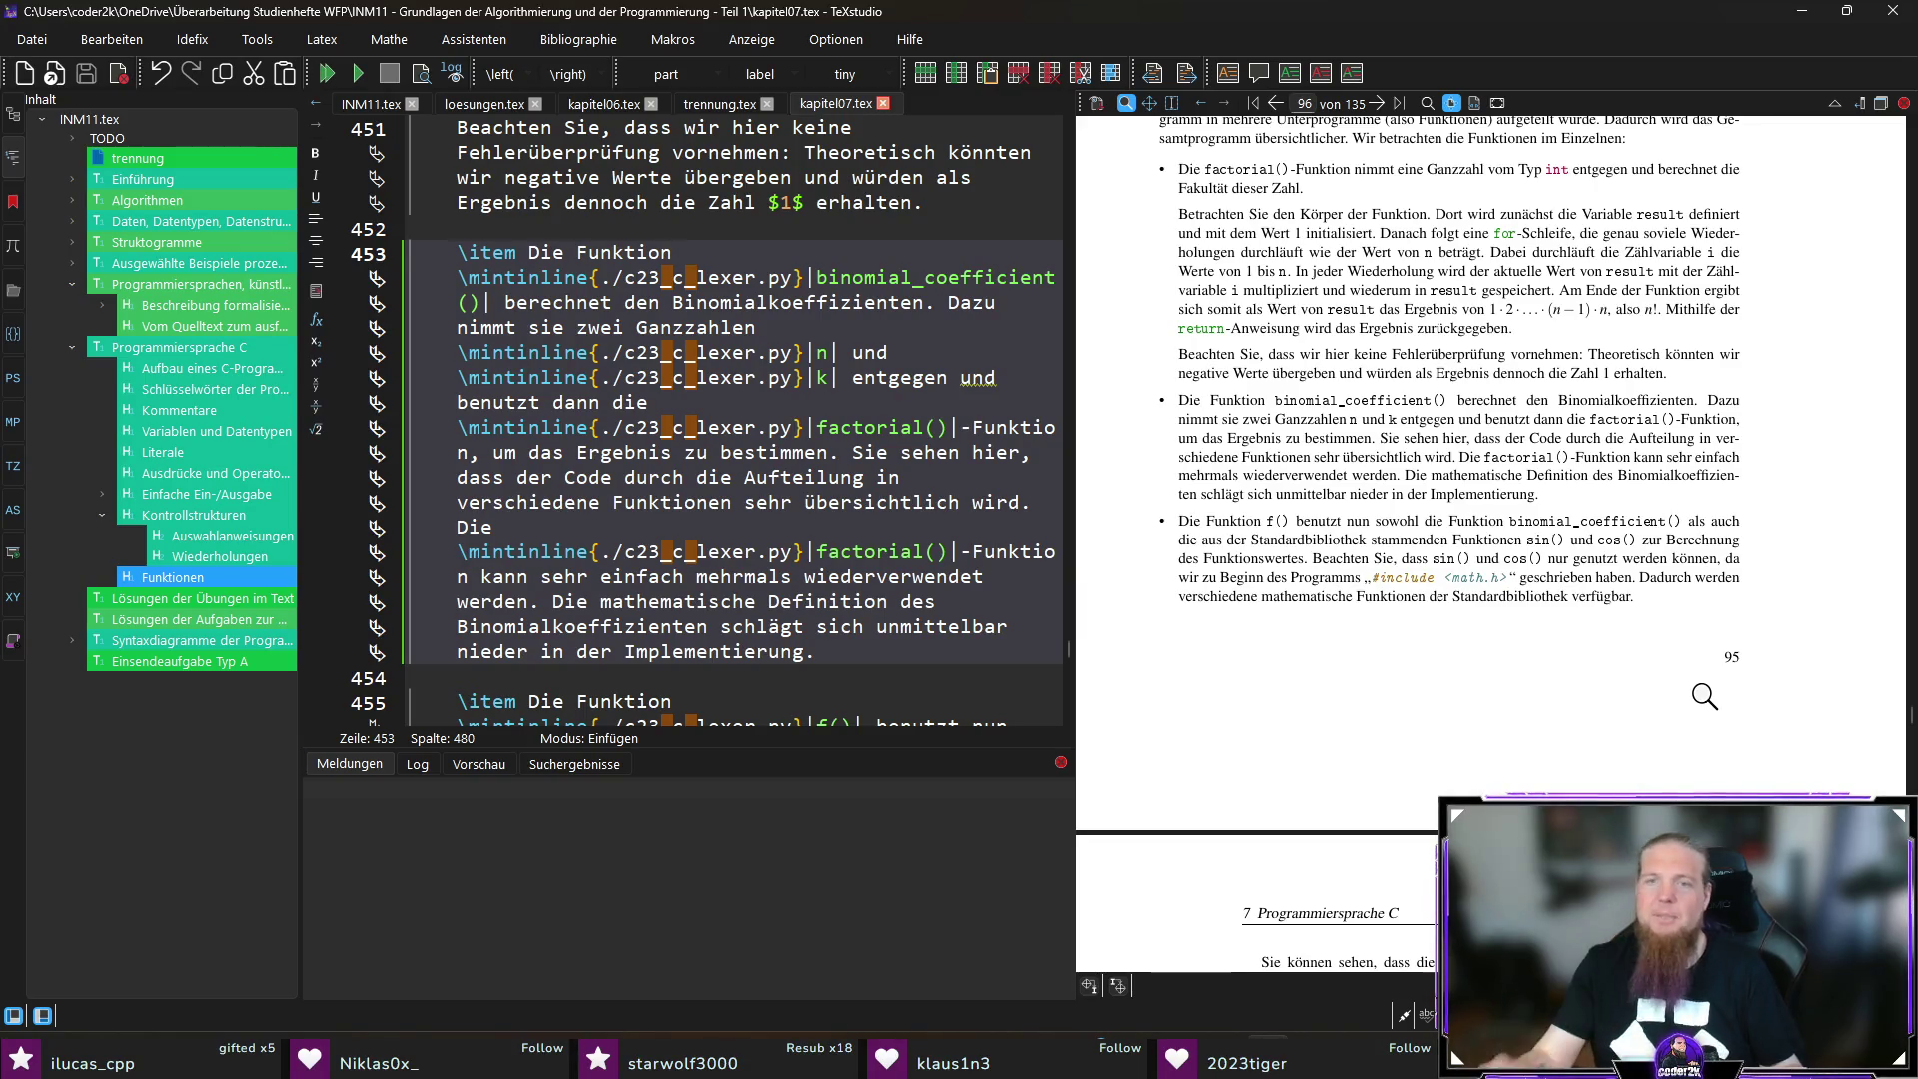
# Step: Sync the editor to the f() bullet on line 455, then to 'sie' on line 459
pyautogui.keyDown('ctrl'); pyautogui.click(1478, 521); pyautogui.keyUp('ctrl')
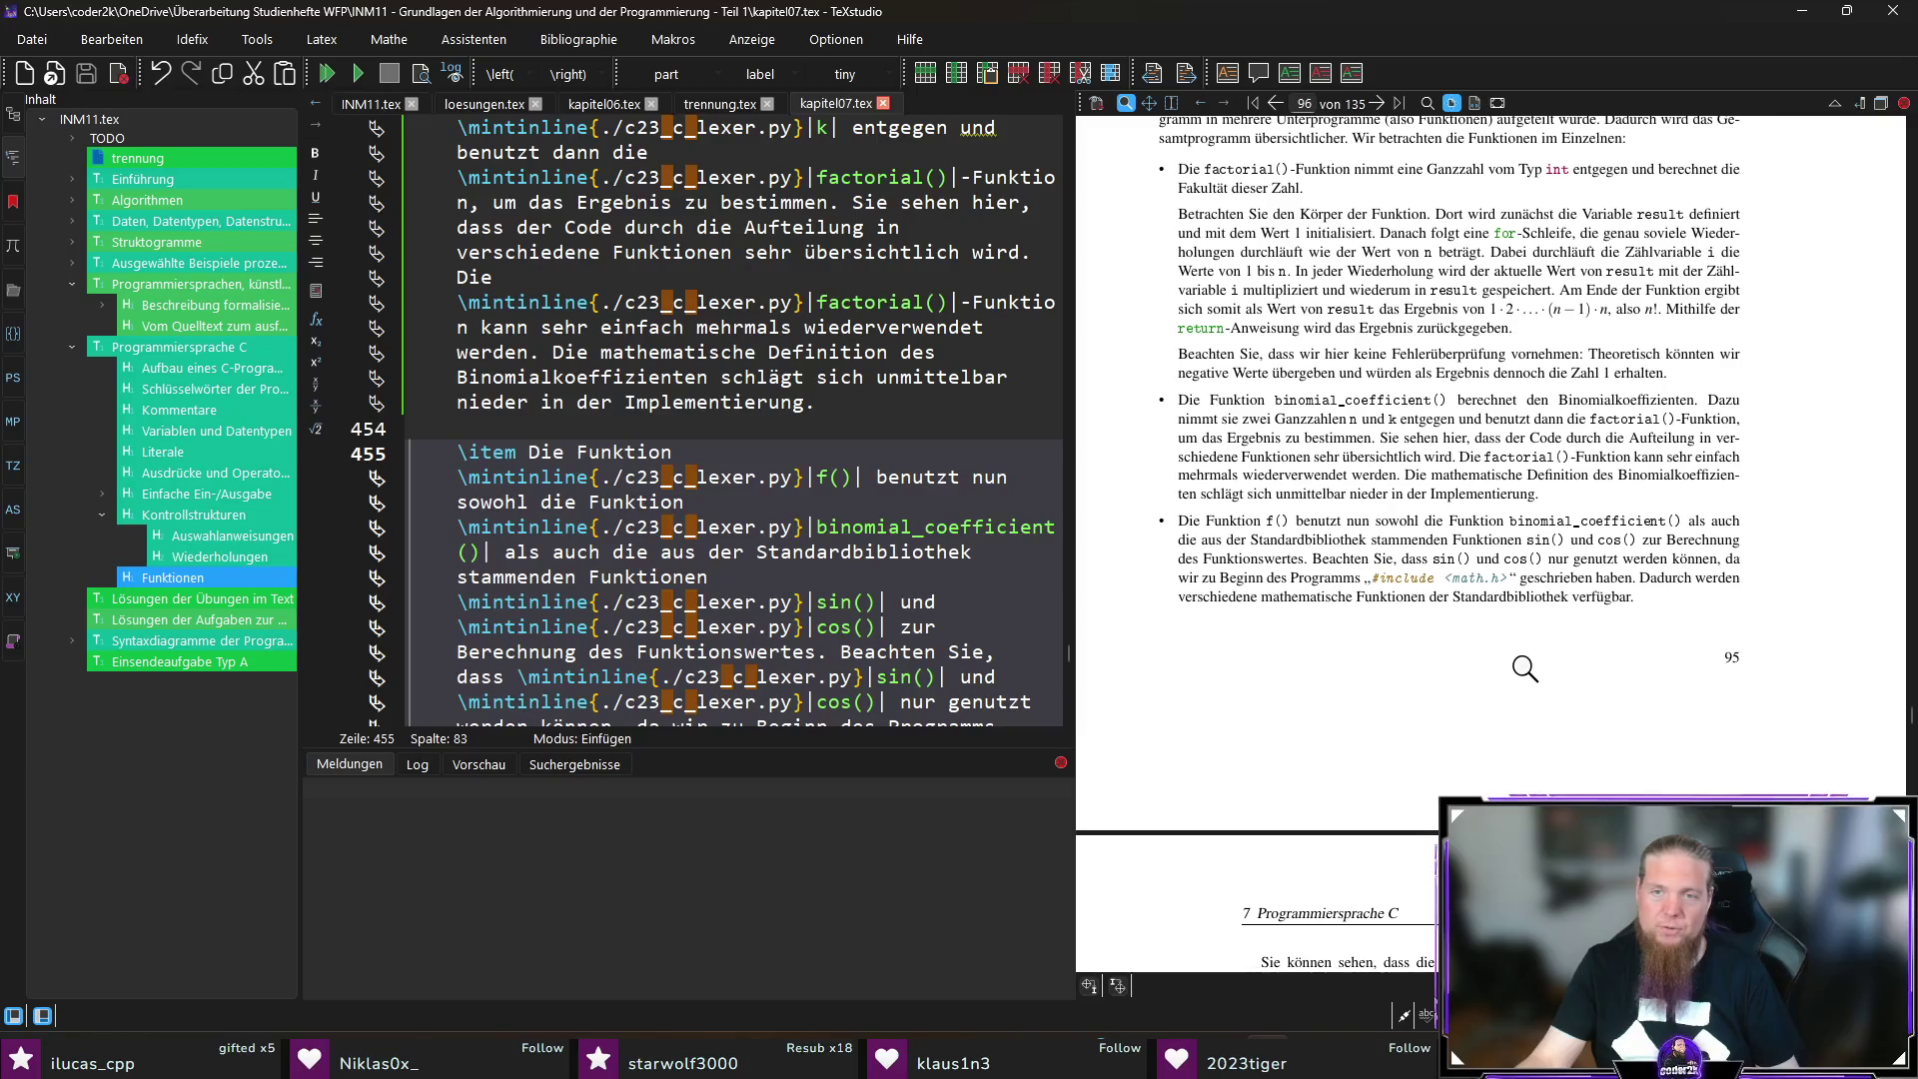
pyautogui.scroll(-1, 1705, 580)
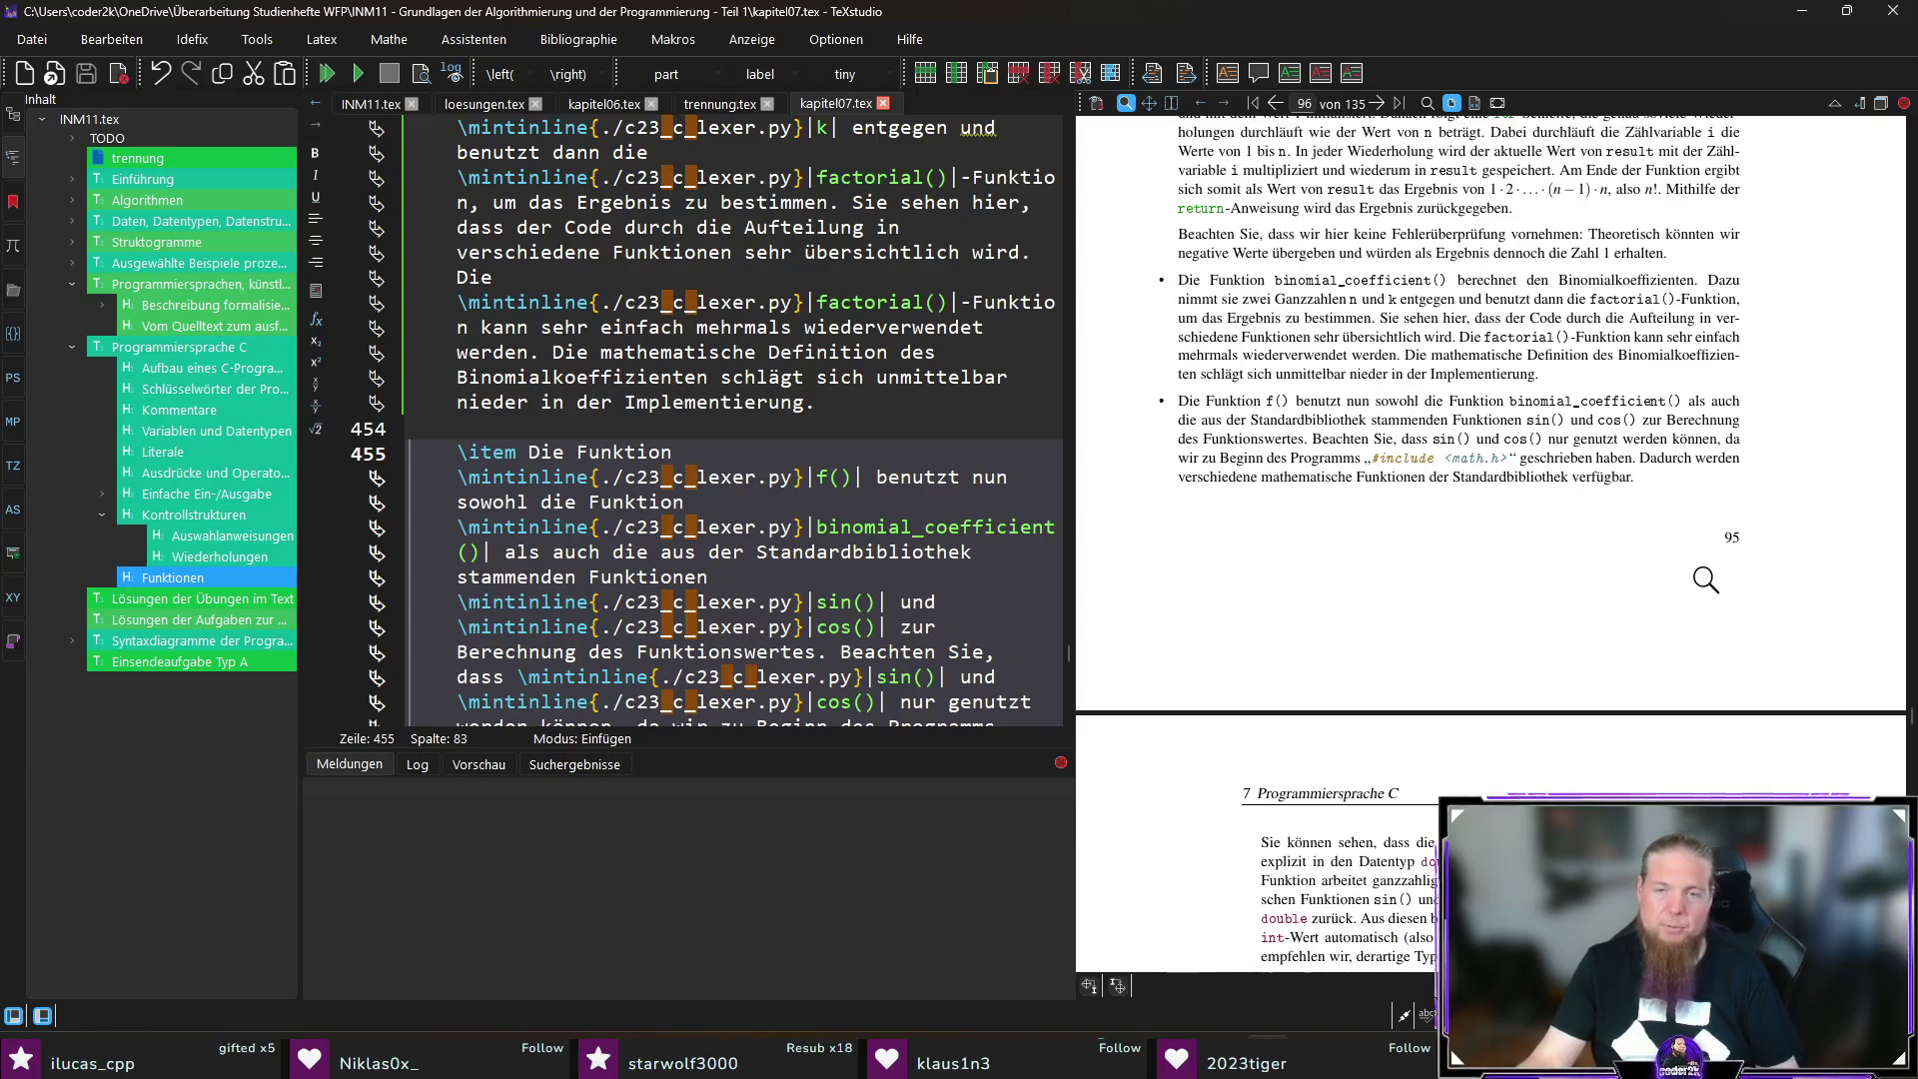
pyautogui.scroll(-3, 1705, 575)
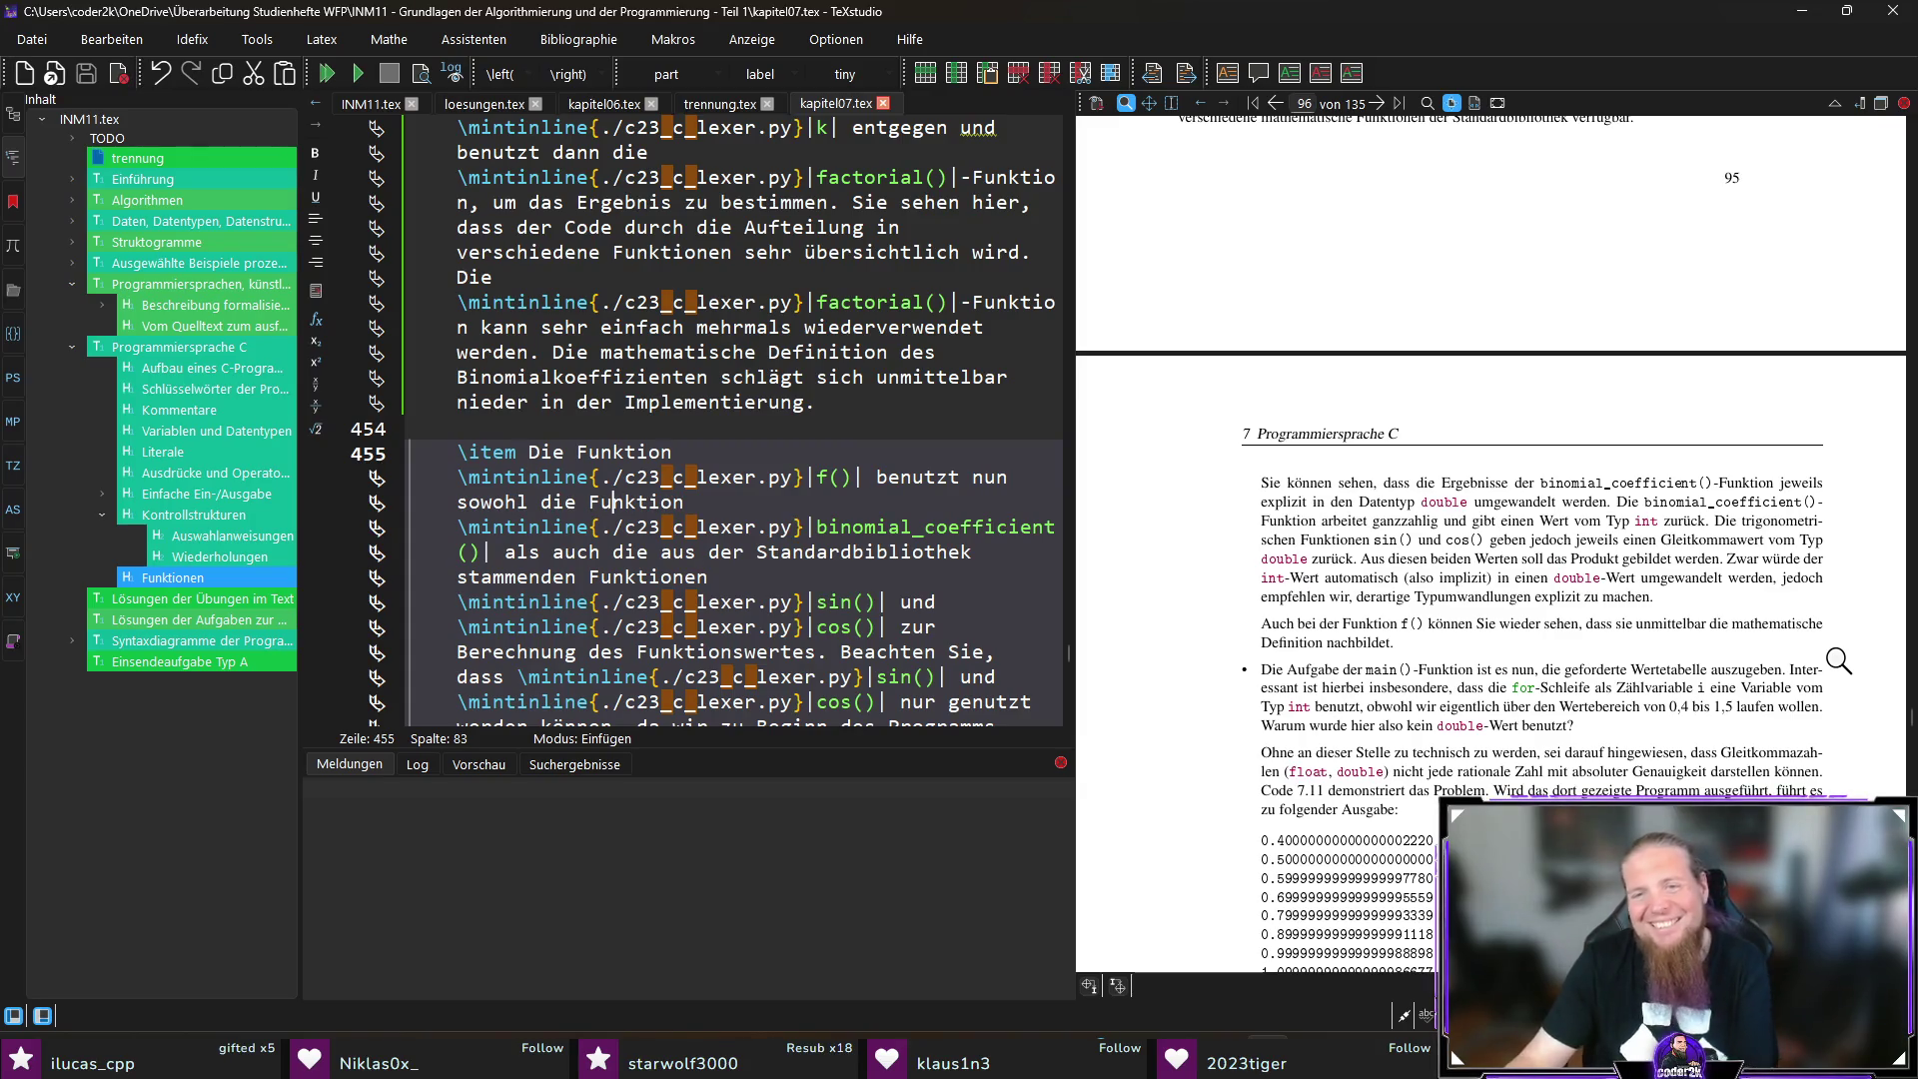
pyautogui.scroll(-3, 1837, 660)
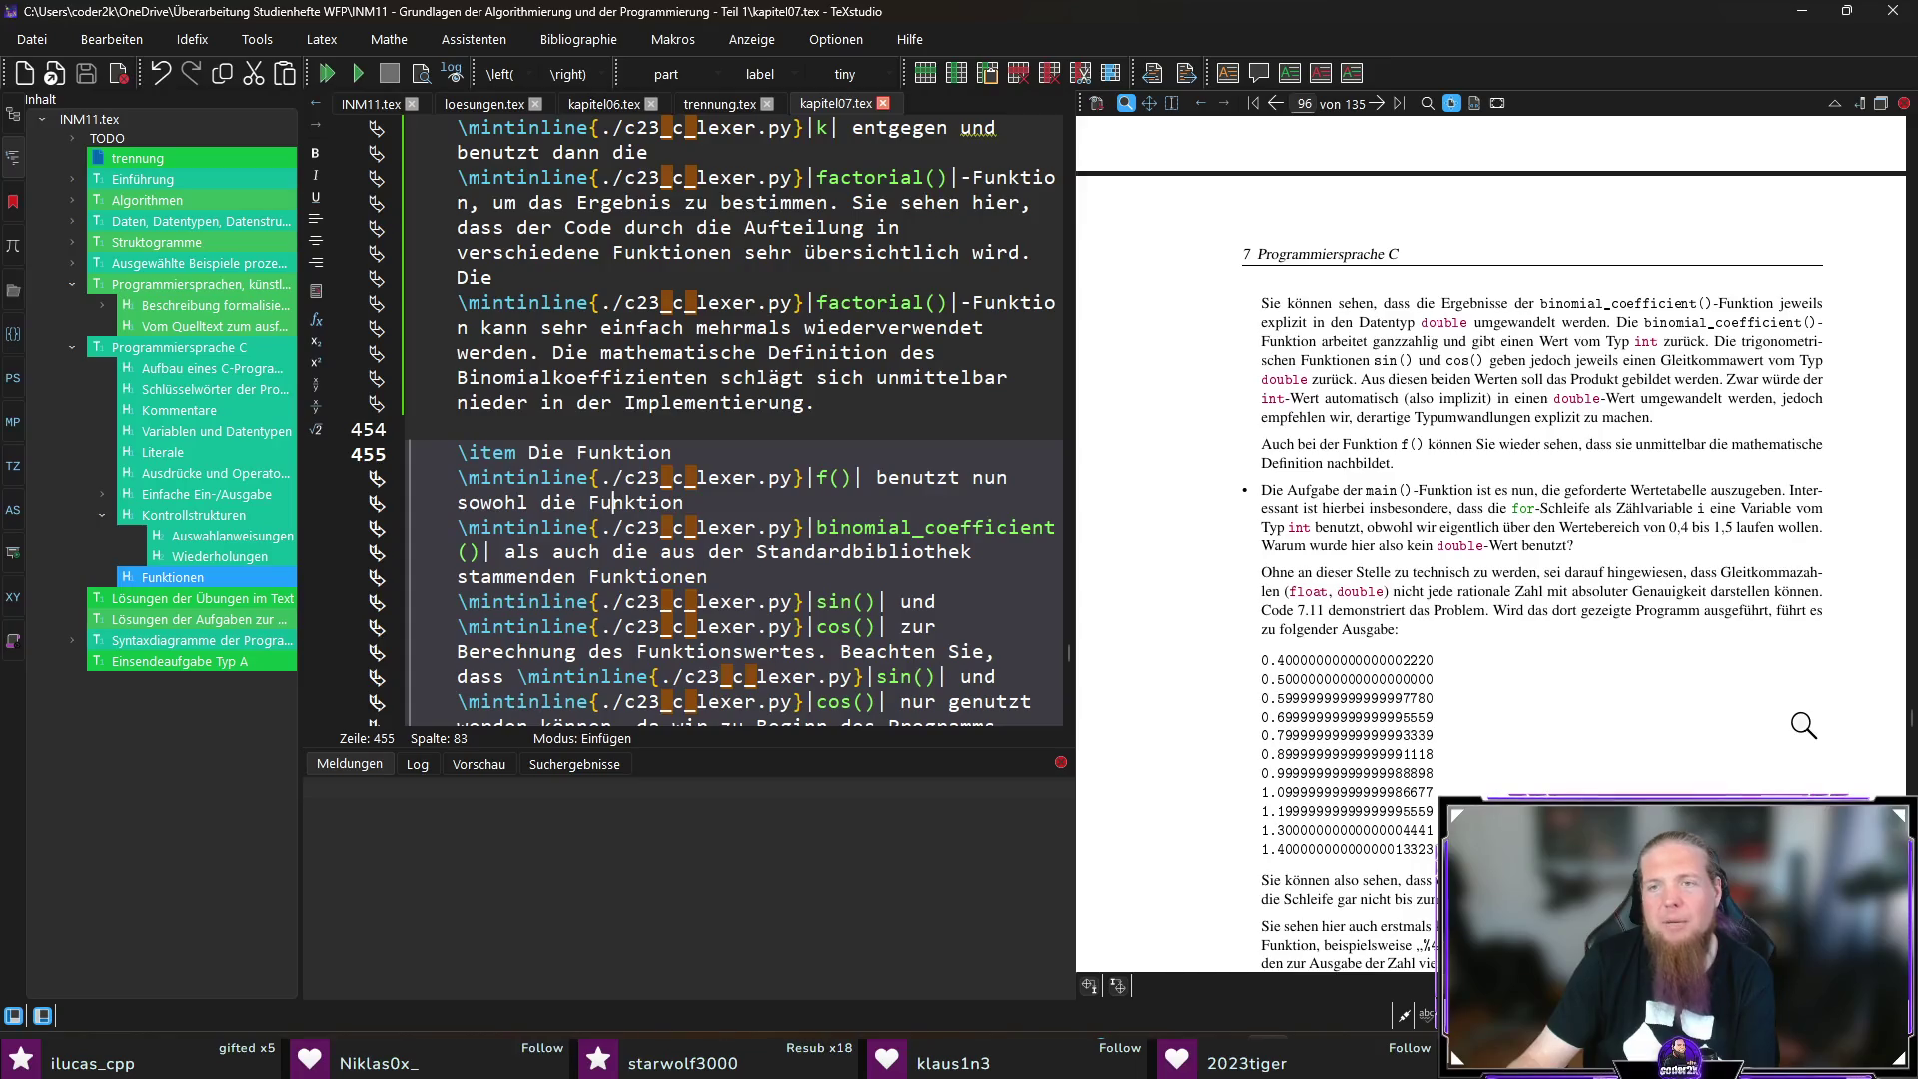
pyautogui.keyDown('ctrl'); pyautogui.click(1625, 444); pyautogui.keyUp('ctrl')
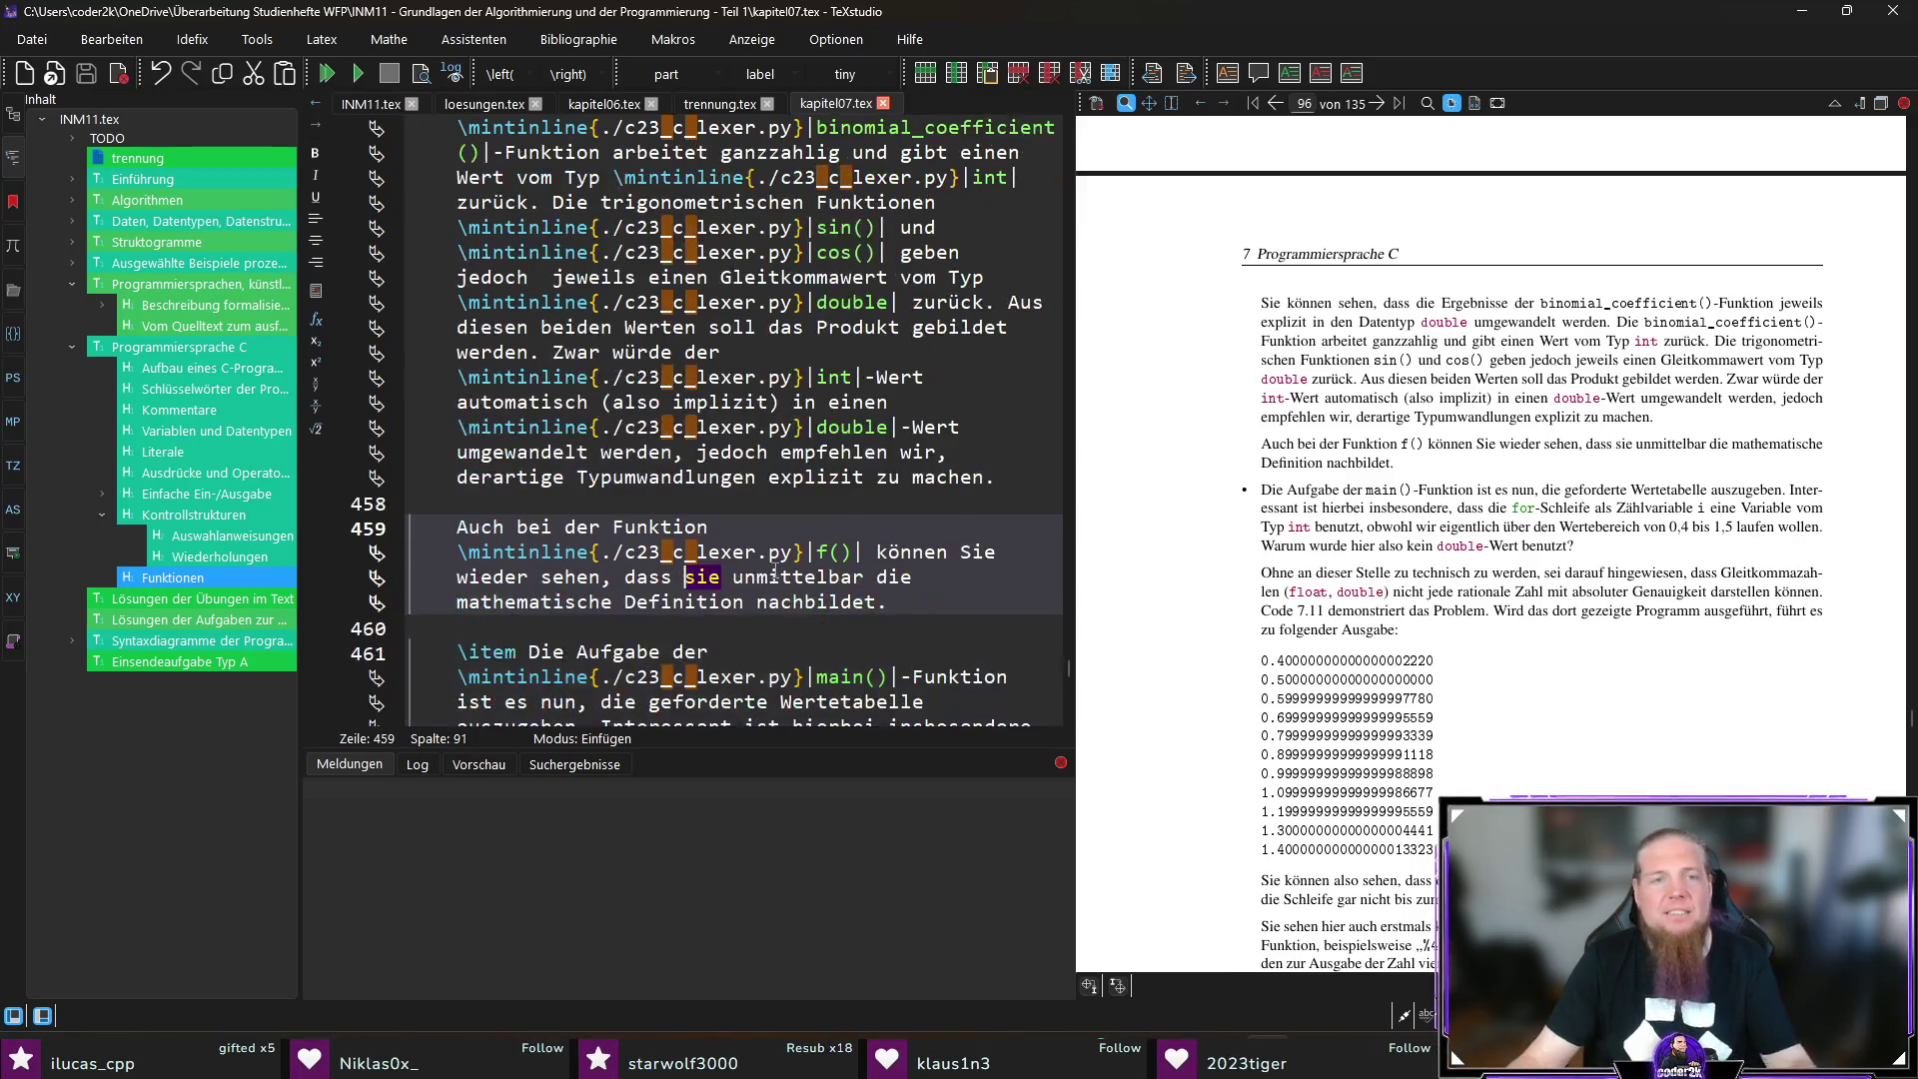
# Step: Replace 'sie' with 'diese' on line 459 and recompile to update the preview
pyautogui.doubleClick(702, 577)
pyautogui.write('diese')
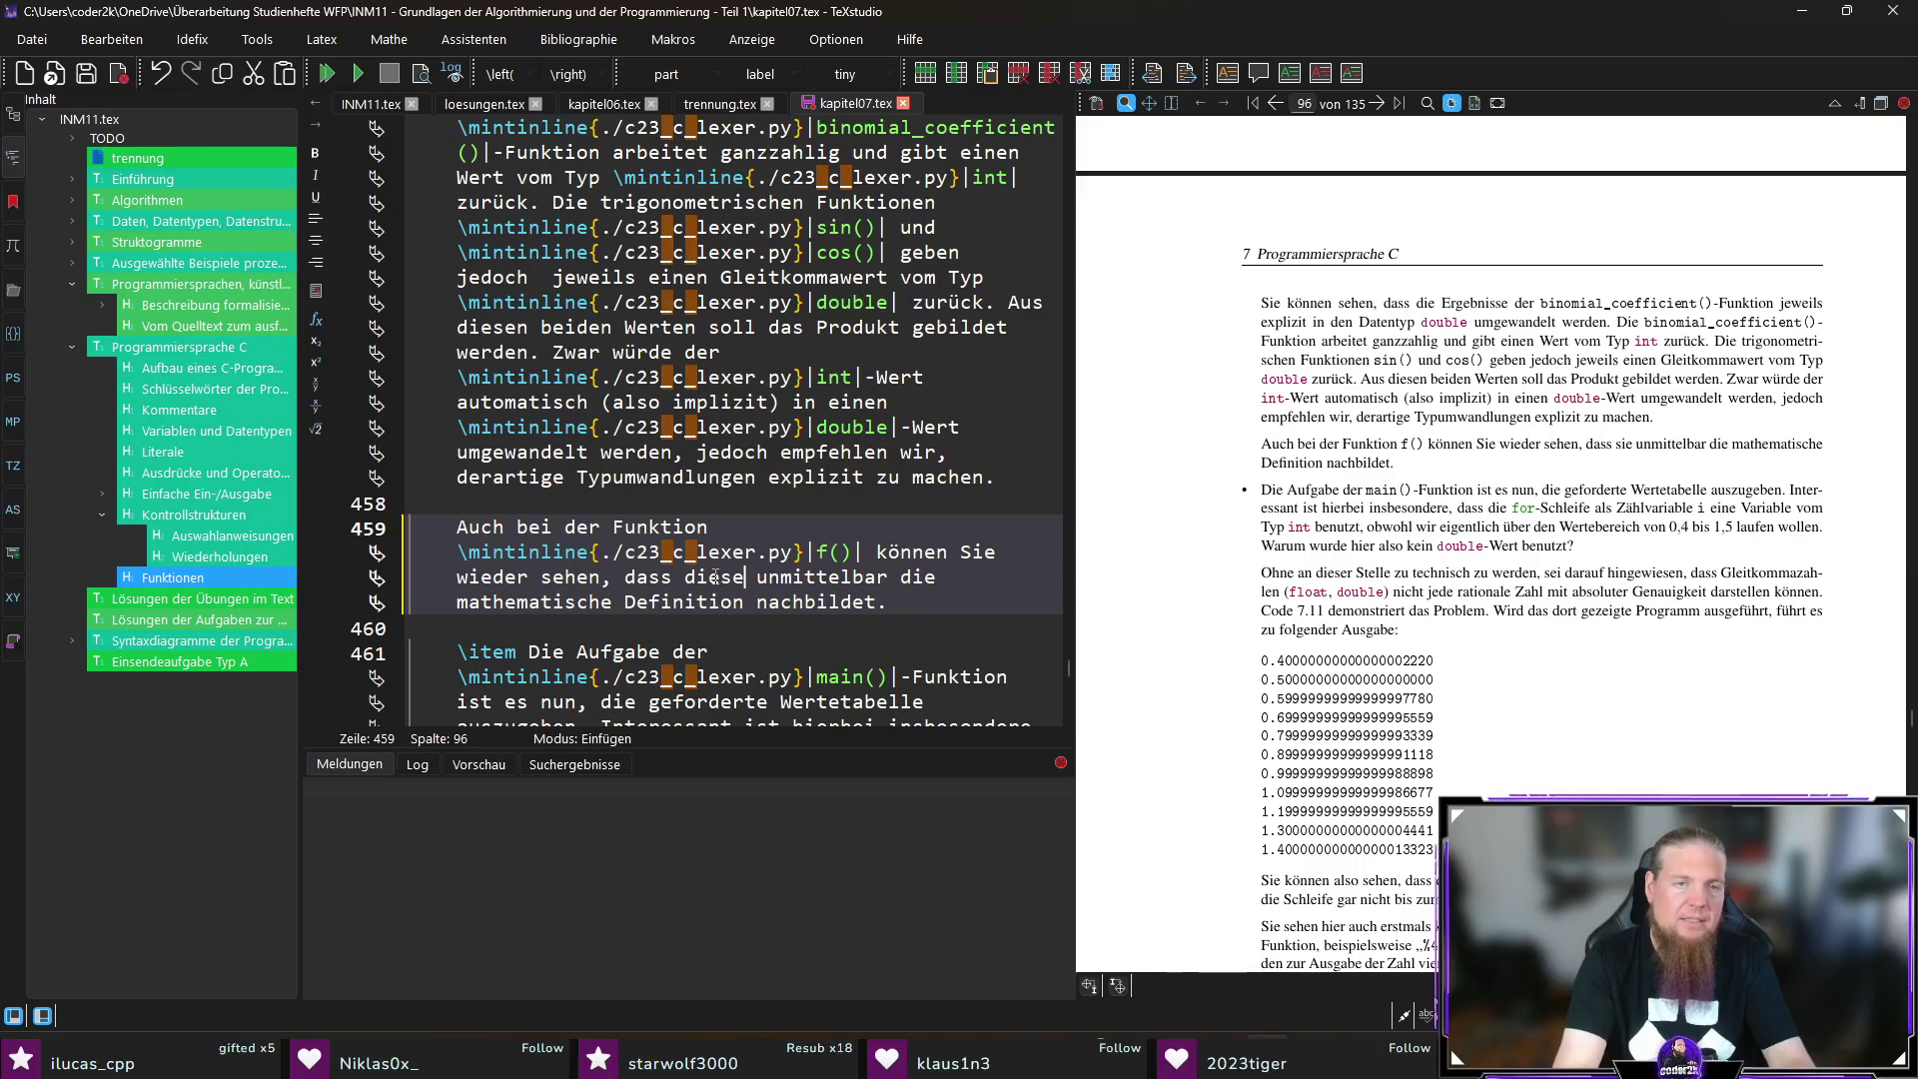
pyautogui.press('End')
pyautogui.press('F5')
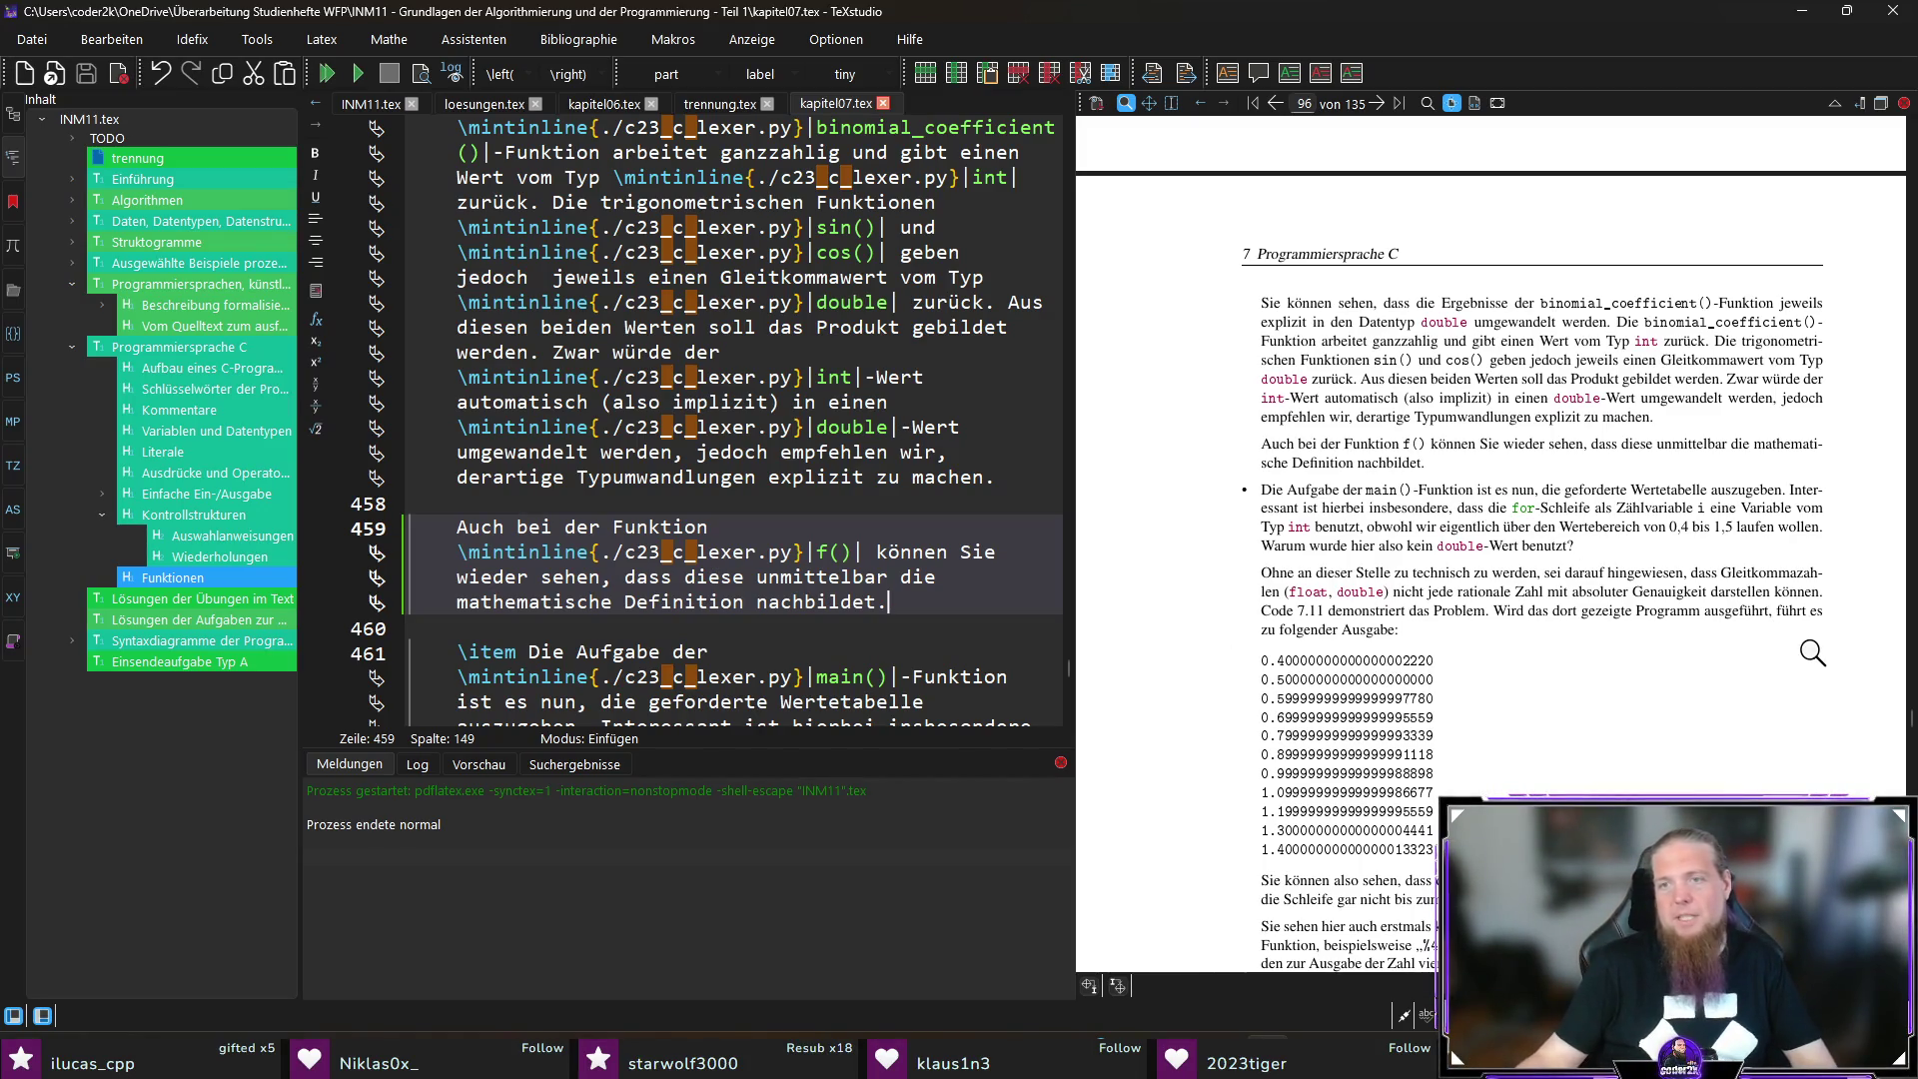
pyautogui.scroll(-1, 1810, 651)
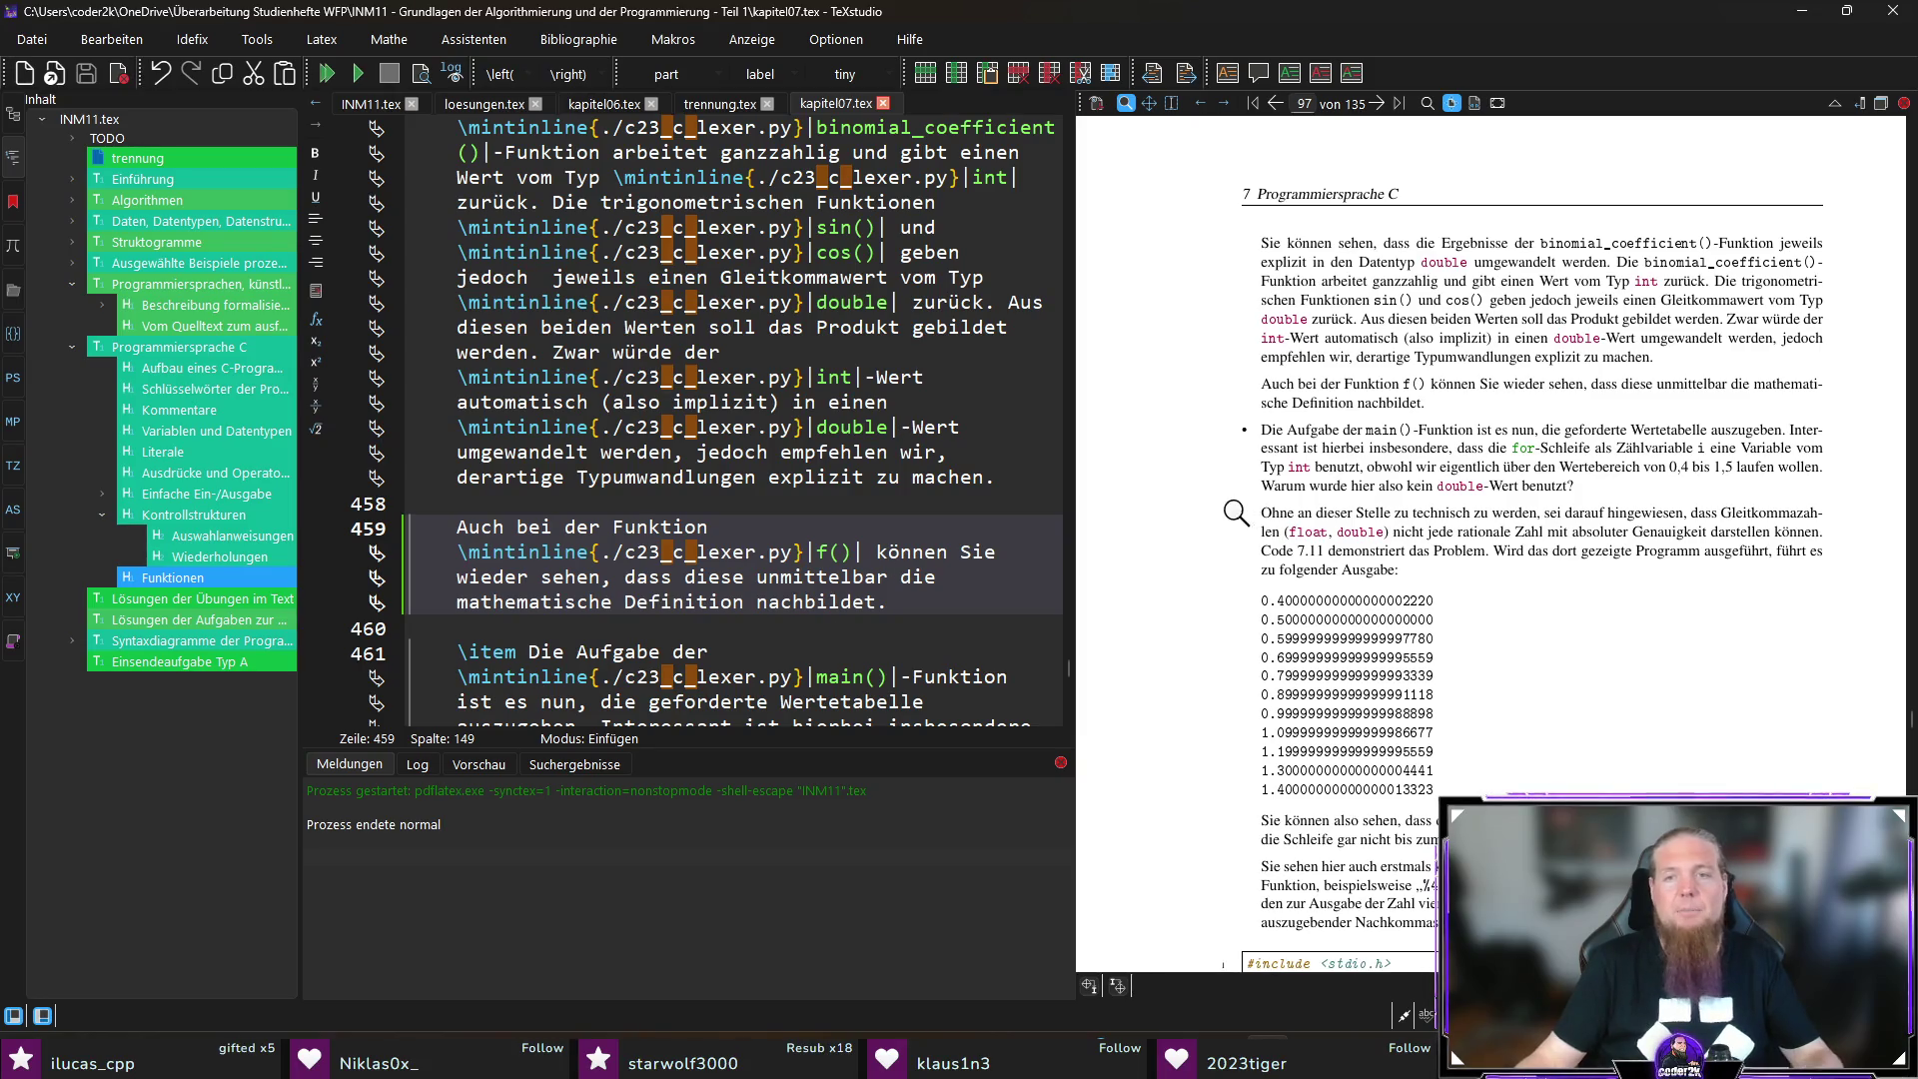
pyautogui.scroll(-5, 704, 499)
pyautogui.click(704, 596)
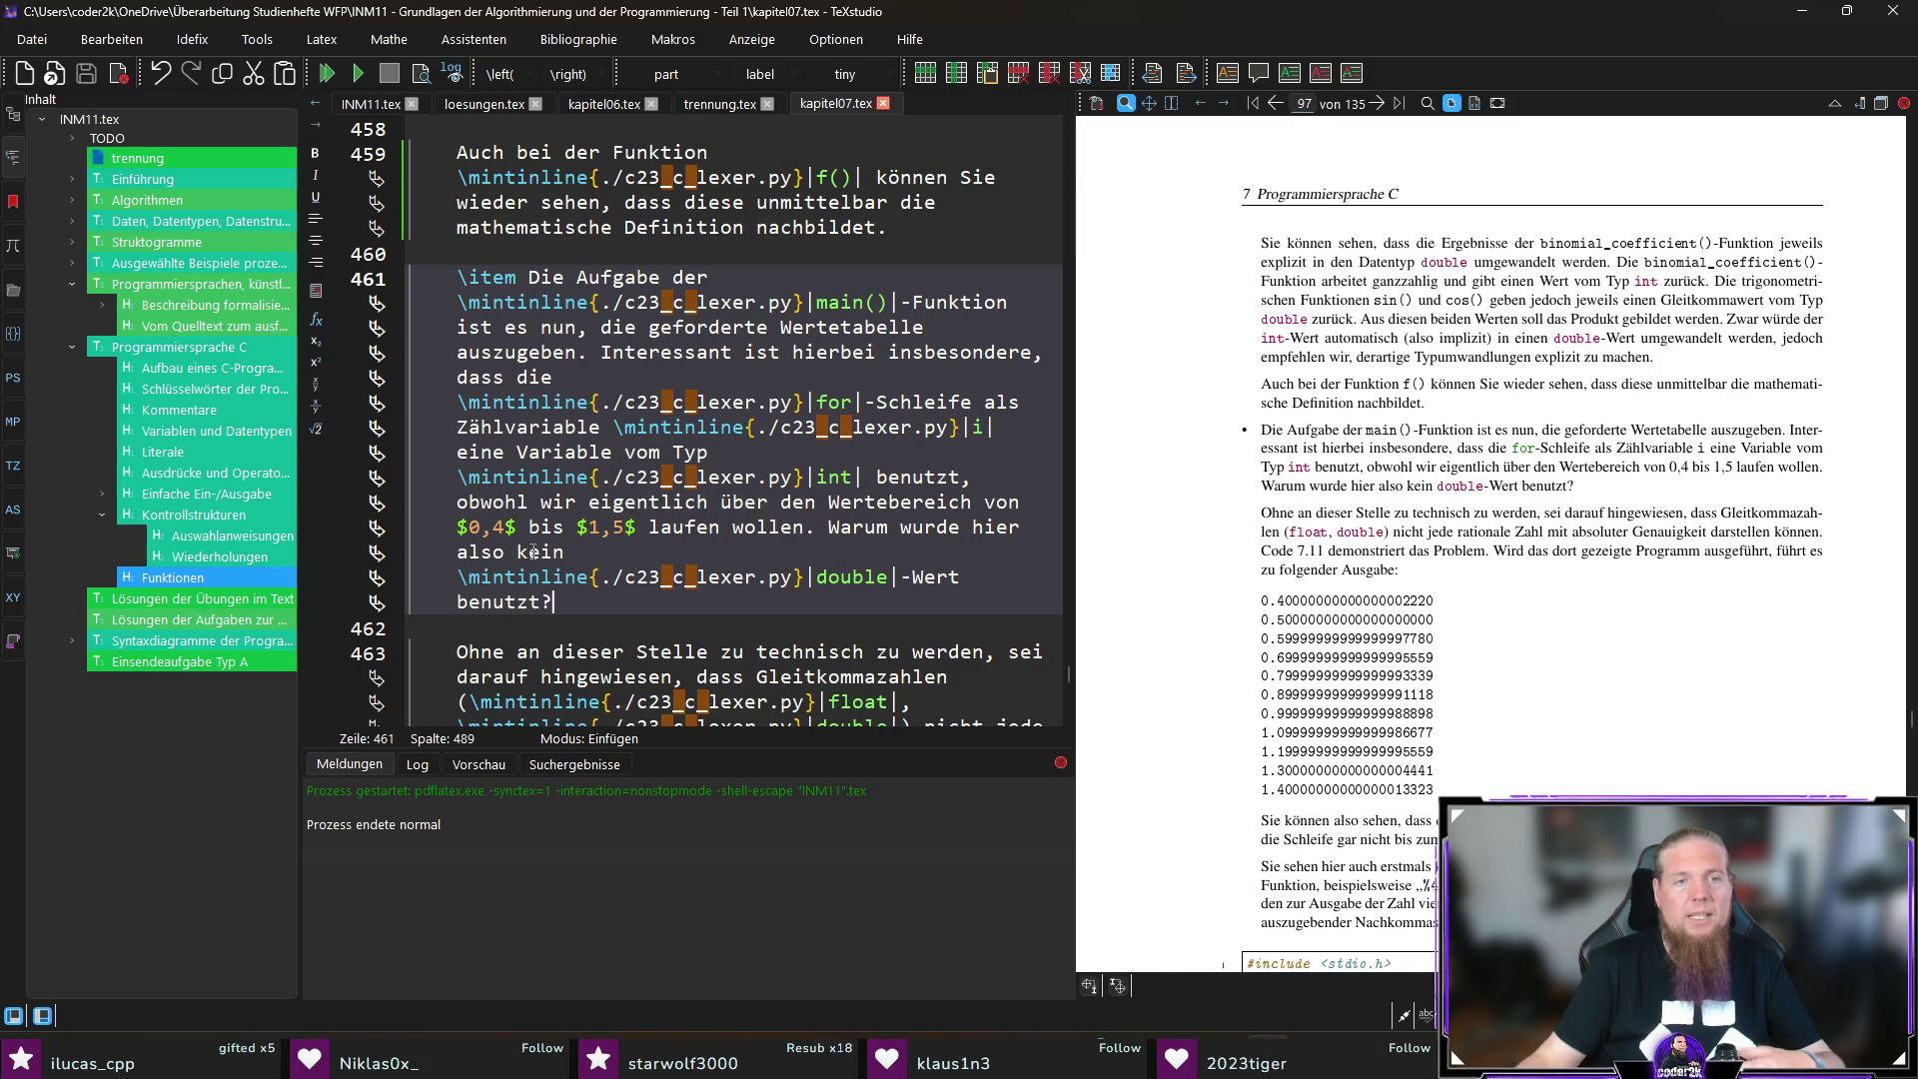
# Step: Change 'kein double-Wert' to 'keine double-Variable' on line 461 and recompile
pyautogui.click(565, 551)
pyautogui.write('e')
pyautogui.moveTo(912, 576); pyautogui.dragTo(959, 571)
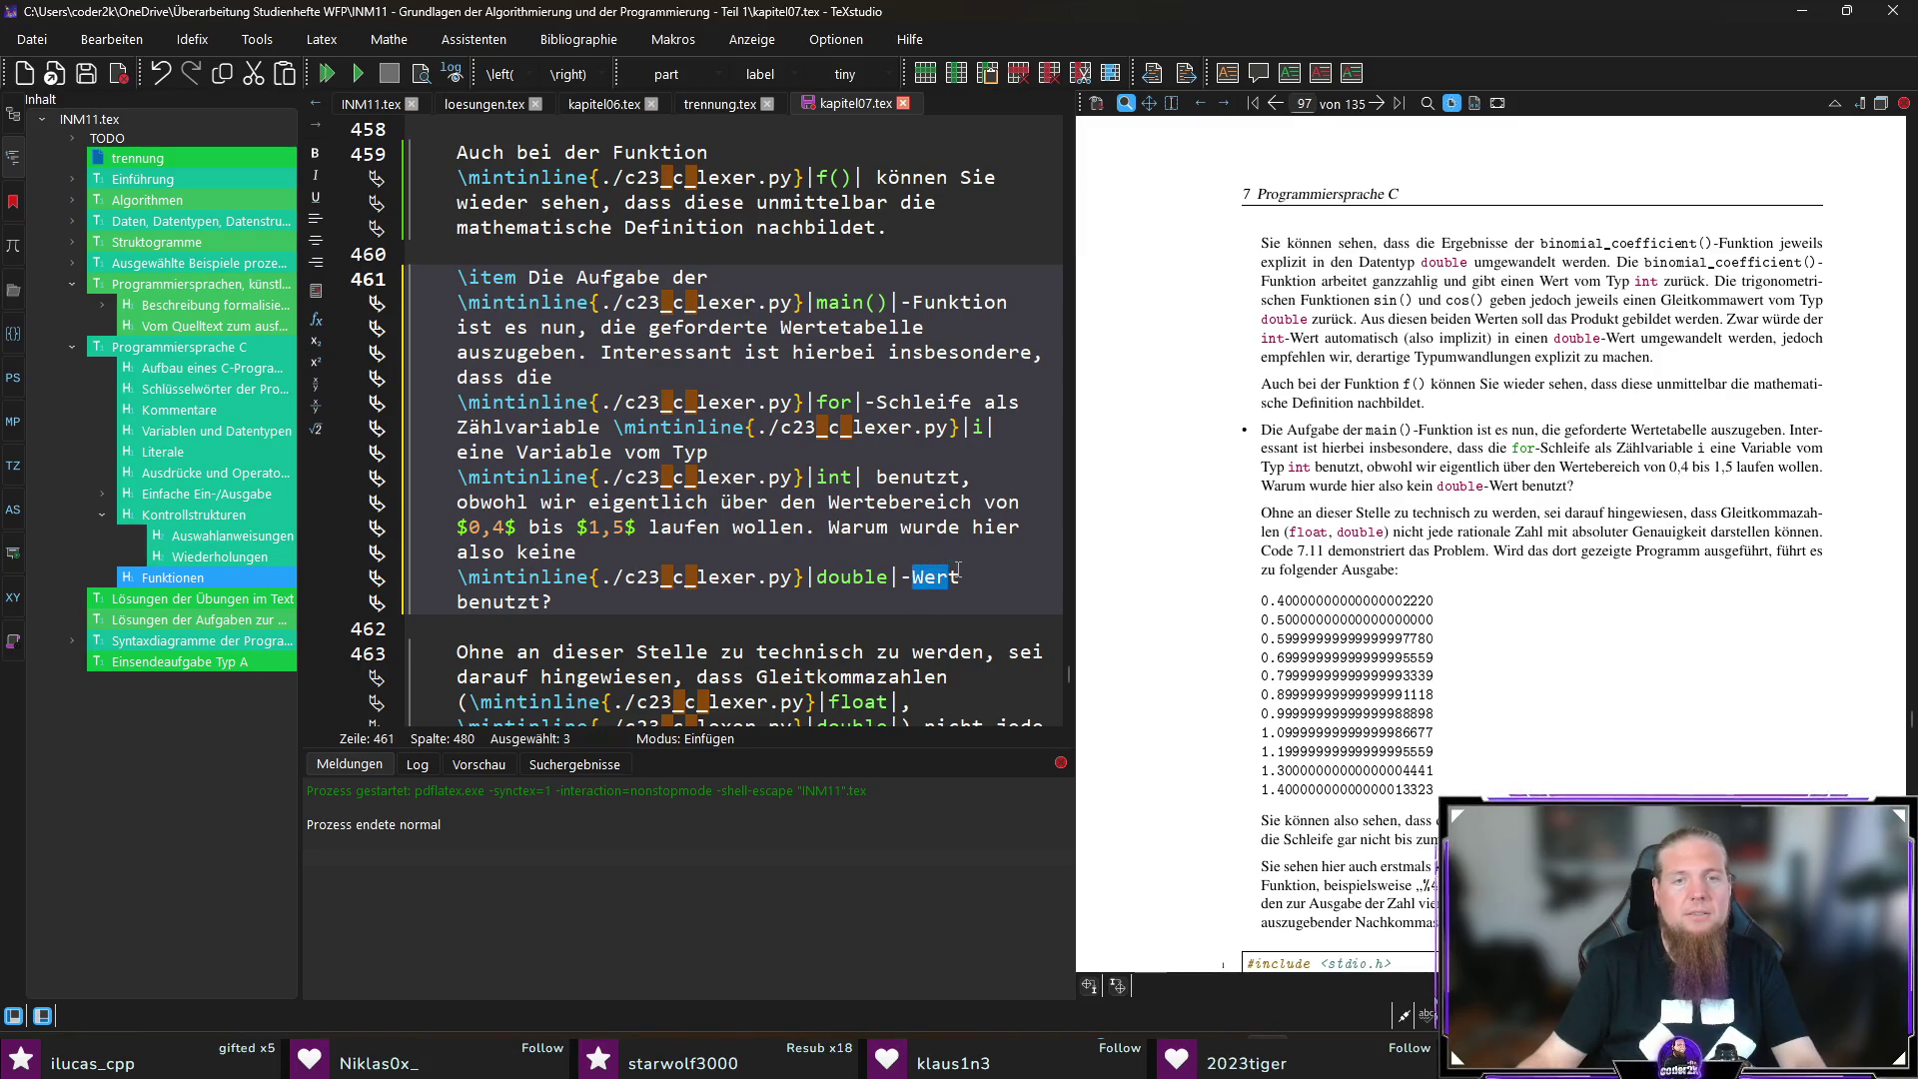
pyautogui.write('Var')
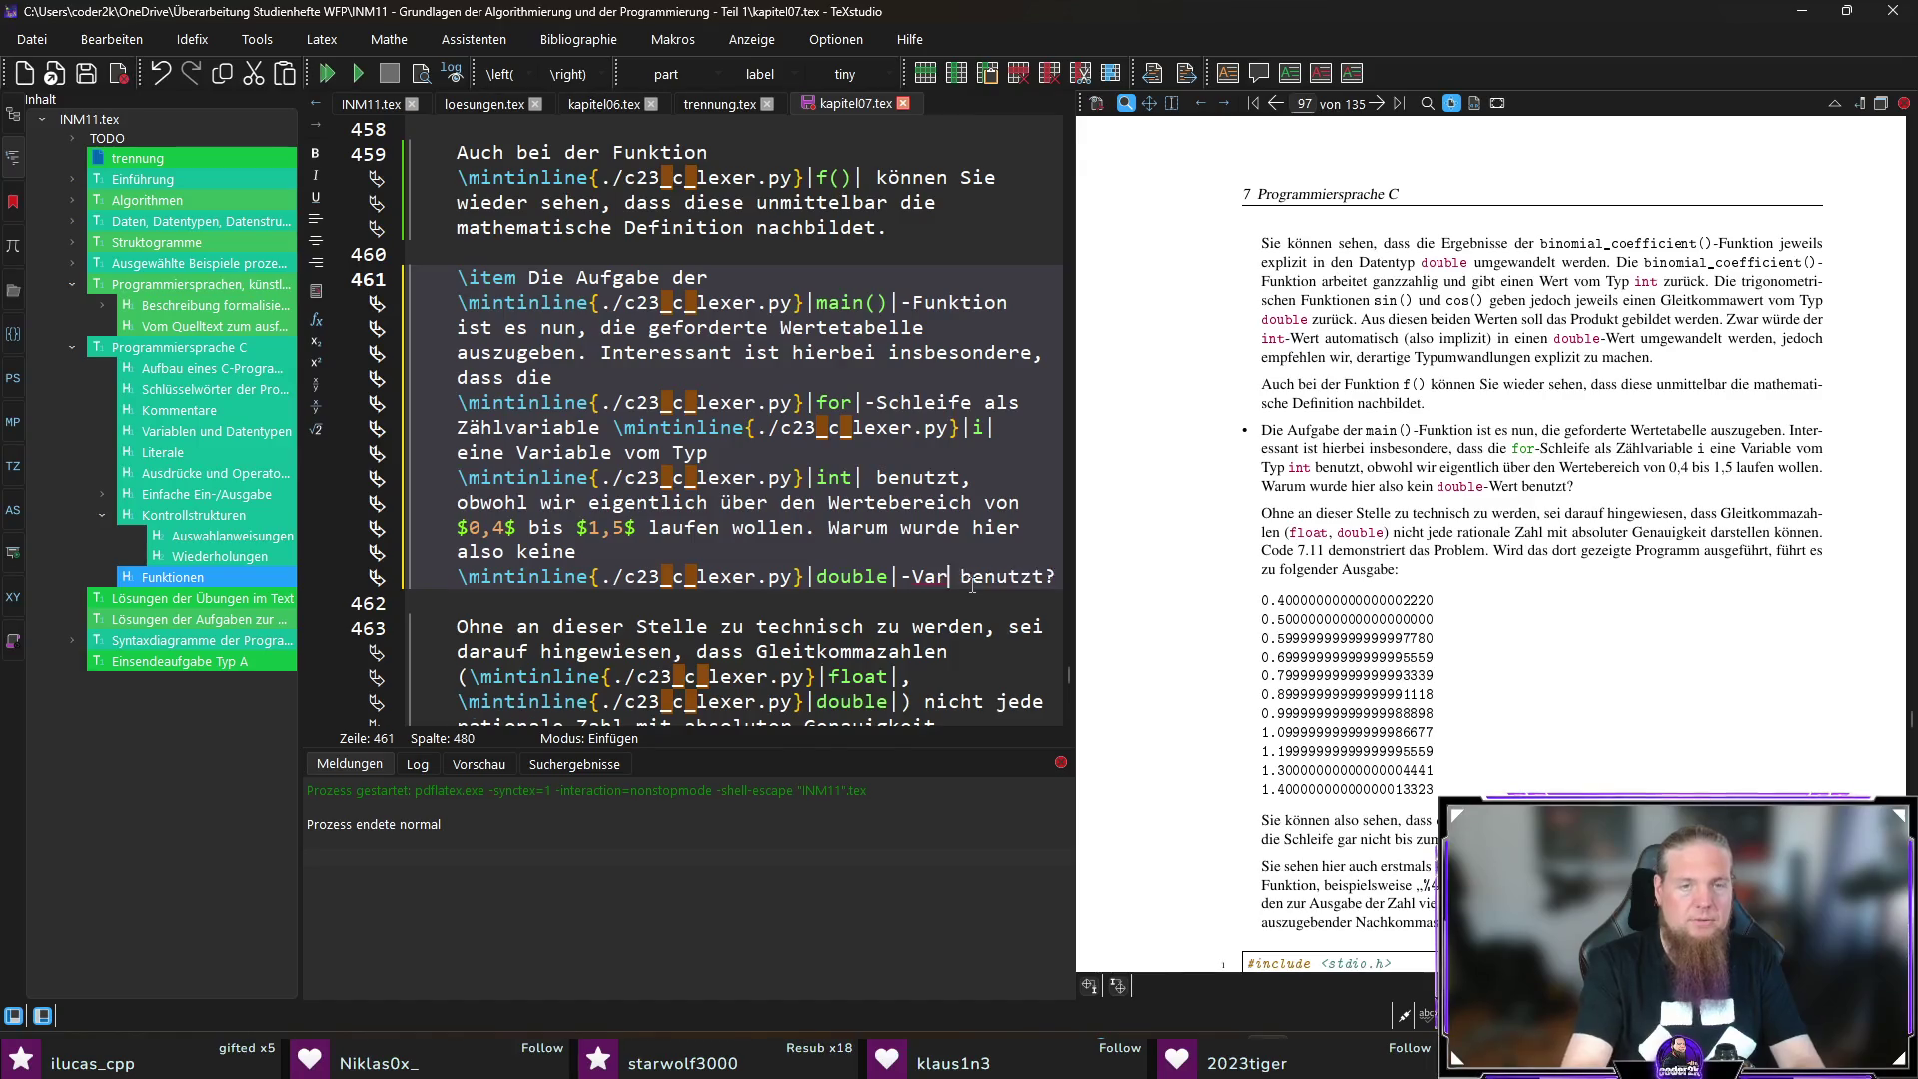
pyautogui.write('iabl')
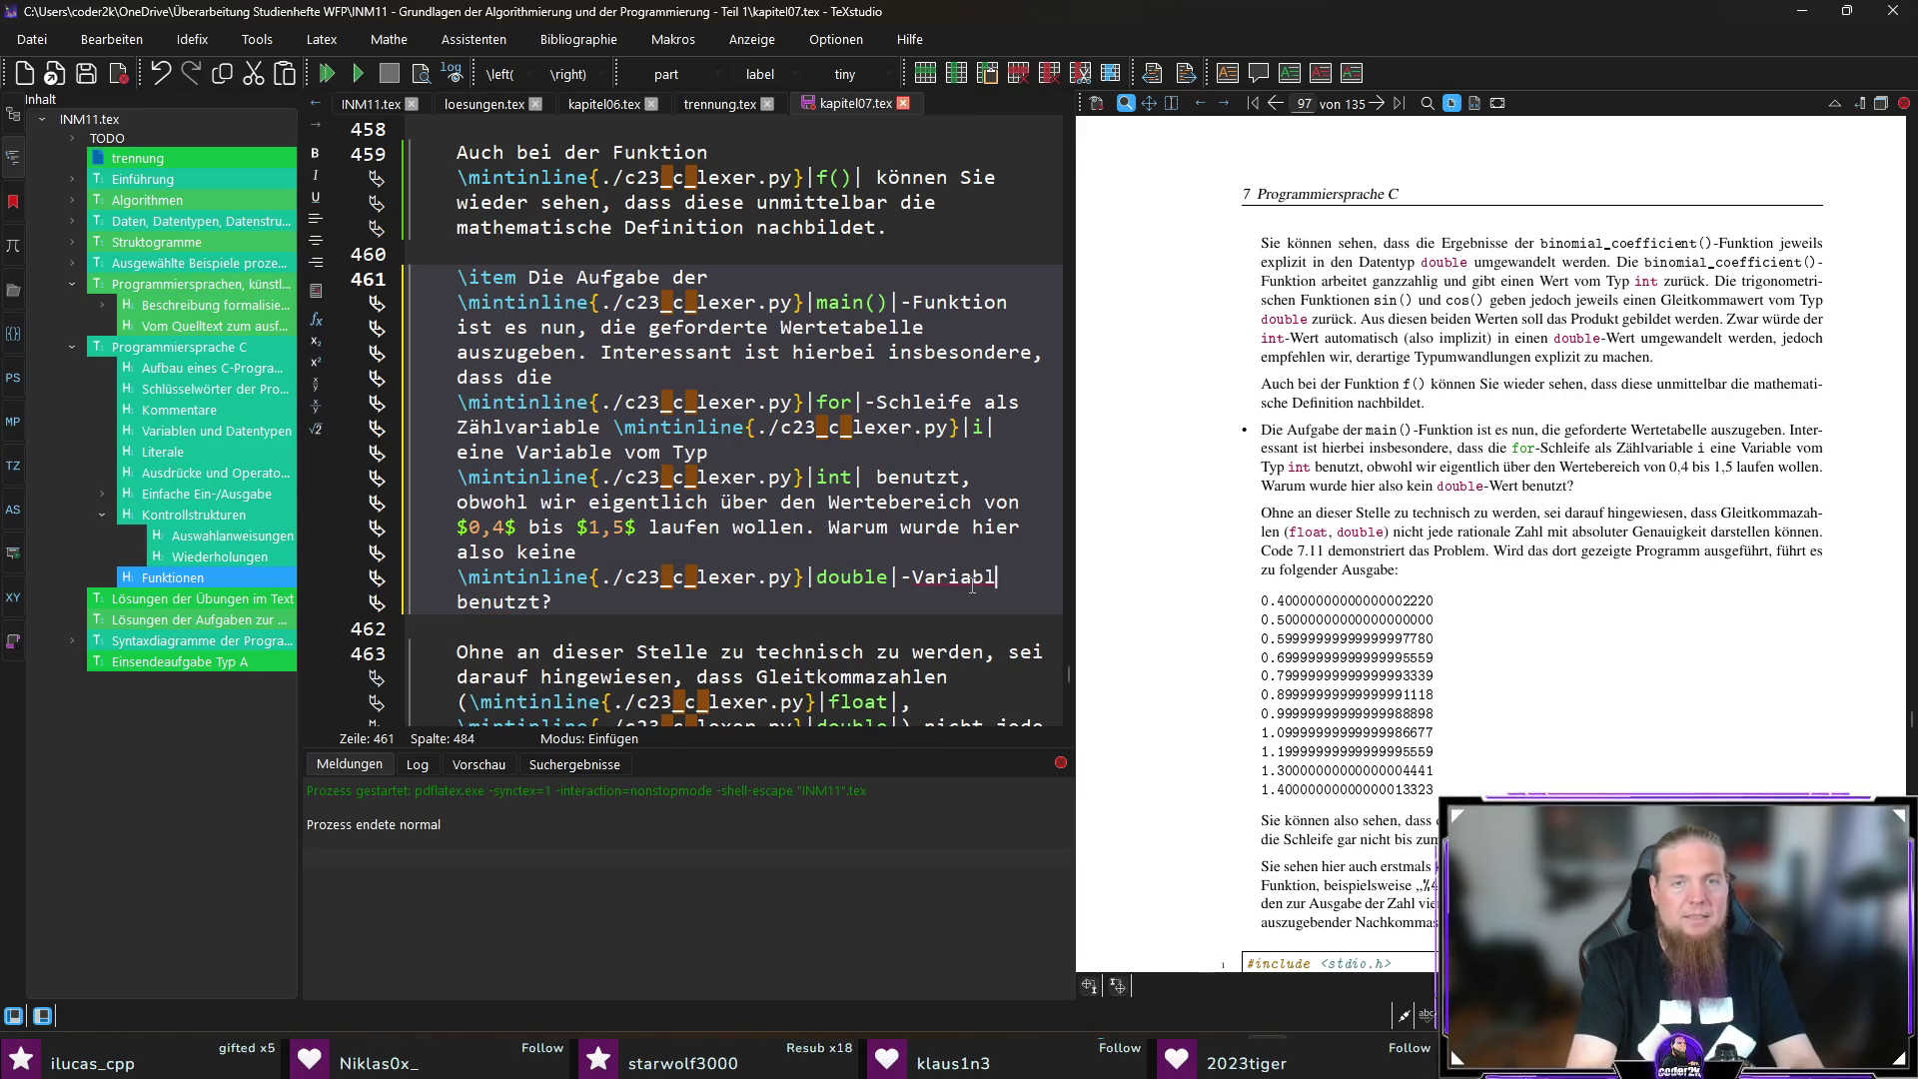
pyautogui.write('e')
pyautogui.press('F5')
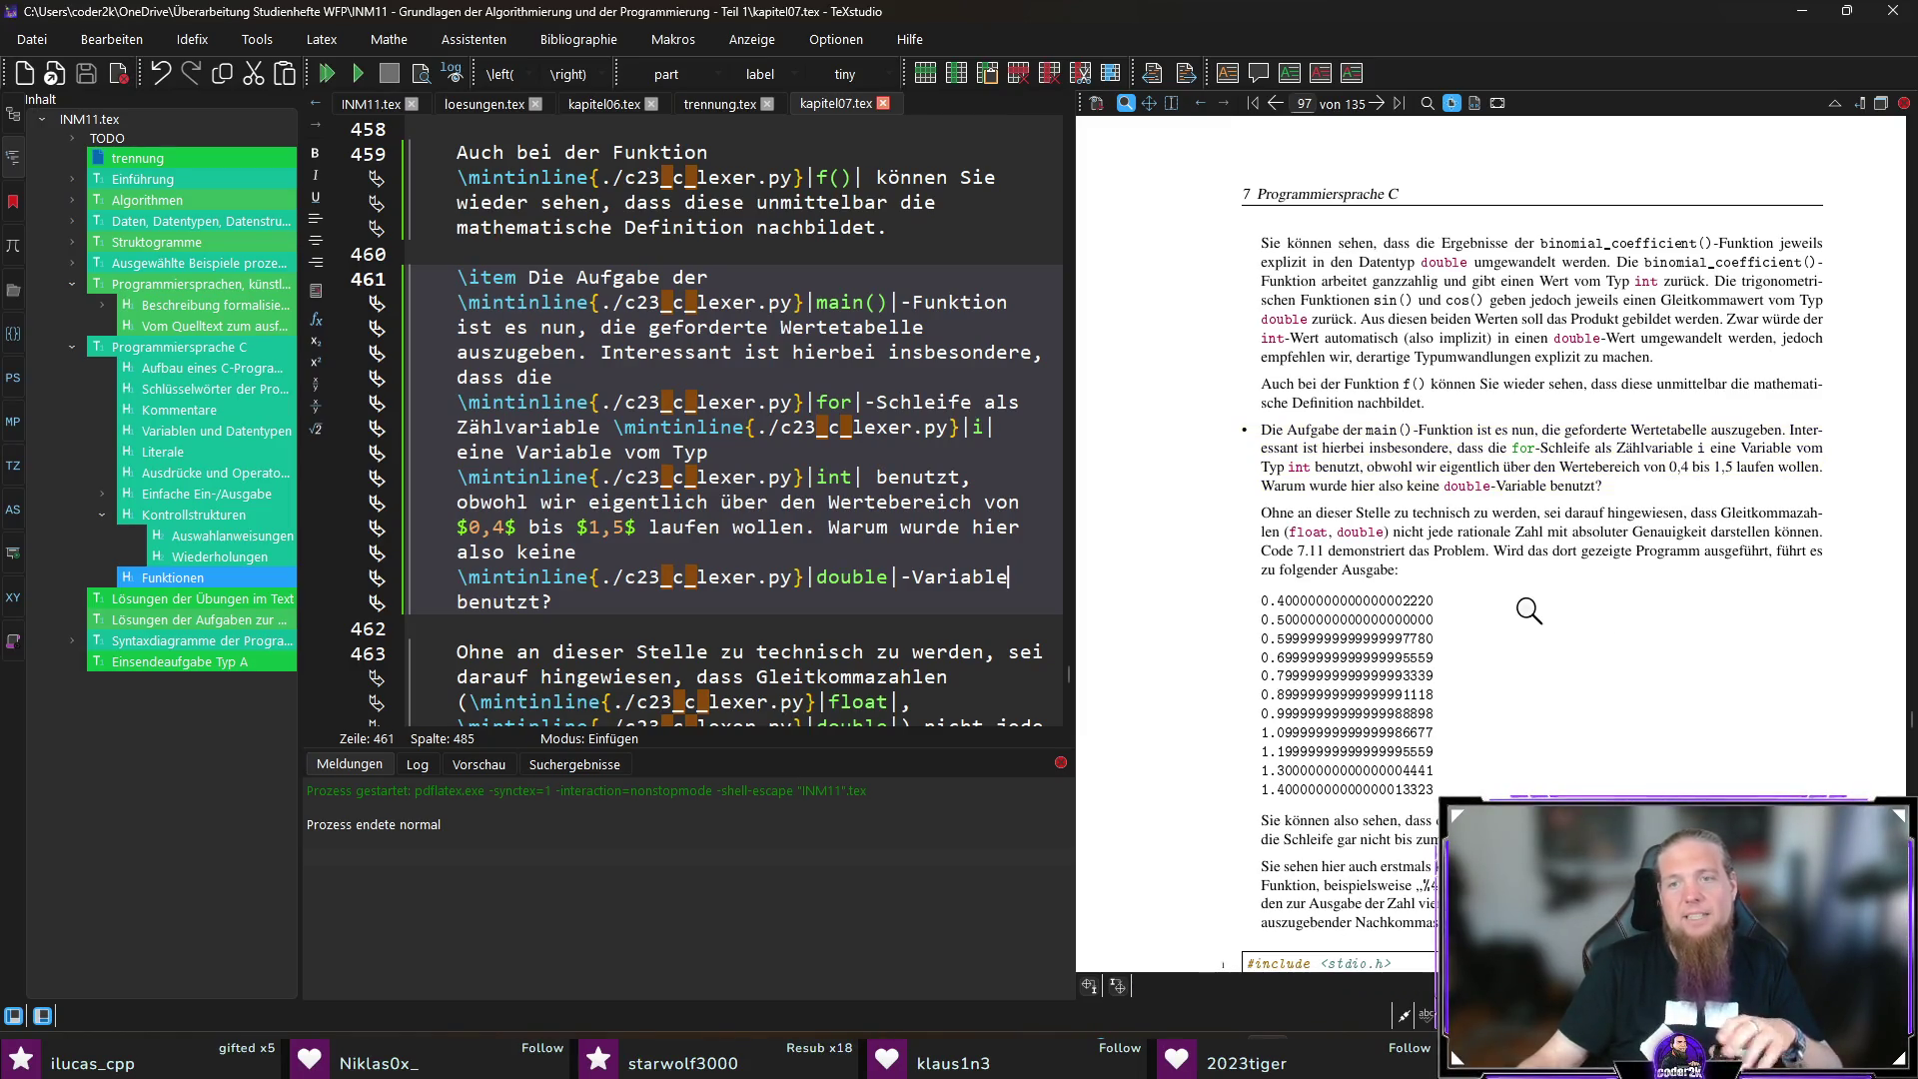
pyautogui.keyDown('ctrl'); pyautogui.click(1424, 529); pyautogui.keyUp('ctrl')
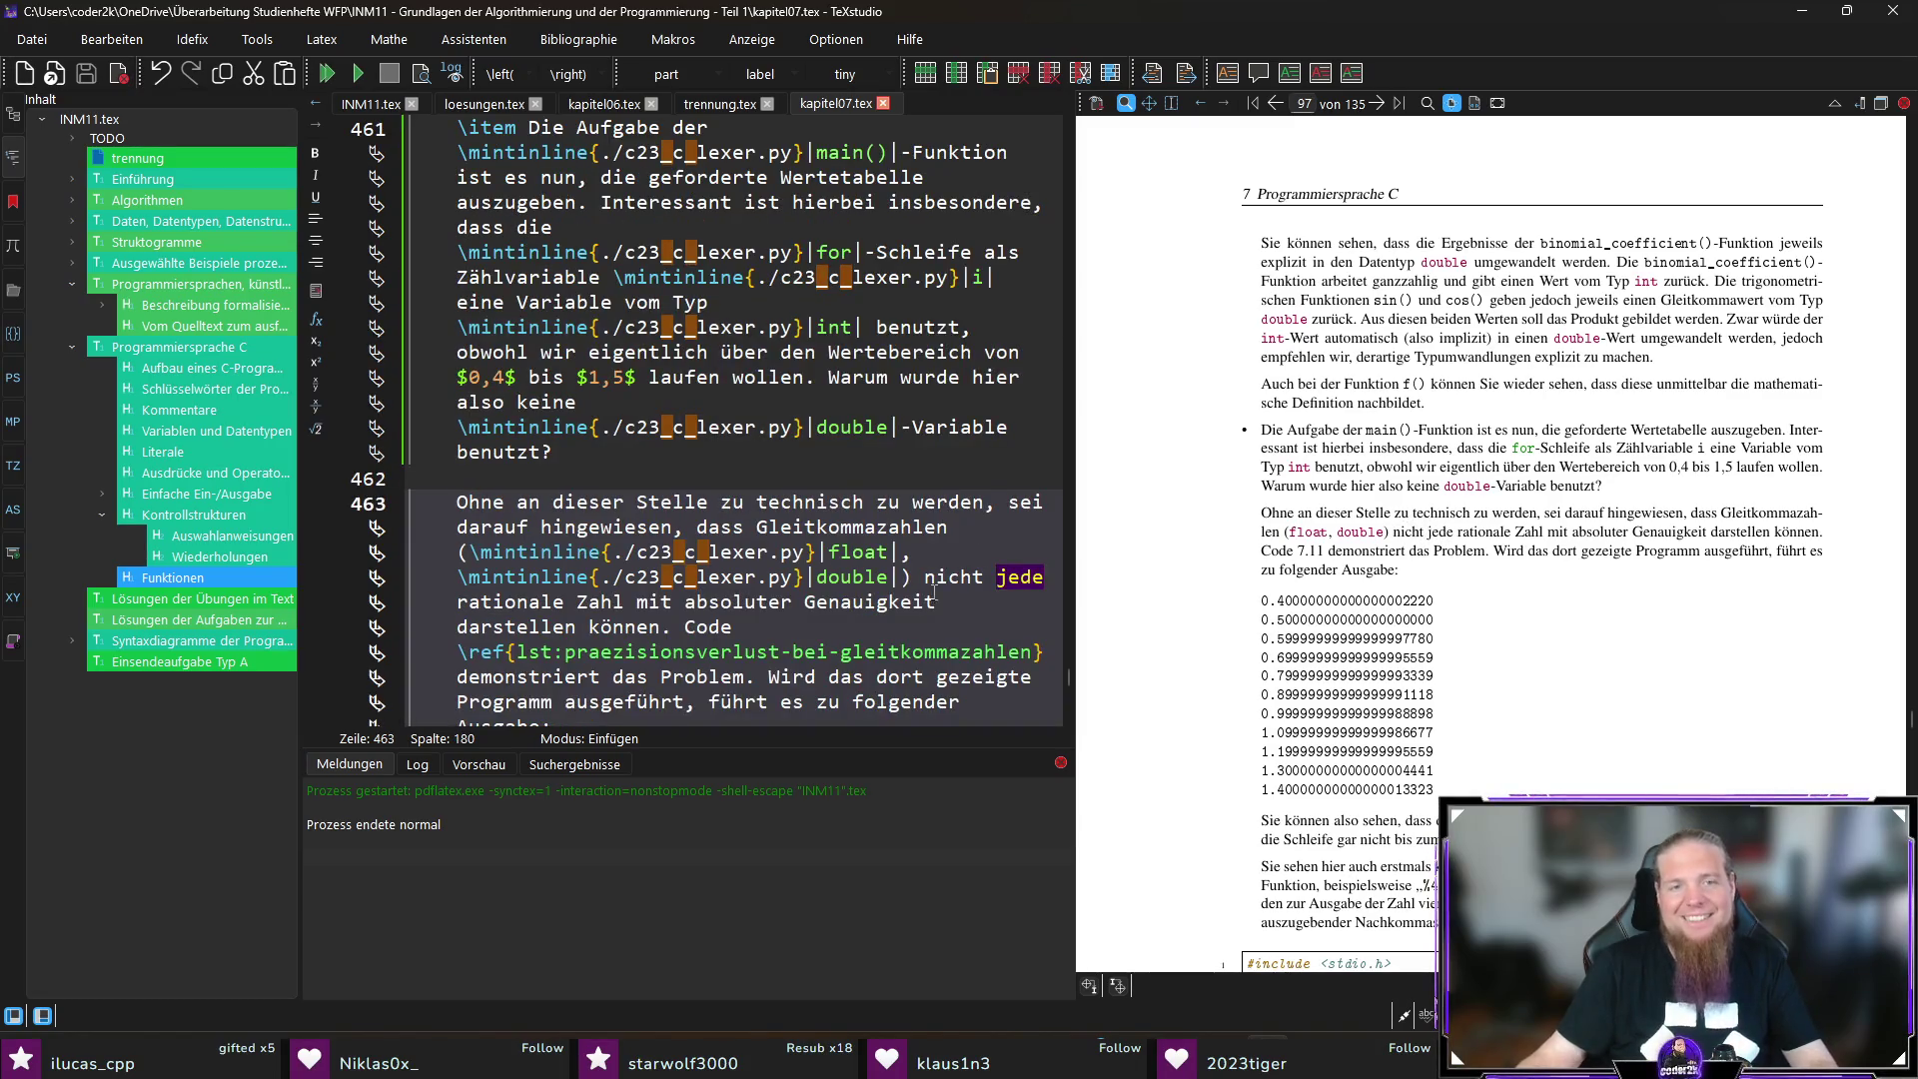
# Step: Wrap 'jede' in \textit{} in the floating-point sentence, then locate the source of the 1,5 remark
pyautogui.doubleClick(1019, 576)
pyautogui.hotkey('ctrl', 'i')
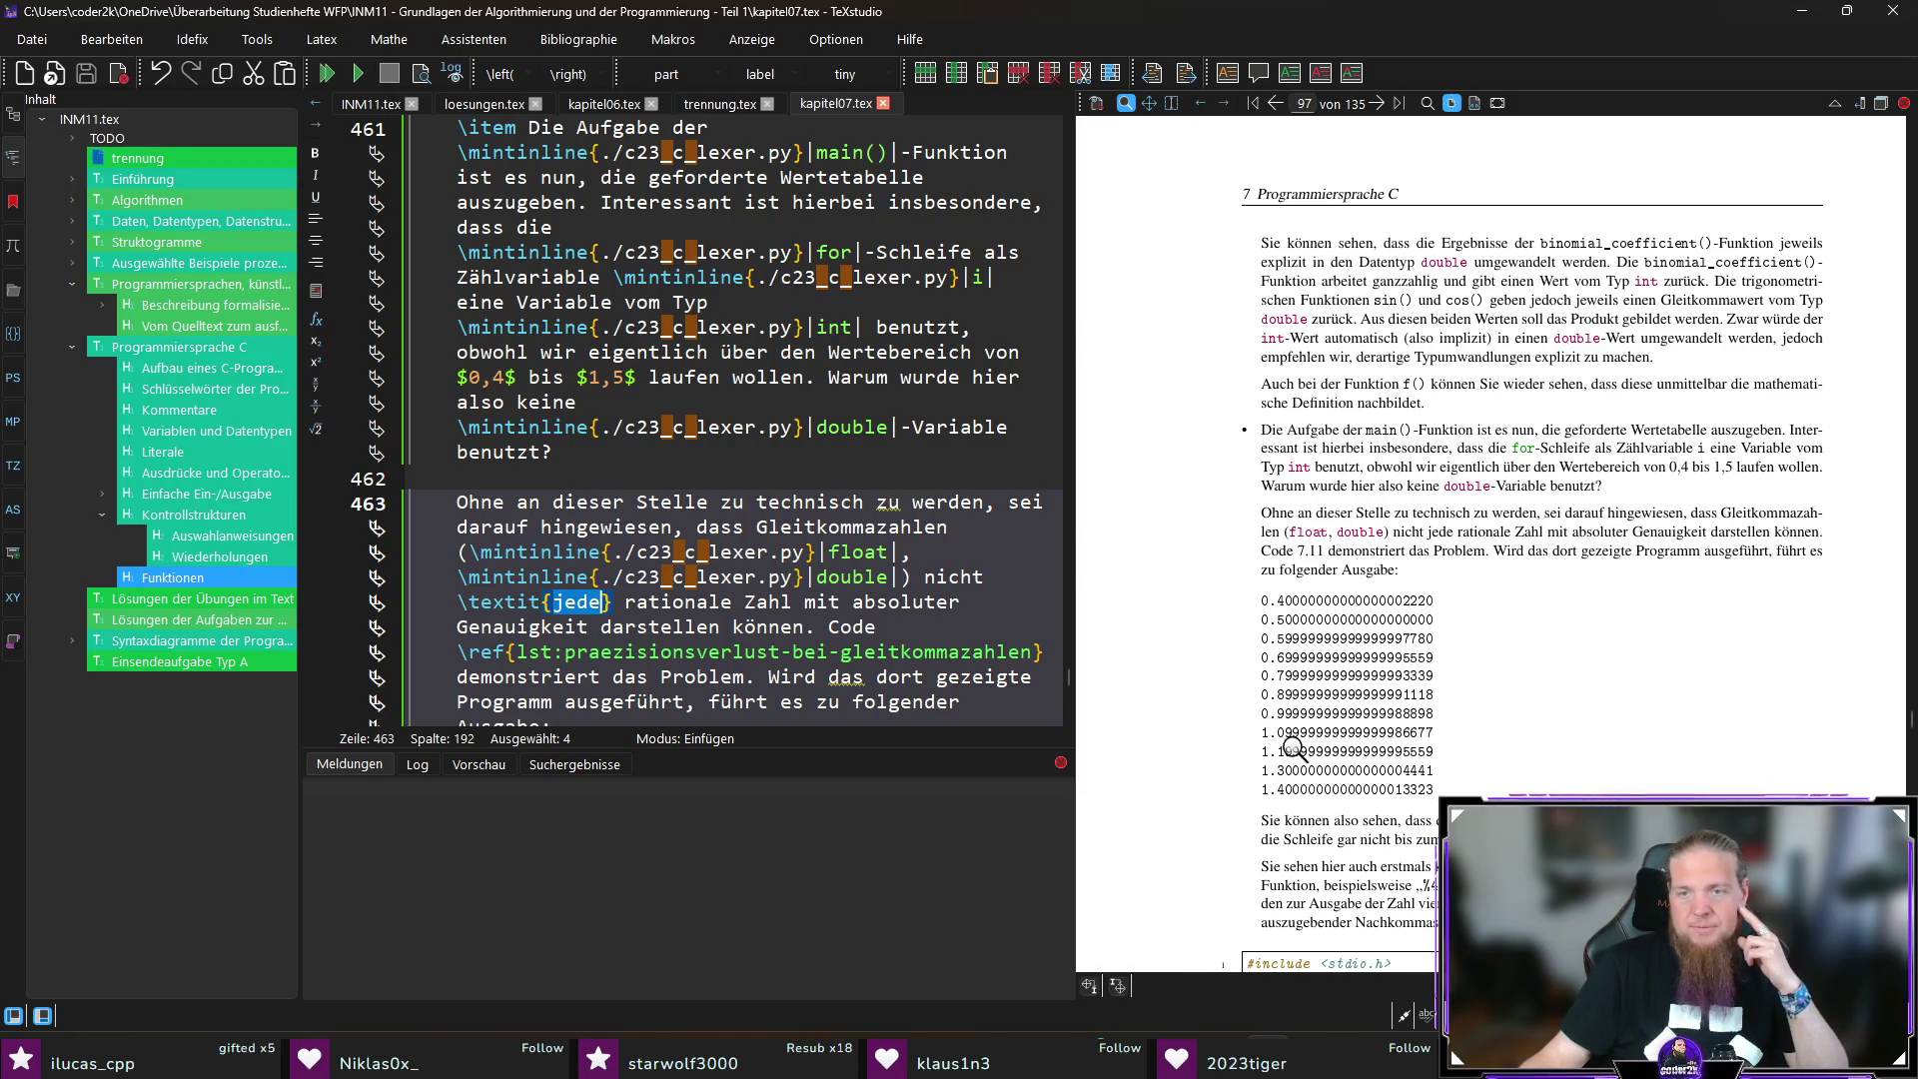
pyautogui.scroll(-10, 1293, 744)
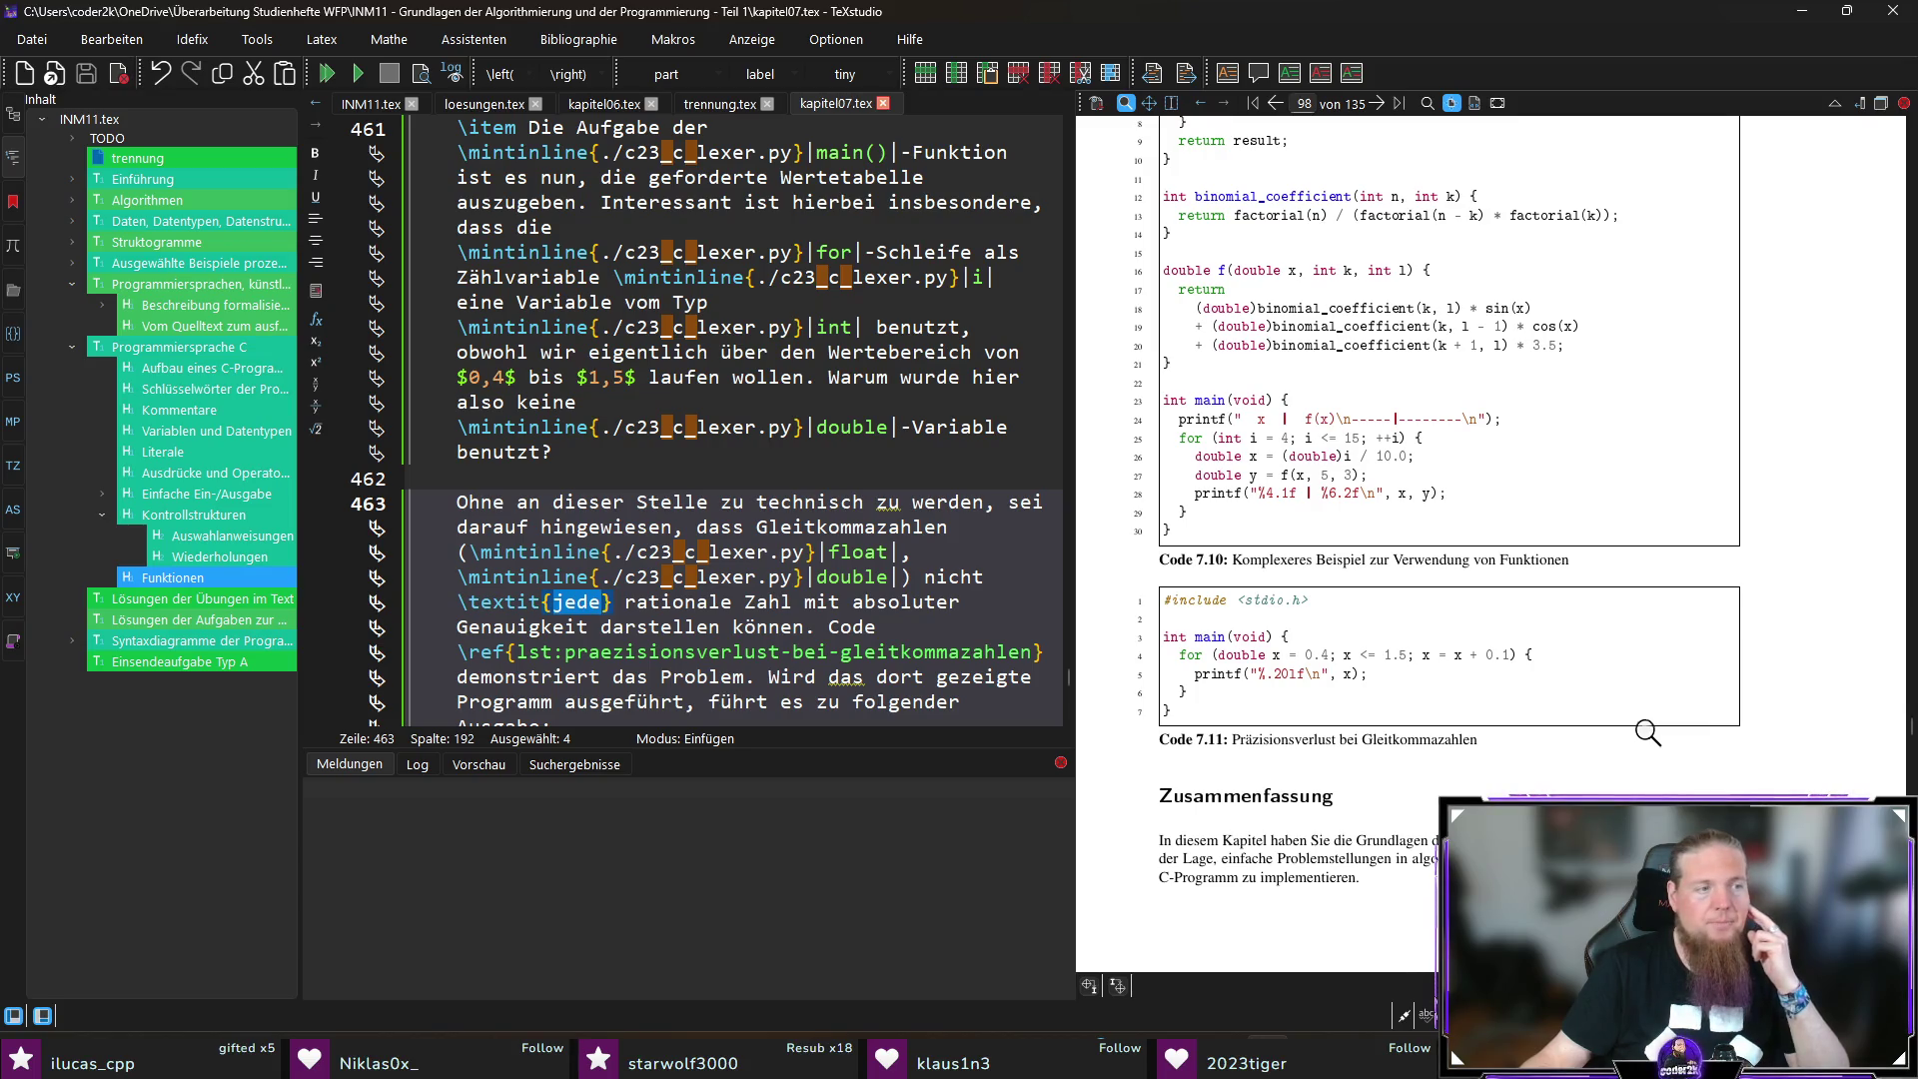
pyautogui.scroll(10, 1650, 734)
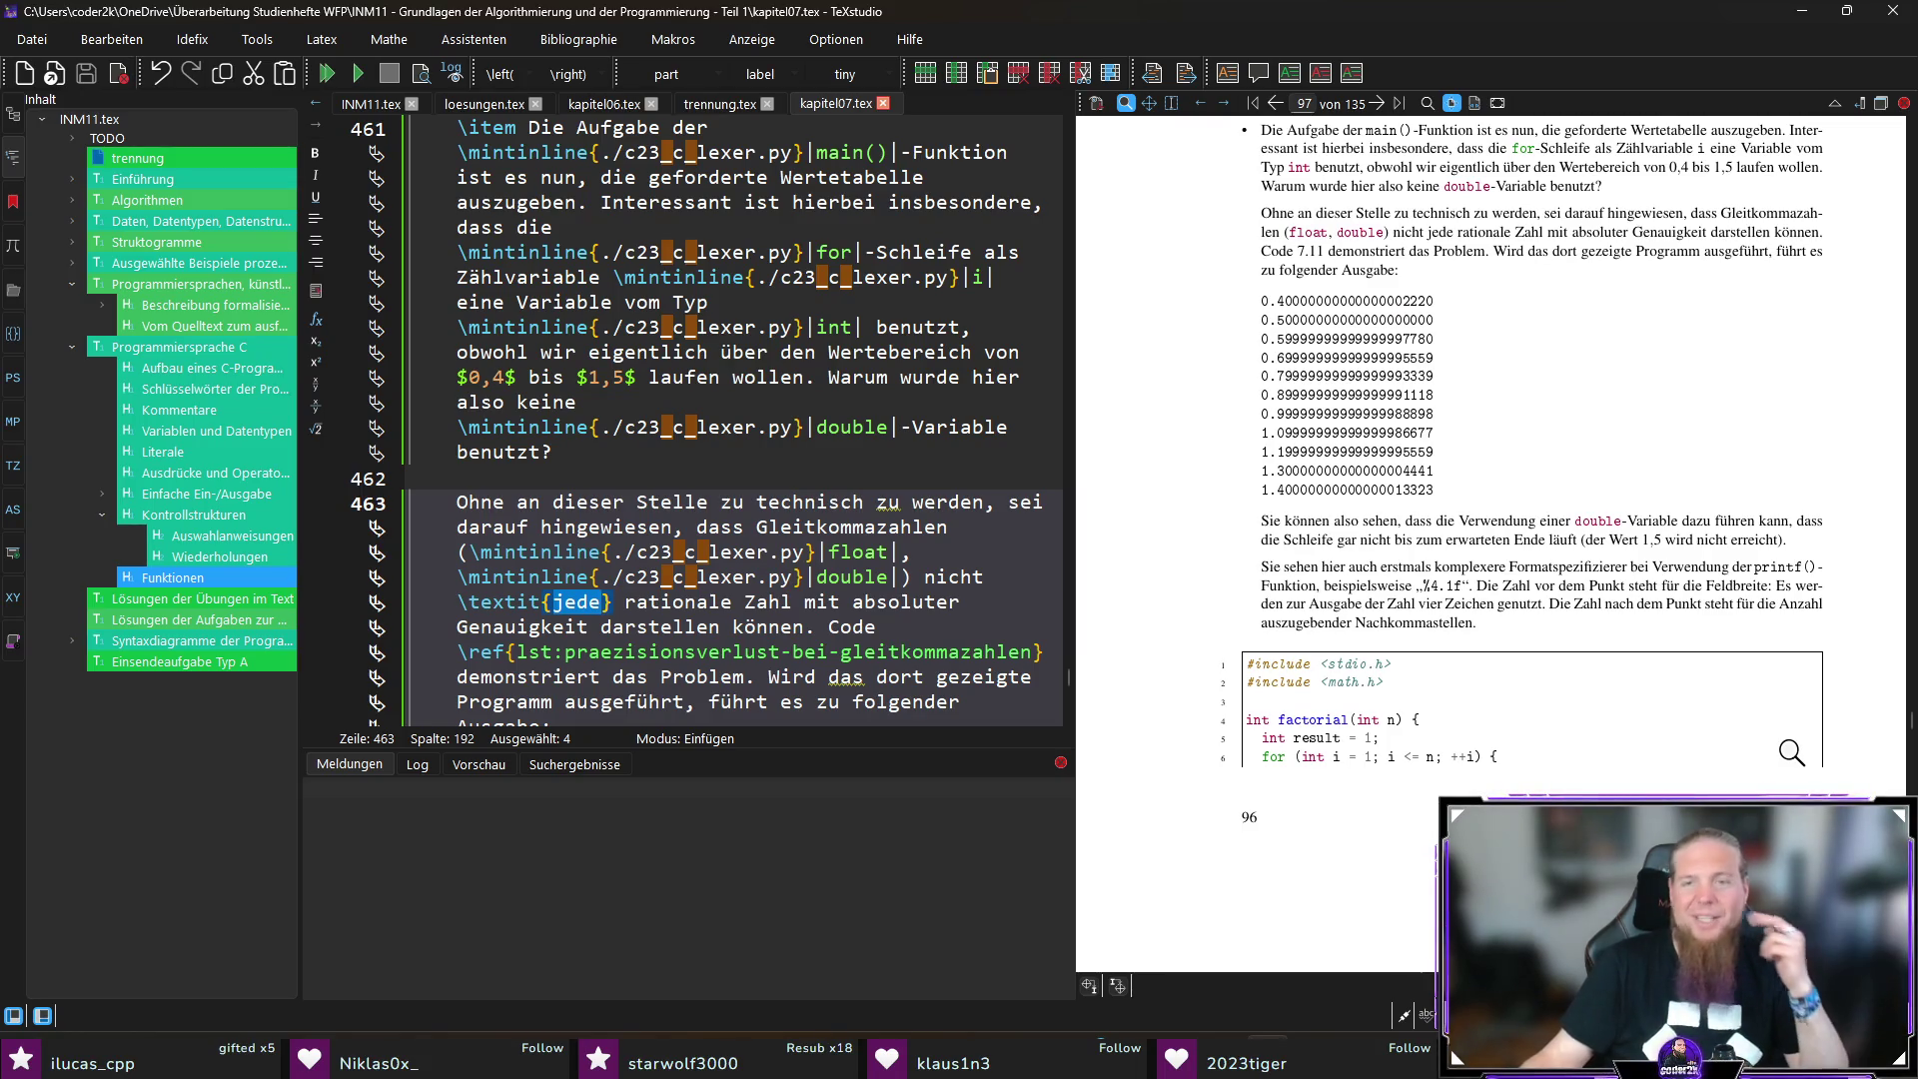
pyautogui.scroll(3, 1753, 730)
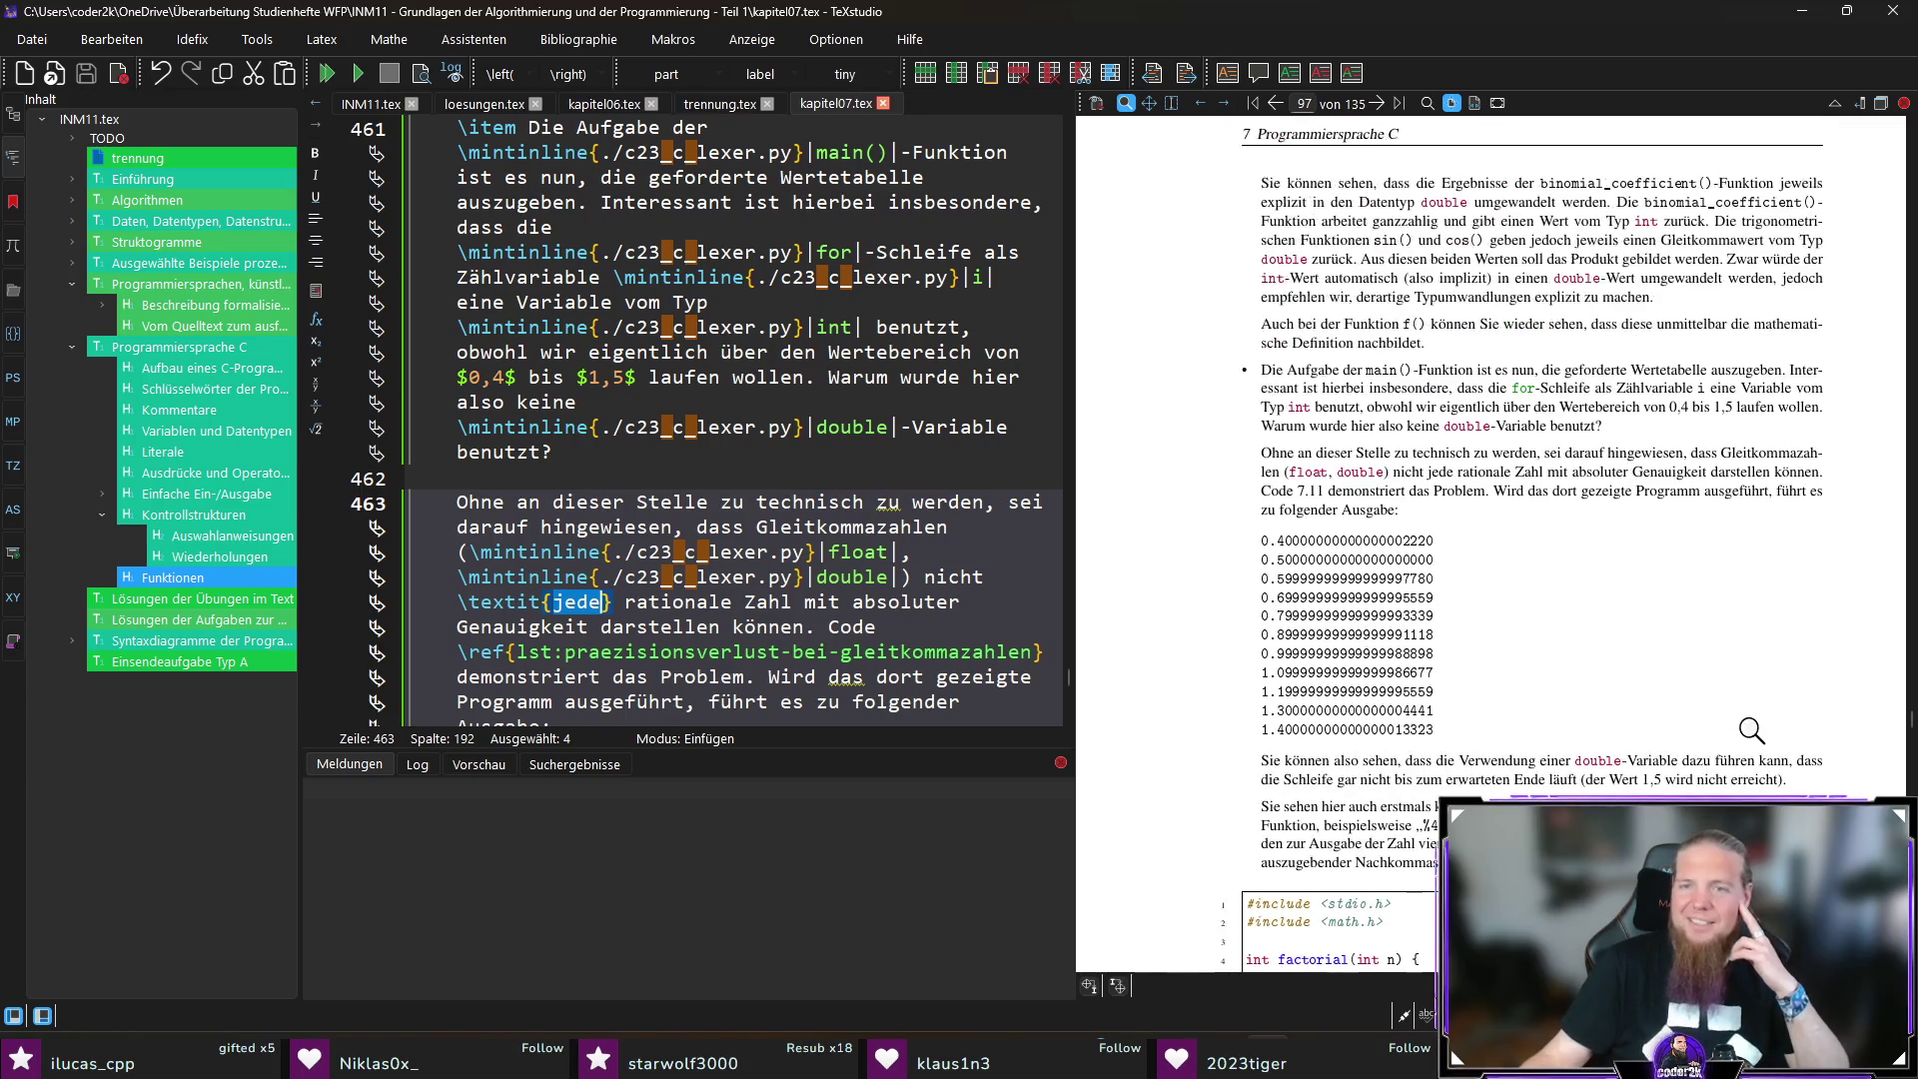
pyautogui.scroll(-2, 1810, 645)
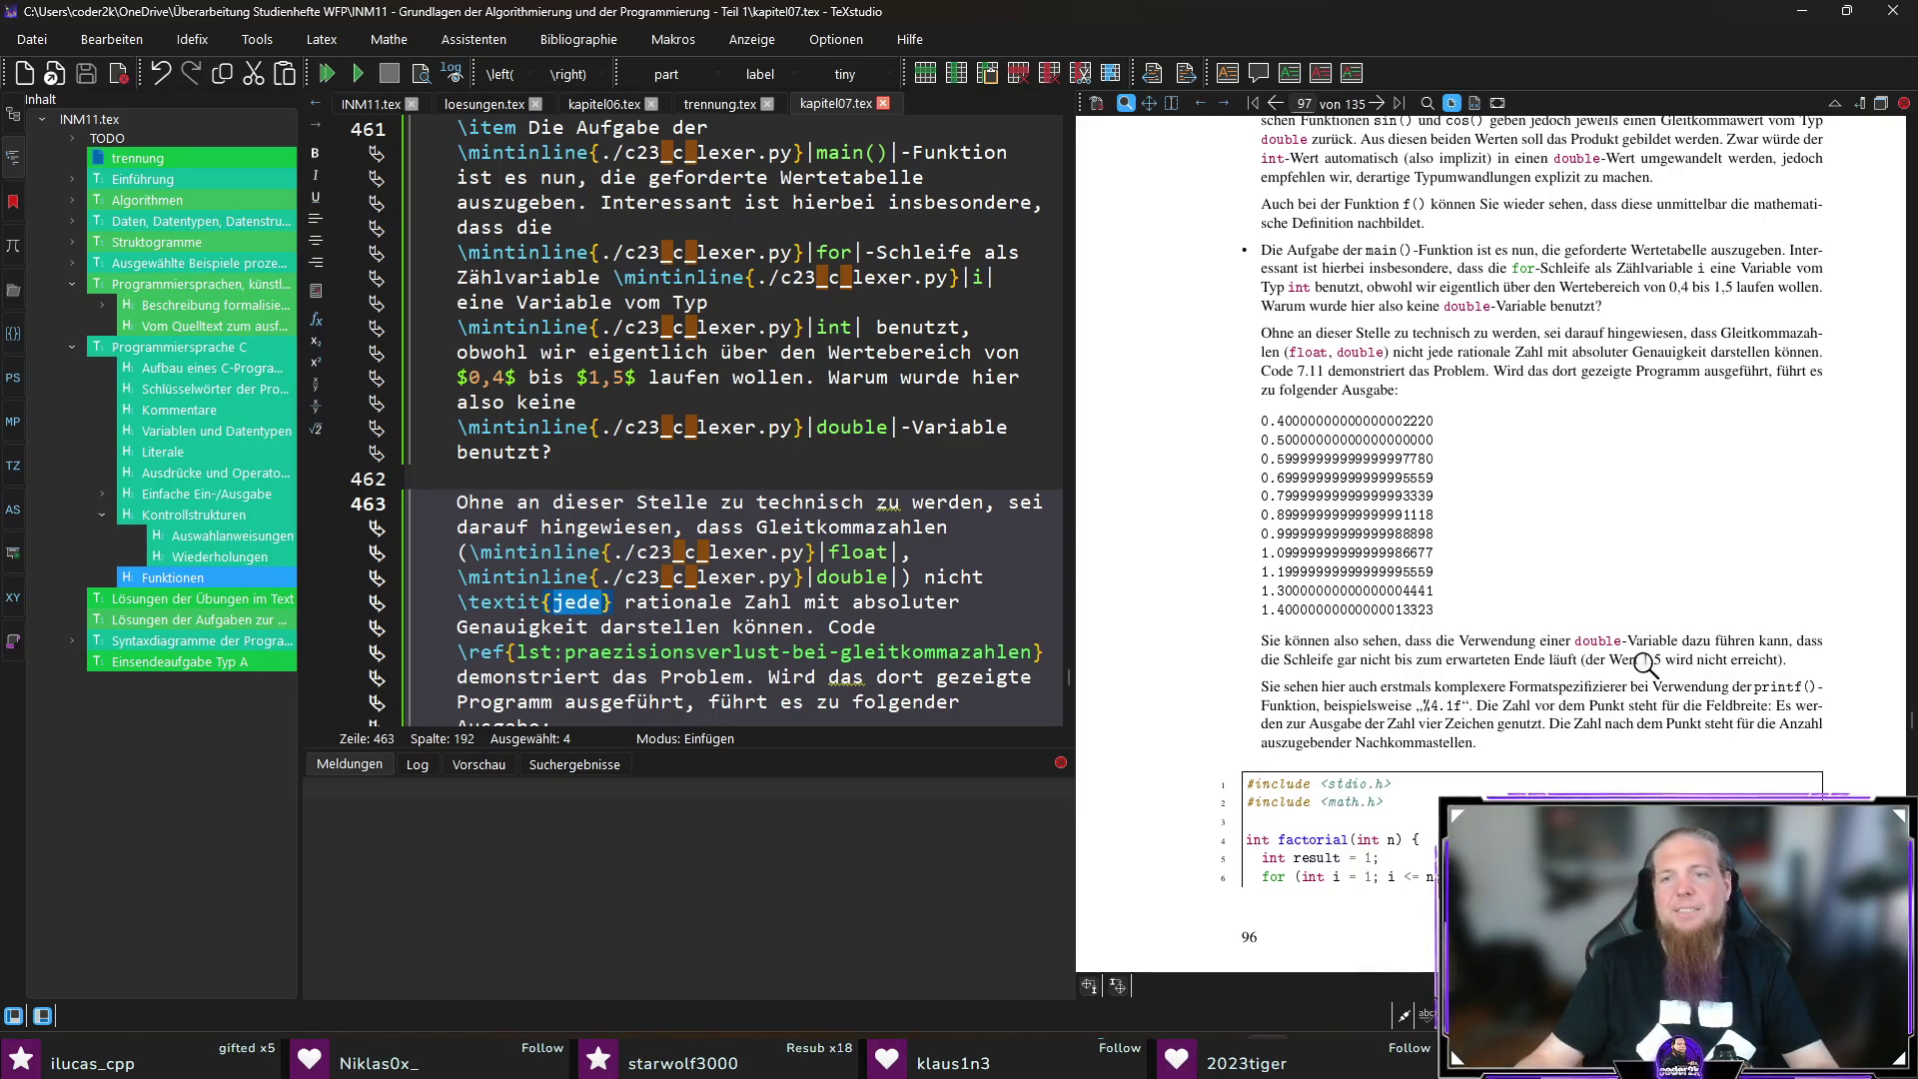
pyautogui.keyDown('ctrl'); pyautogui.click(1677, 657); pyautogui.keyUp('ctrl')
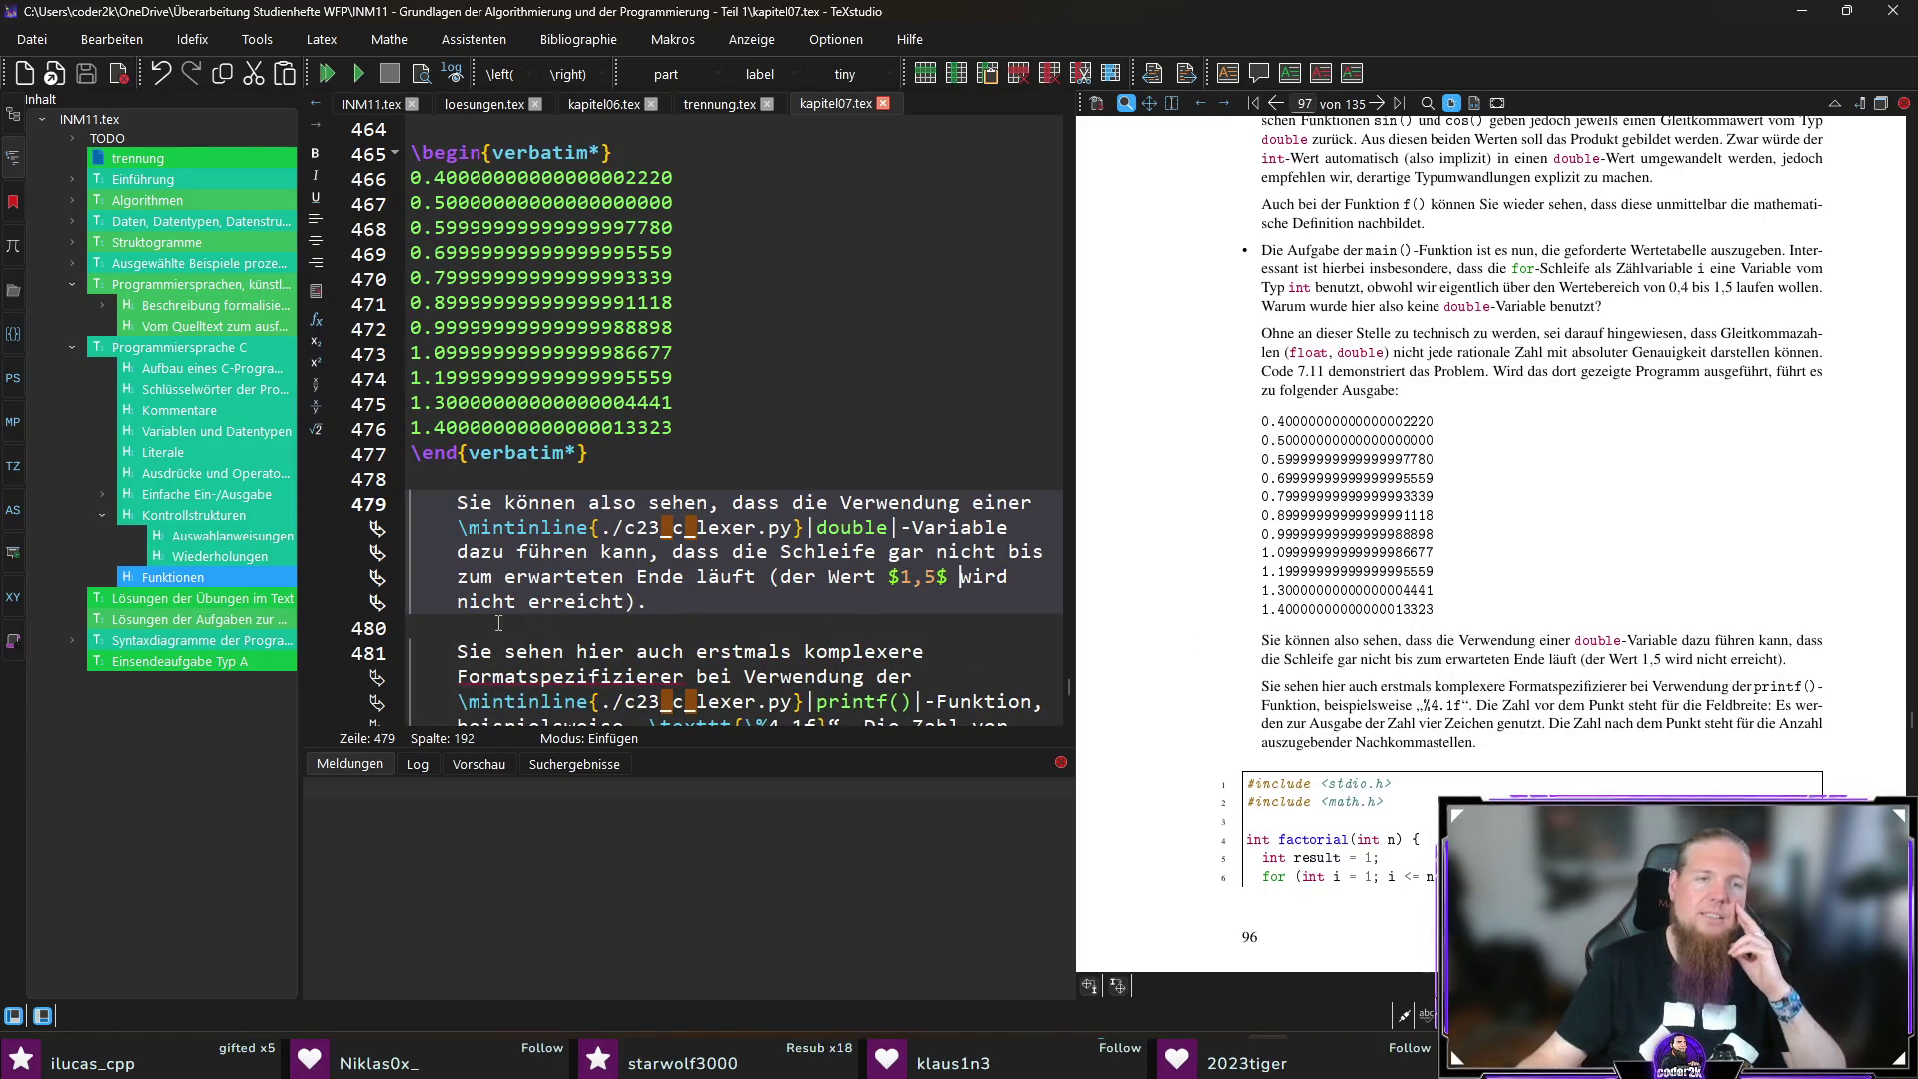
# Step: Append ', da er nicht \textit{exakt} getroffen wird' to the 1,5 remark
pyautogui.write(', da er nicht e')
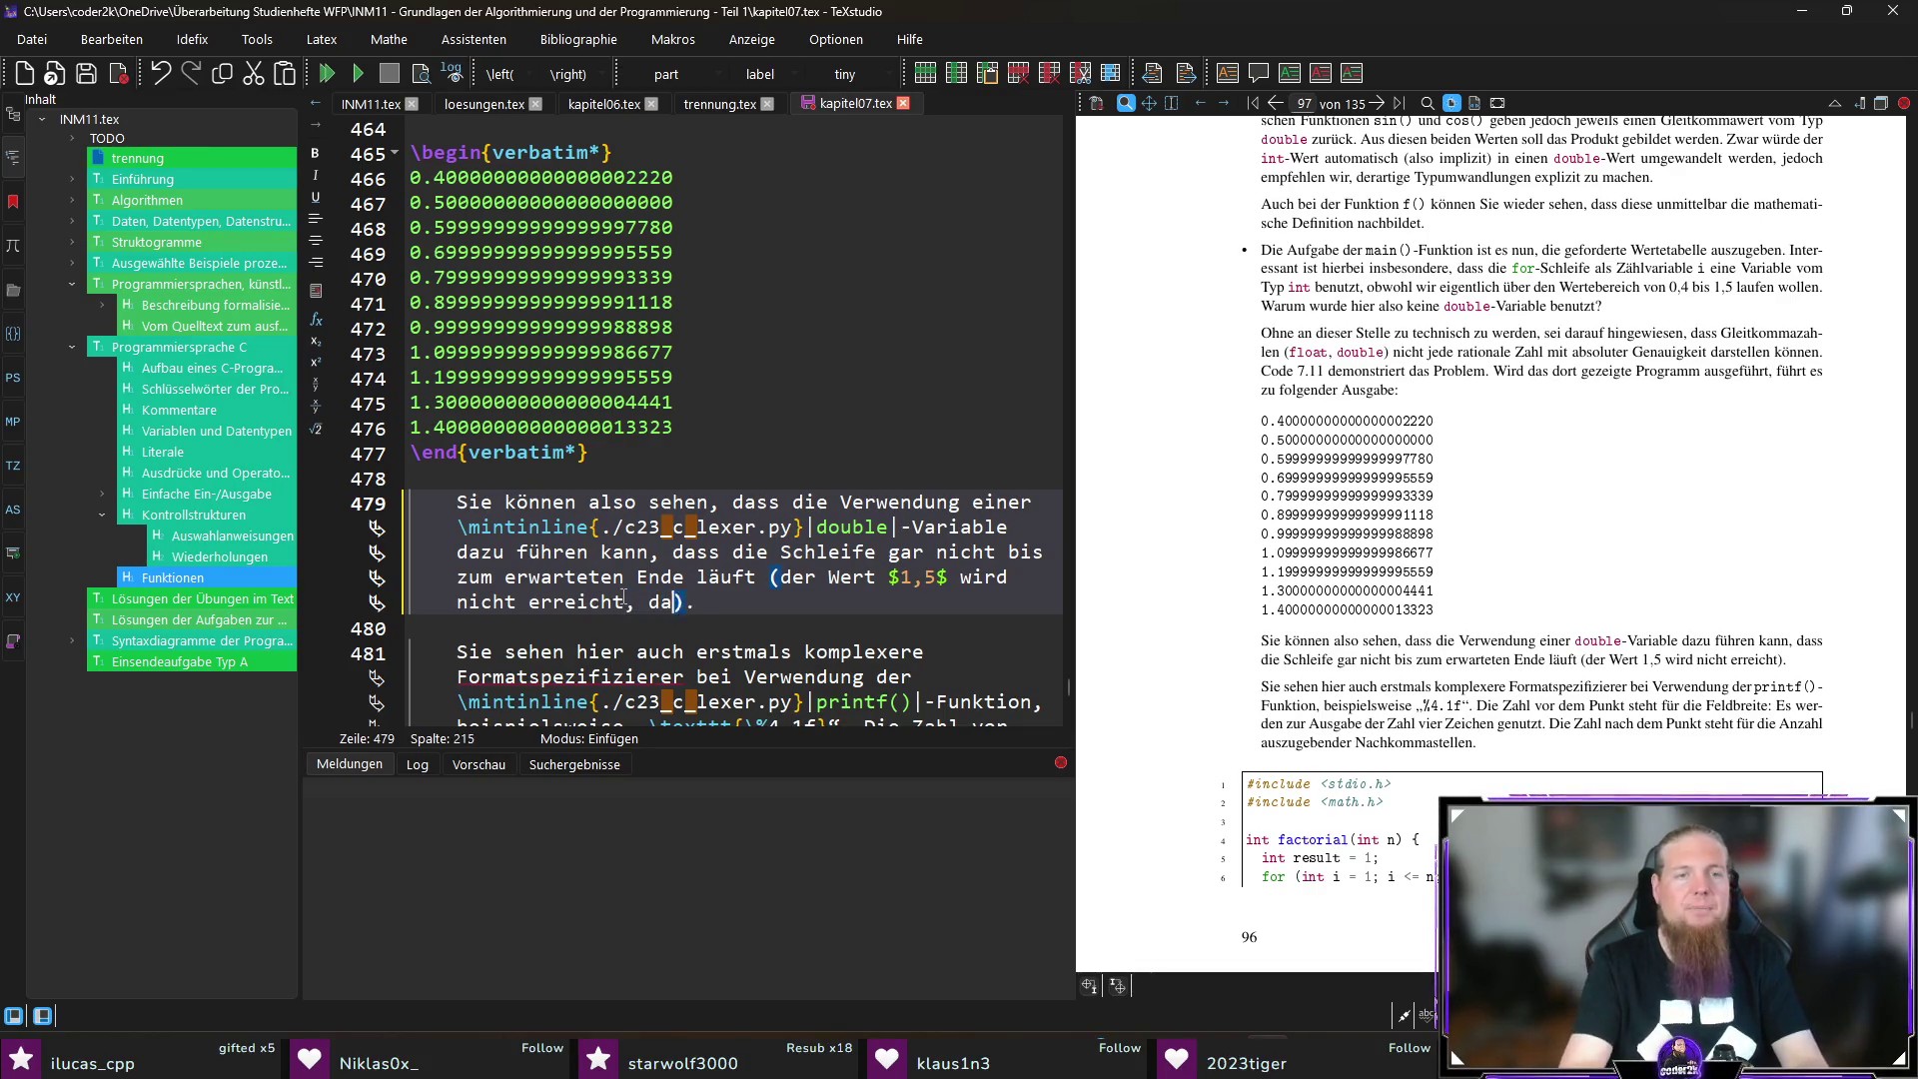
pyautogui.press('BackSpace')
pyautogui.write('extit{exakt}')
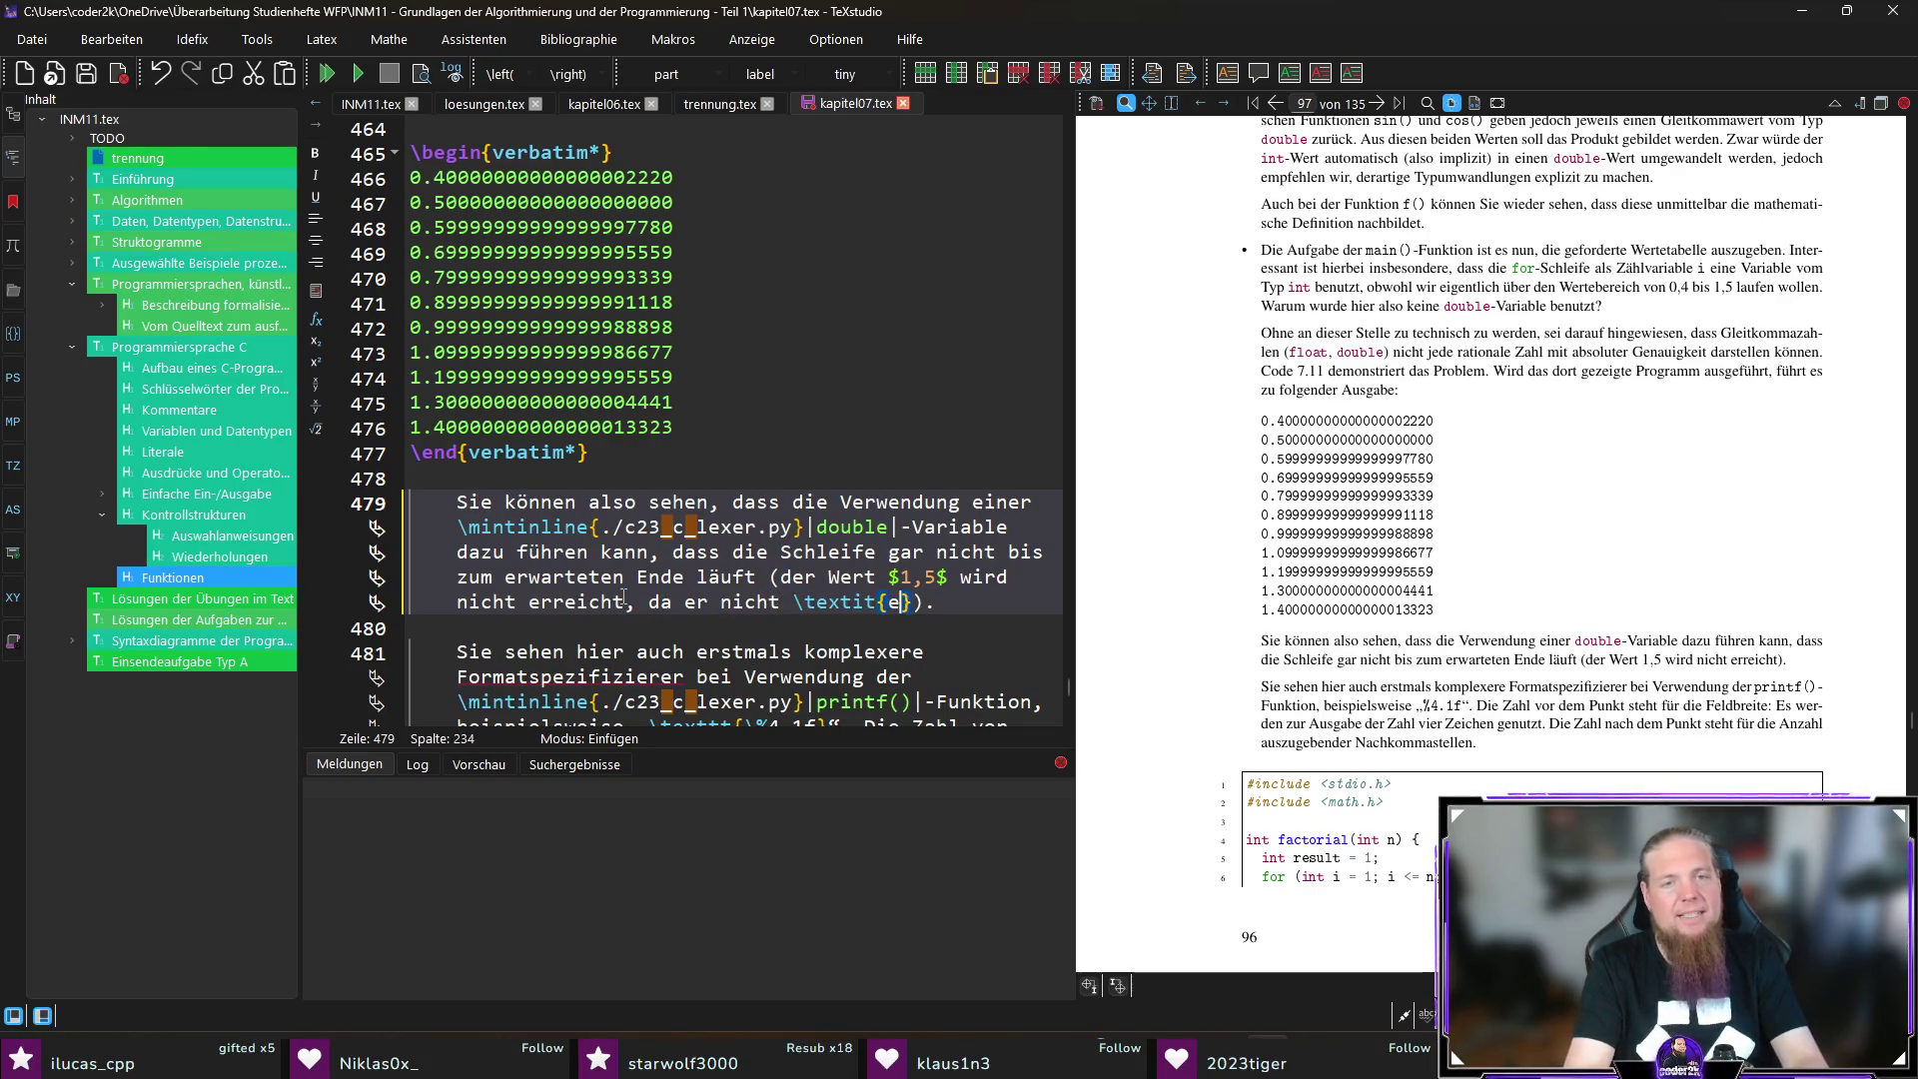
pyautogui.write(' getroffen wird')
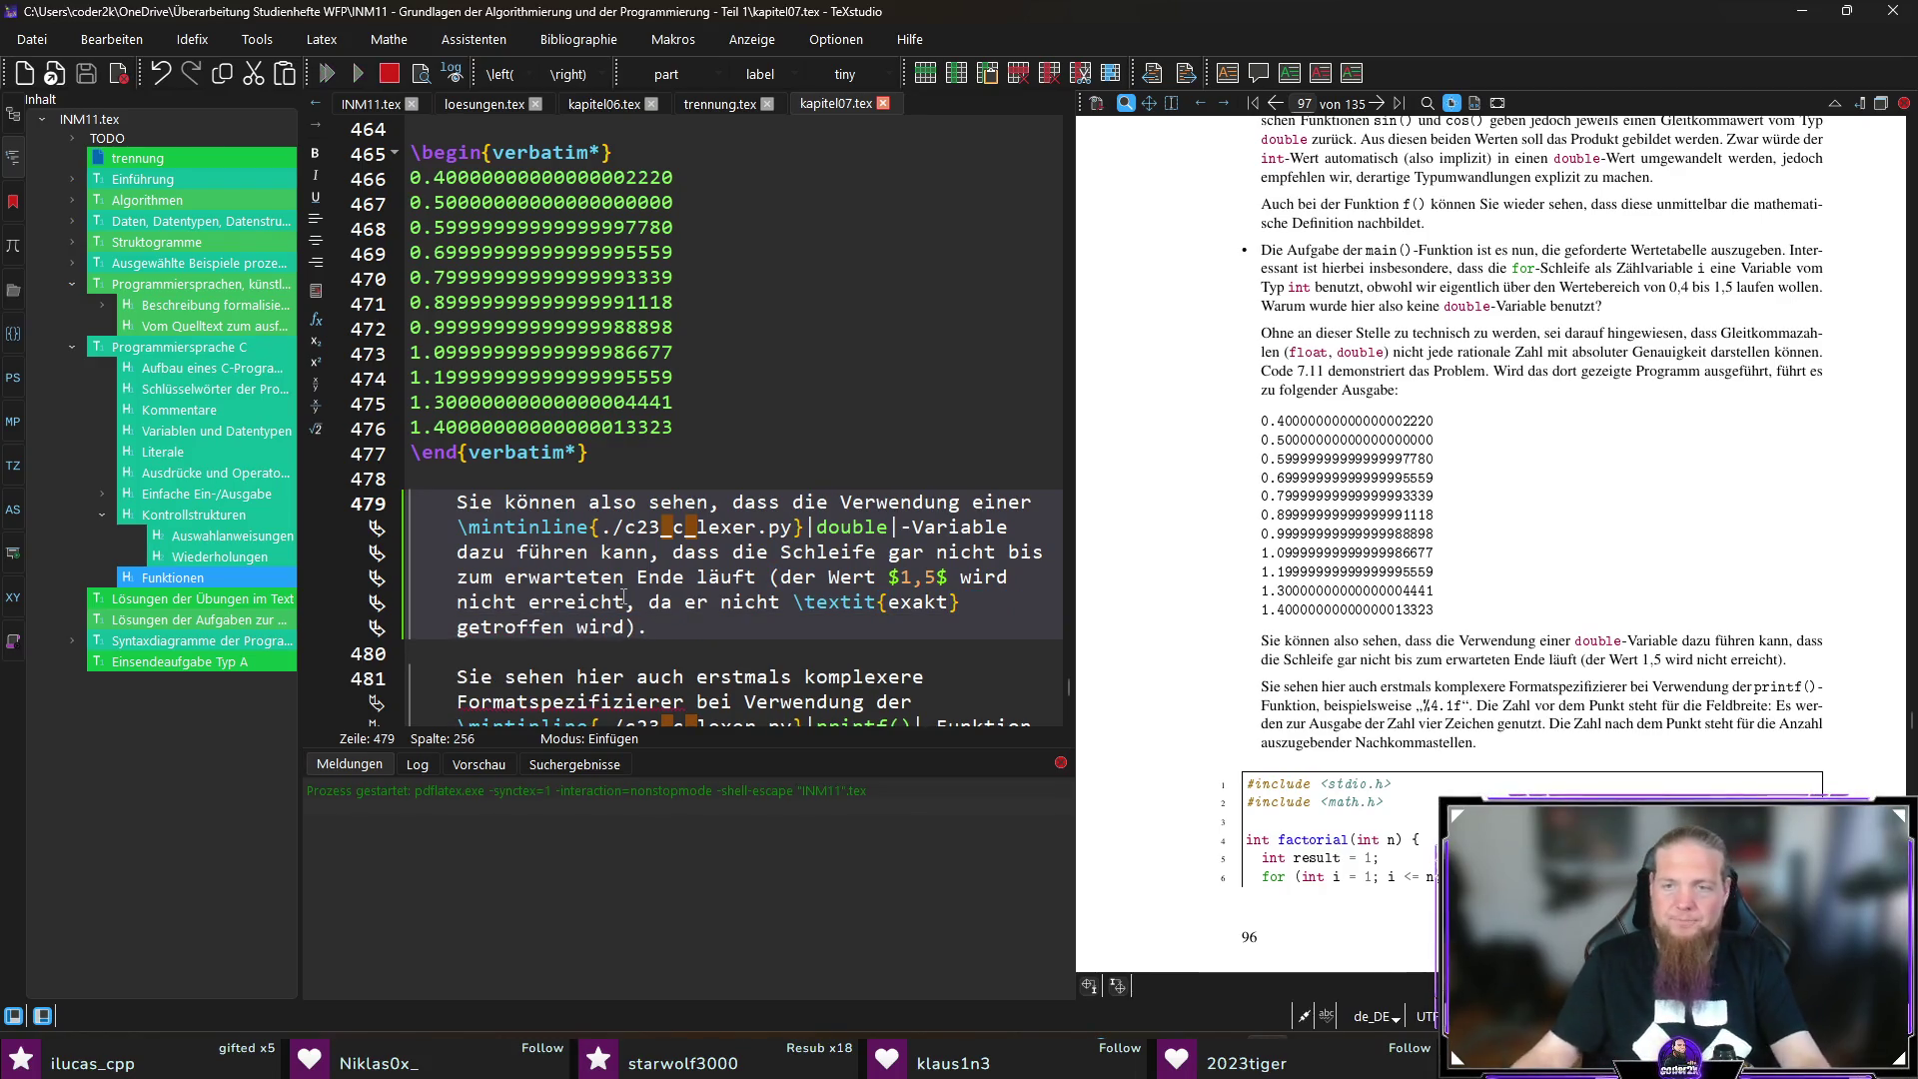
# Step: Recompile the document and review the revised double-loop paragraph on page 96
pyautogui.press('F5')
pyautogui.scroll(-1, 1708, 587)
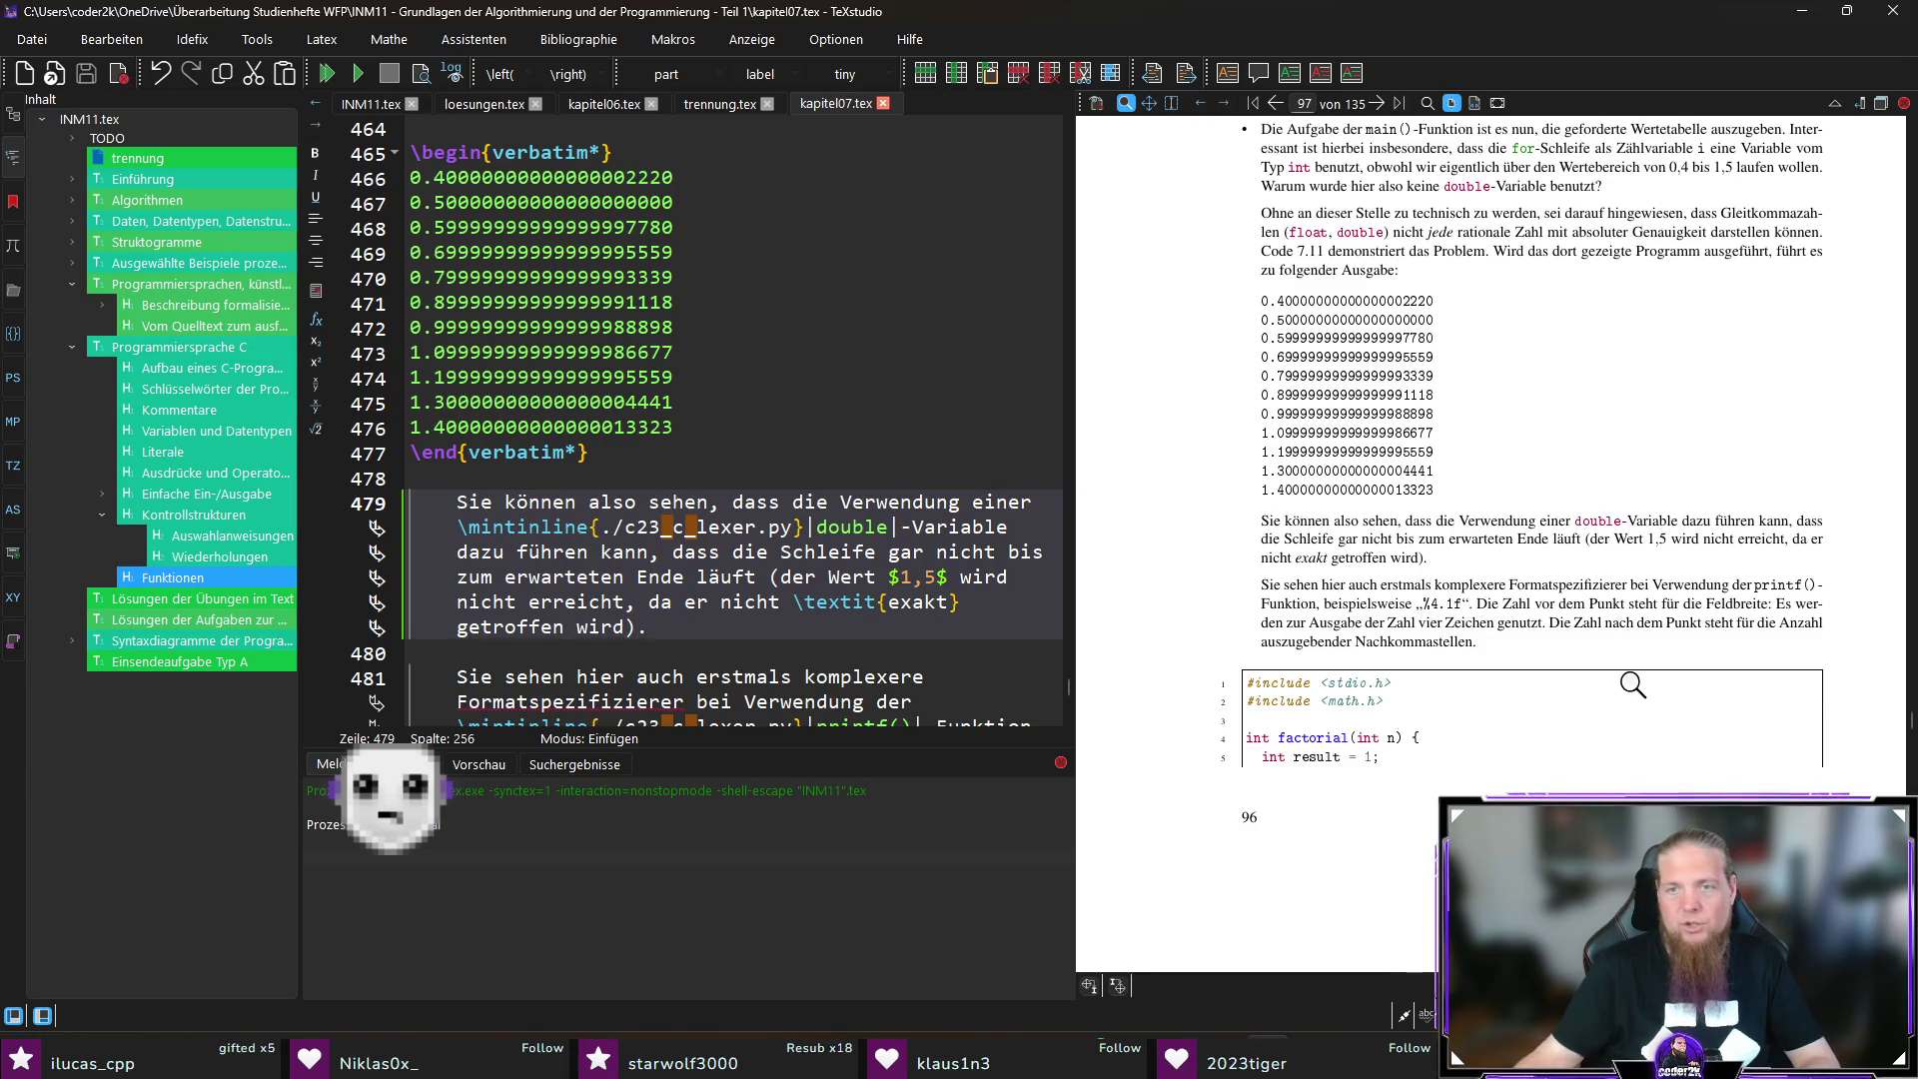
pyautogui.scroll(-8, 1588, 659)
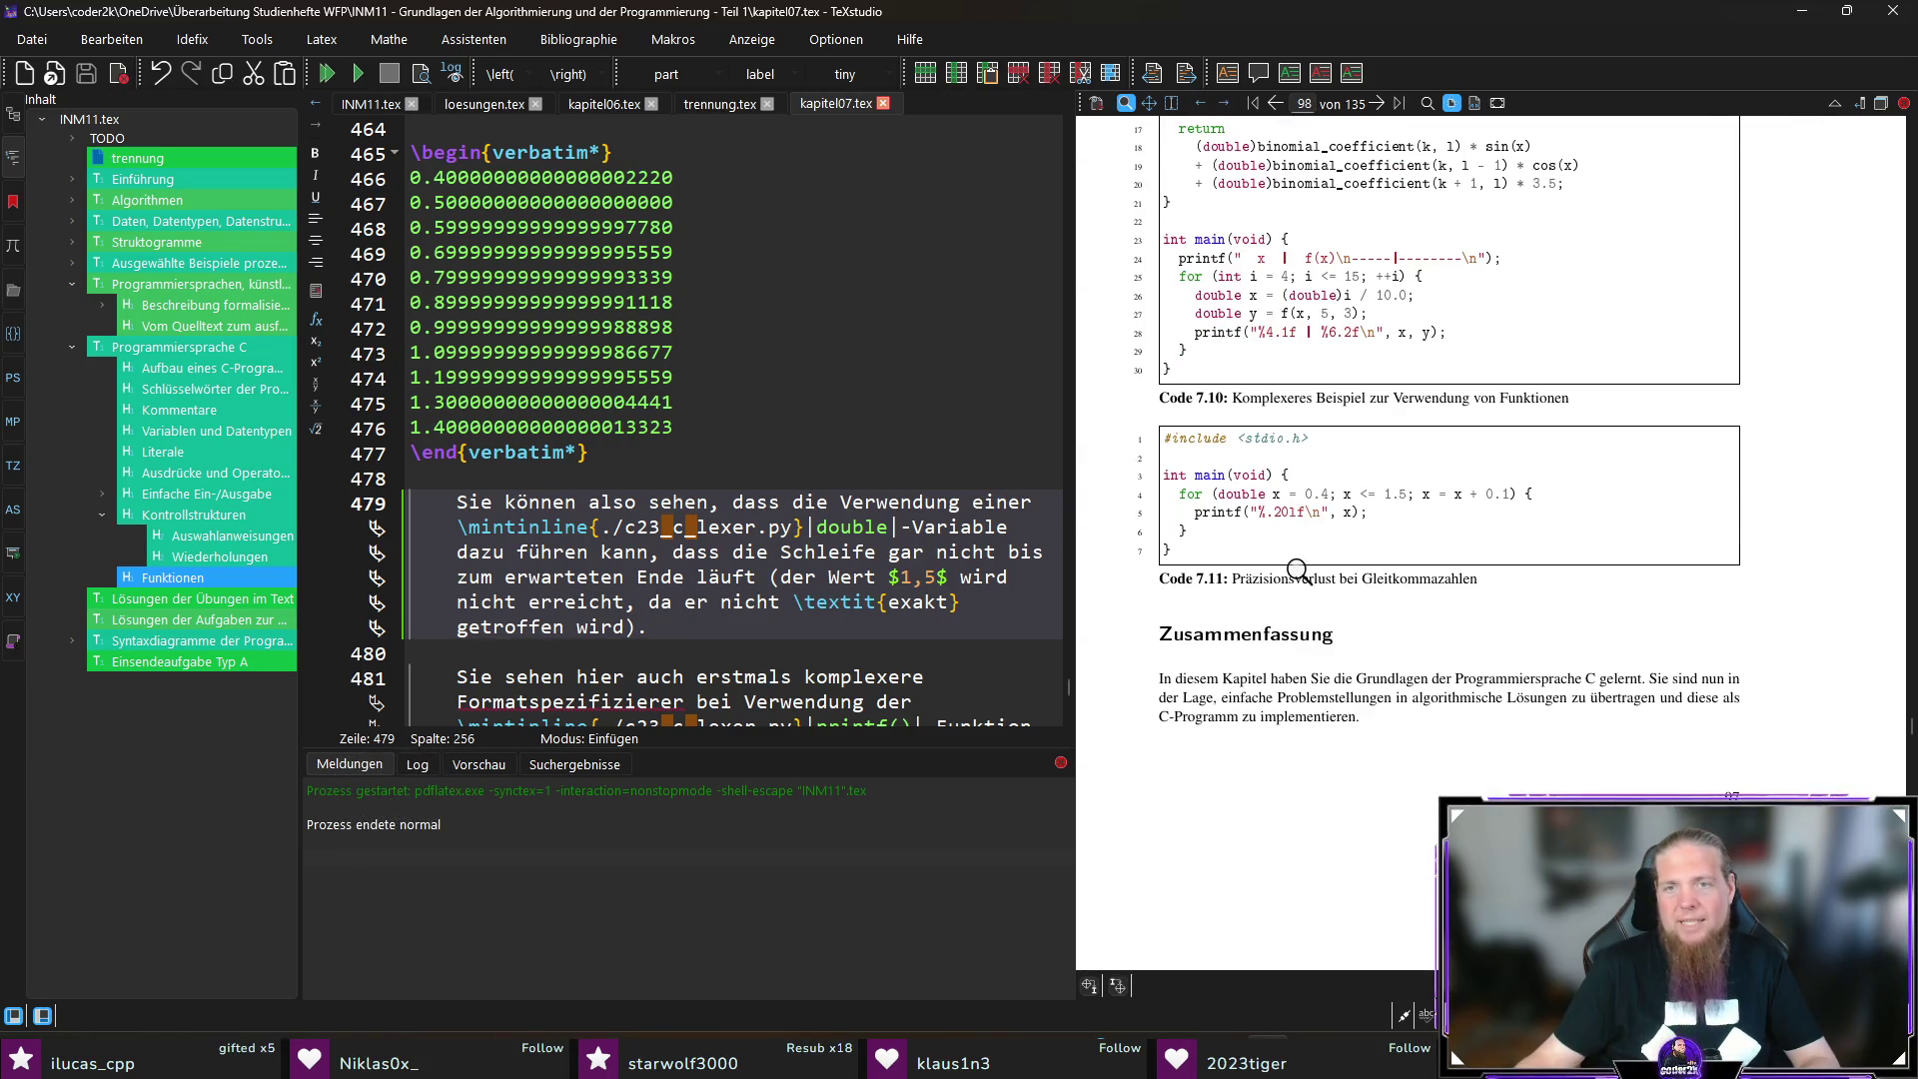
pyautogui.scroll(3, 1407, 625)
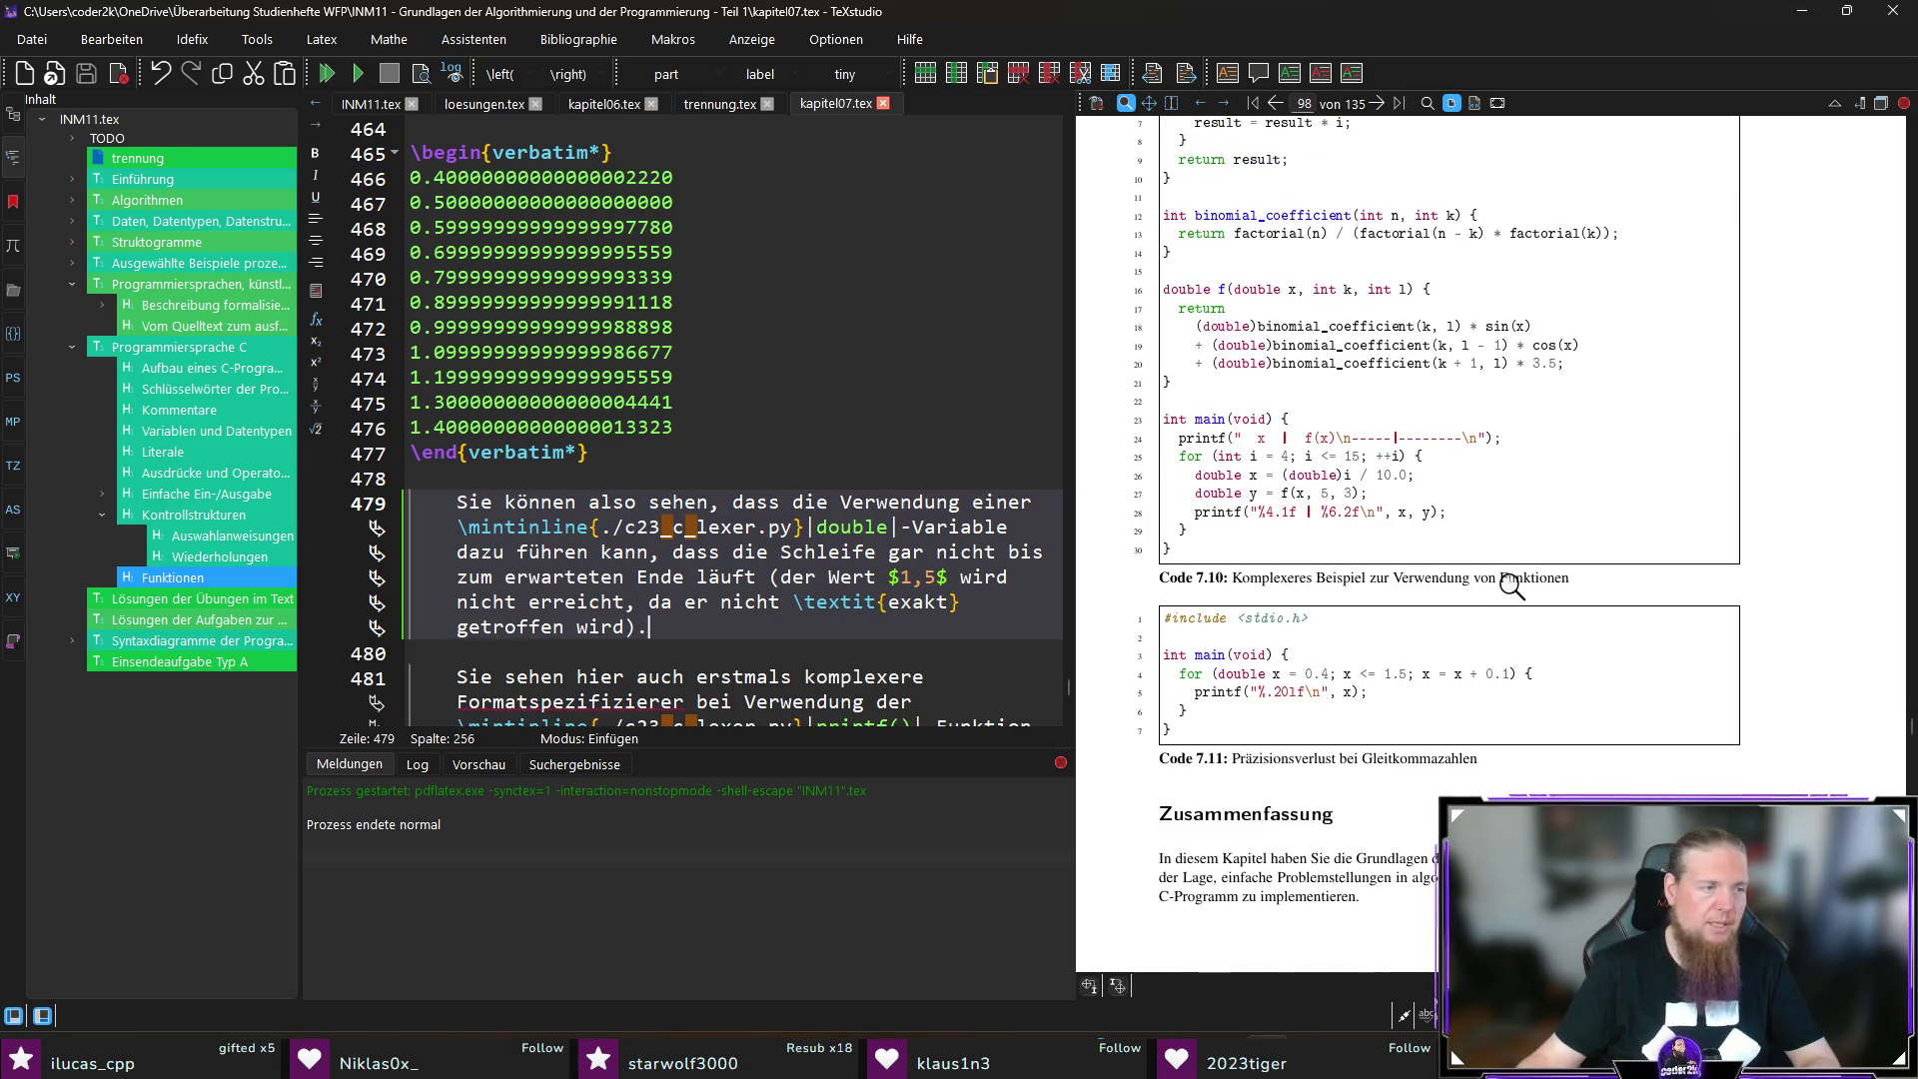
pyautogui.scroll(10, 1648, 609)
pyautogui.scroll(3, 1666, 632)
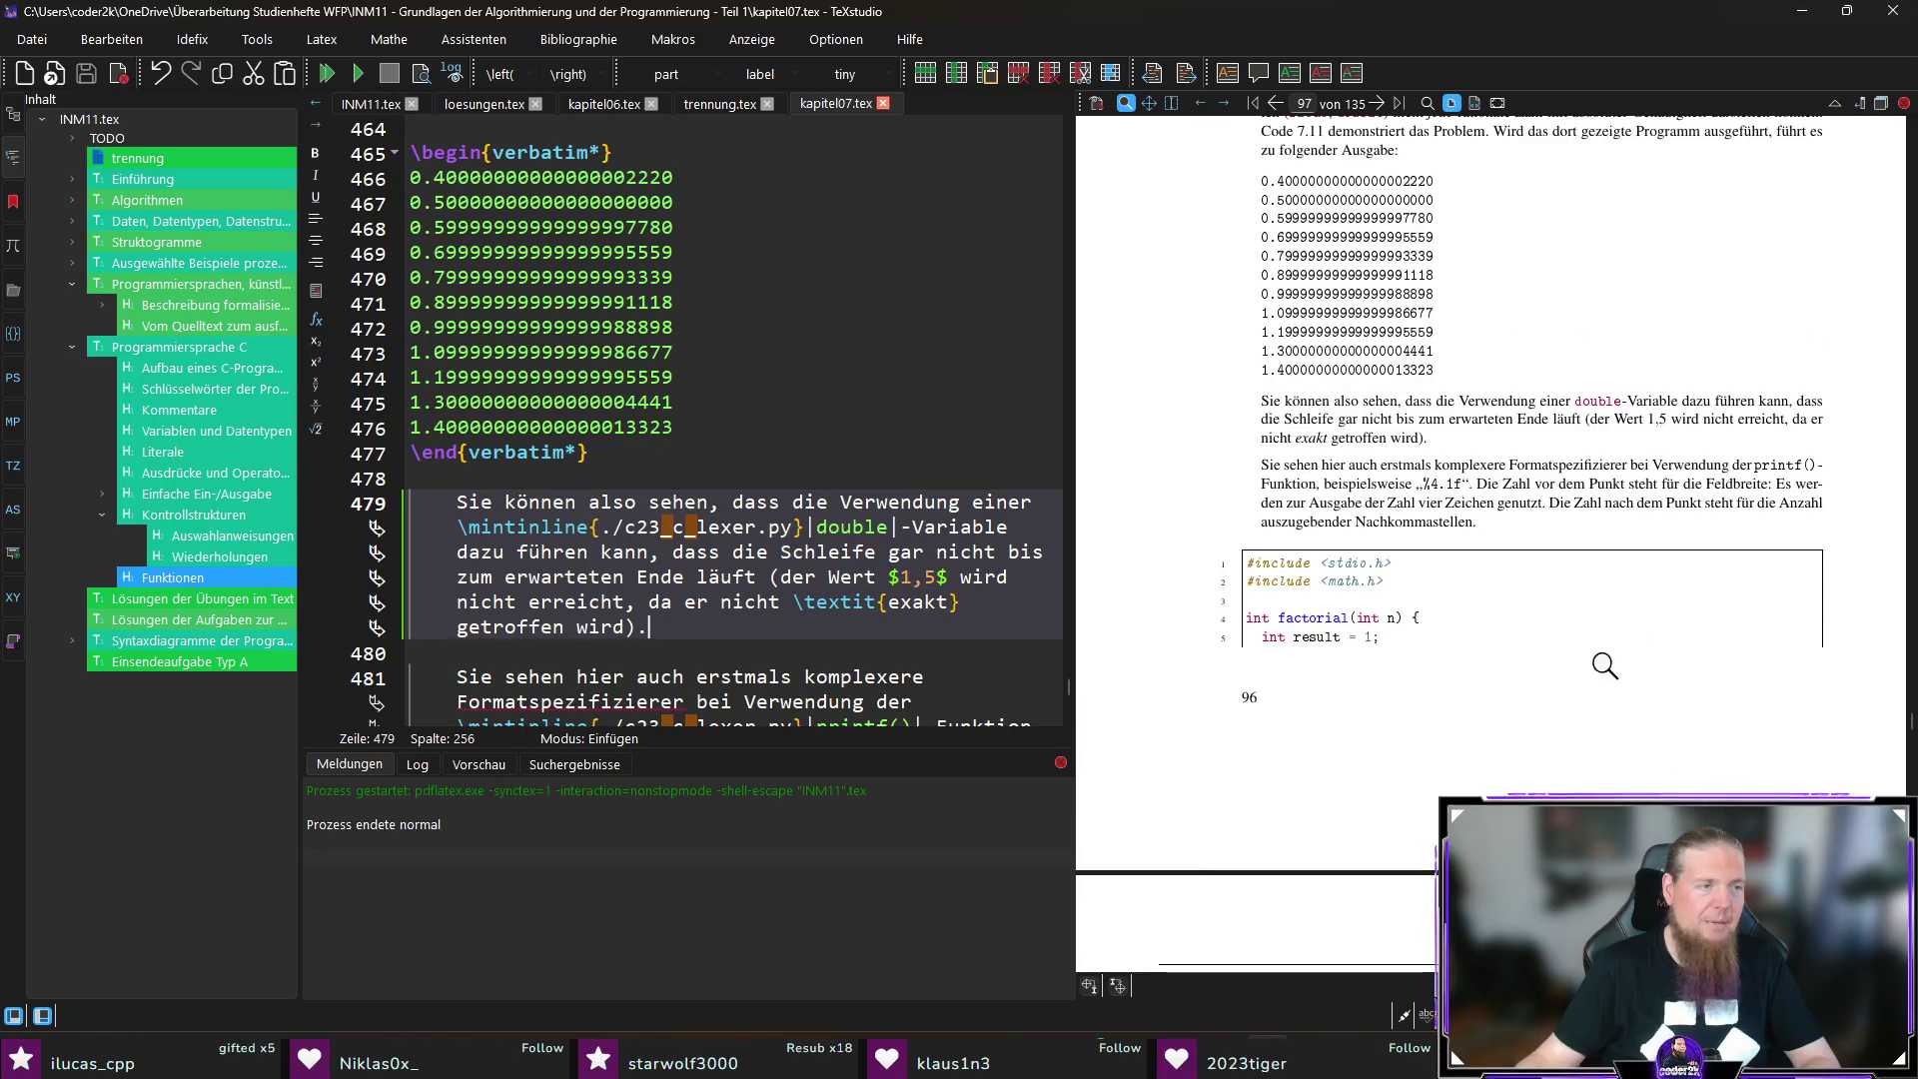
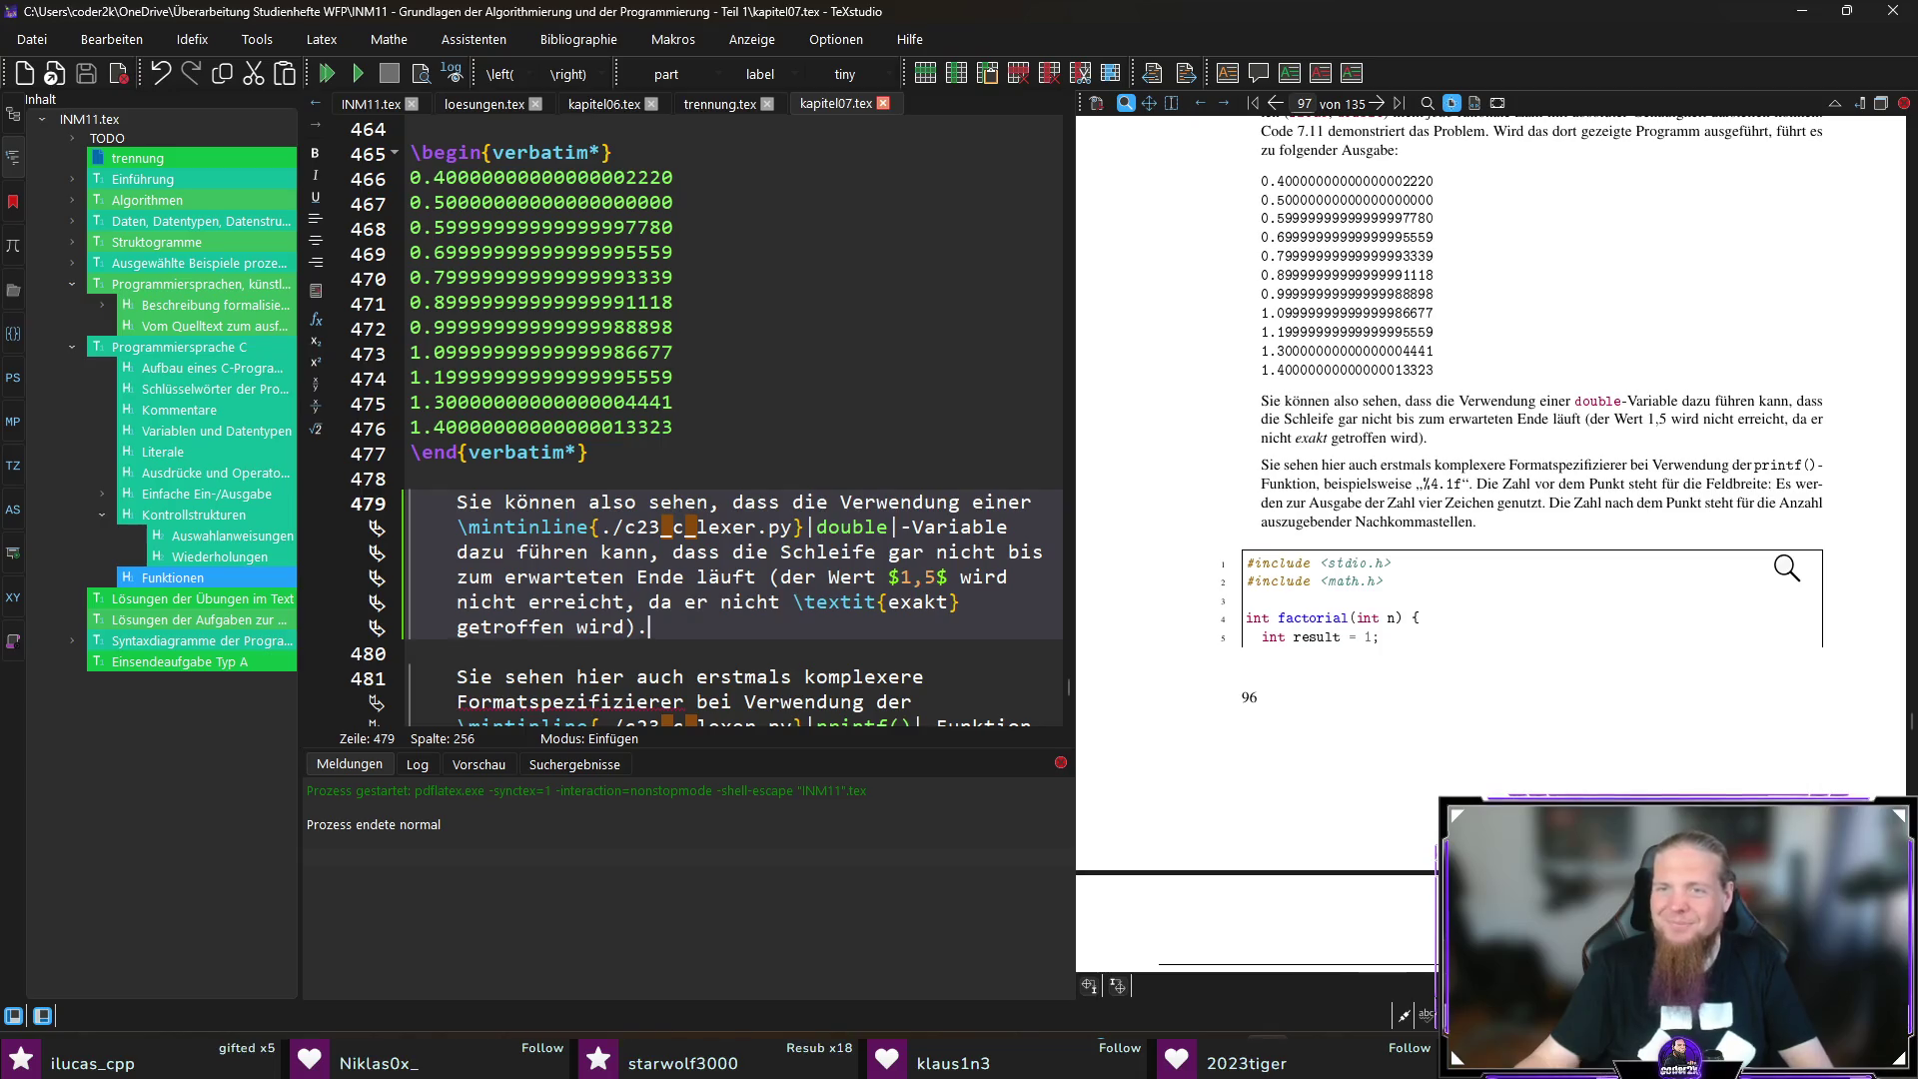
# Step: Jump from the PDF preview to the format-specifier paragraph's source in kapitel07.tex
pyautogui.scroll(-2, 1648, 500)
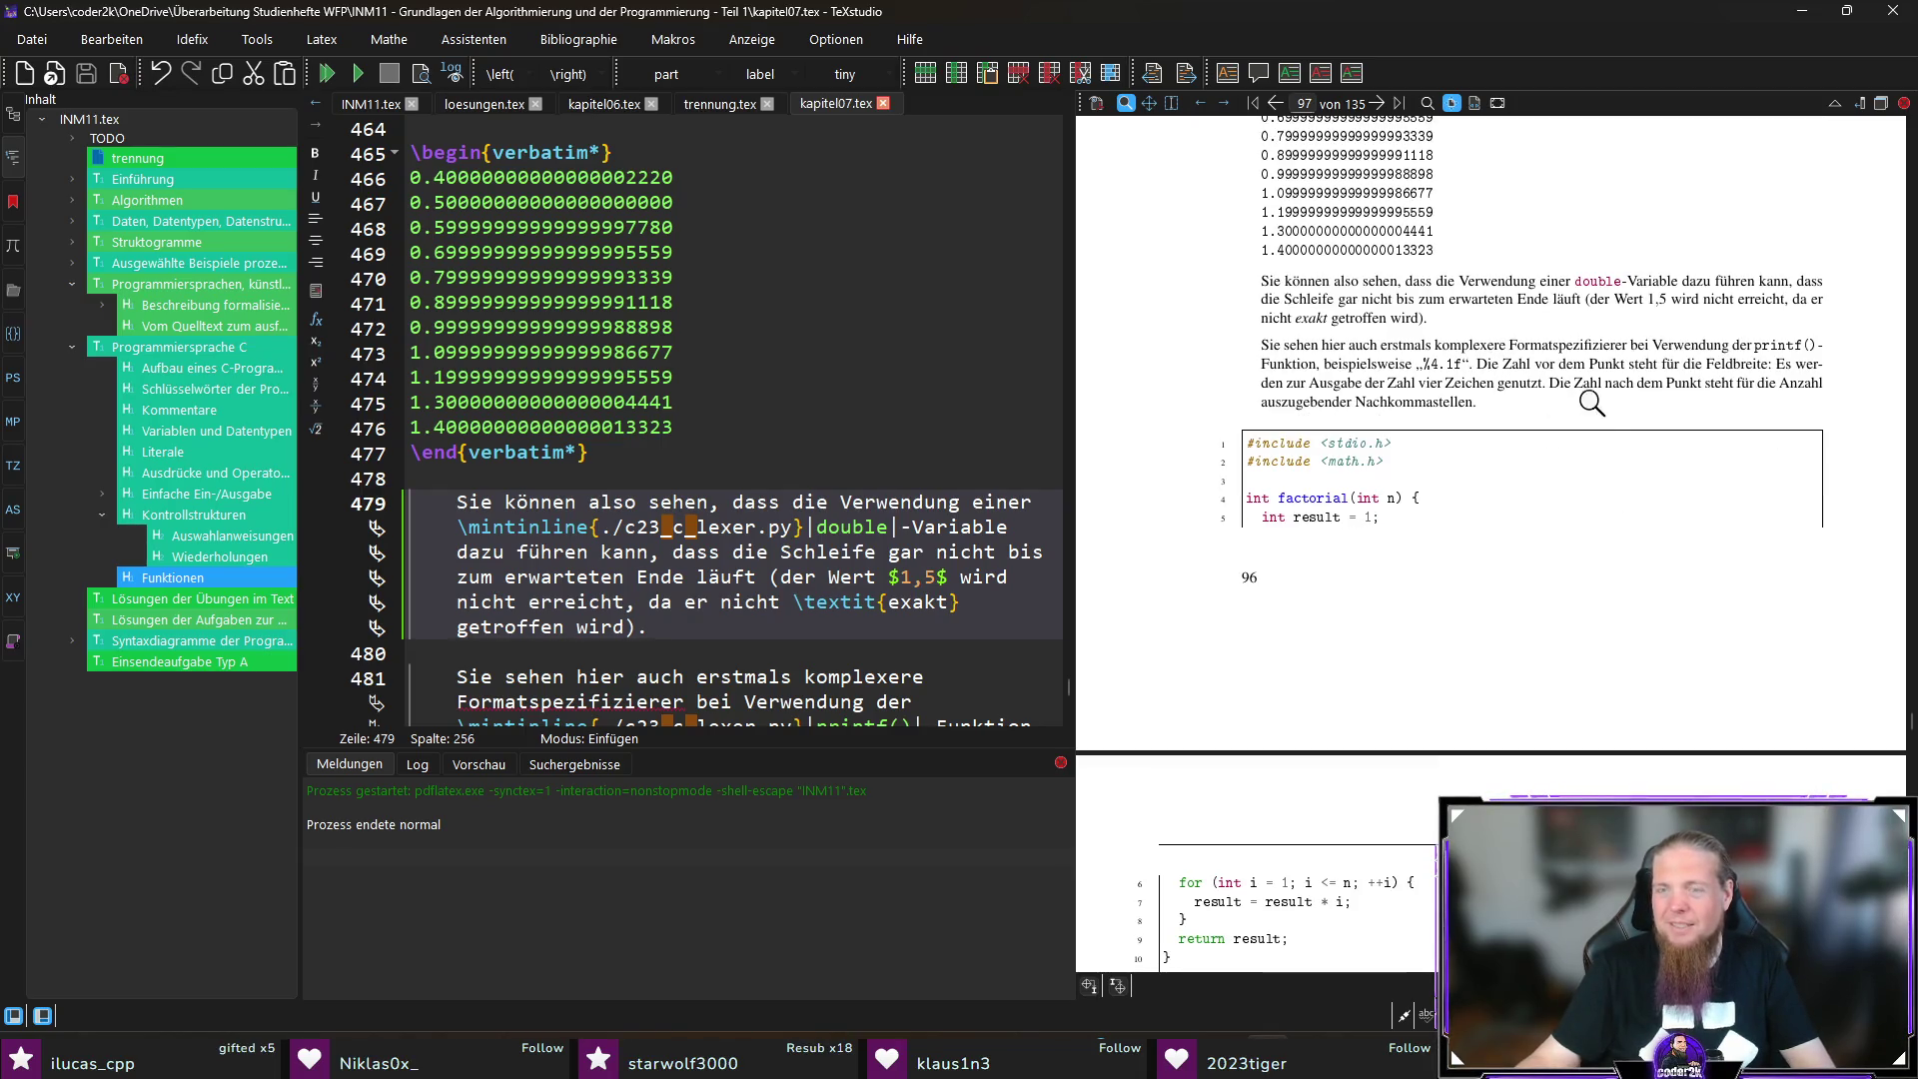
pyautogui.scroll(-5, 1513, 389)
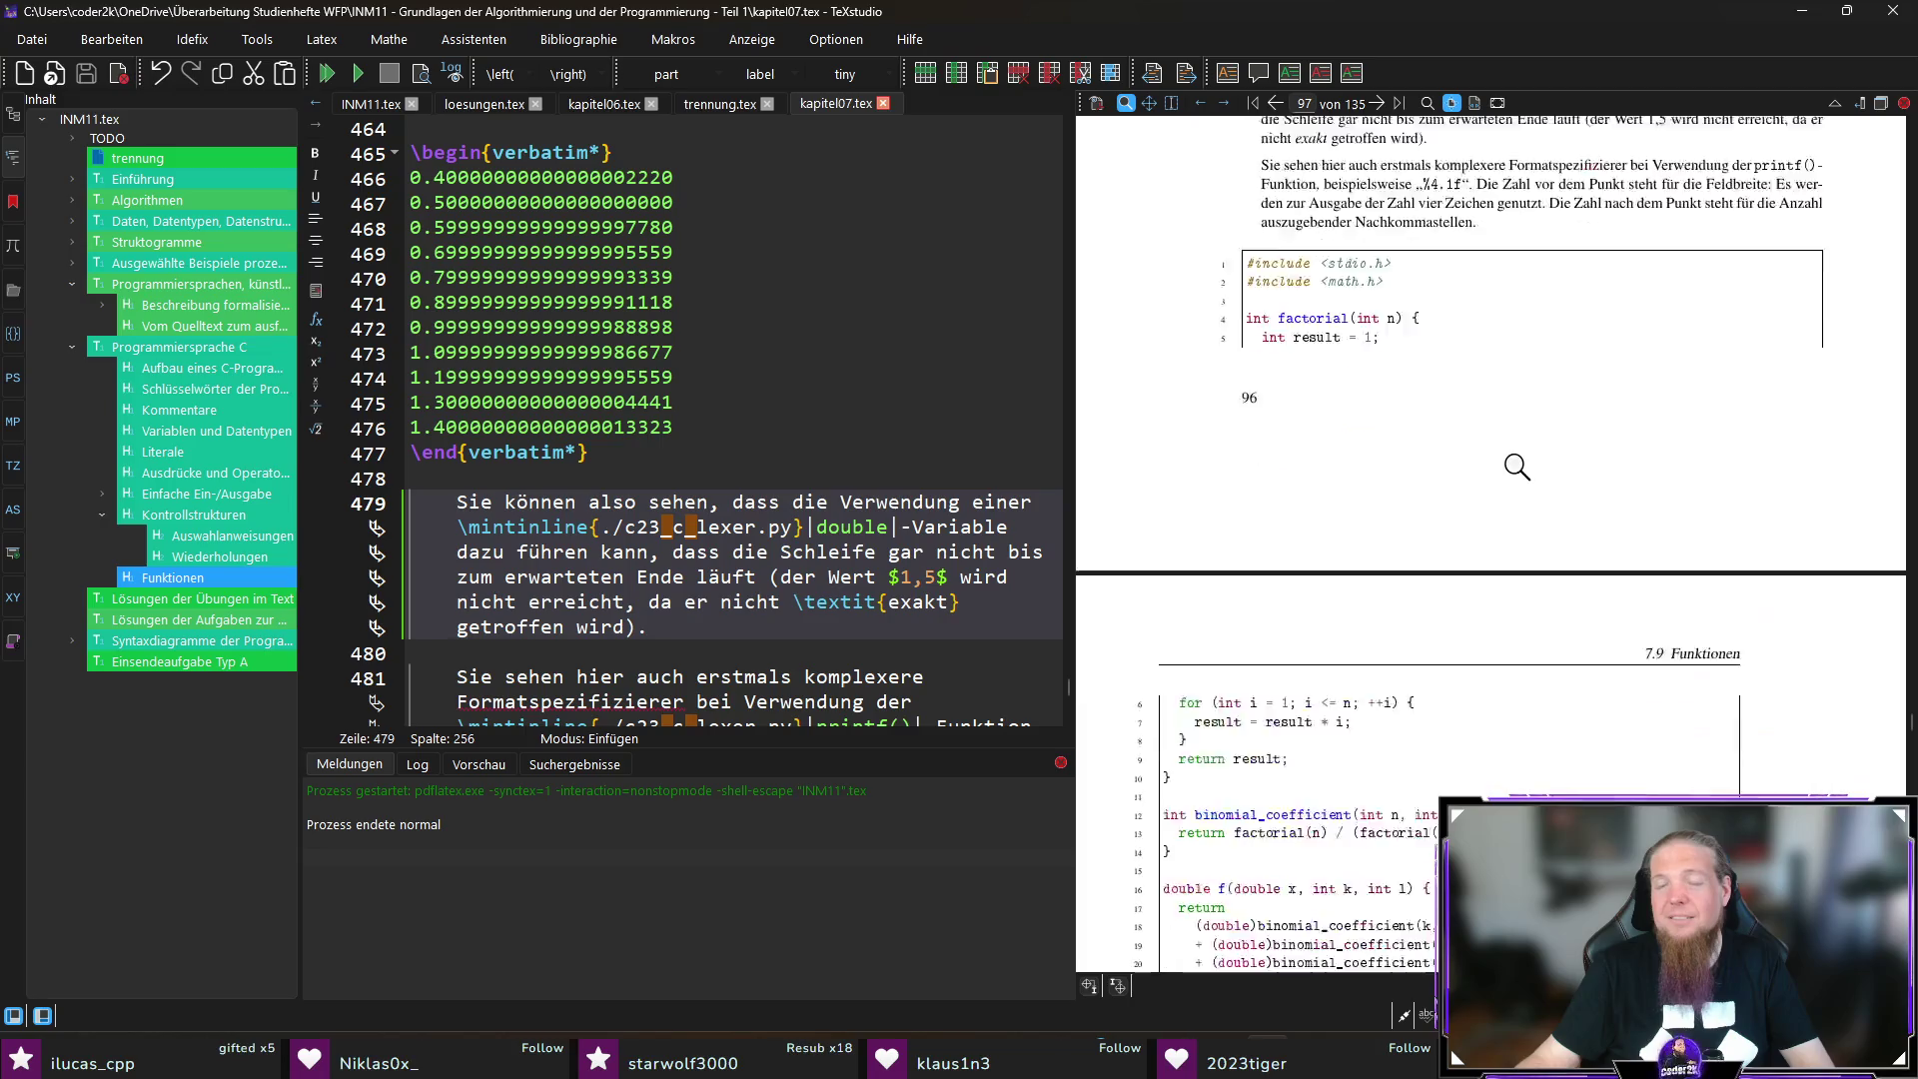
pyautogui.scroll(3, 1686, 399)
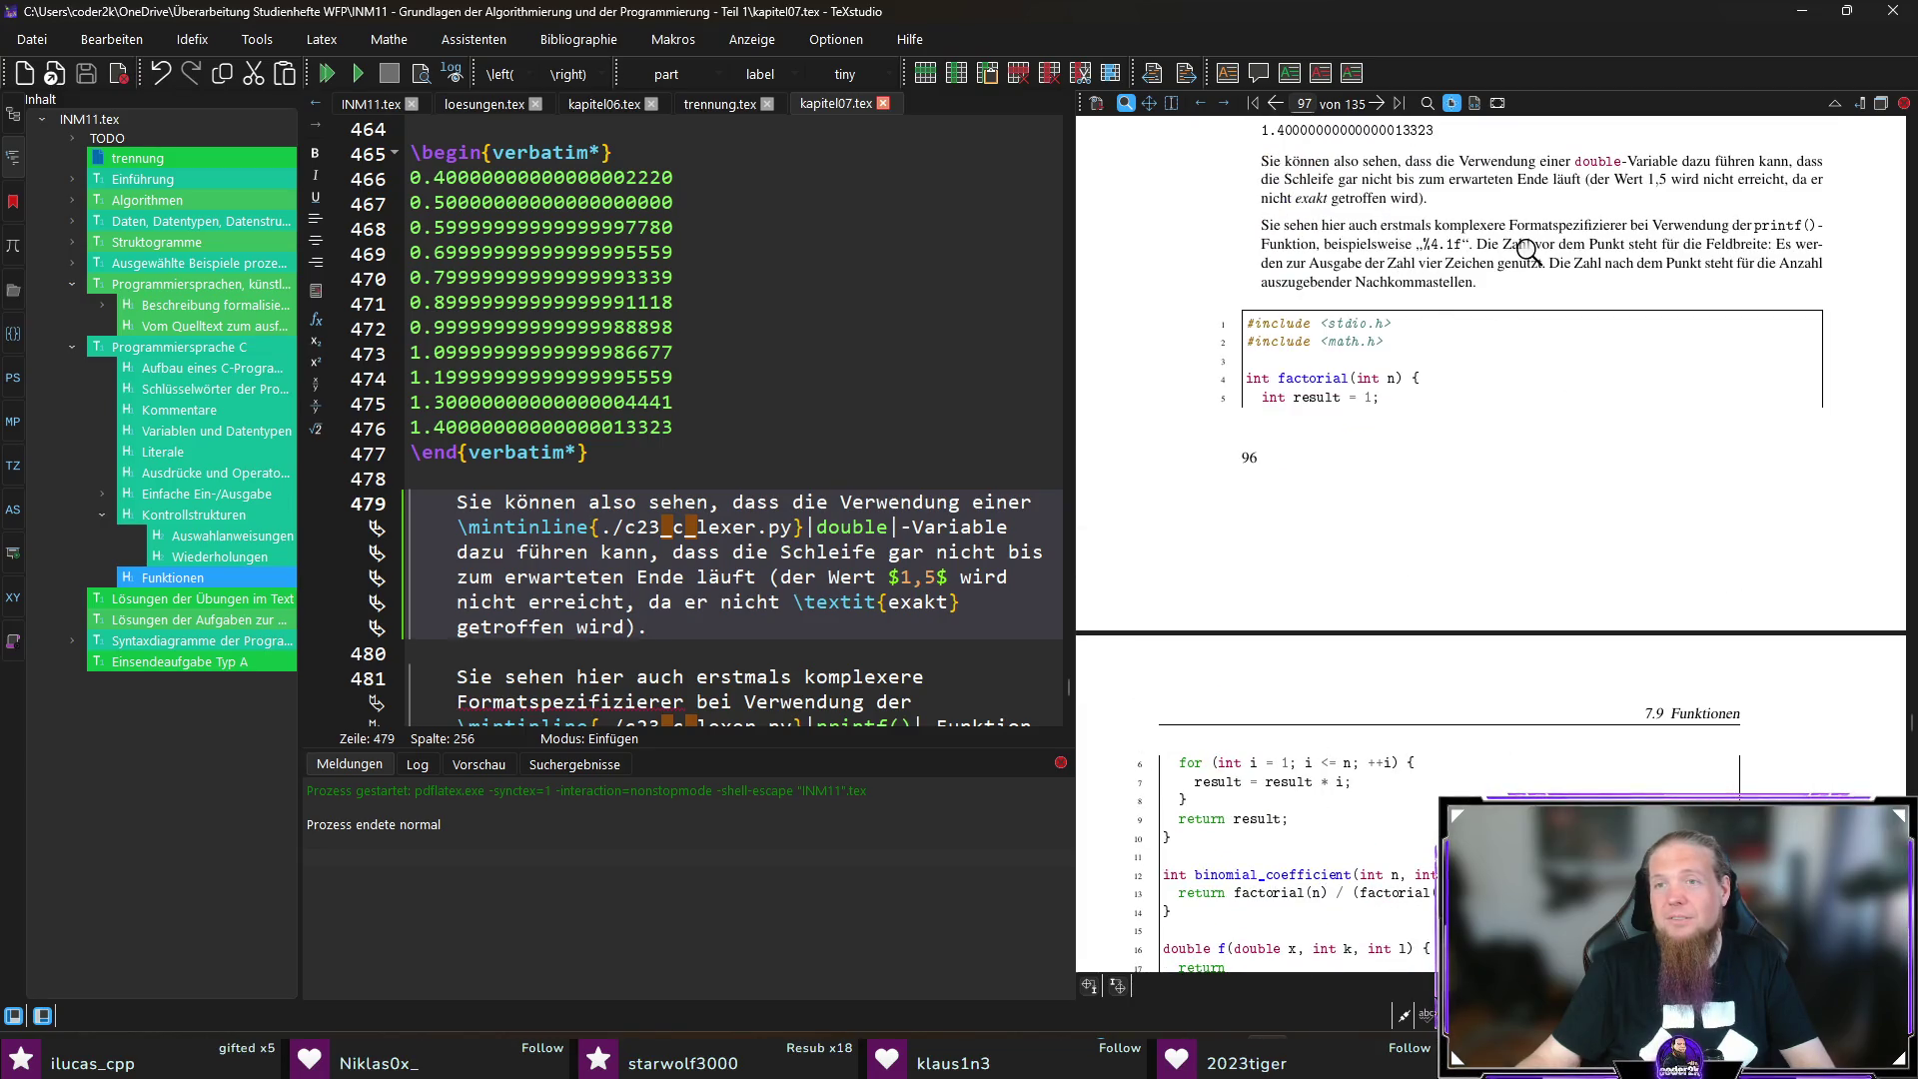
pyautogui.scroll(1, 1458, 290)
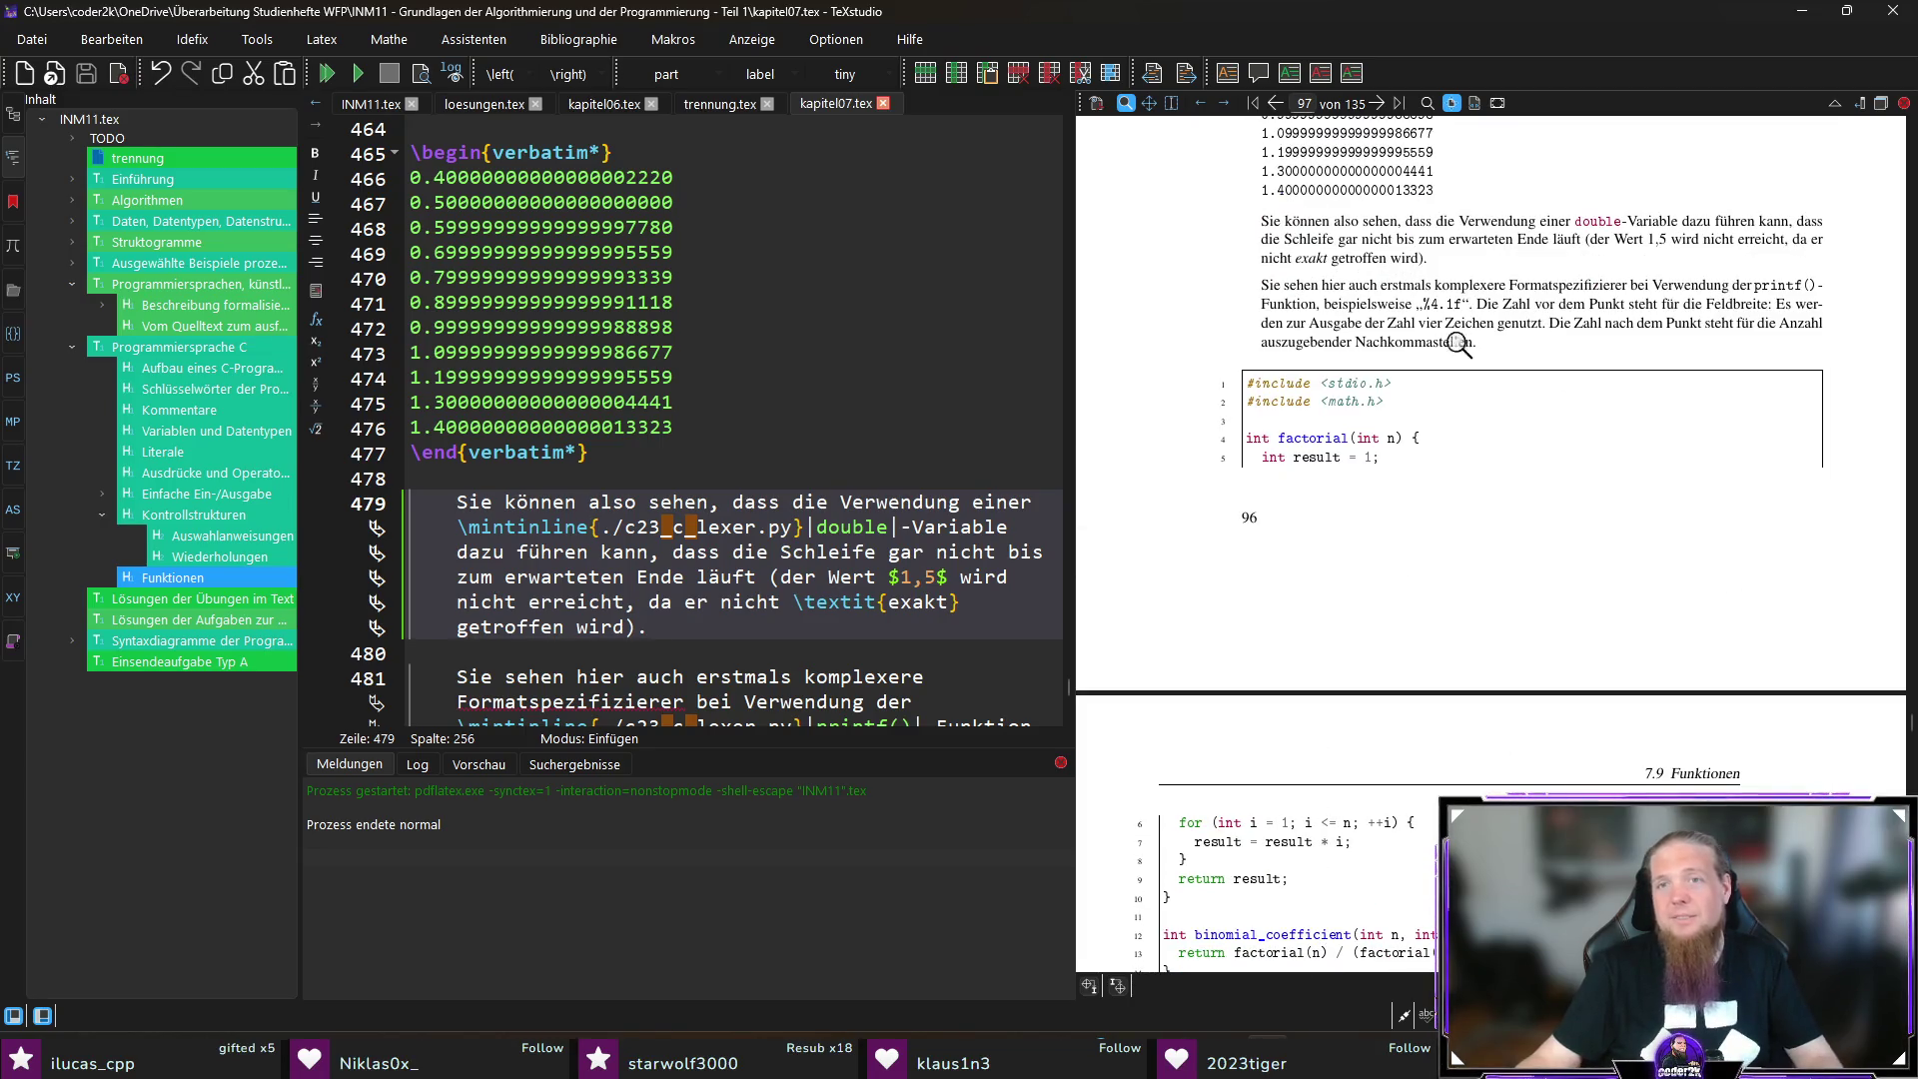
pyautogui.keyDown('ctrl'); pyautogui.click(1317, 284); pyautogui.keyUp('ctrl')
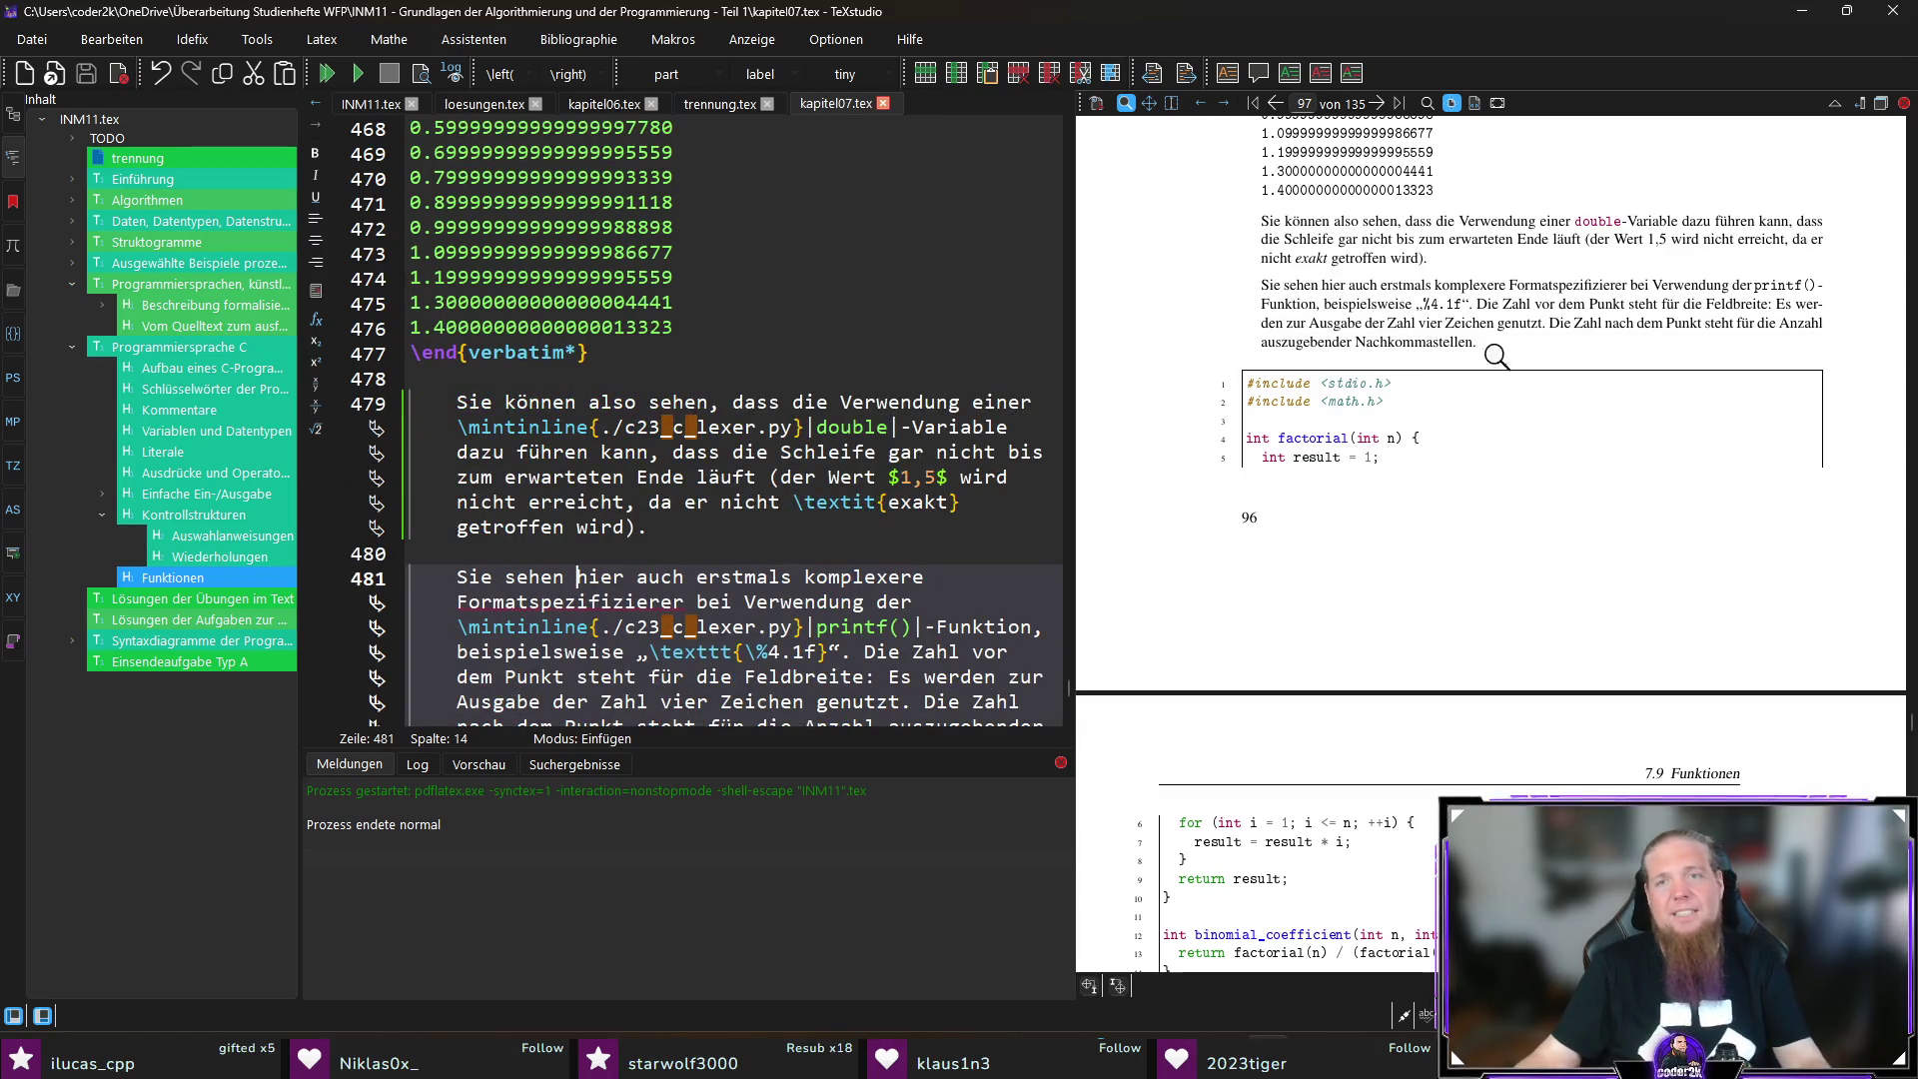
# Step: Copy the \ref{lst:...} label for Code 7.10 from line 444
pyautogui.scroll(10, 1358, 384)
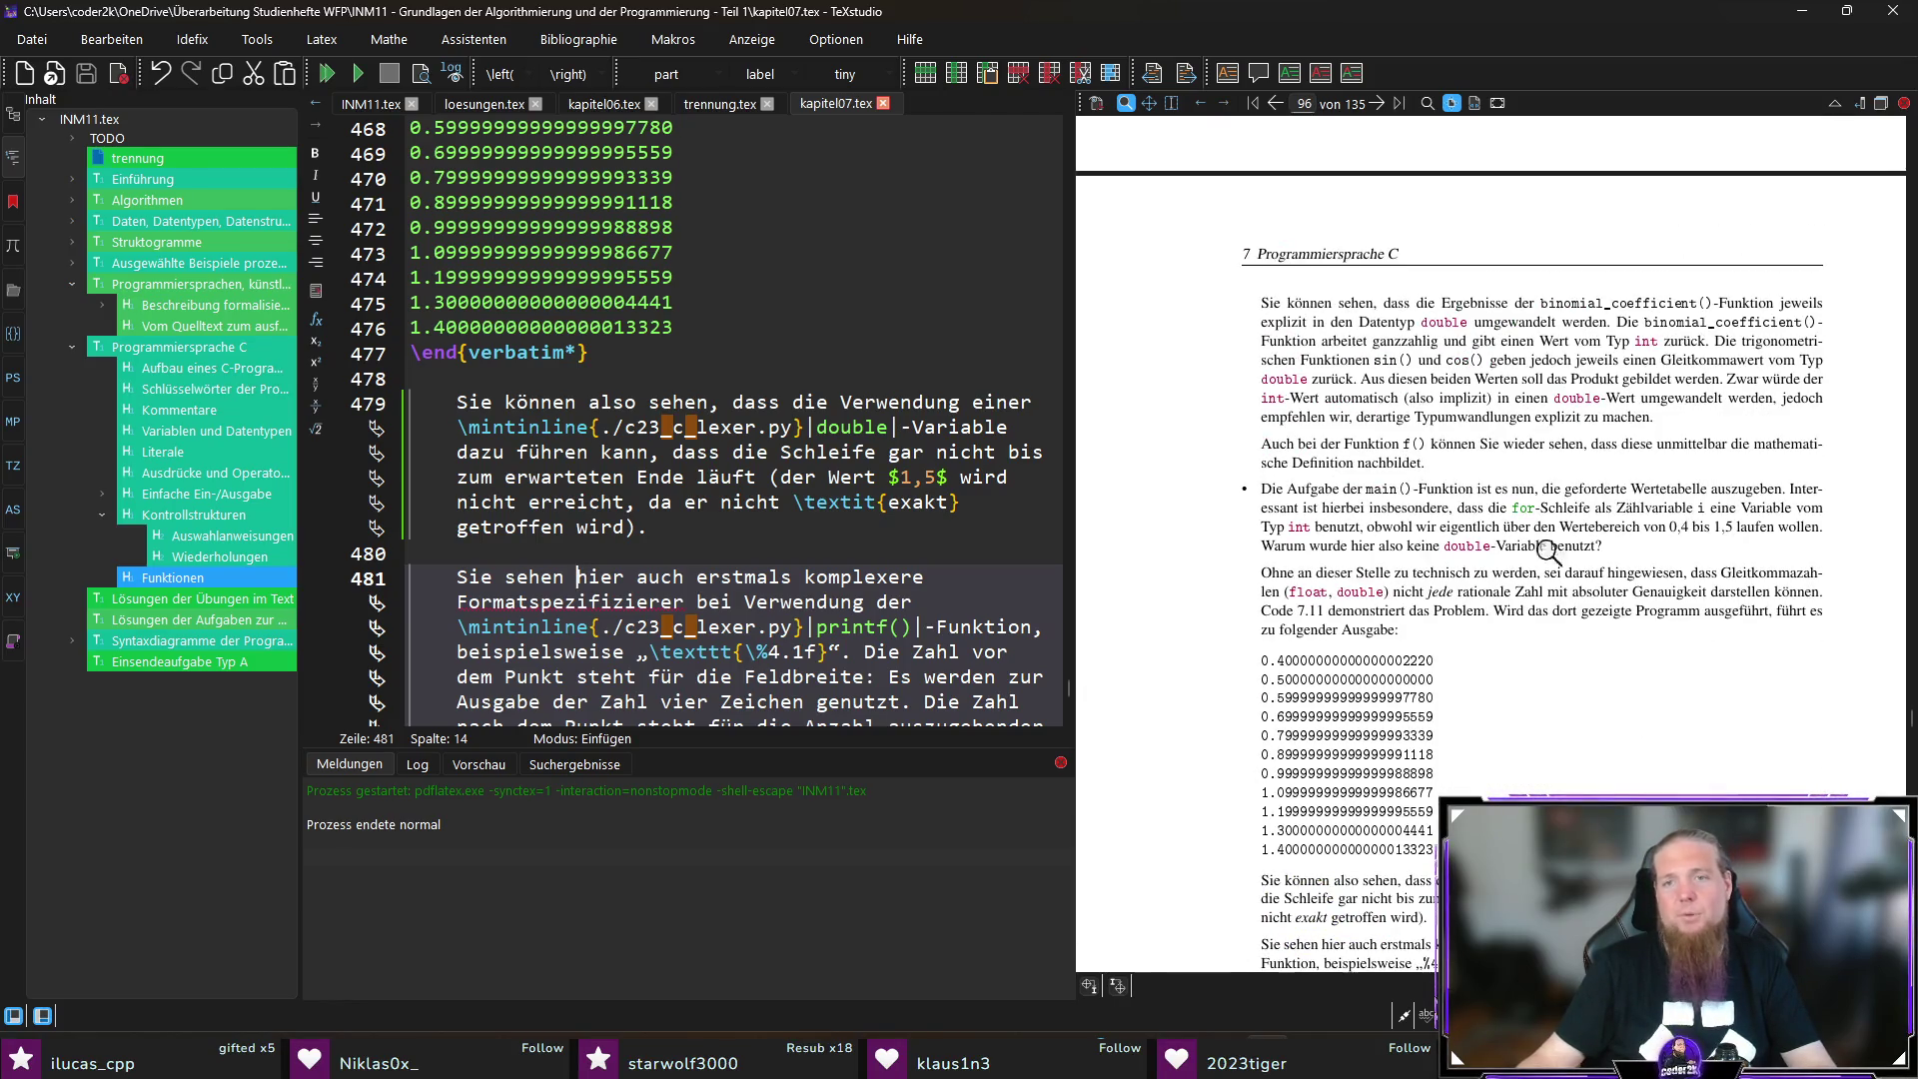
pyautogui.scroll(12, 780, 517)
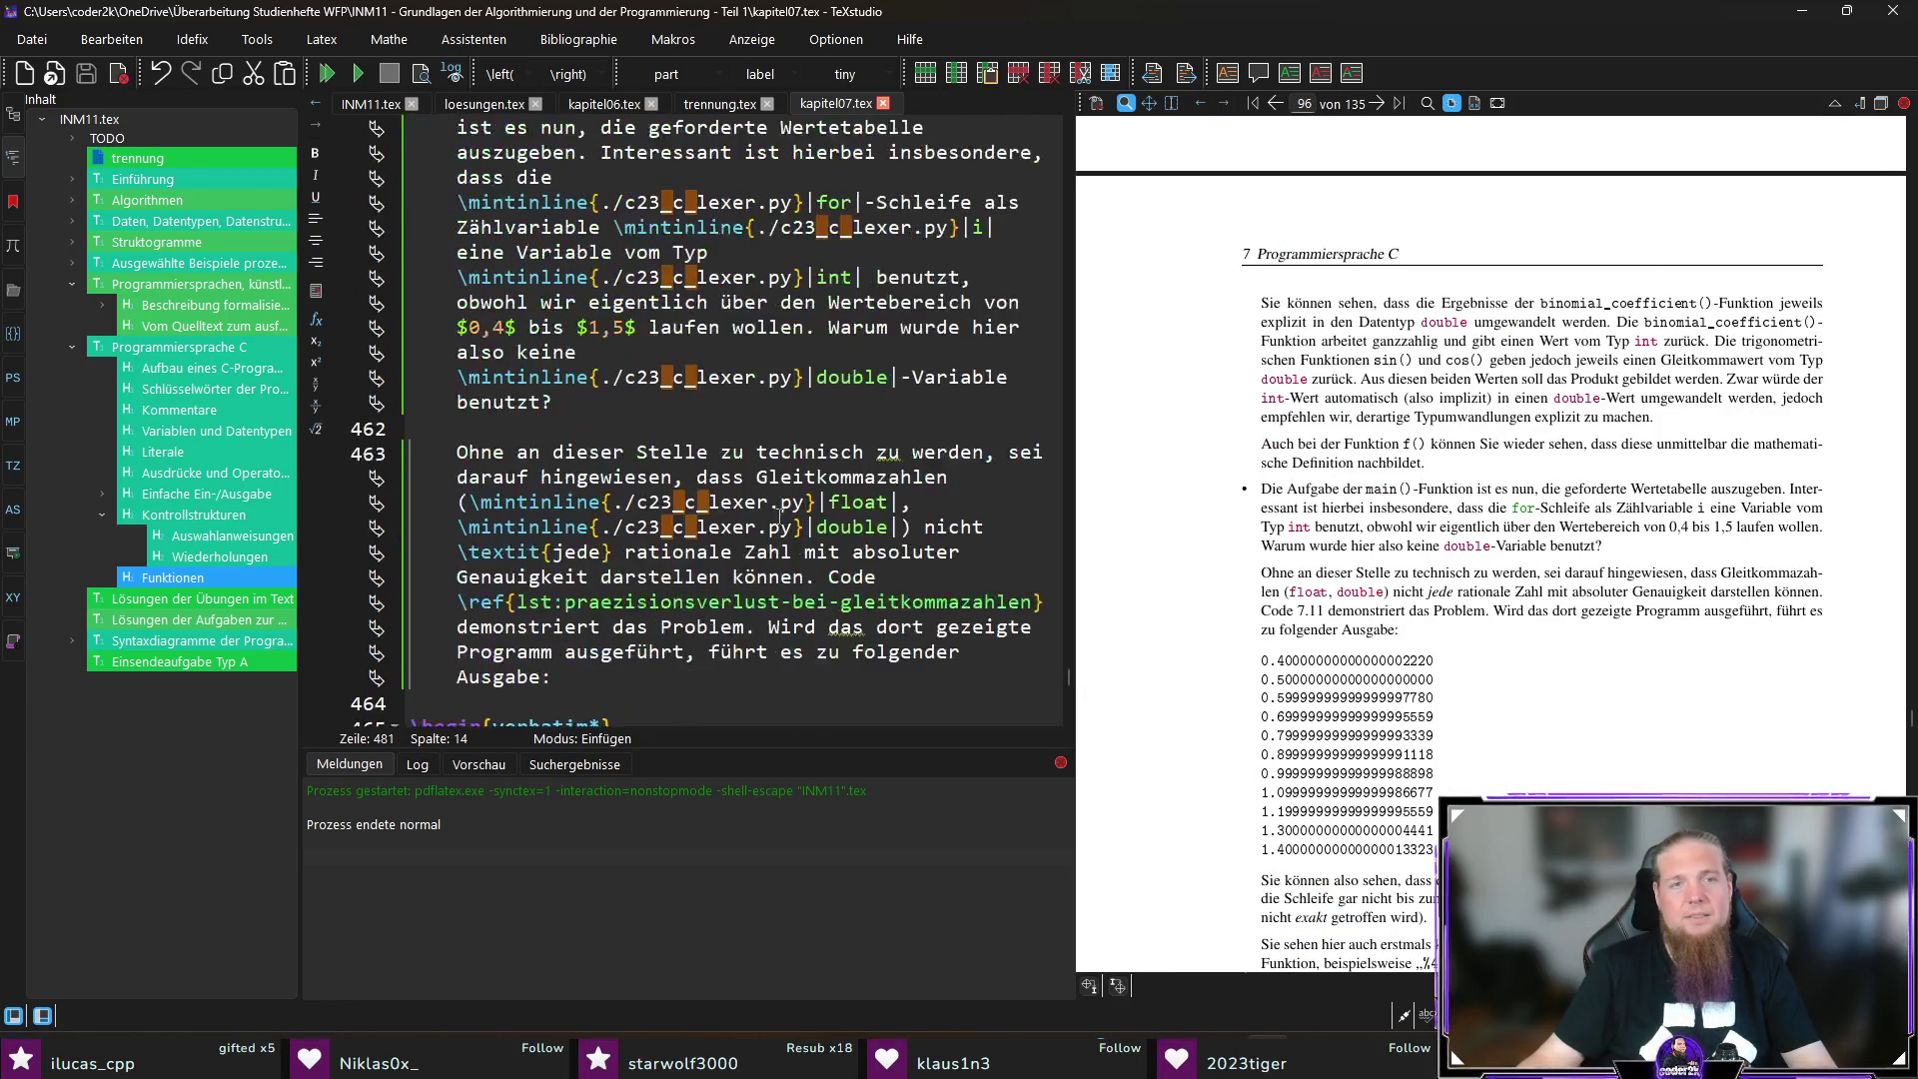
pyautogui.scroll(6, 780, 516)
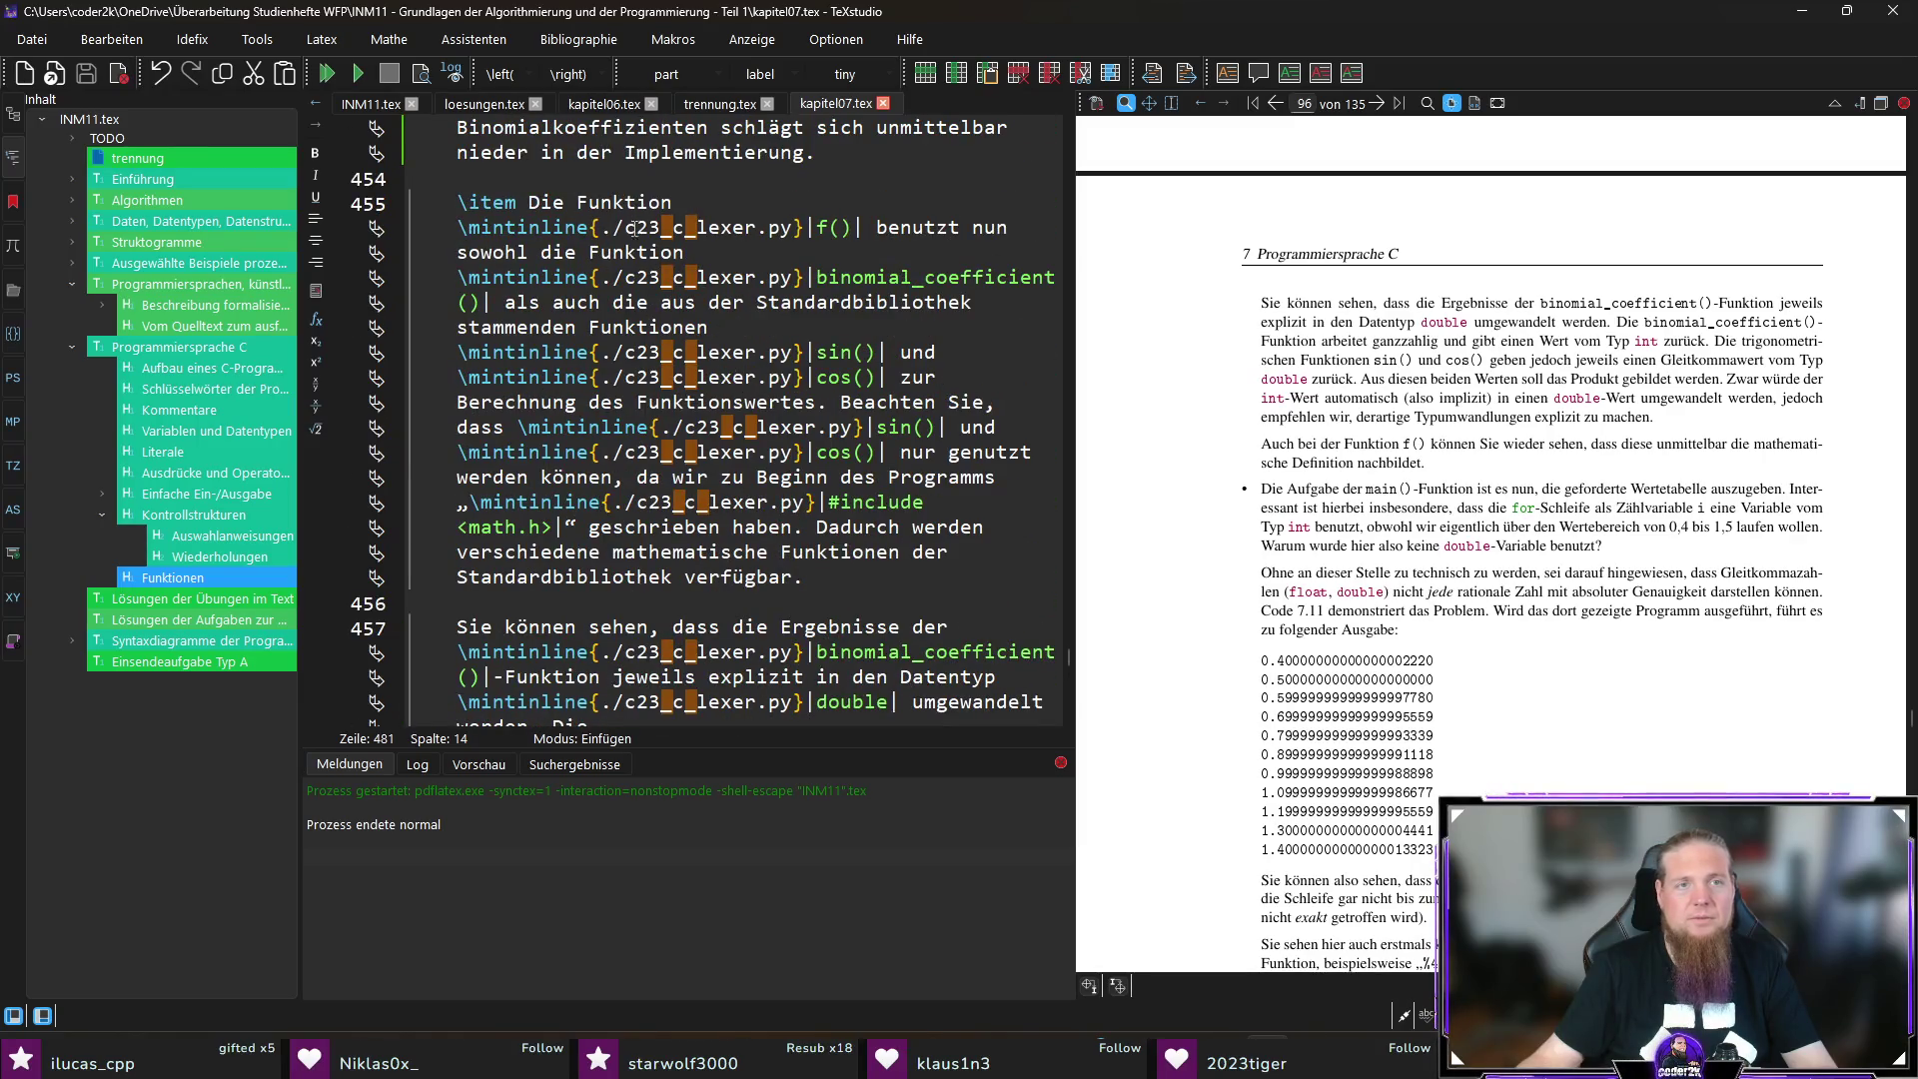
pyautogui.scroll(3, 683, 313)
pyautogui.scroll(4, 995, 365)
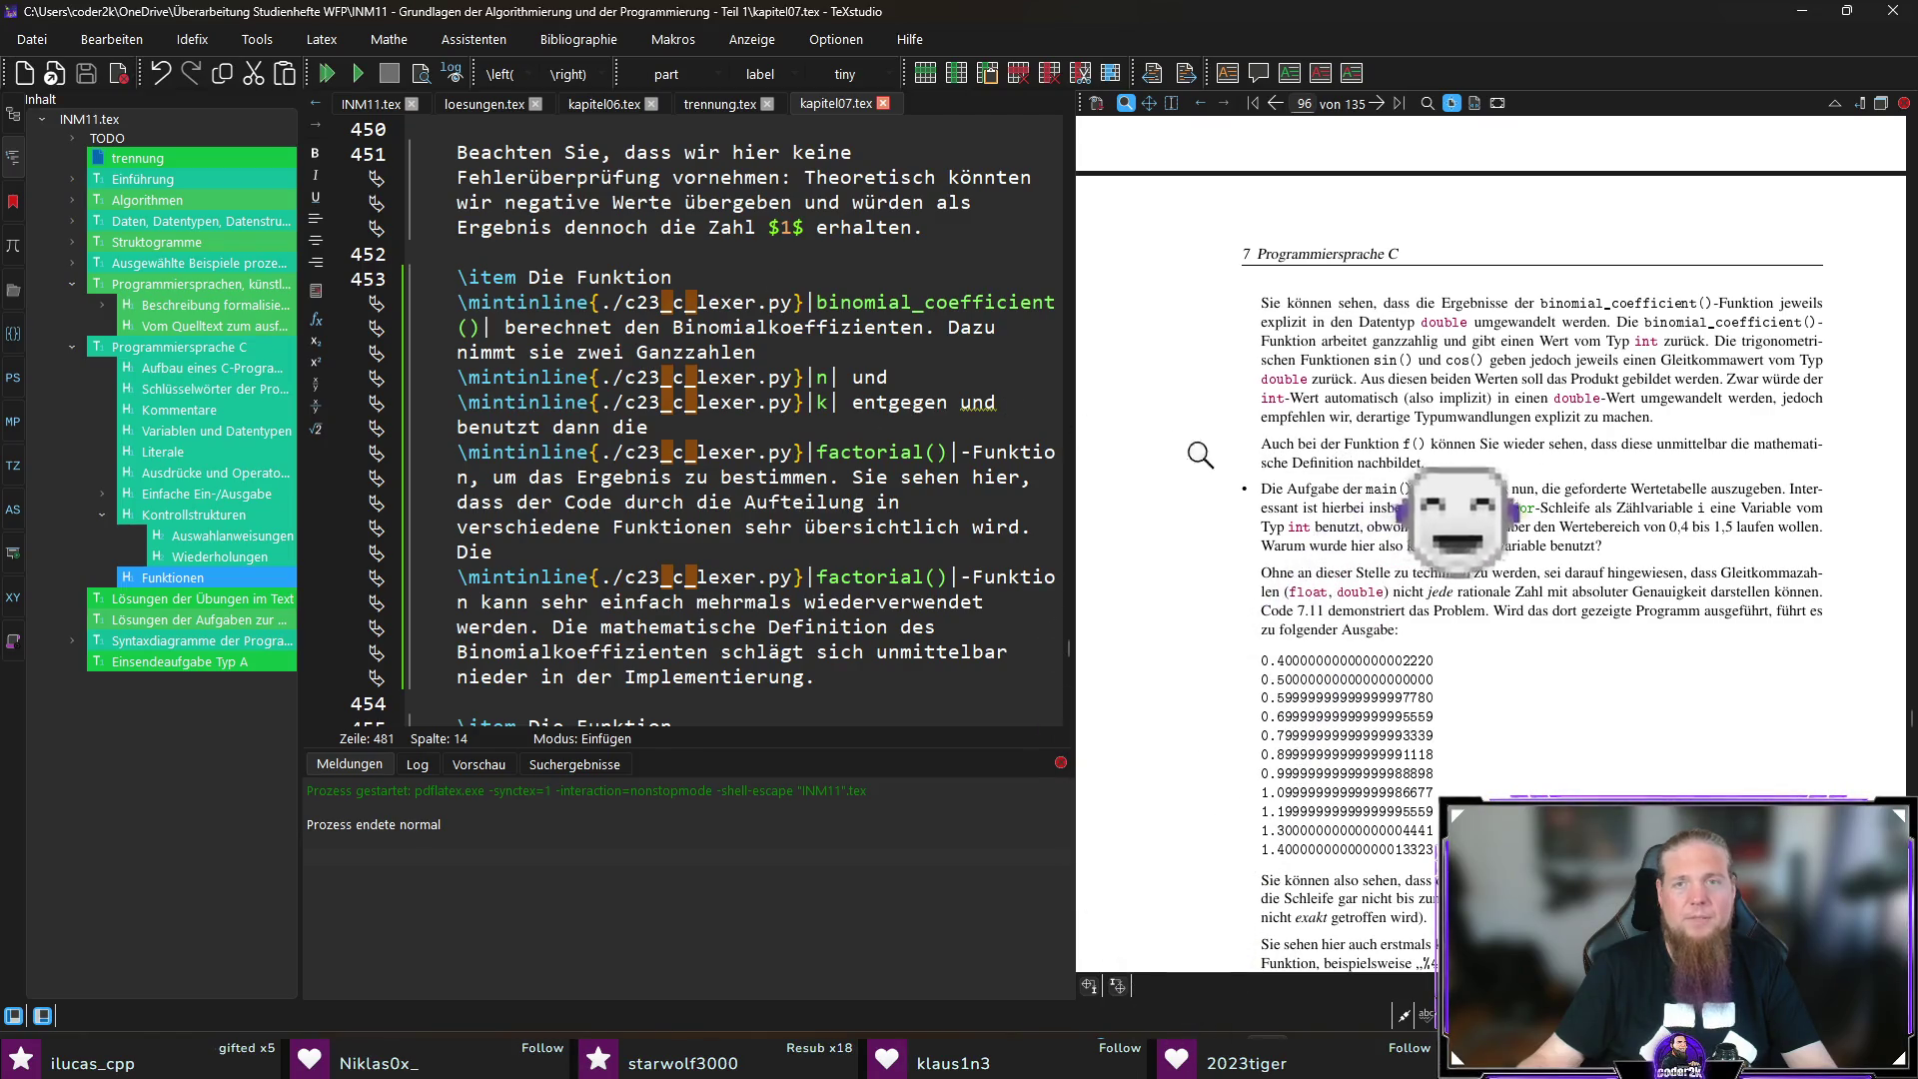
pyautogui.scroll(3, 832, 406)
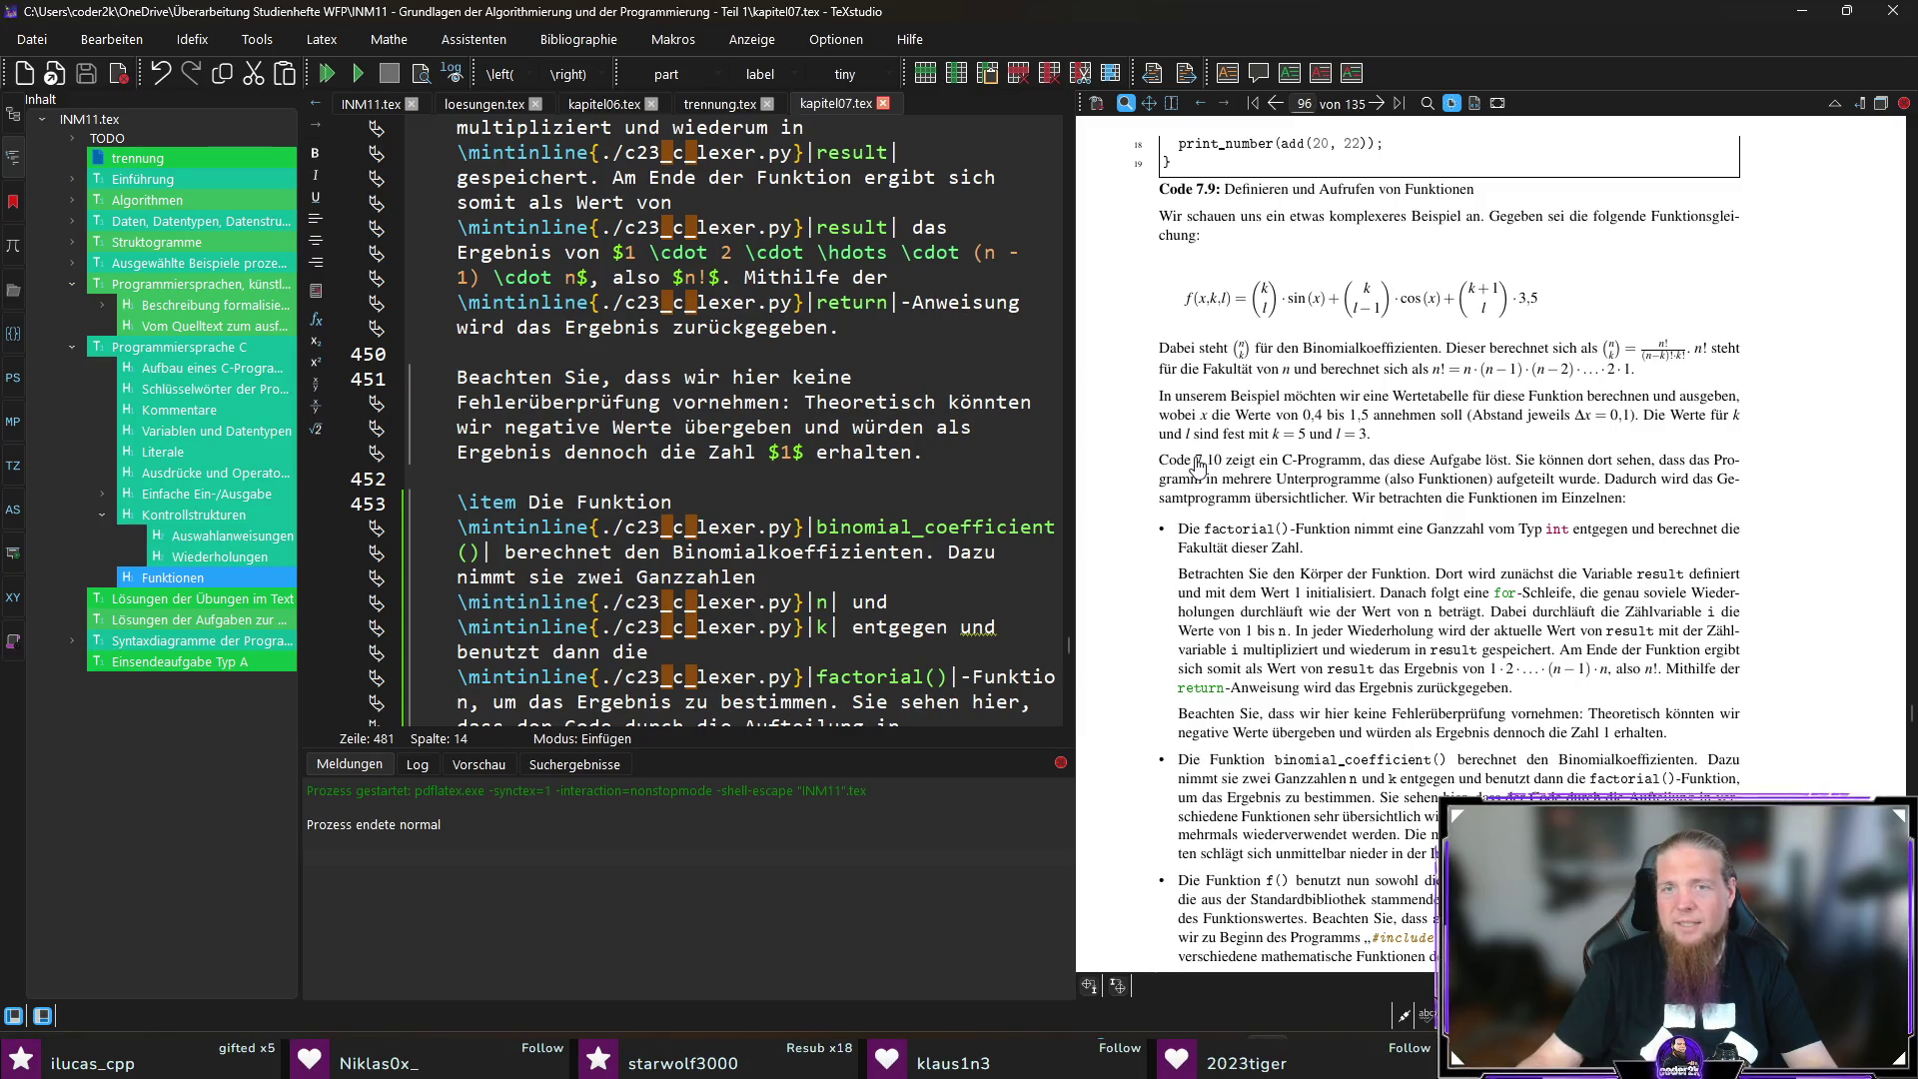
pyautogui.click(1247, 461)
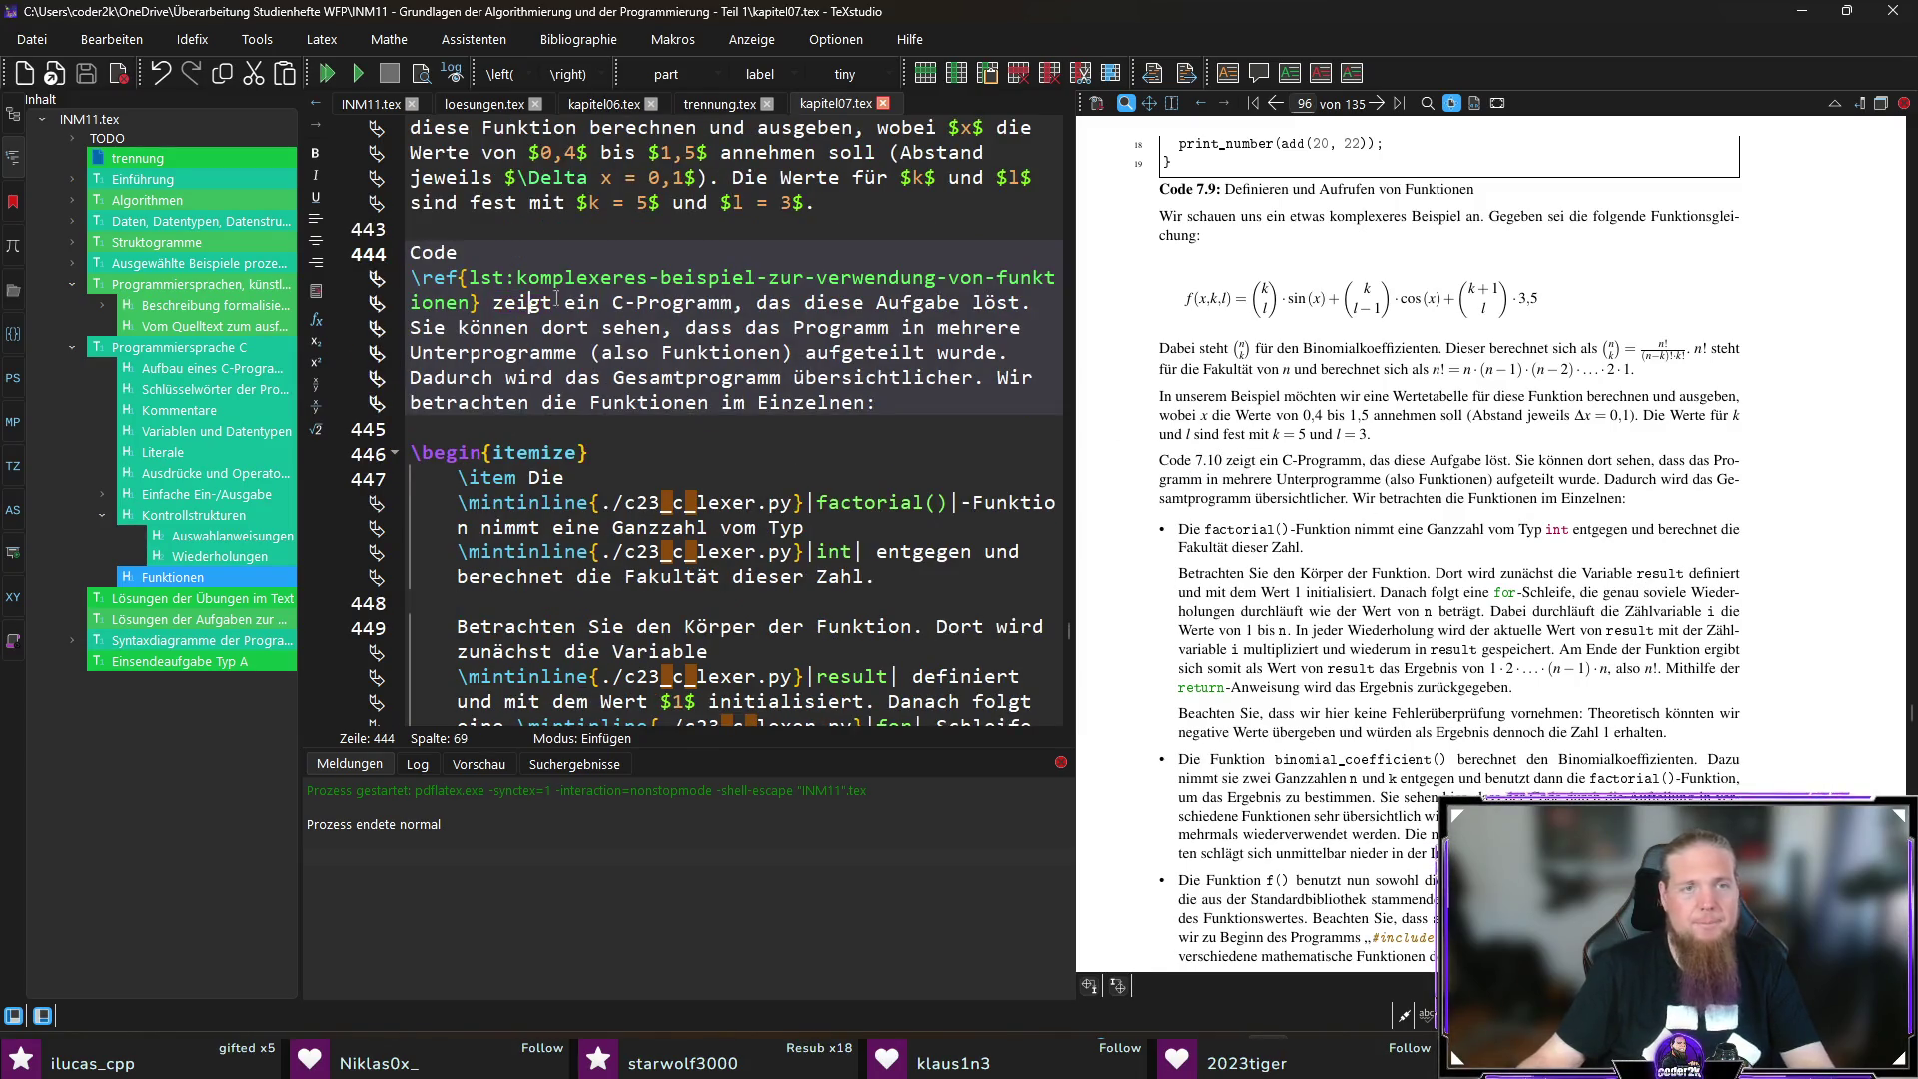
pyautogui.moveTo(480, 301); pyautogui.dragTo(400, 276)
pyautogui.hotkey('ctrl', 'c')
# Step: Replace 'hier' on line 481 with 'in Code' followed by the pasted listing reference
pyautogui.scroll(-10, 1398, 524)
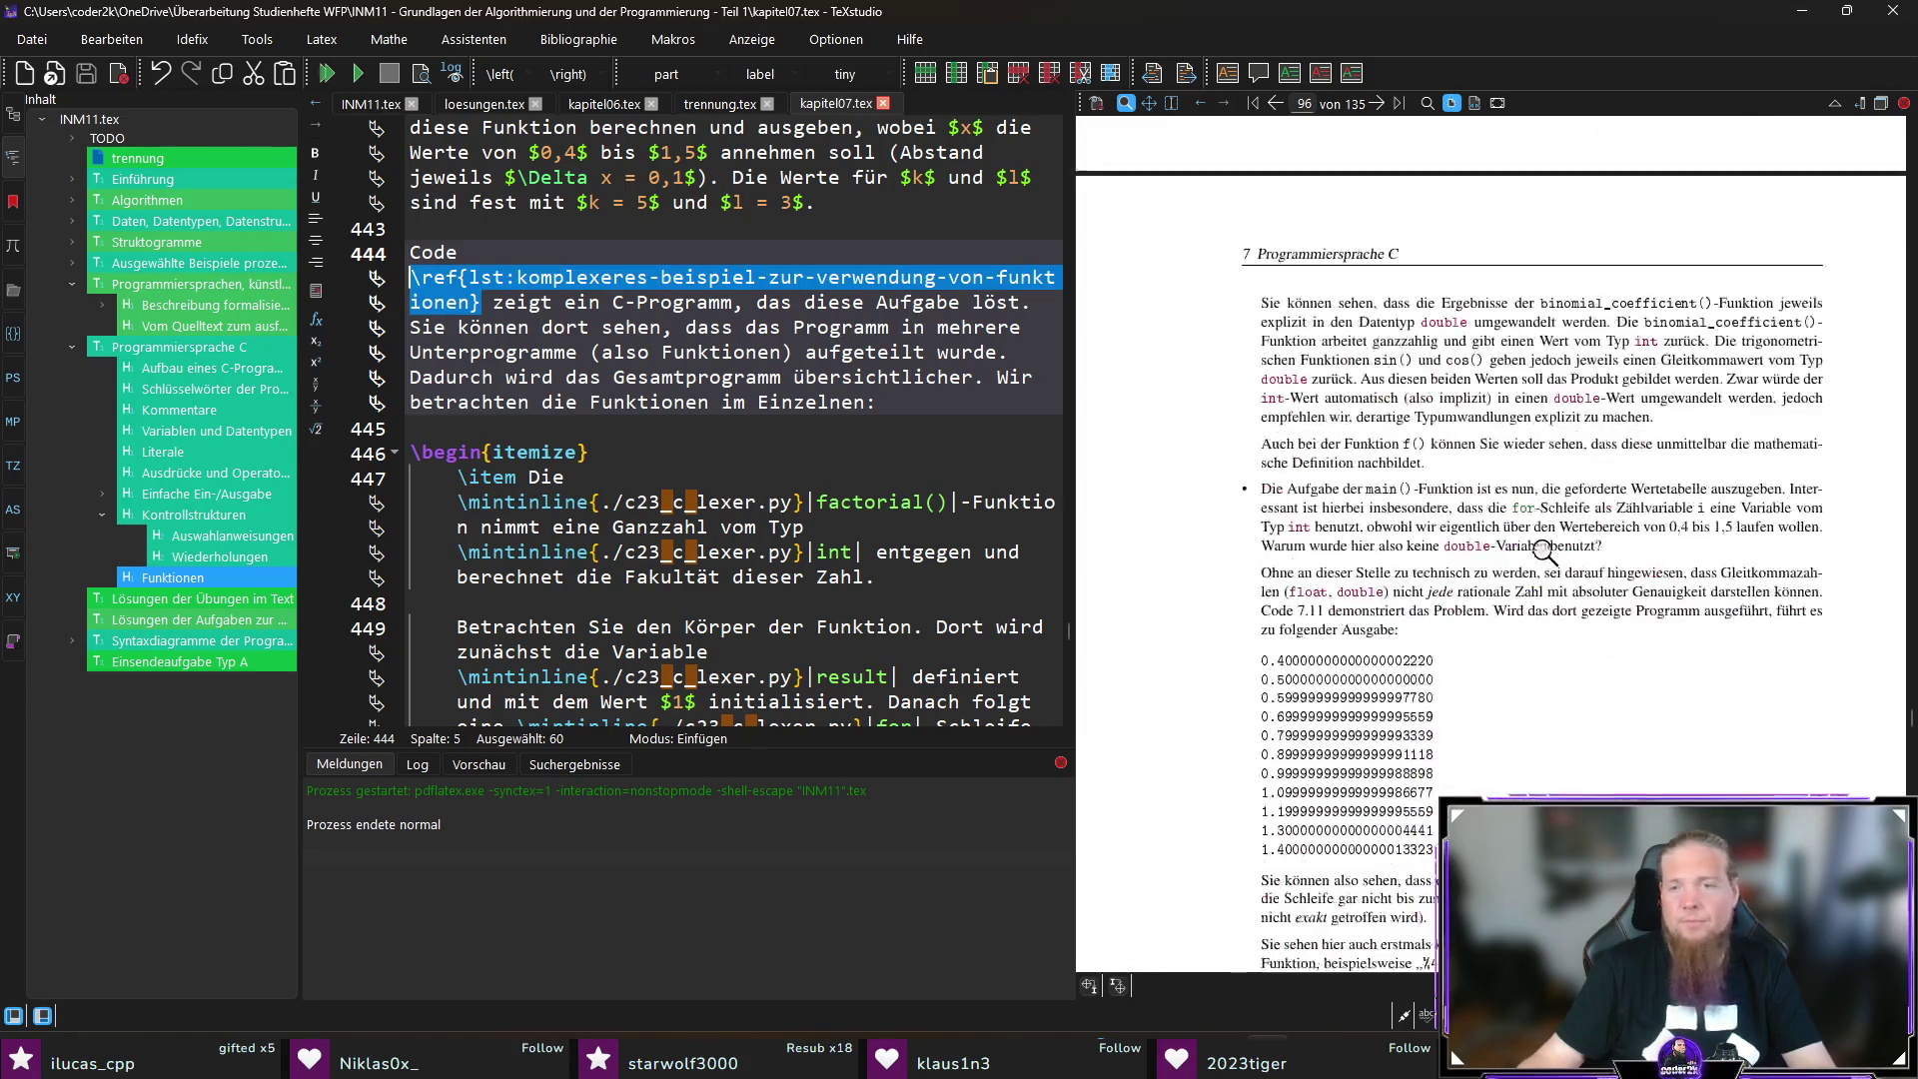
pyautogui.click(1327, 404)
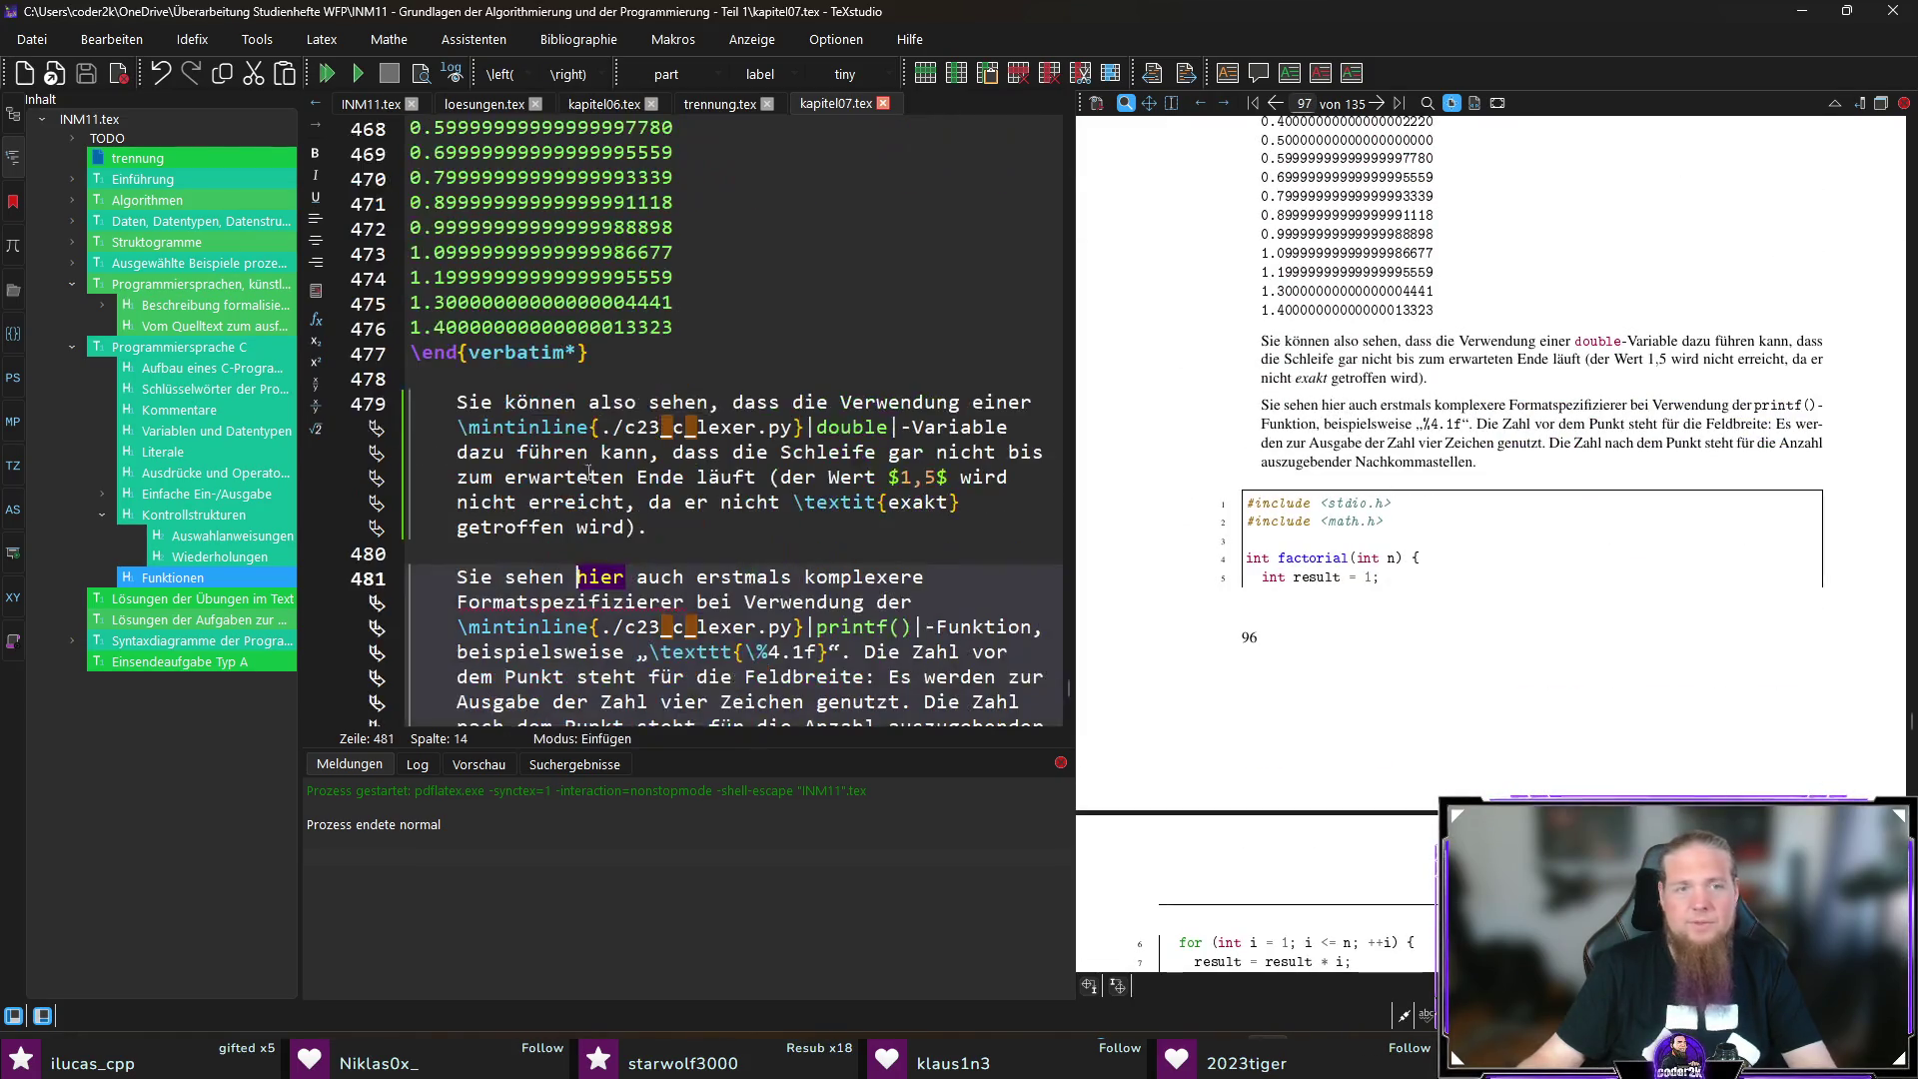
pyautogui.doubleClick(597, 577)
pyautogui.write('in Code')
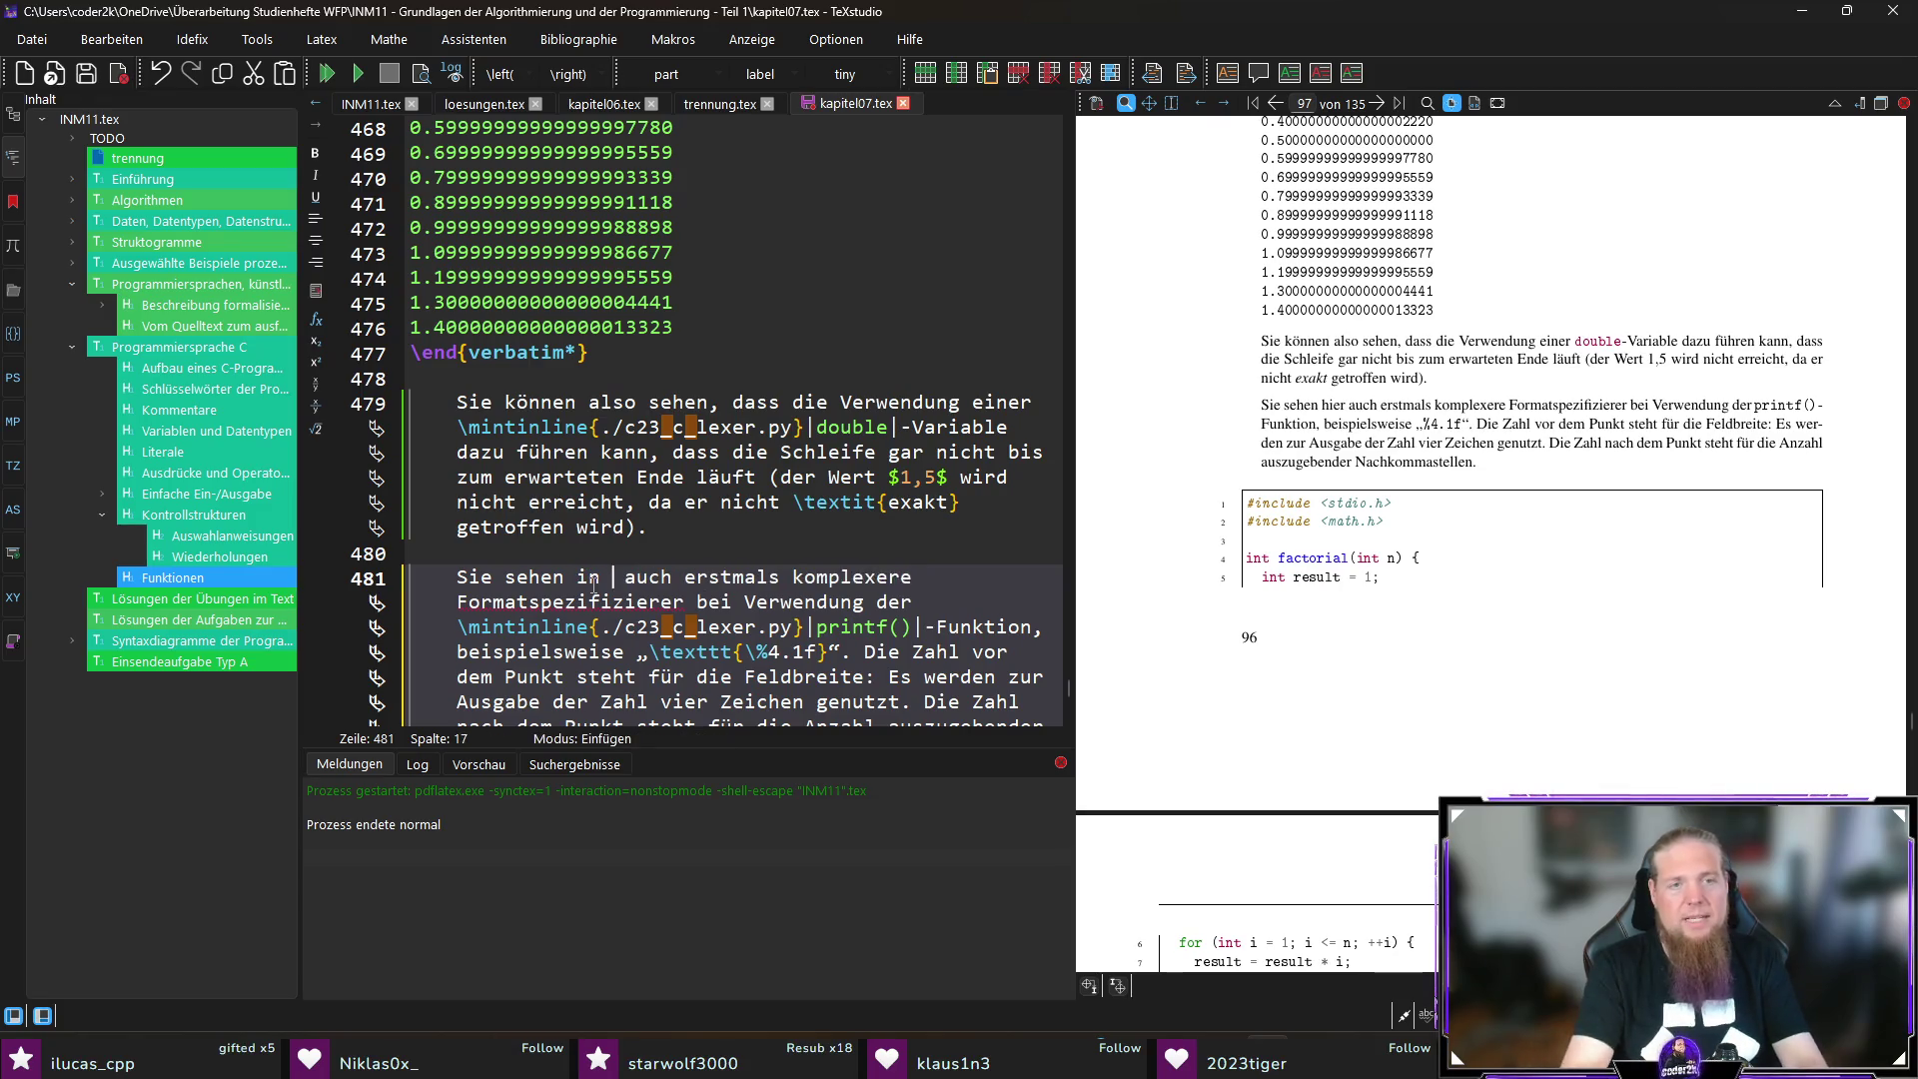
pyautogui.hotkey('ctrl', 'v')
# Step: Save kapitel07.tex and recompile with F5 to update the PDF
pyautogui.hotkey('ctrl', 's')
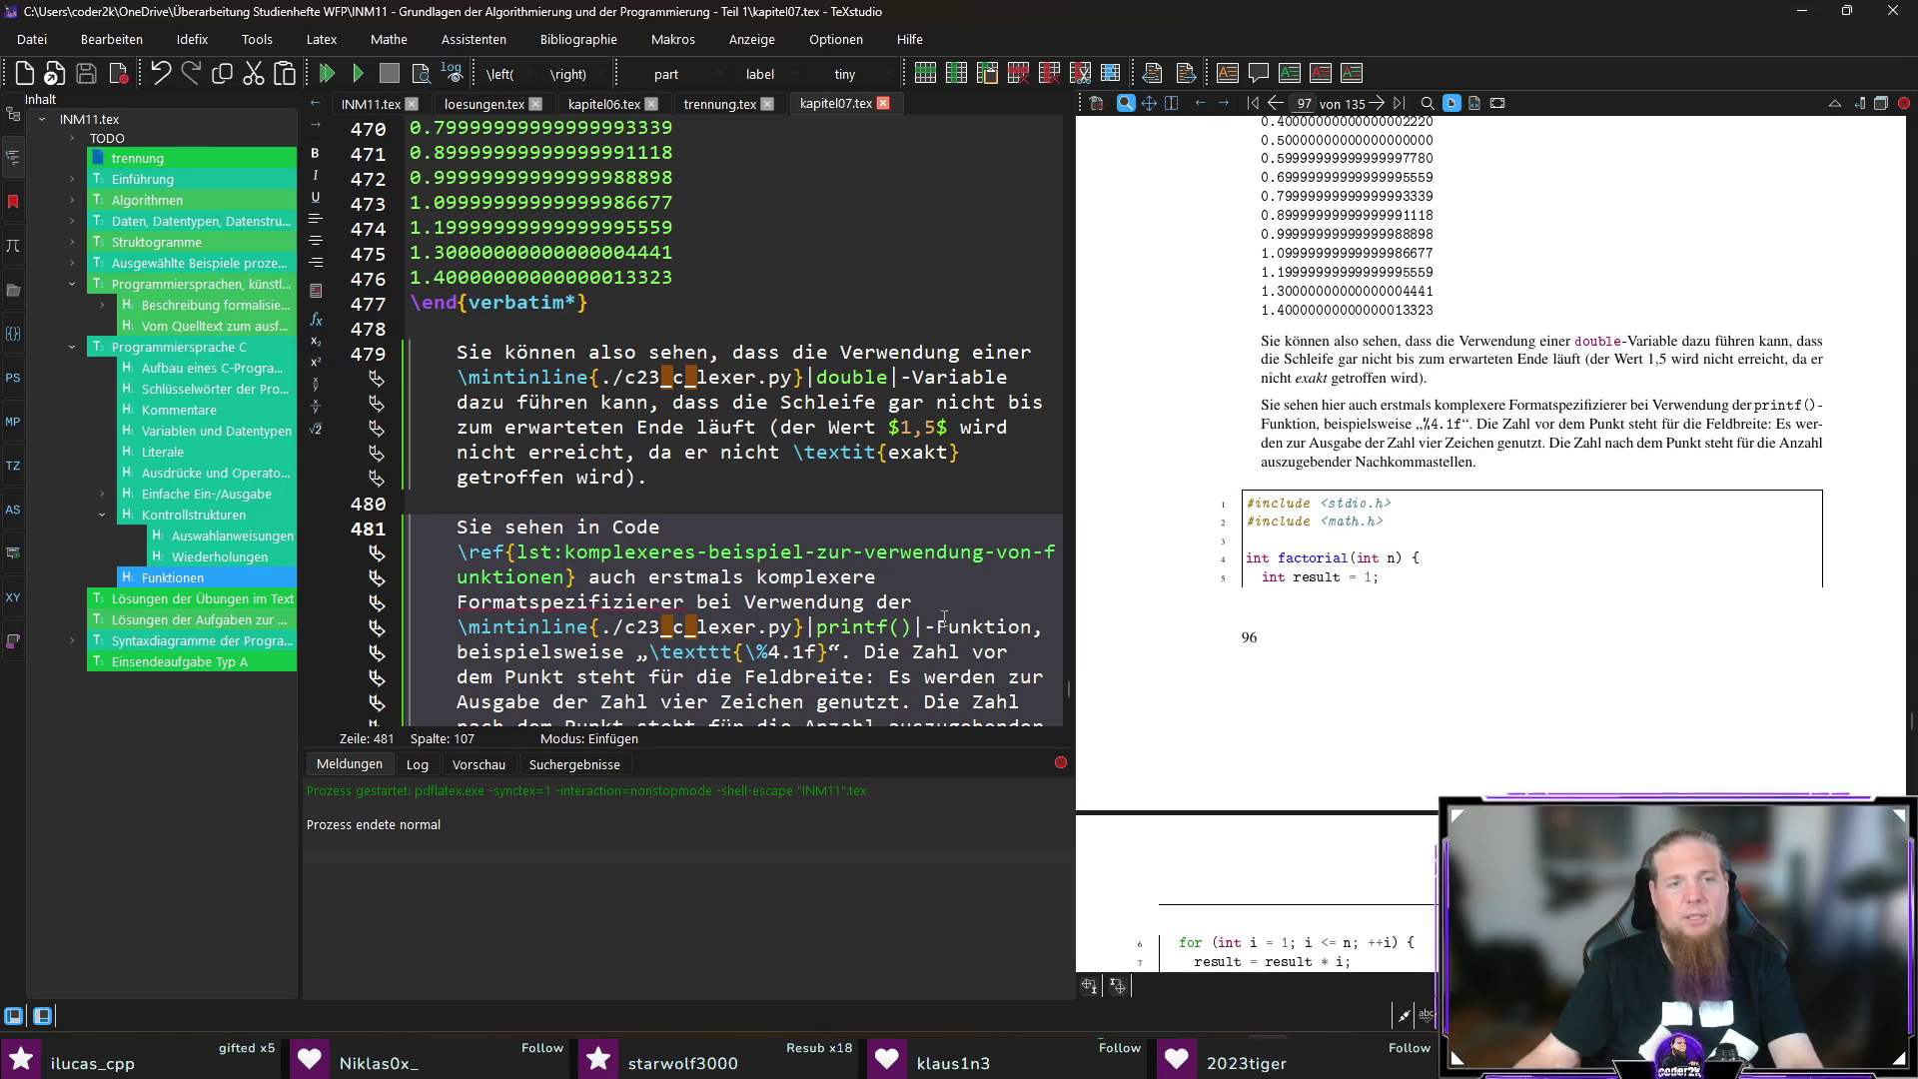
pyautogui.press('F5')
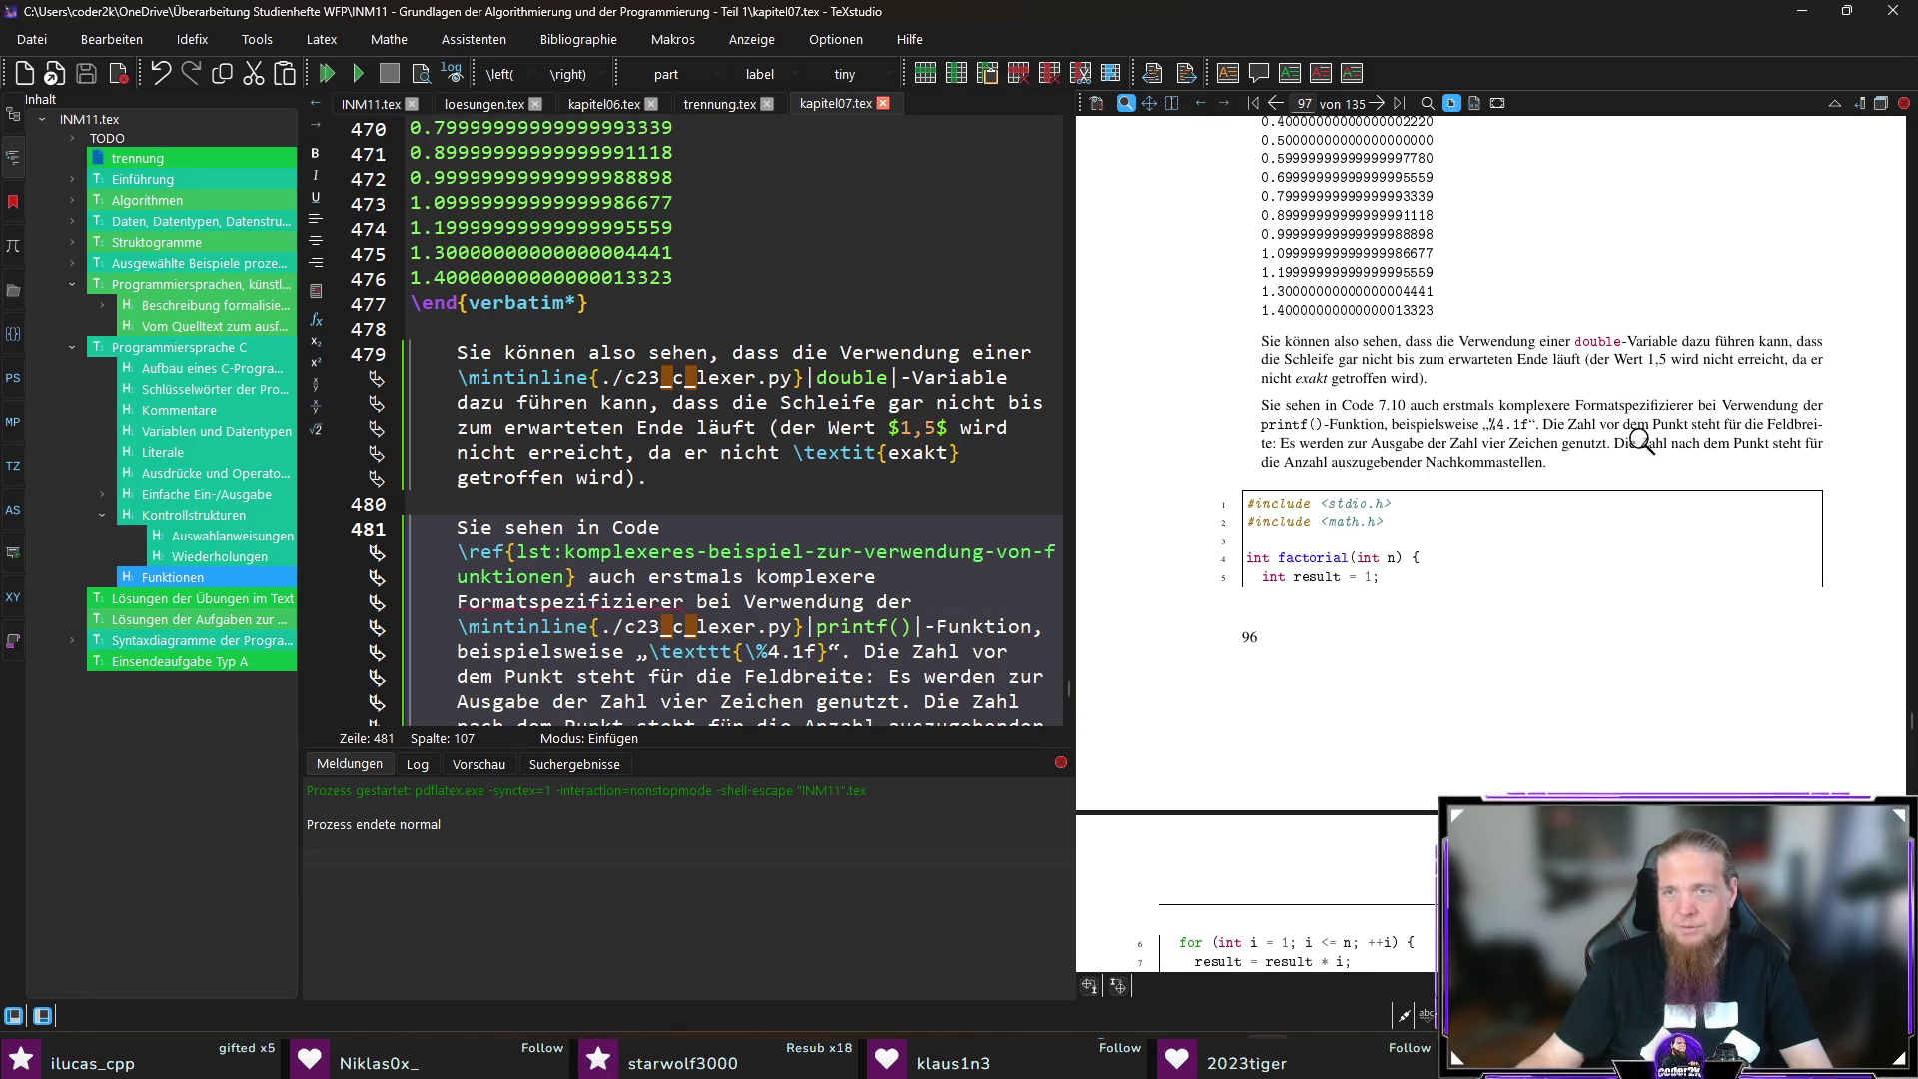
pyautogui.scroll(-10, 1713, 478)
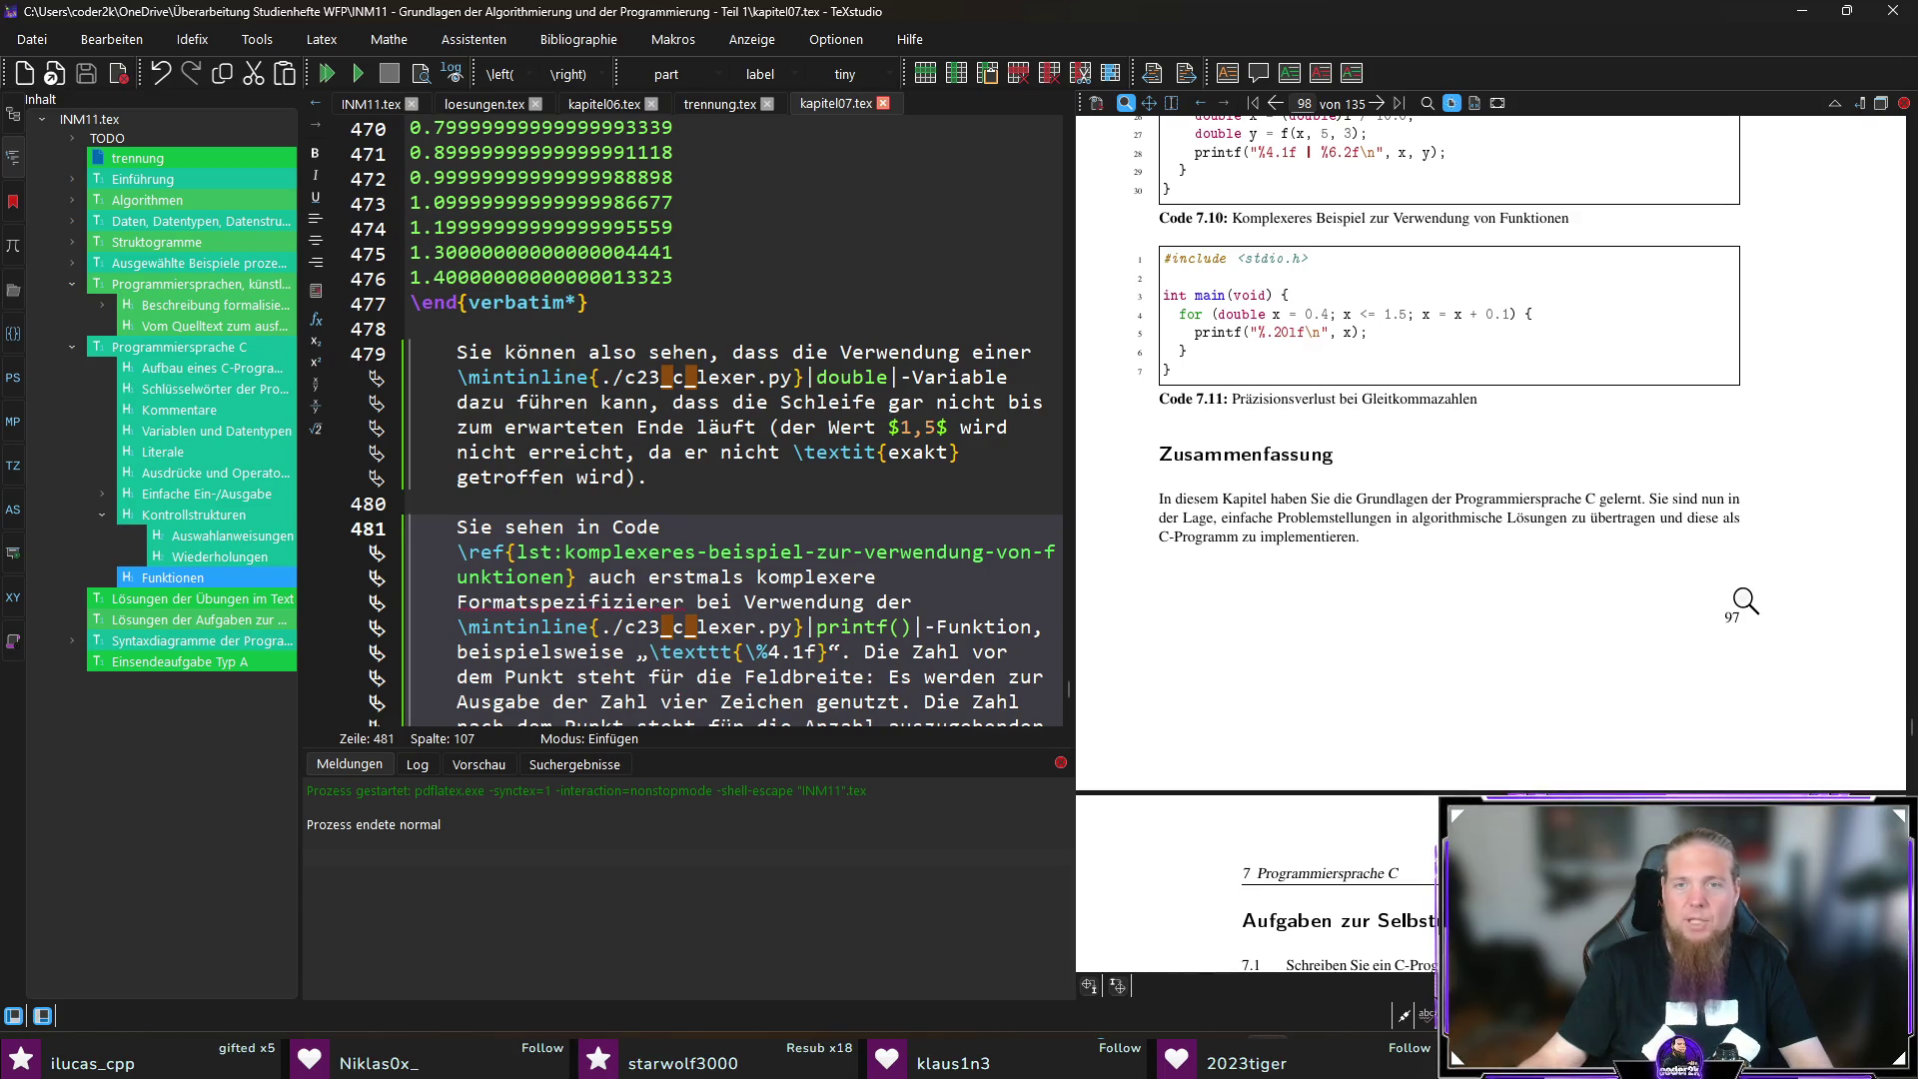
# Step: Read down to the page 98 self-check exercises, then open loesungen.tex from the structure panel
pyautogui.scroll(-3, 1675, 578)
pyautogui.scroll(-3, 1704, 569)
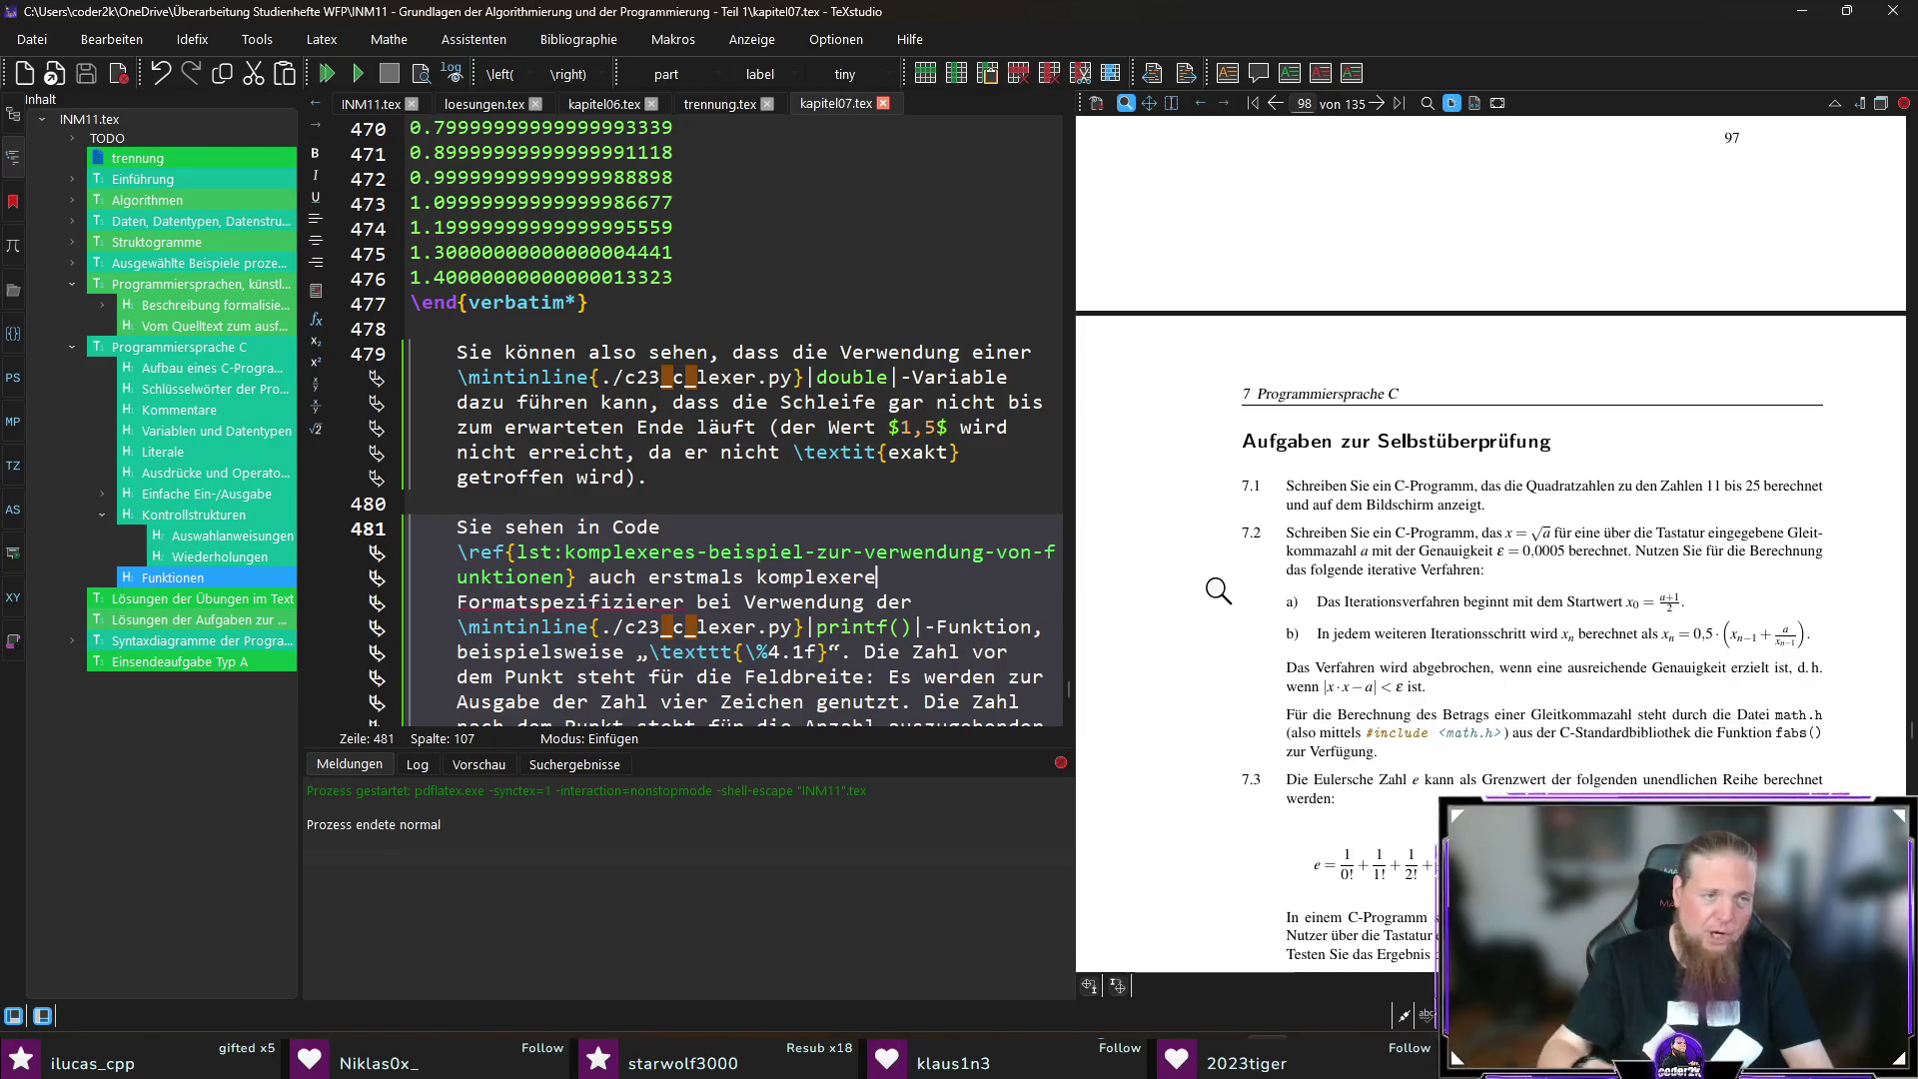
pyautogui.click(204, 621)
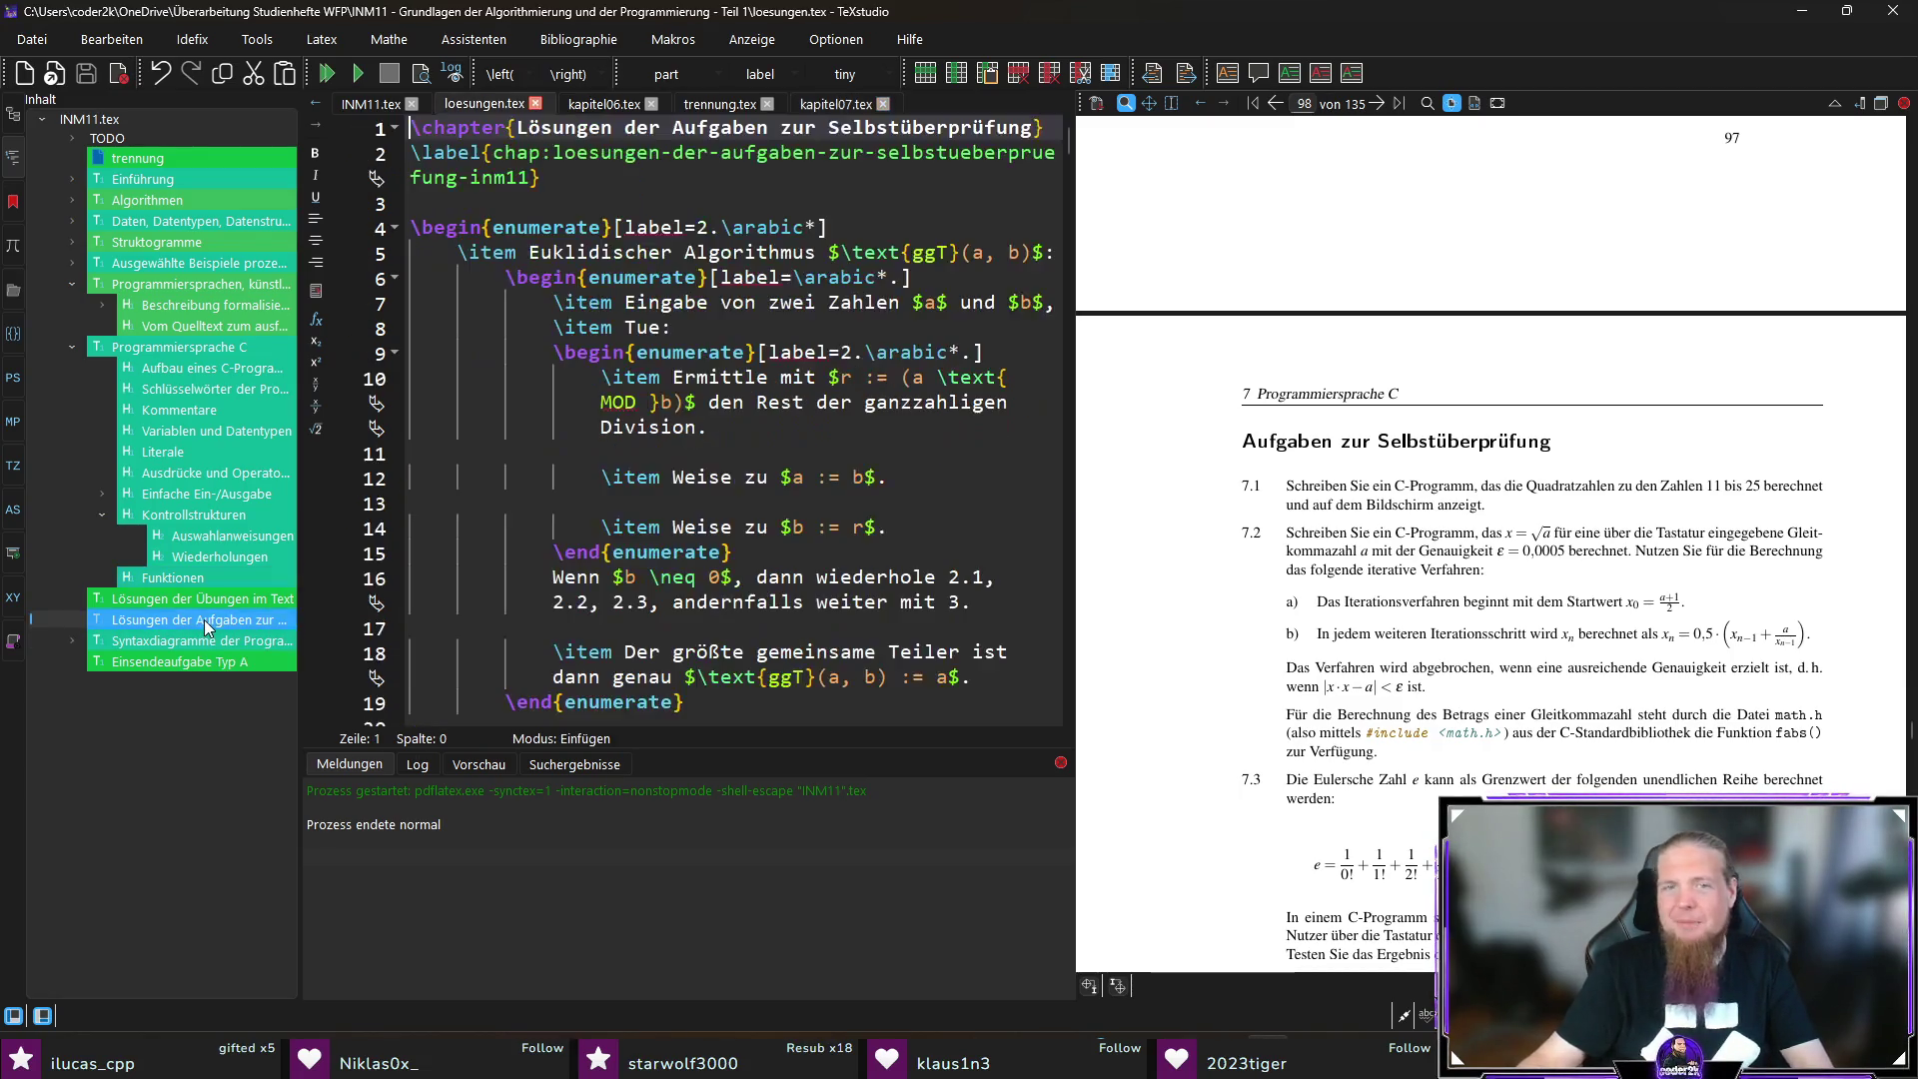
pyautogui.moveTo(1072, 149)
pyautogui.mouseDown()
pyautogui.moveTo(1099, 428)
pyautogui.moveTo(1050, 685)
pyautogui.mouseUp()
pyautogui.scroll(-4, 1051, 685)
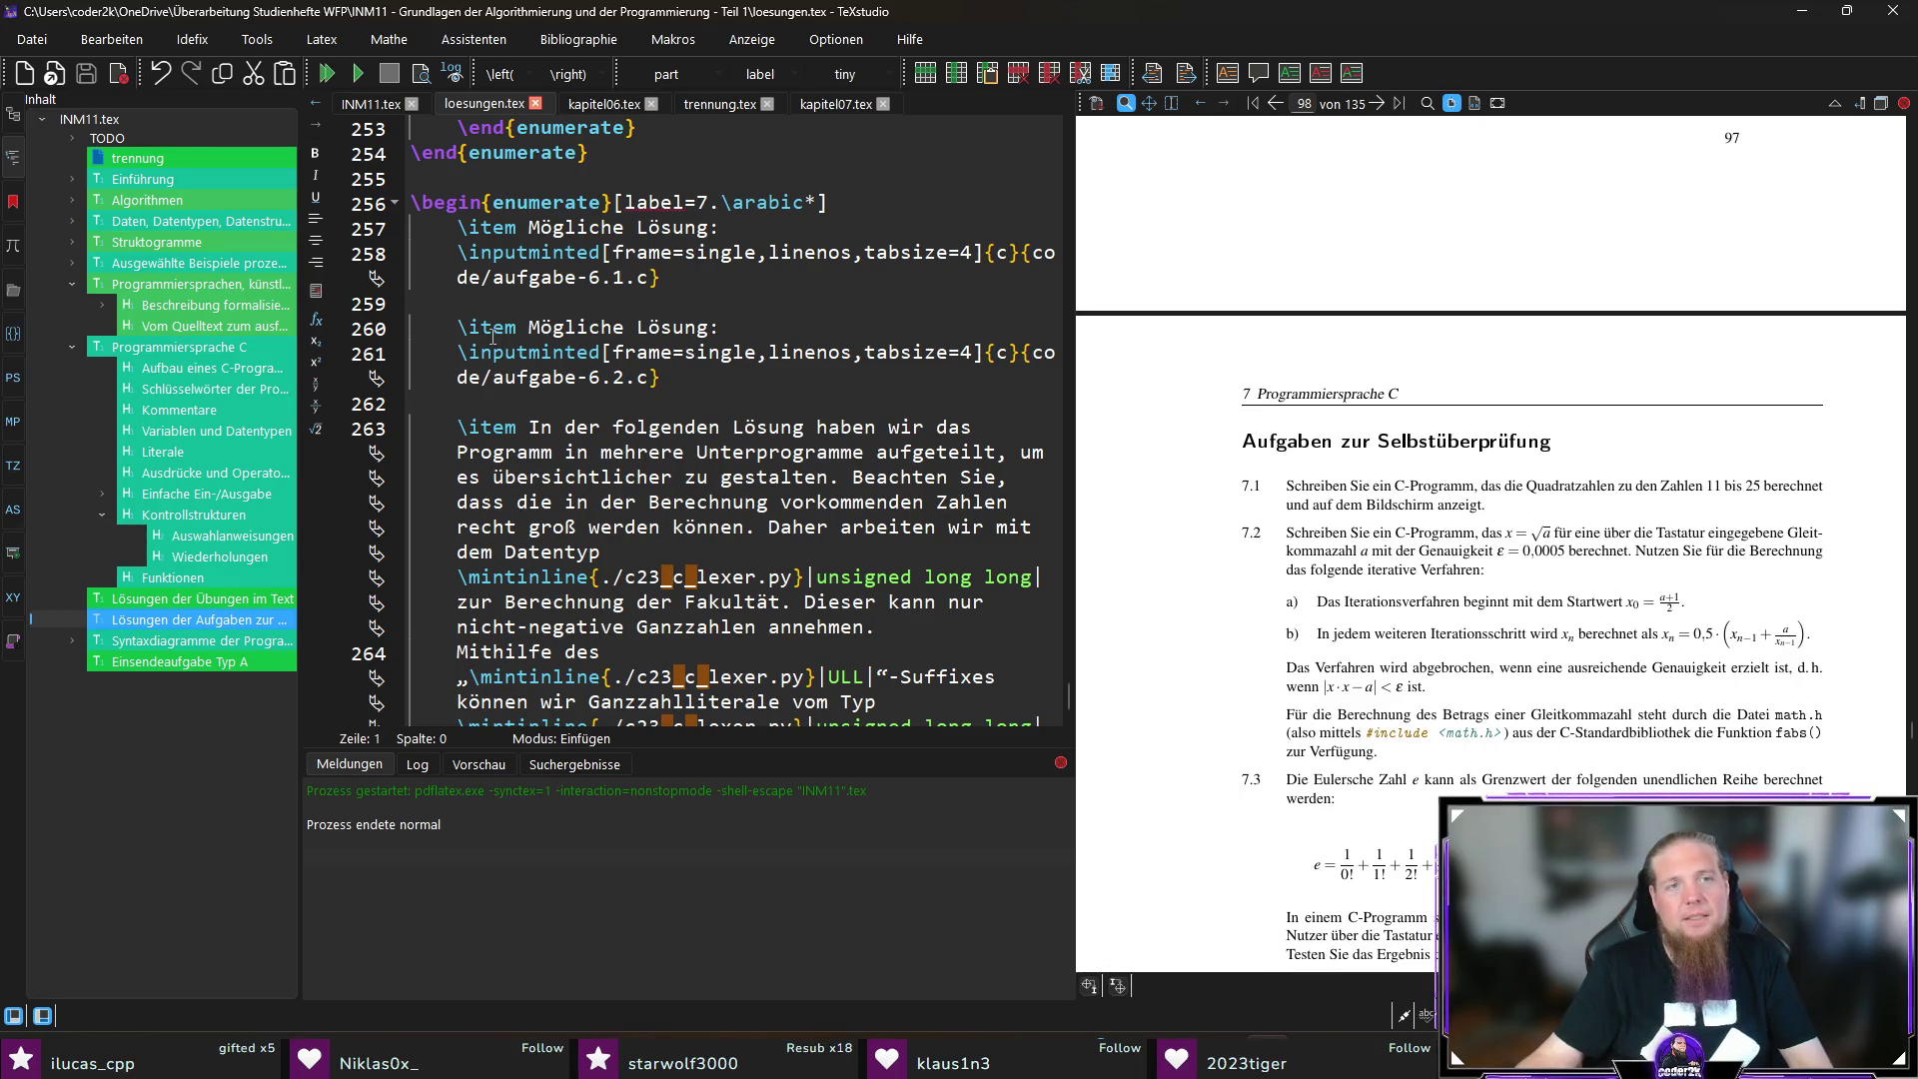
pyautogui.scroll(-1, 1195, 535)
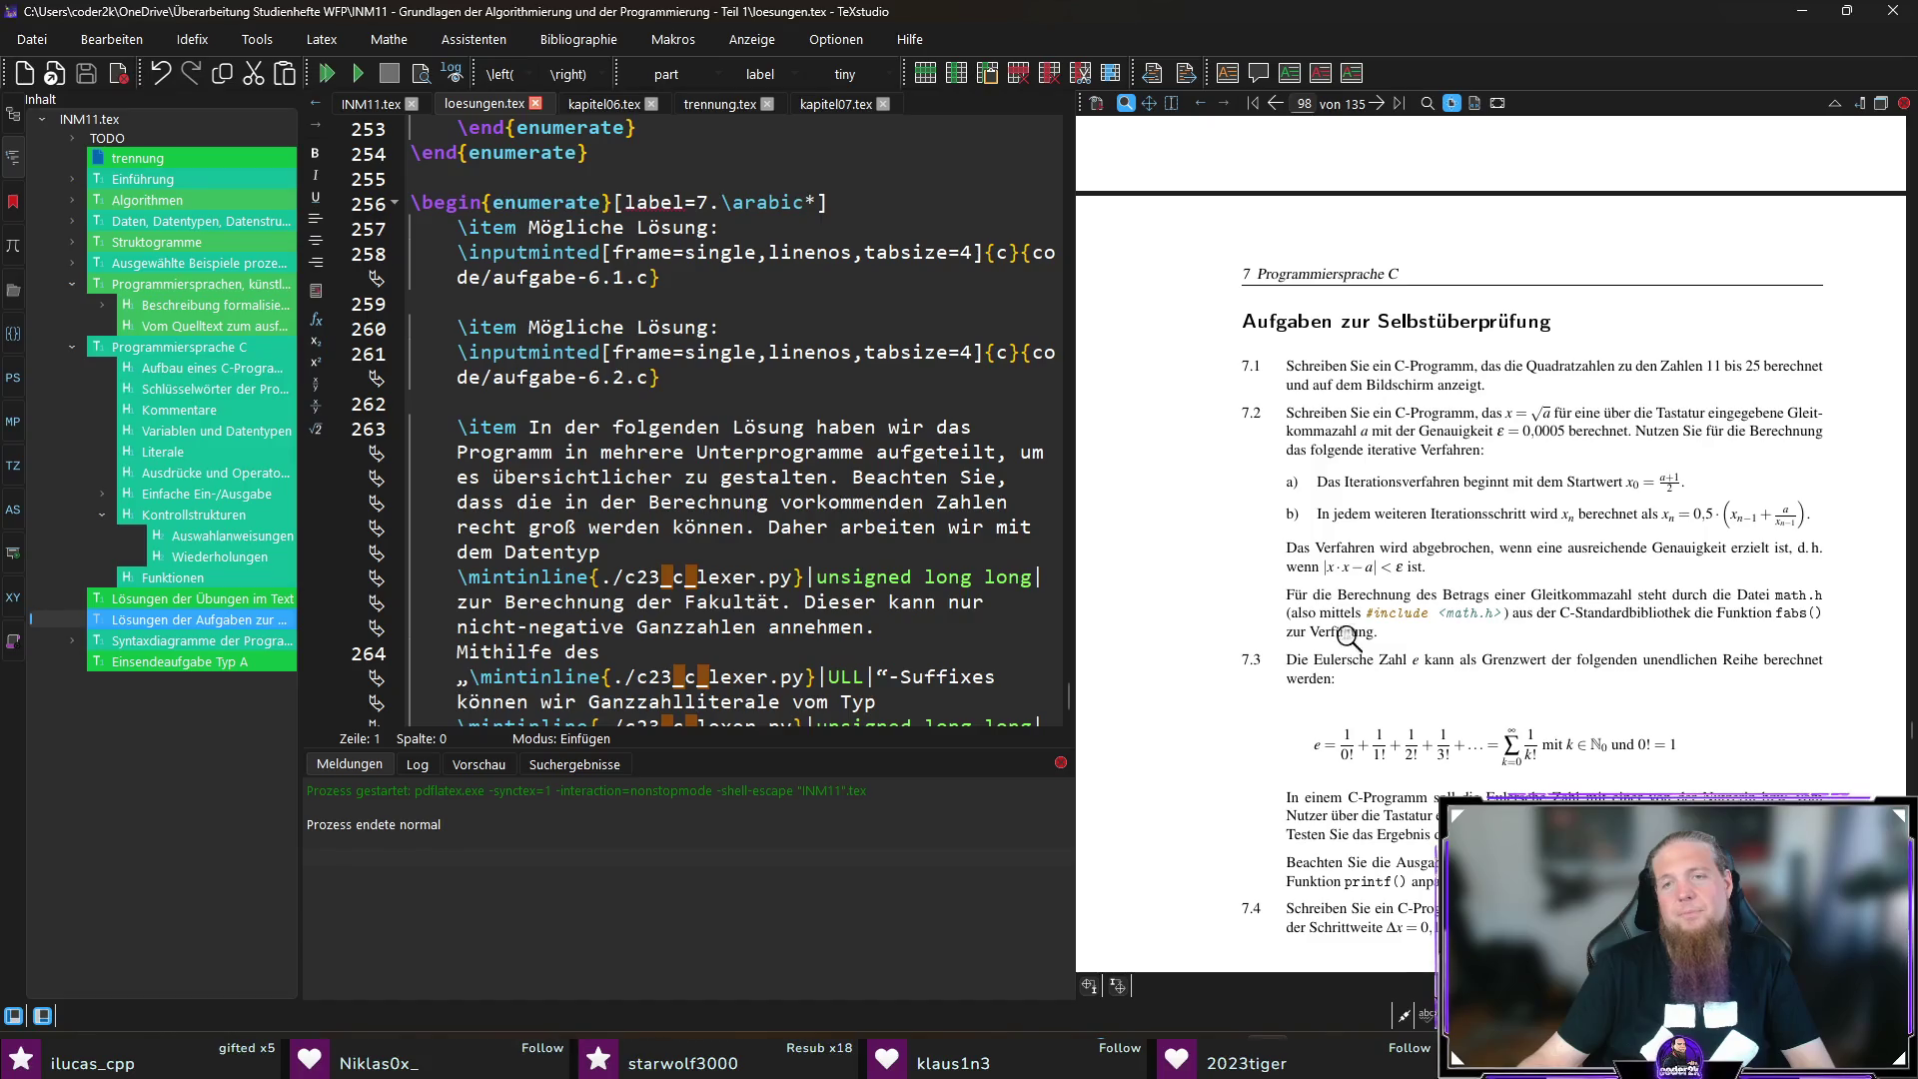
# Step: Change exercise 7.2's stopping condition from x \cdot x to x^2 on line 512 and save
pyautogui.keyDown('ctrl'); pyautogui.click(1296, 568); pyautogui.keyUp('ctrl')
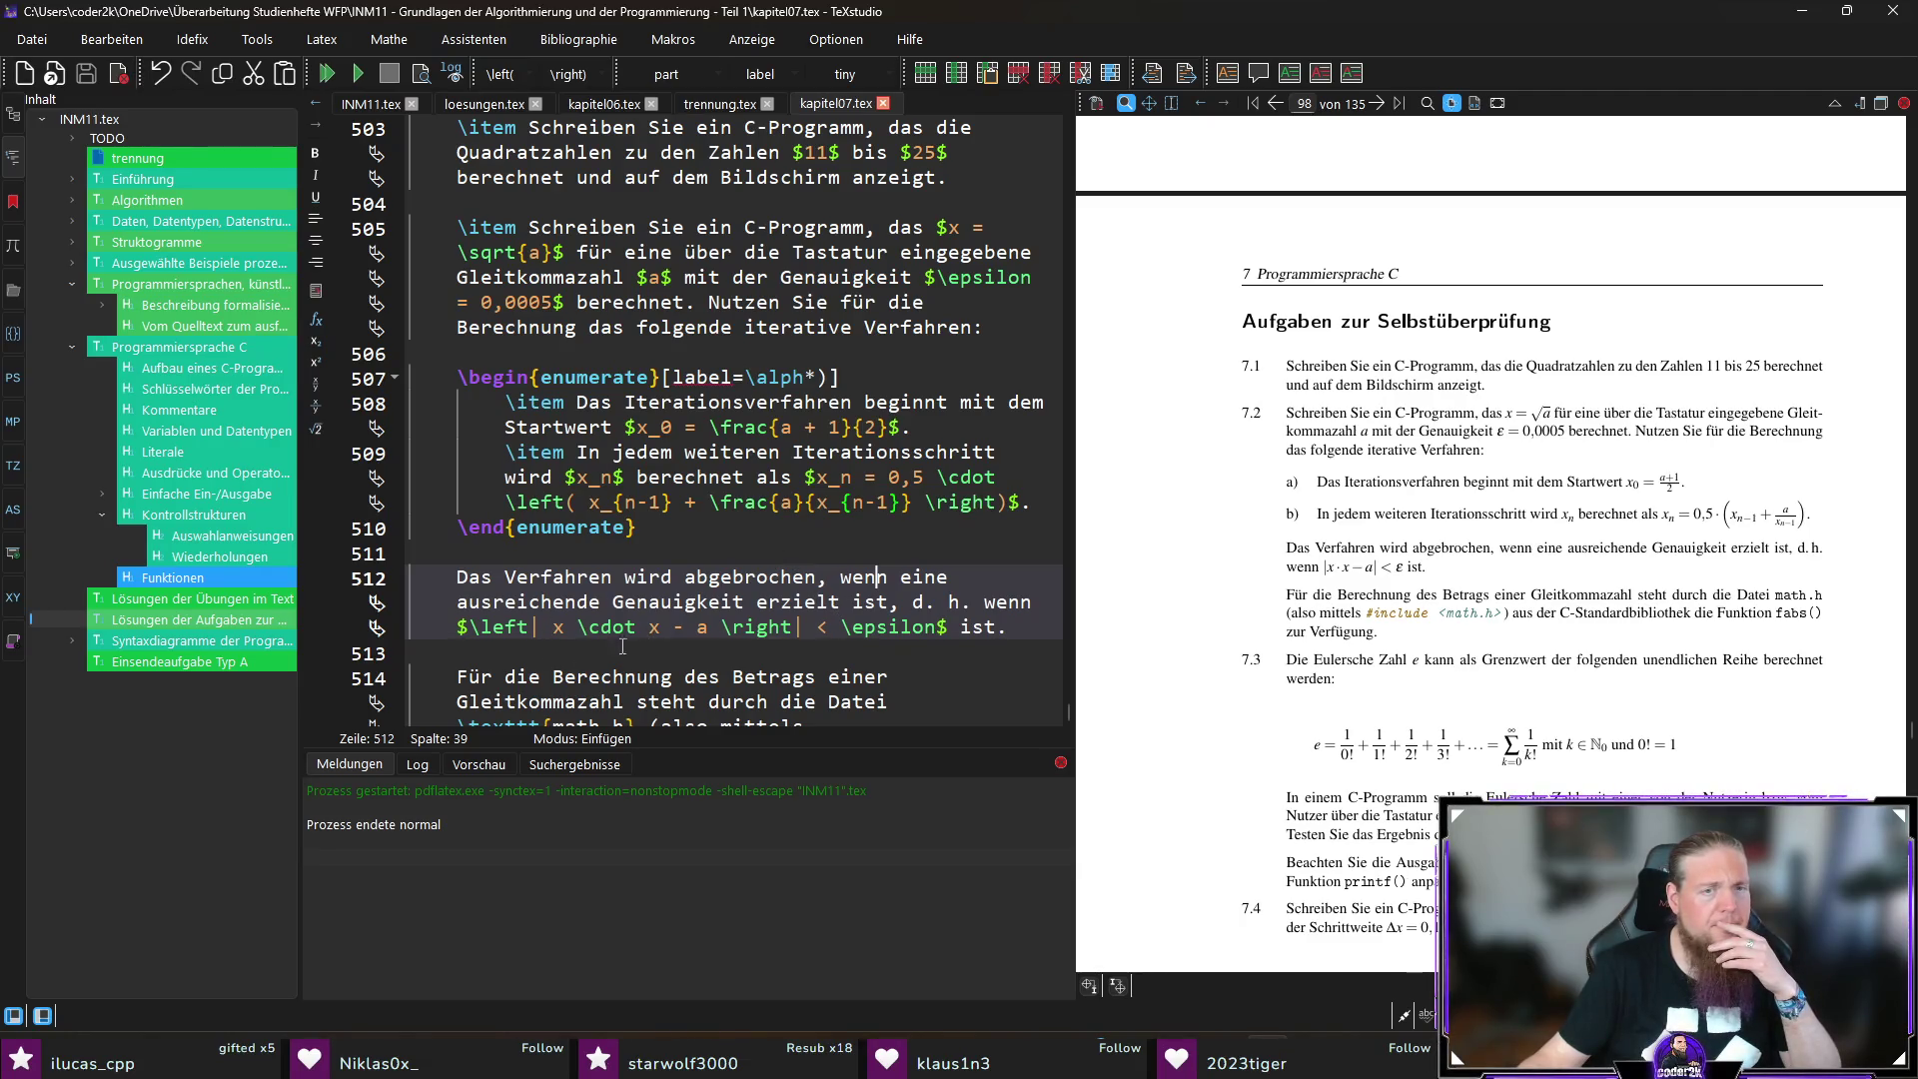
pyautogui.moveTo(660, 627); pyautogui.dragTo(554, 627)
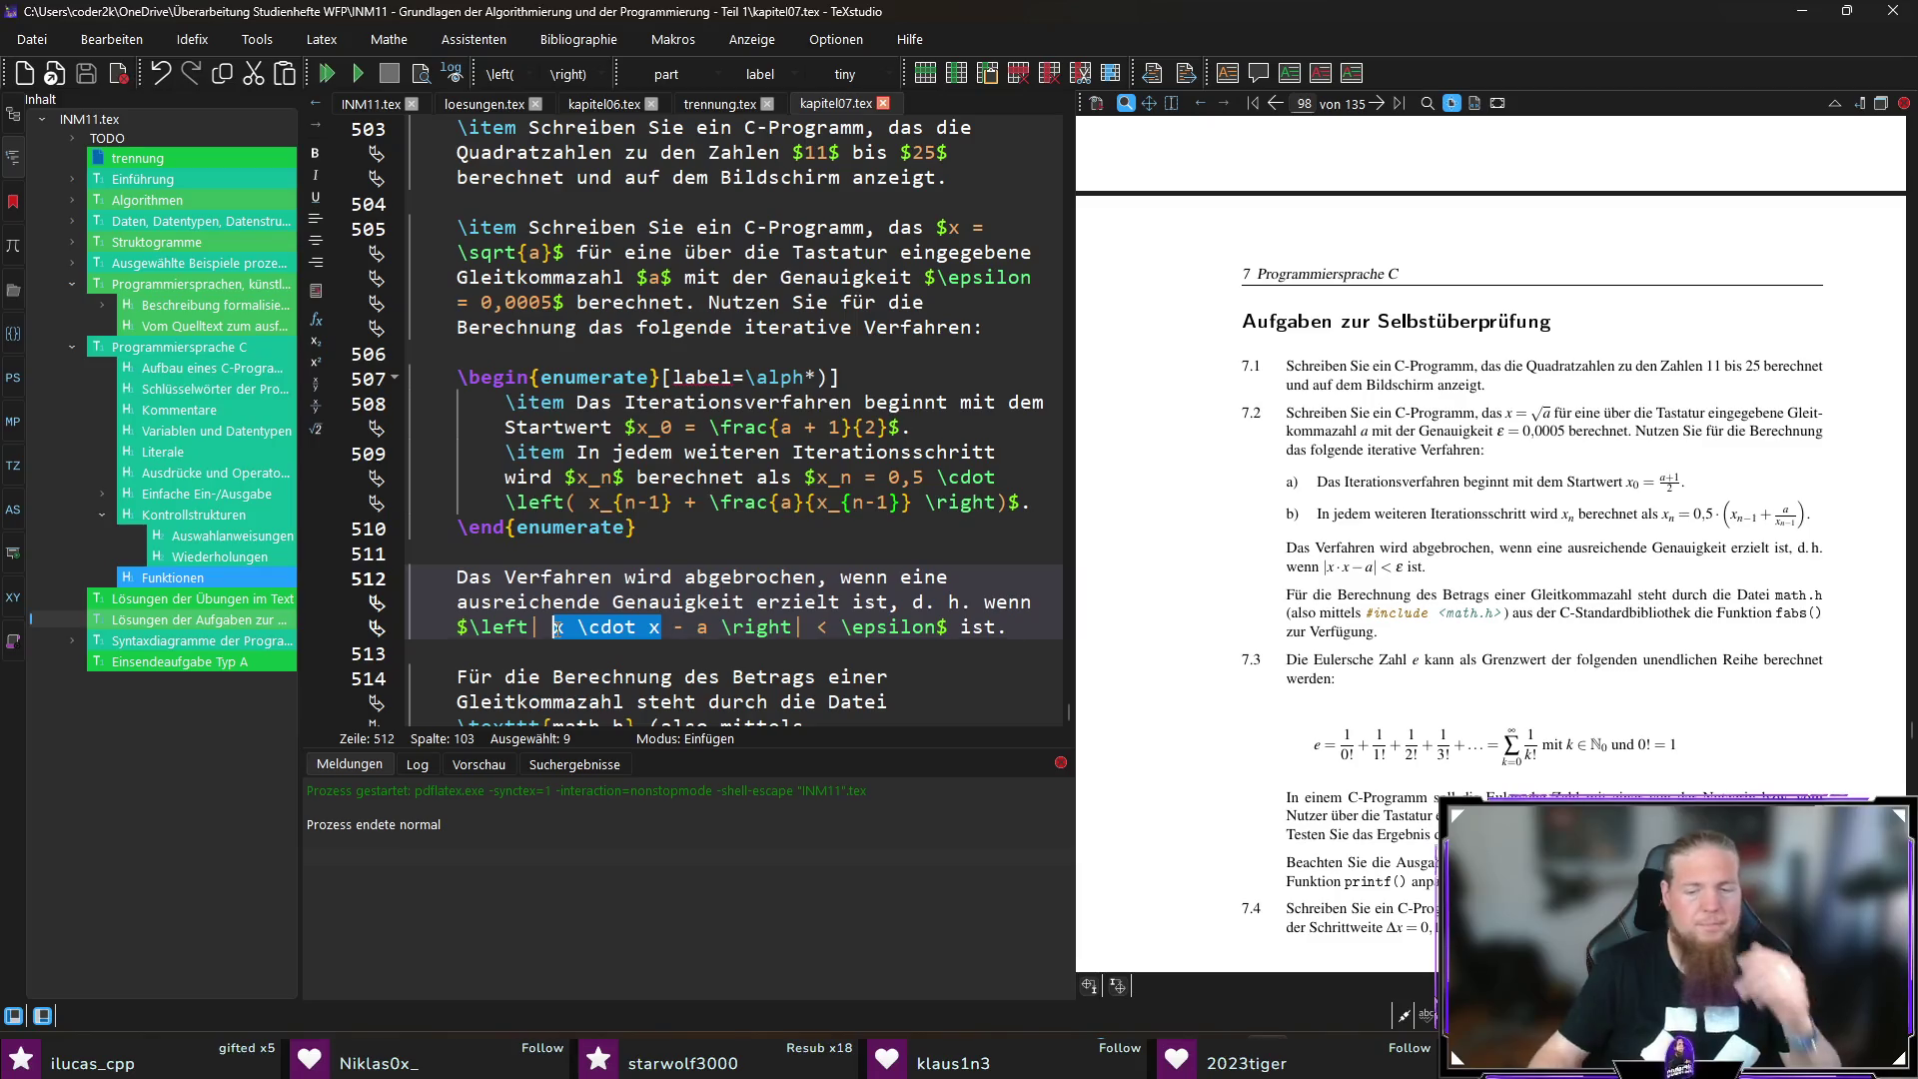
pyautogui.write('x^2')
pyautogui.hotkey('ctrl', 's')
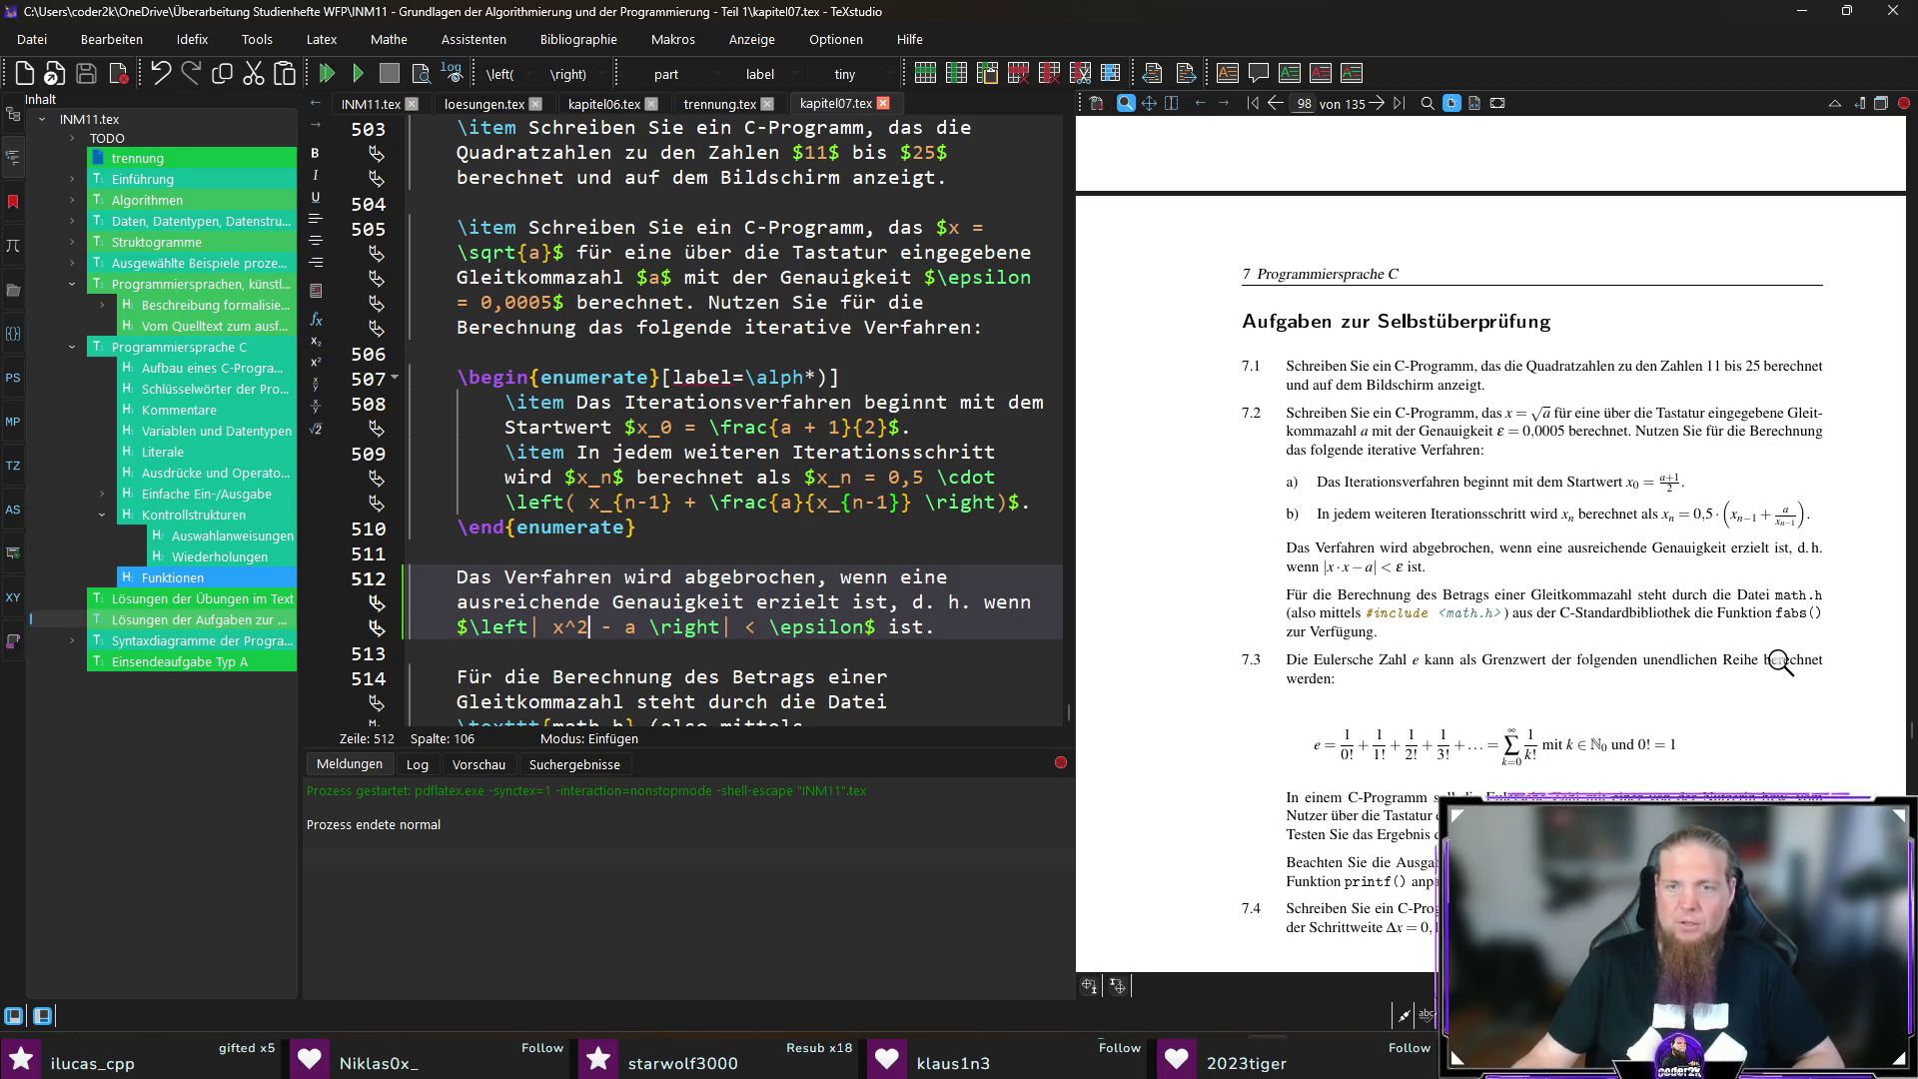
pyautogui.scroll(-2, 1737, 691)
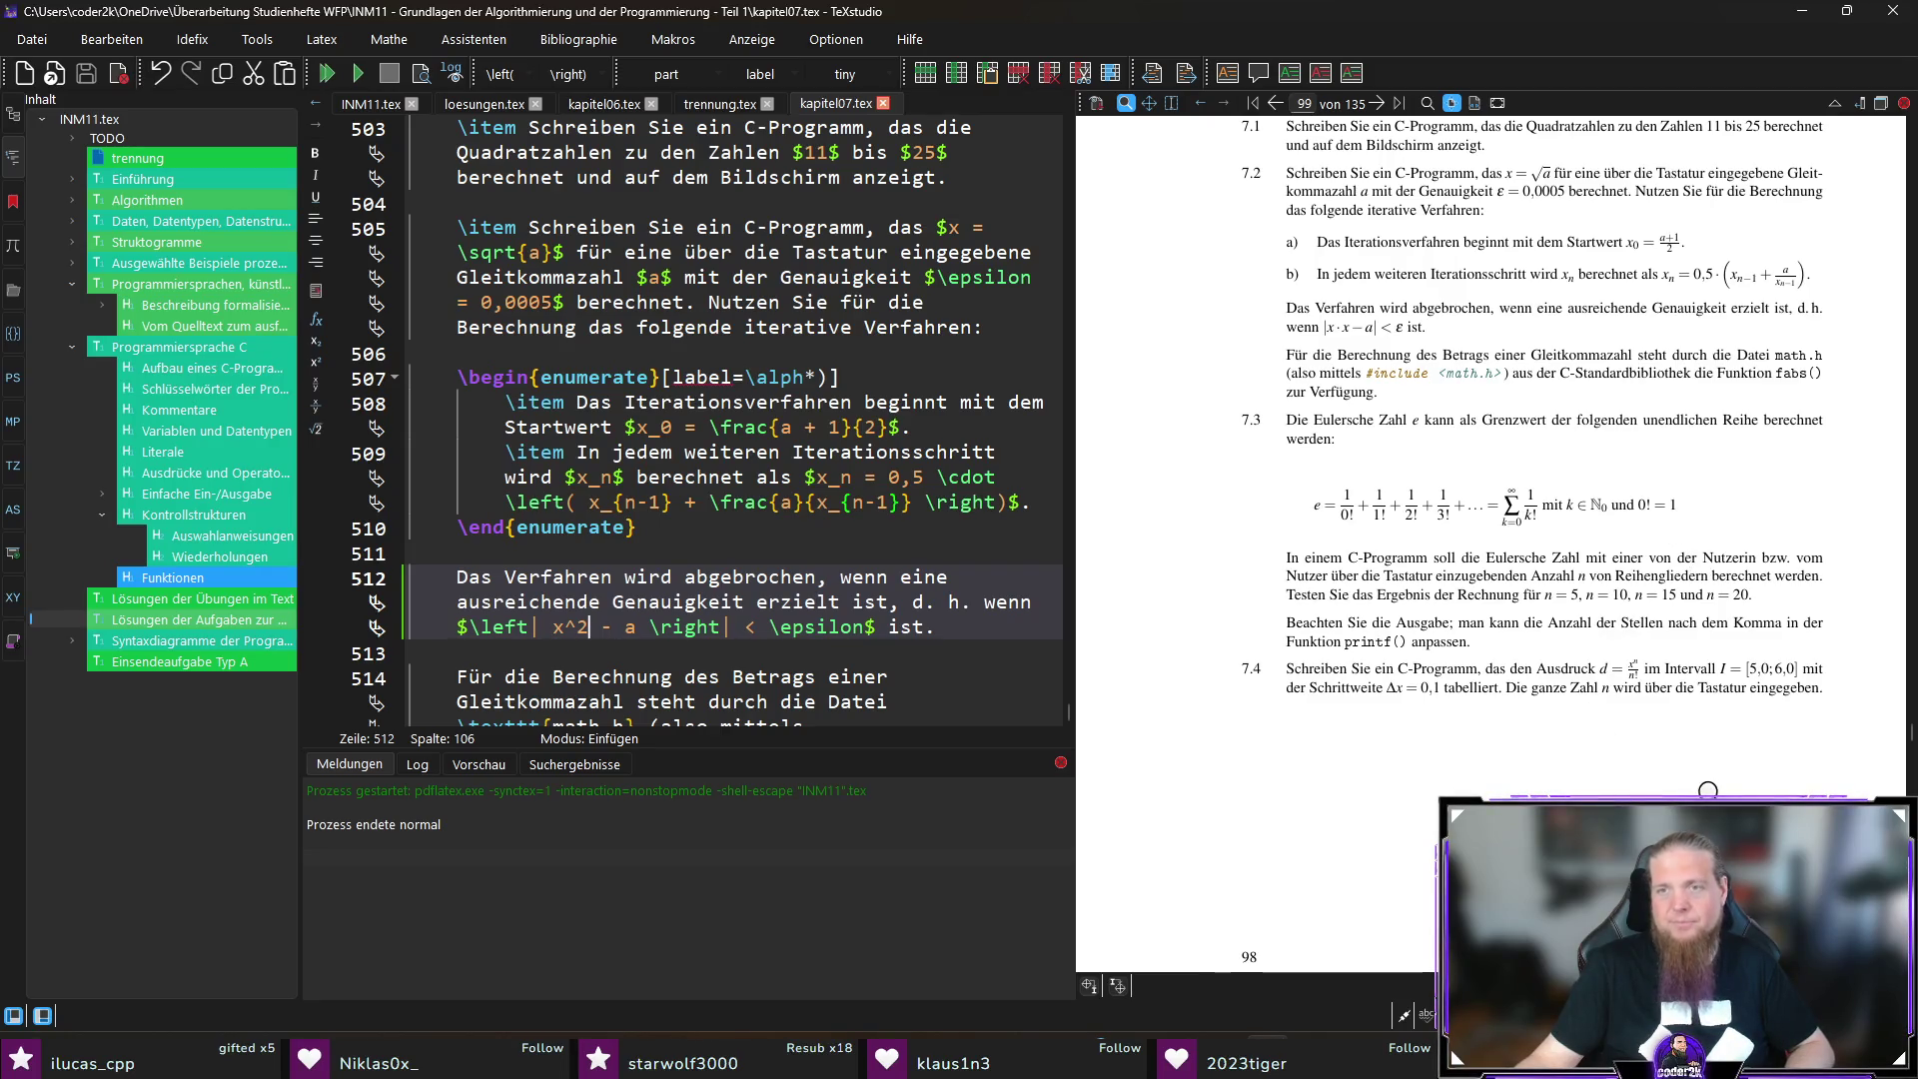
# Step: Magnify the Euler series formula, then jump to the 'Beachten Sie die Ausgabe' source on line 524
pyautogui.moveTo(1660, 515); pyautogui.dragTo(1658, 511)
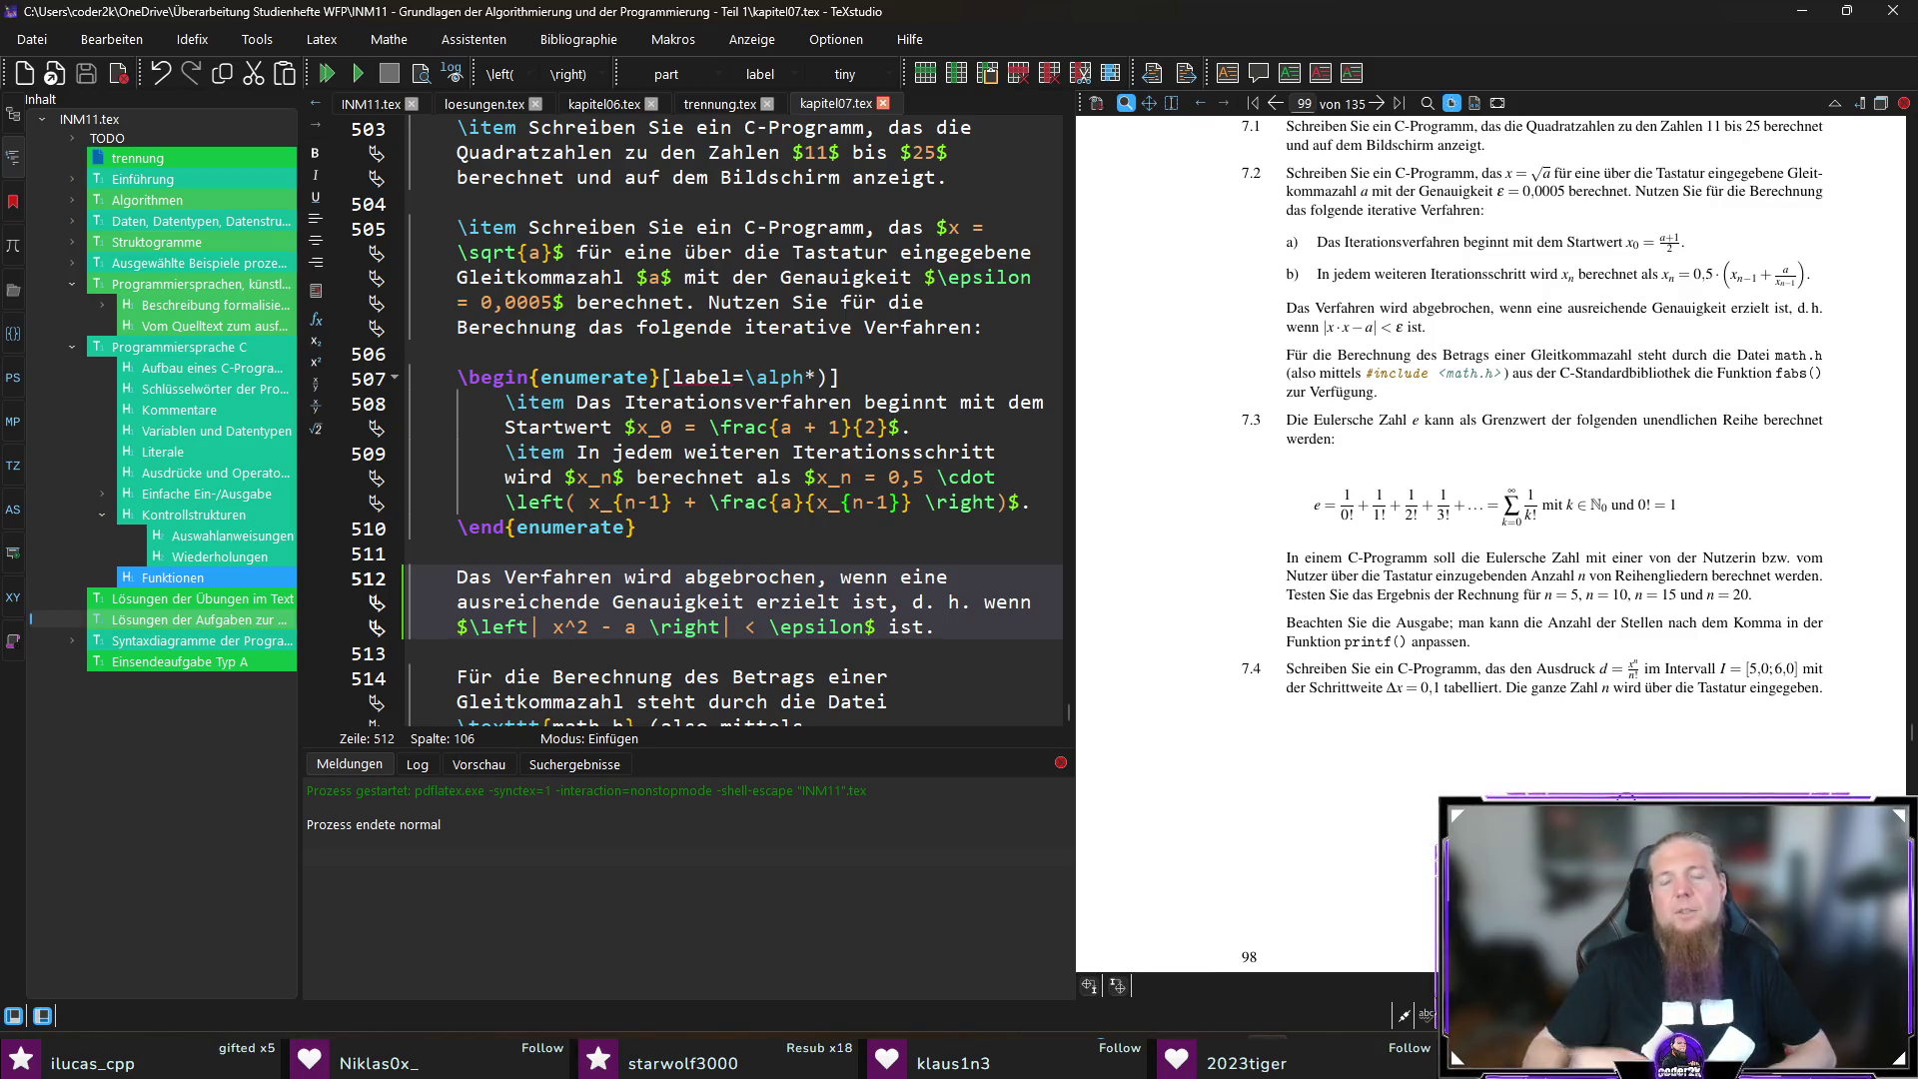
pyautogui.keyDown('ctrl'); pyautogui.click(1304, 622); pyautogui.keyUp('ctrl')
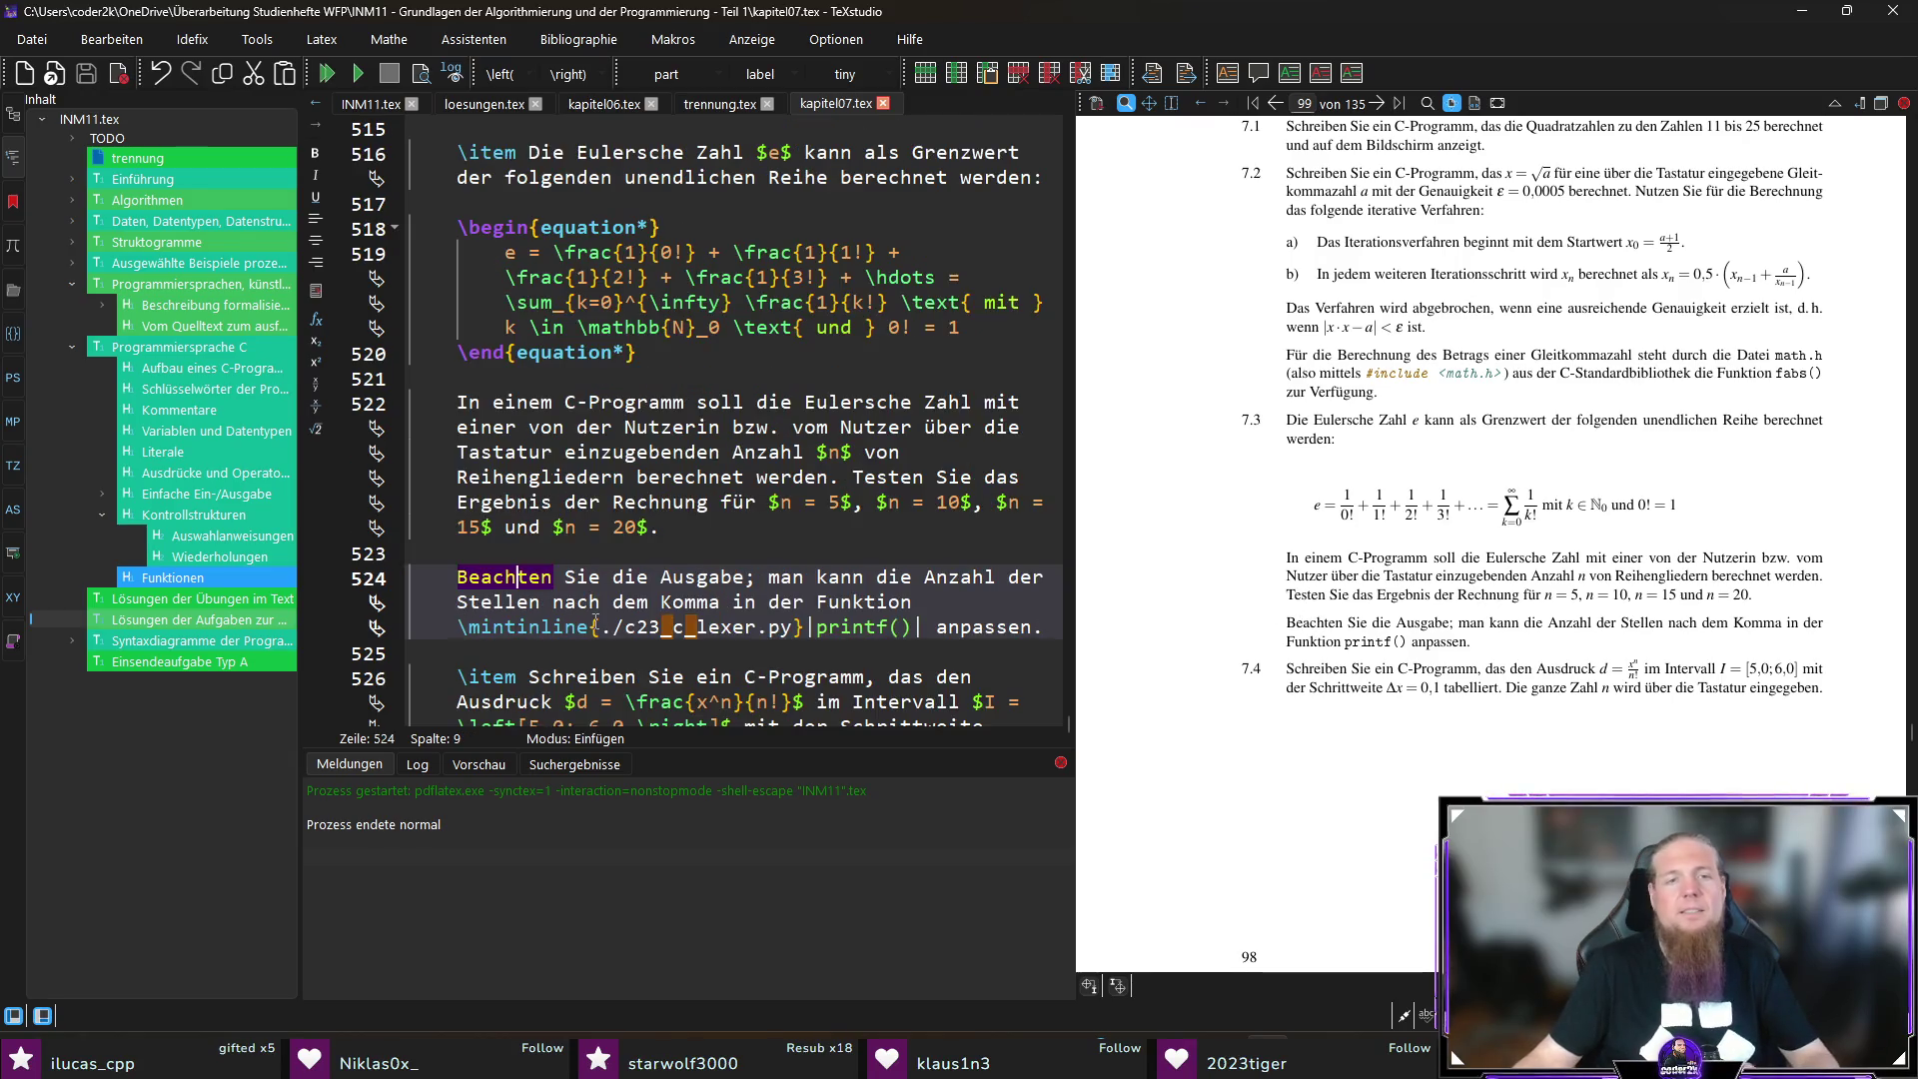
# Step: Reword line 524 to ask for enough decimal places, add '(wie weiter oben gezeigt)', and save
pyautogui.hotkey('ctrl', 'shift', 'Left')
pyautogui.hotkey('ctrl', 'shift', 'Left')
pyautogui.hotkey('ctrl', 'shift', 'Left')
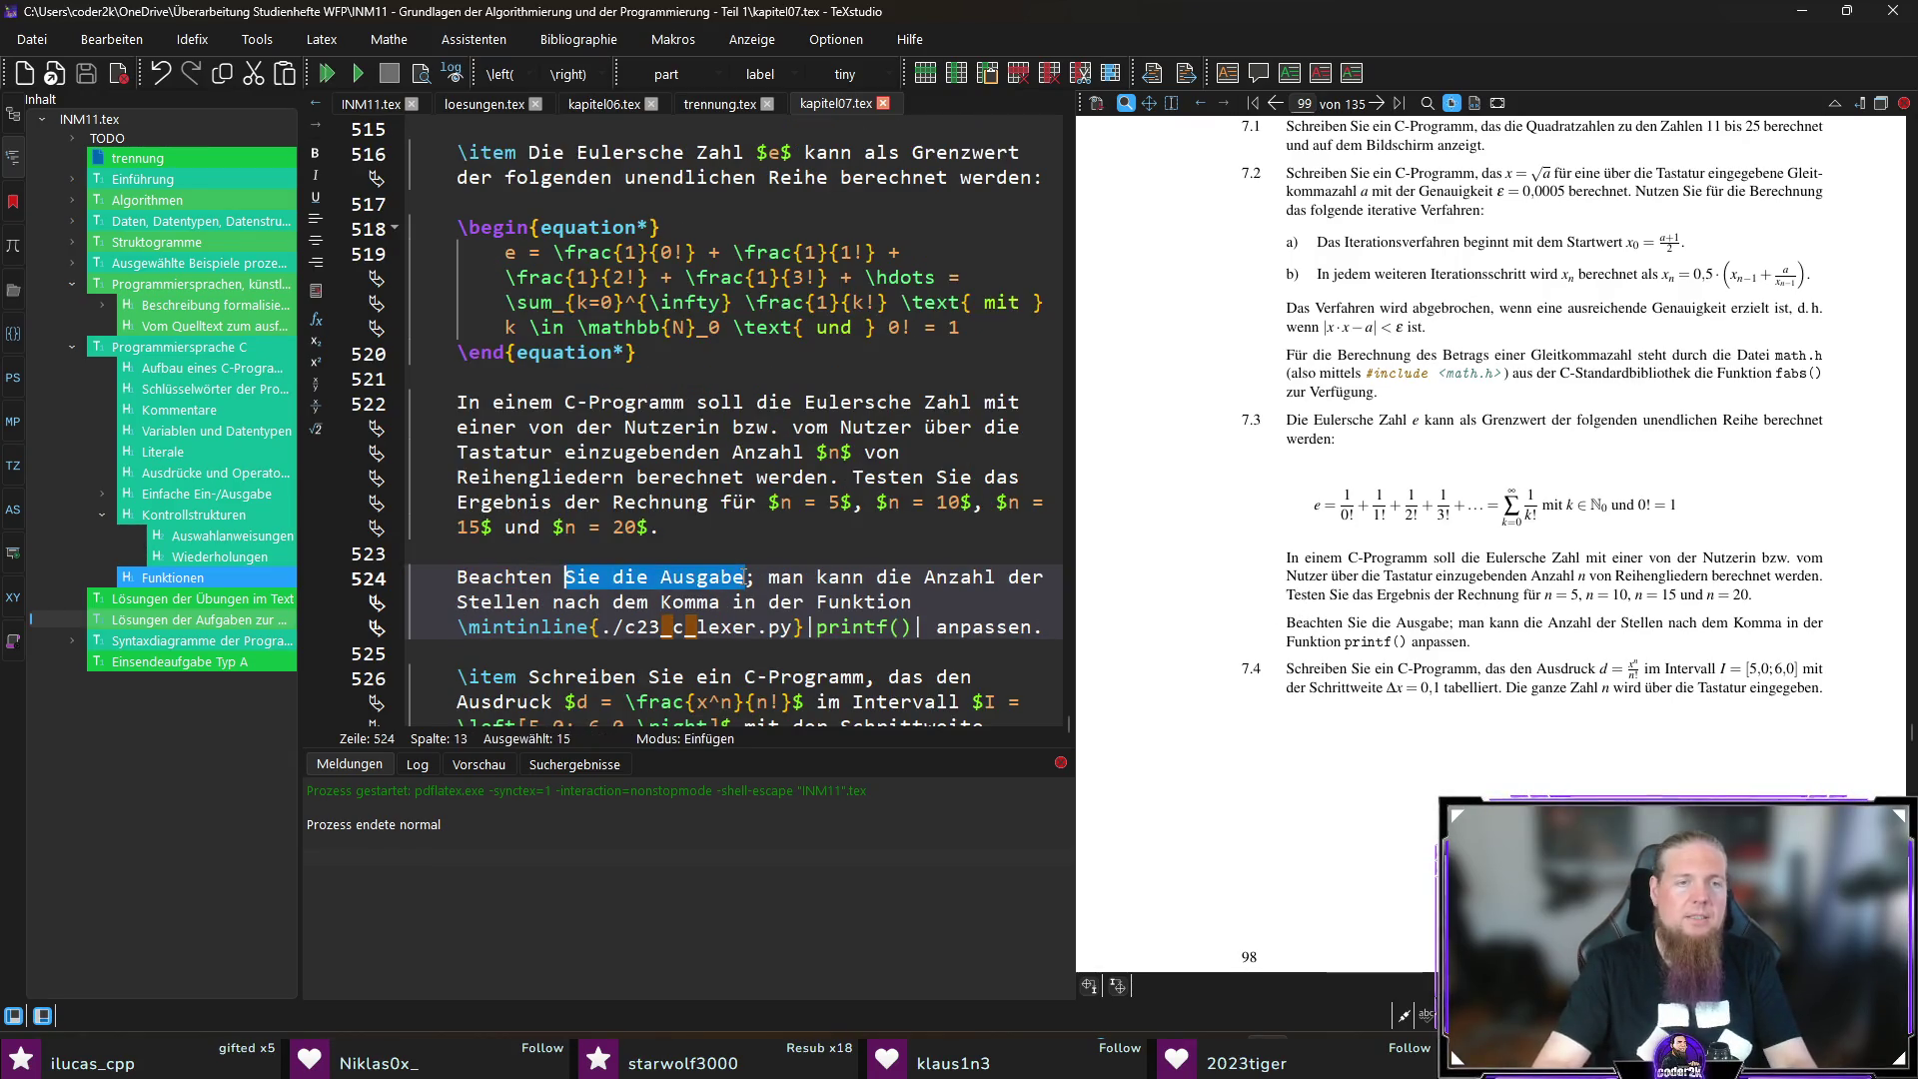
pyautogui.write('Achten Sie darauf, gen')
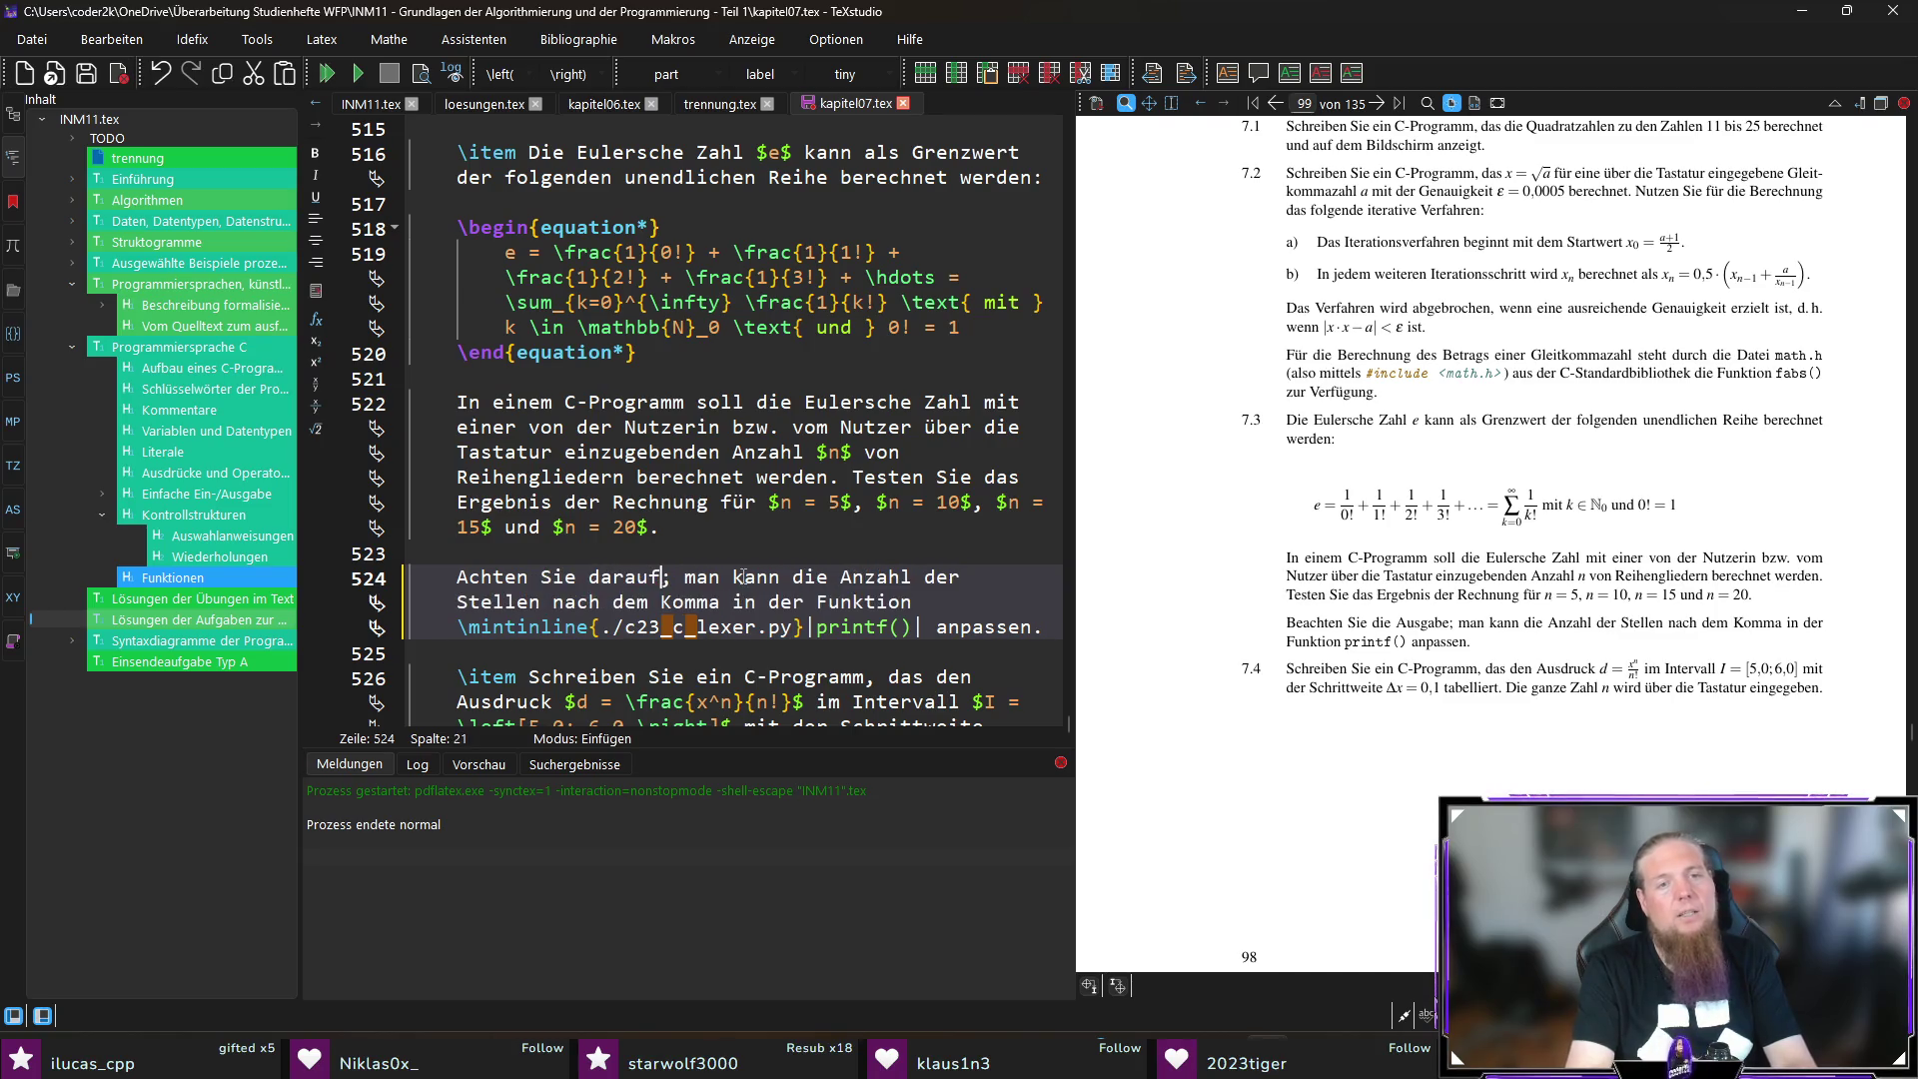
pyautogui.write('d Nachkommastellen au')
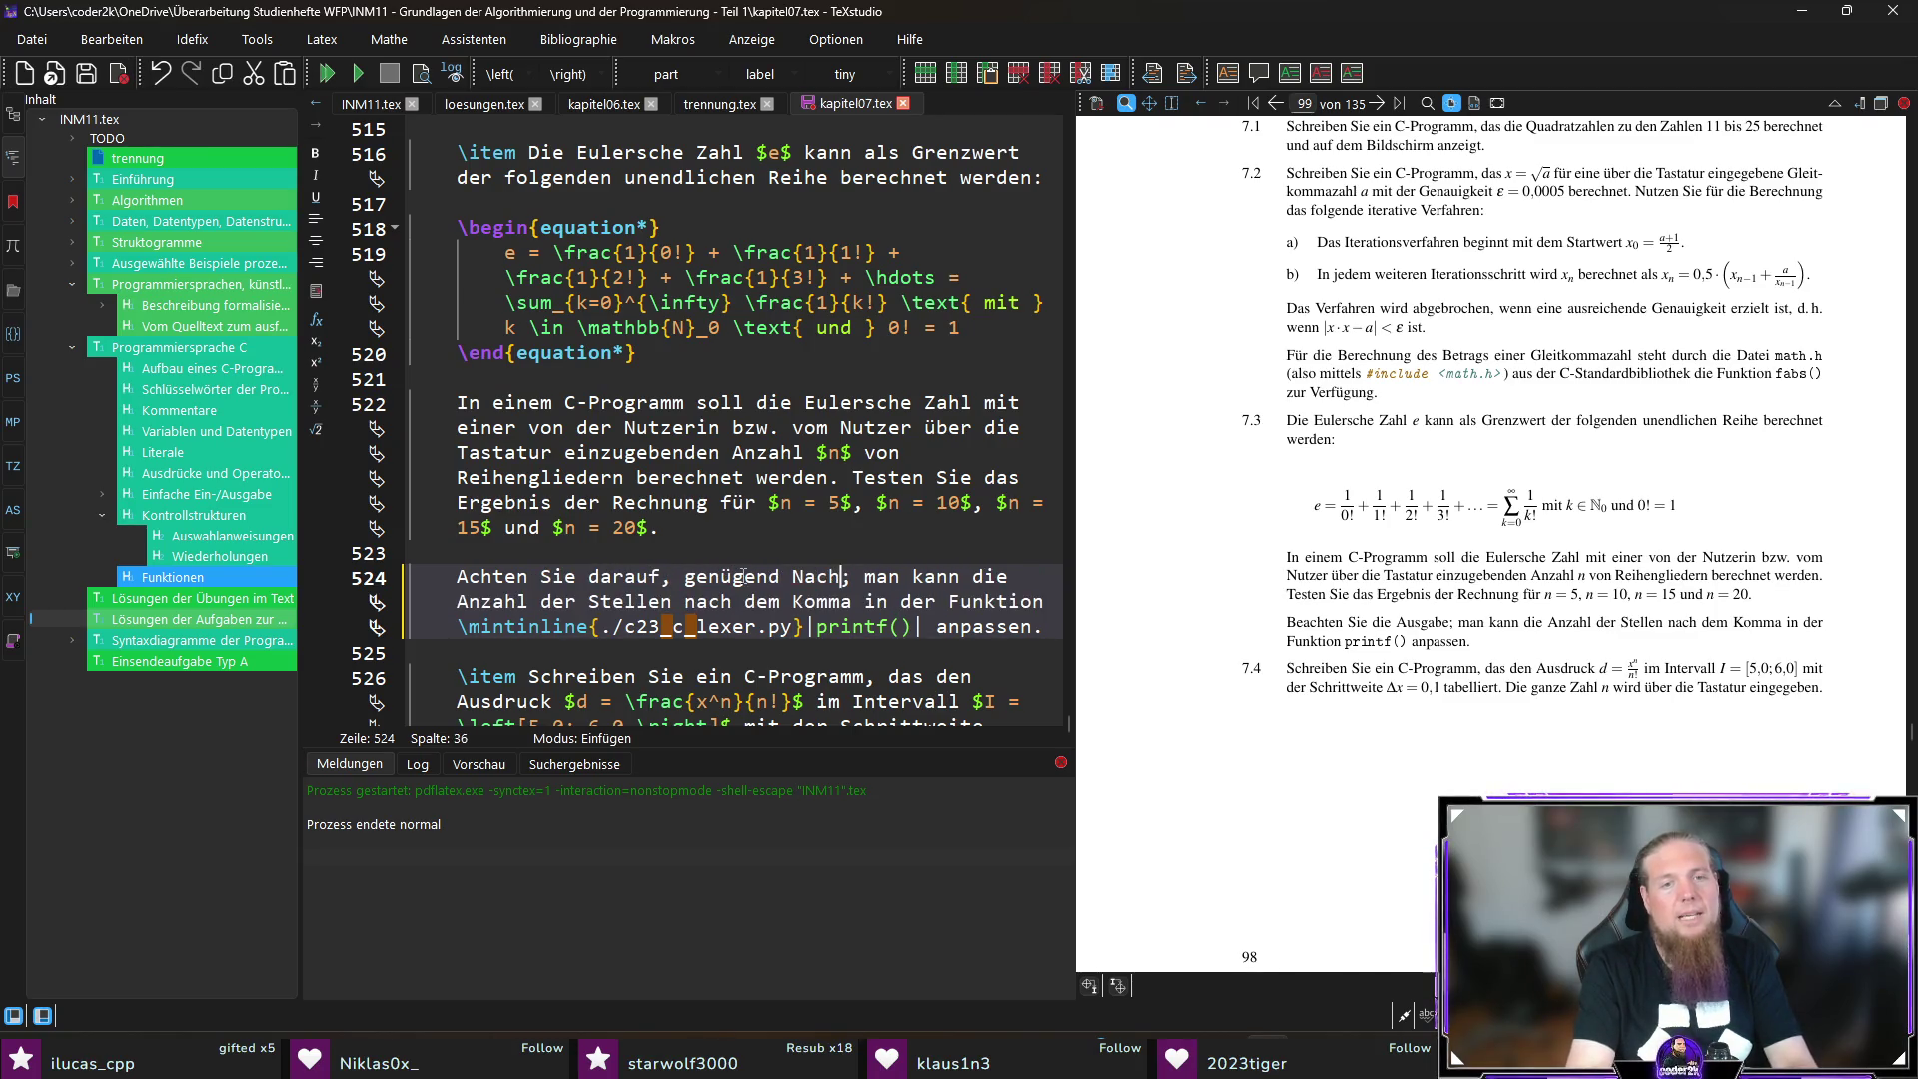
pyautogui.write('szugeben')
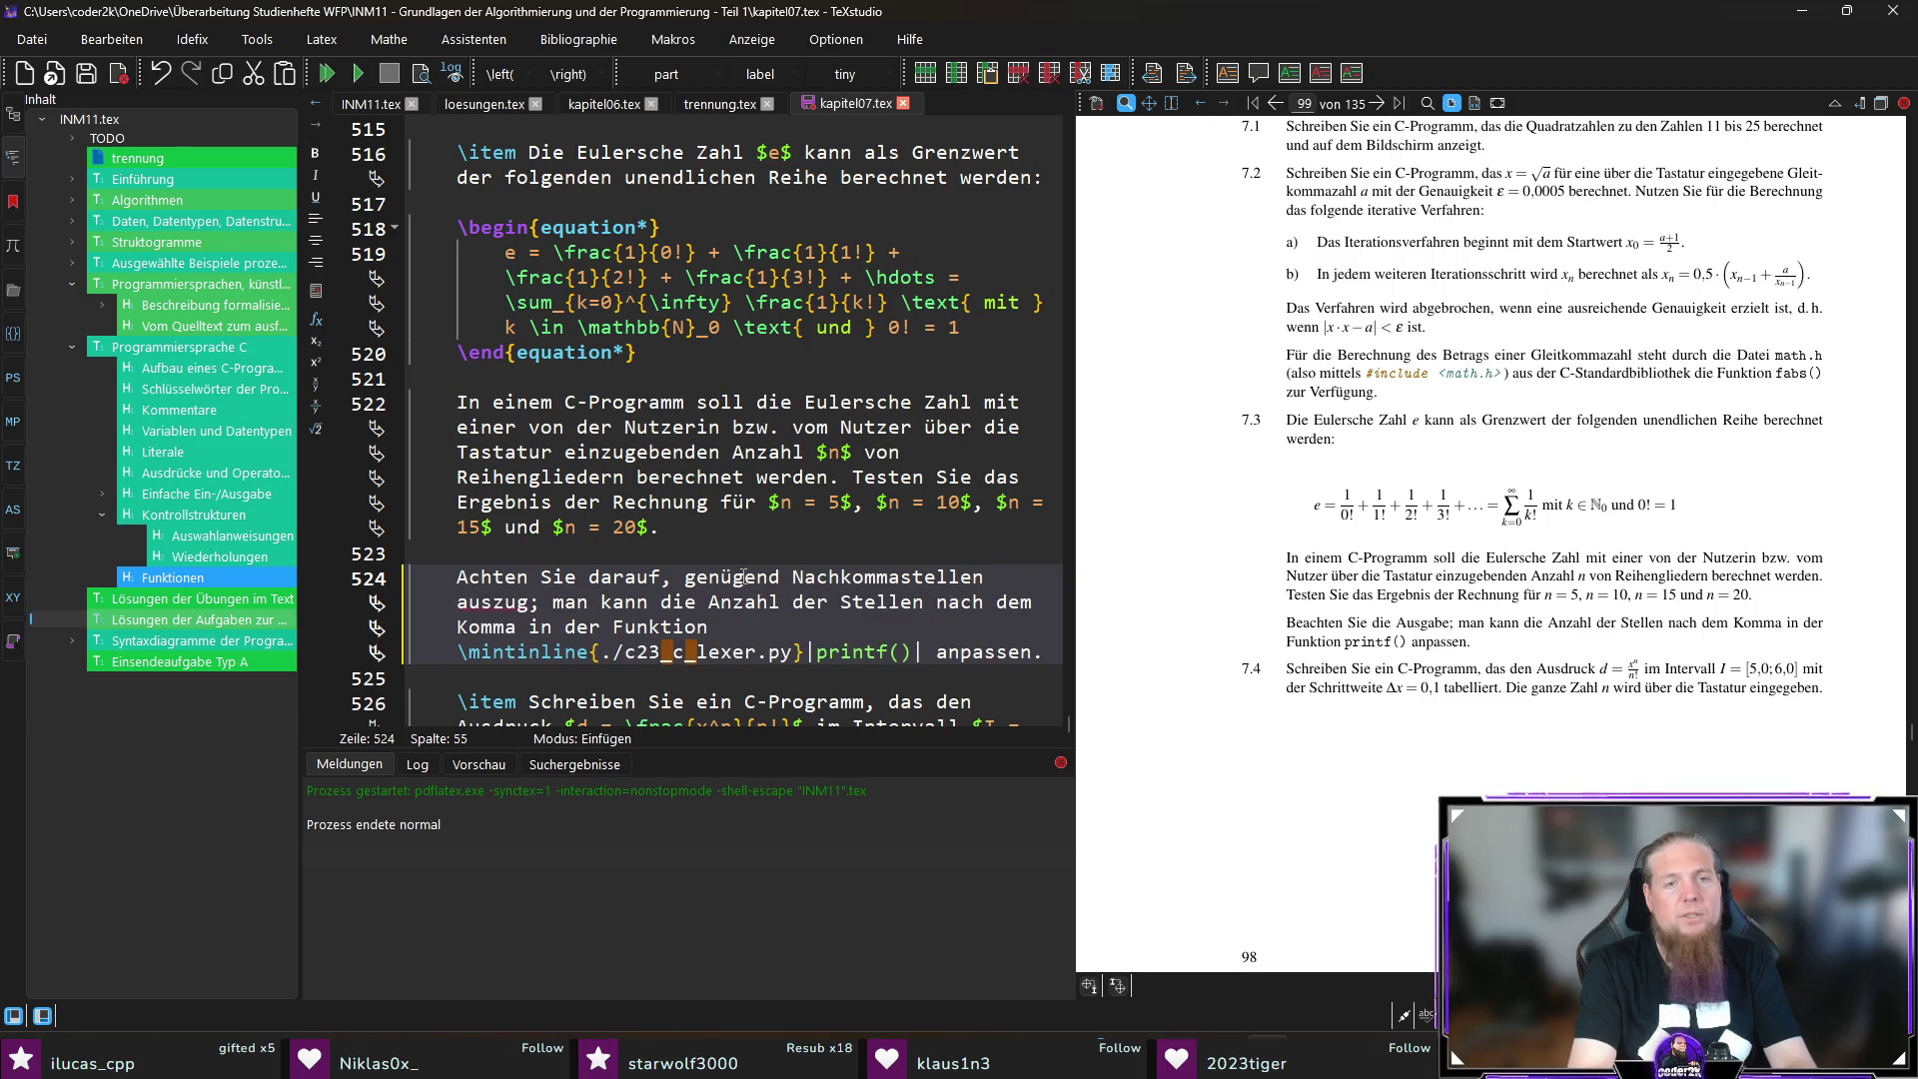
pyautogui.hotkey('ctrl', 's')
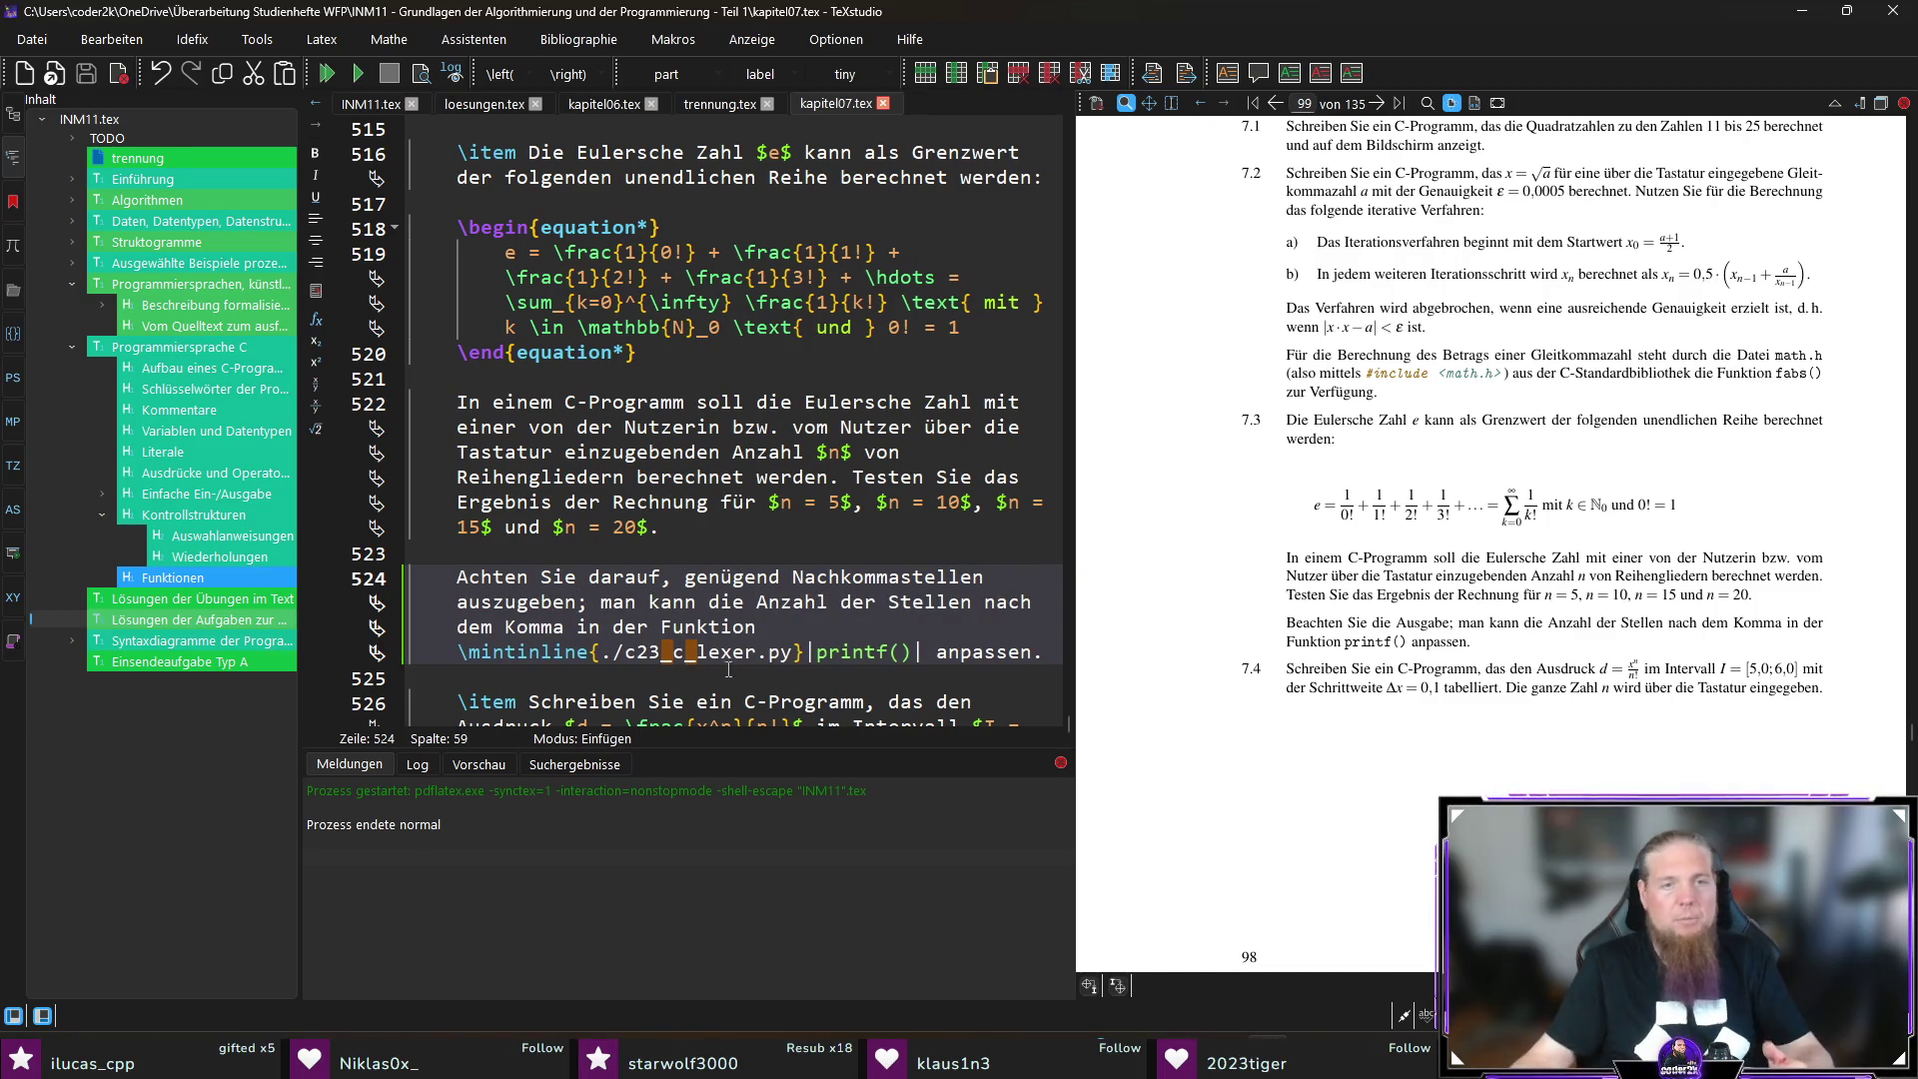
pyautogui.click(1035, 652)
pyautogui.write('()|')
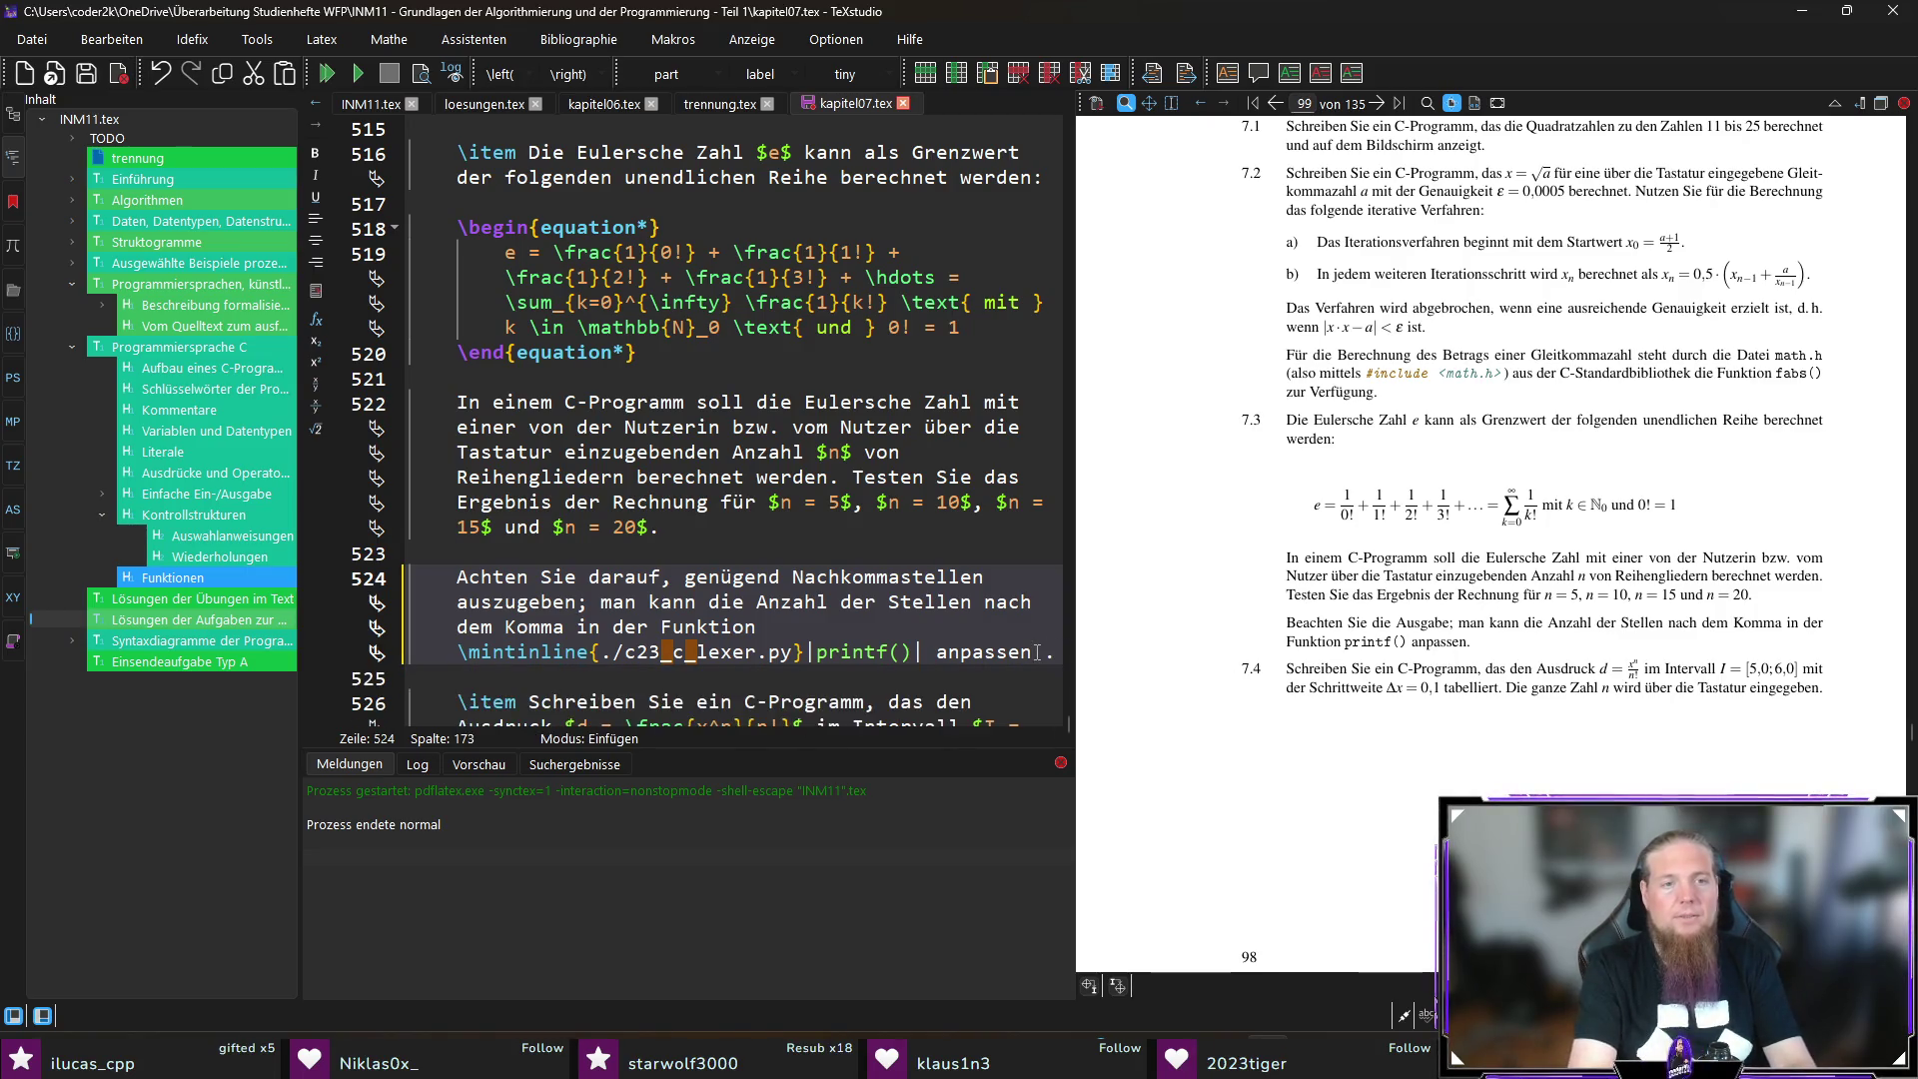
pyautogui.write(' anpassen (wie weiter oben ge')
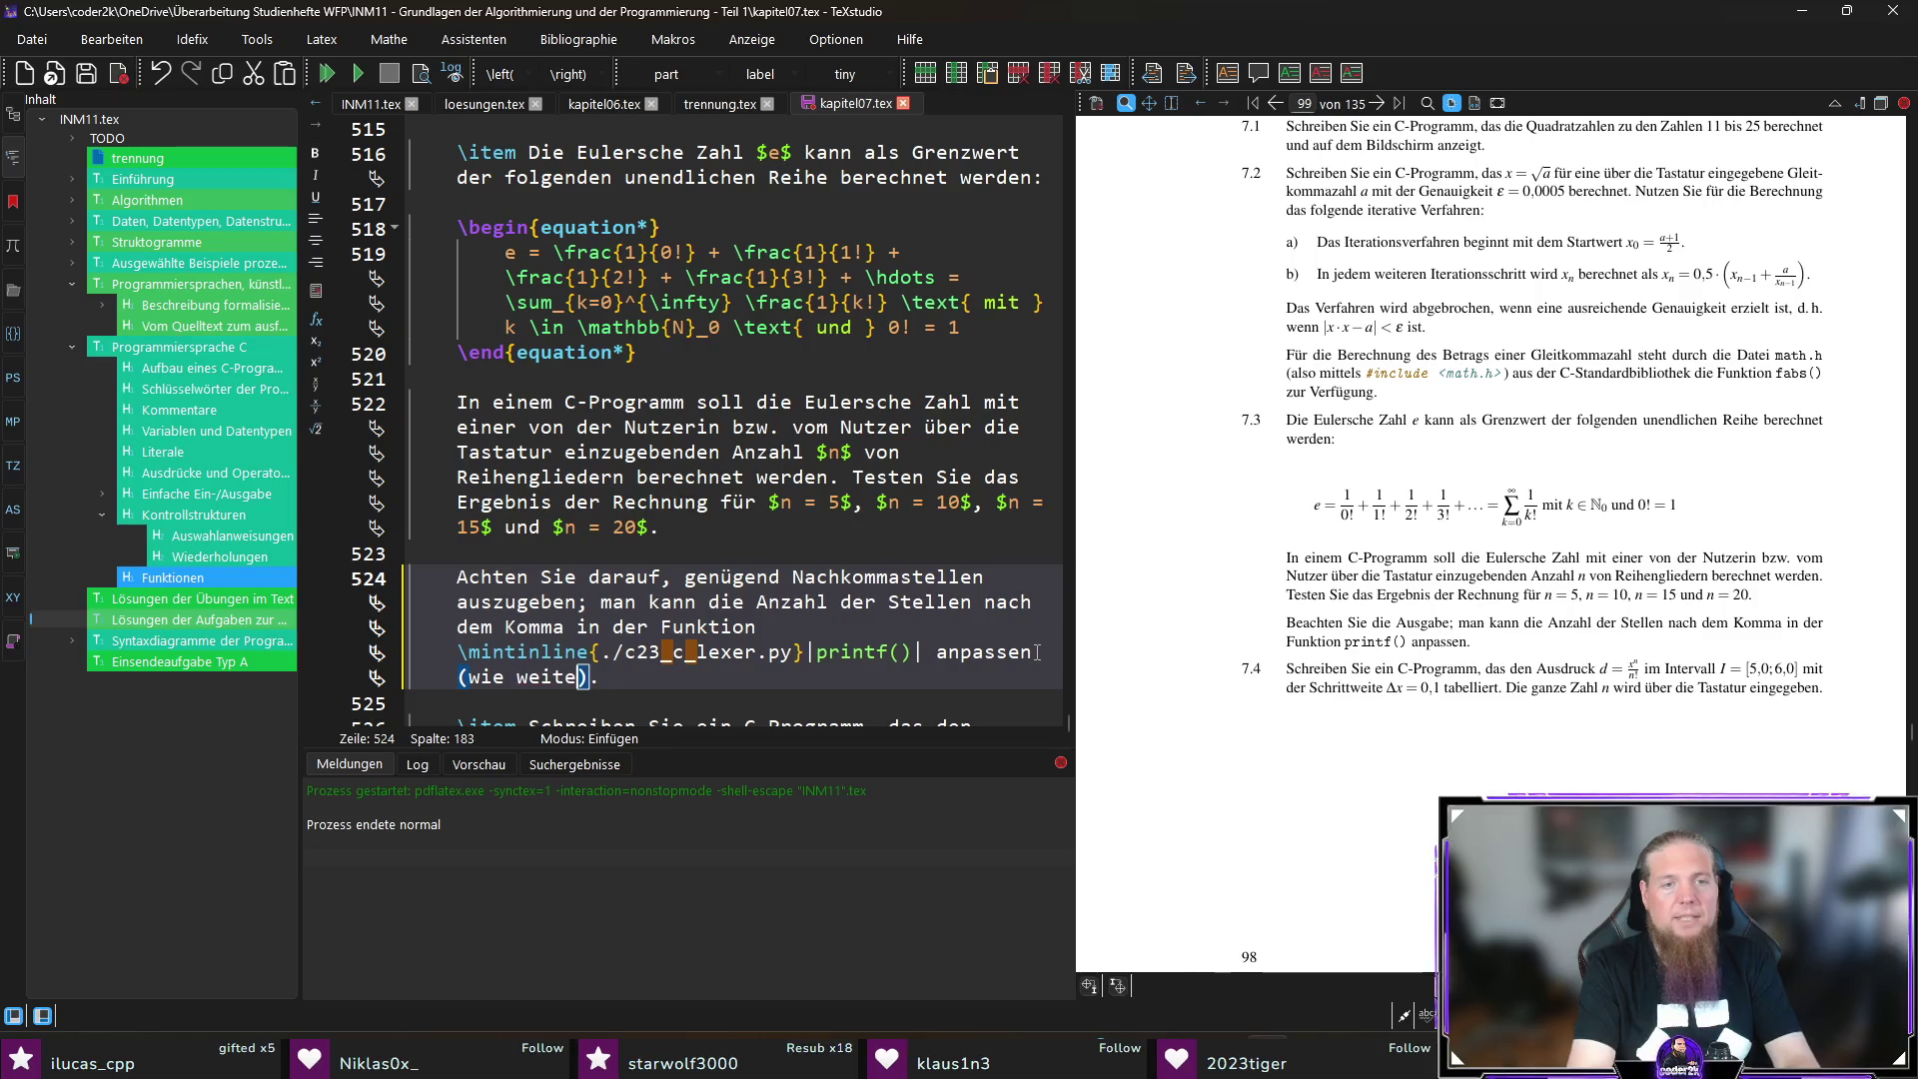
pyautogui.write('zeigt')
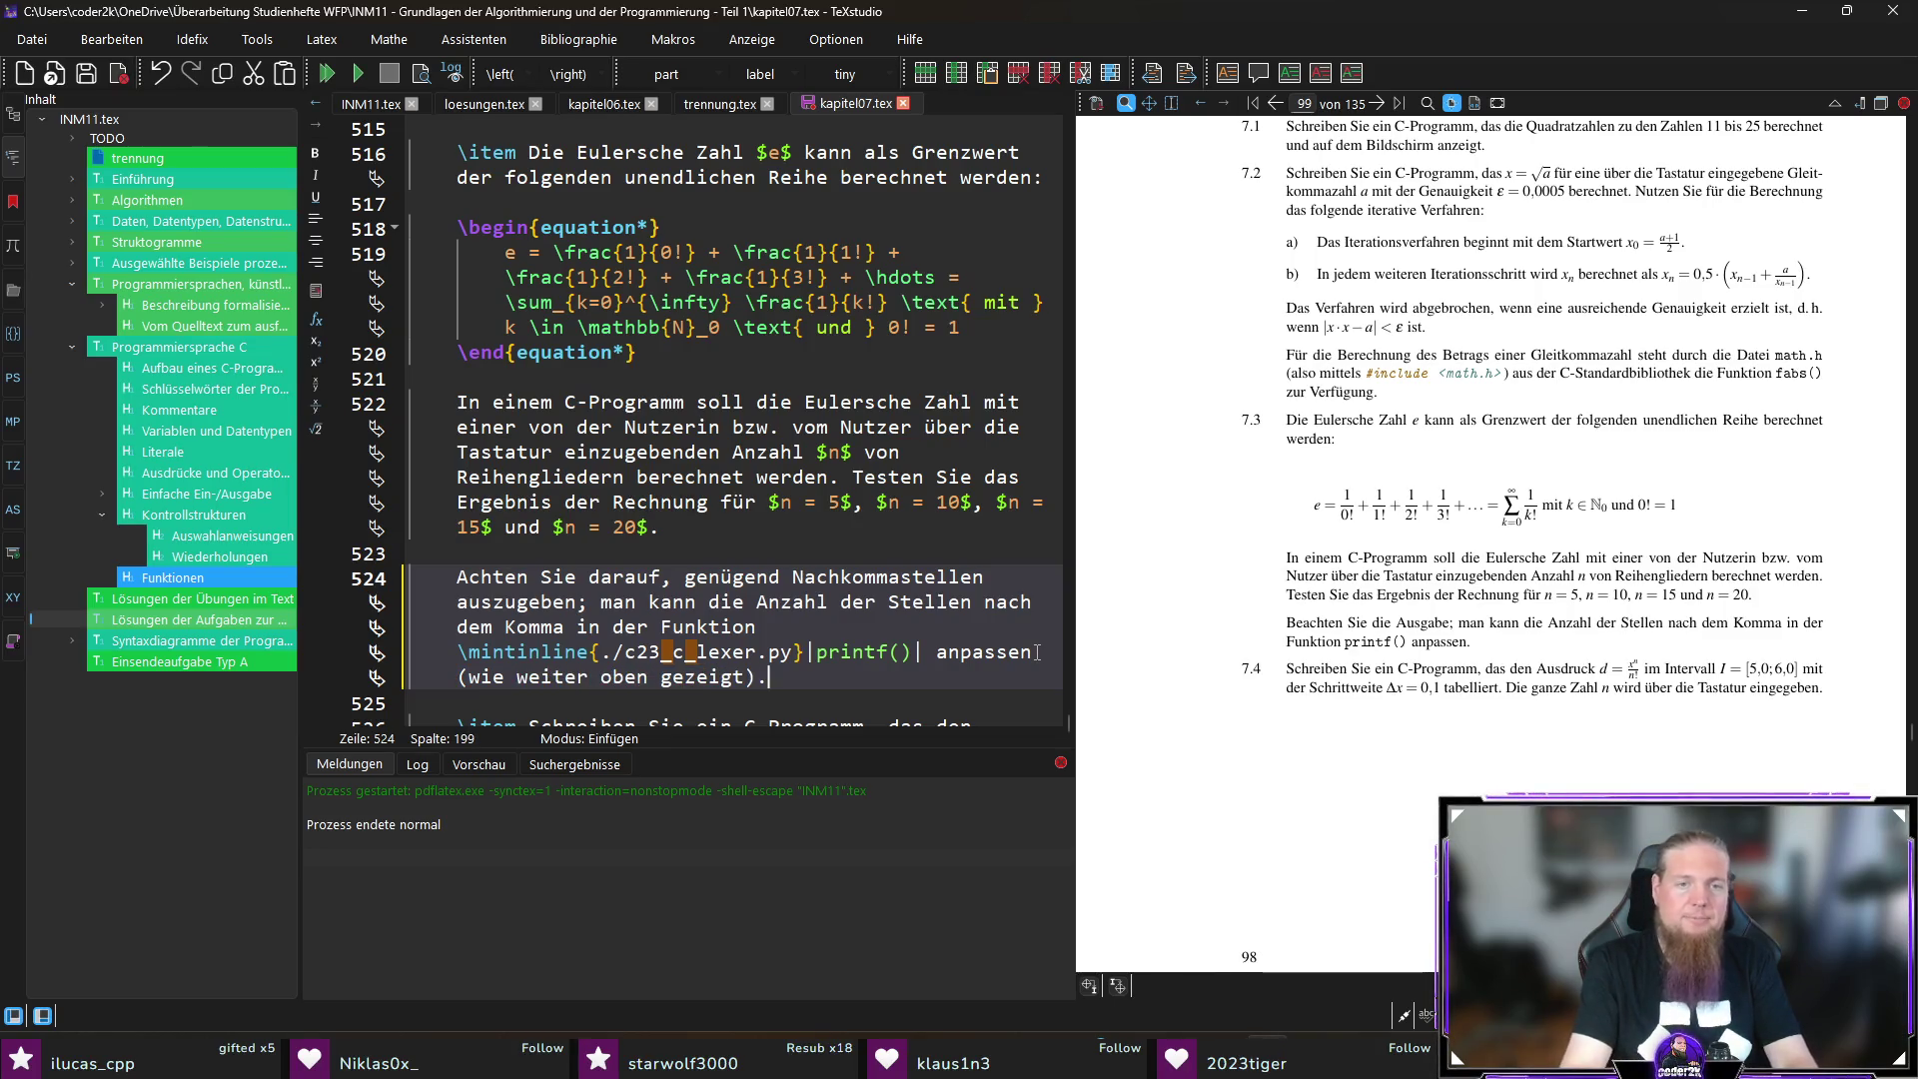
pyautogui.hotkey('ctrl', 's')
# Step: Bring up loesungen.tex at solution 7.1 with the preview synced to page 109
pyautogui.scroll(-2, 1471, 723)
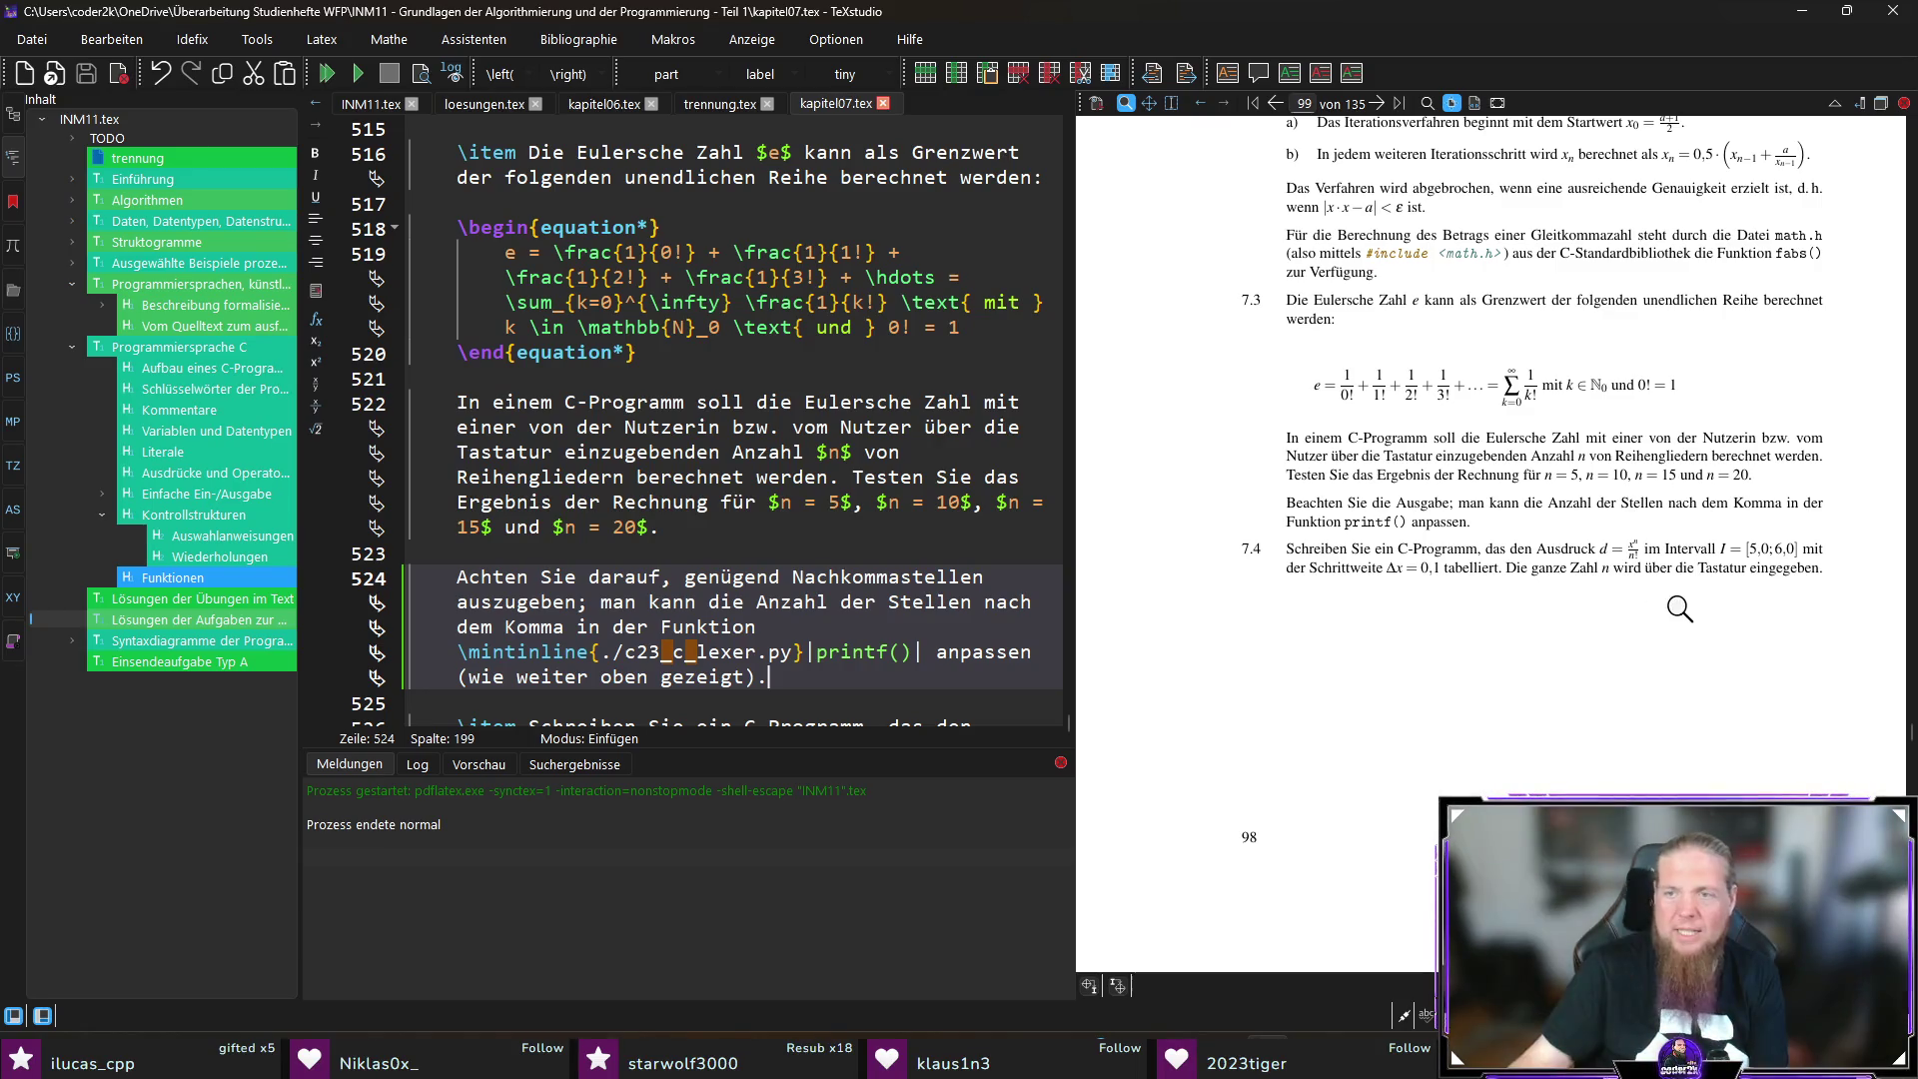
pyautogui.scroll(-4, 1679, 608)
pyautogui.scroll(2, 1688, 579)
pyautogui.scroll(1, 1513, 502)
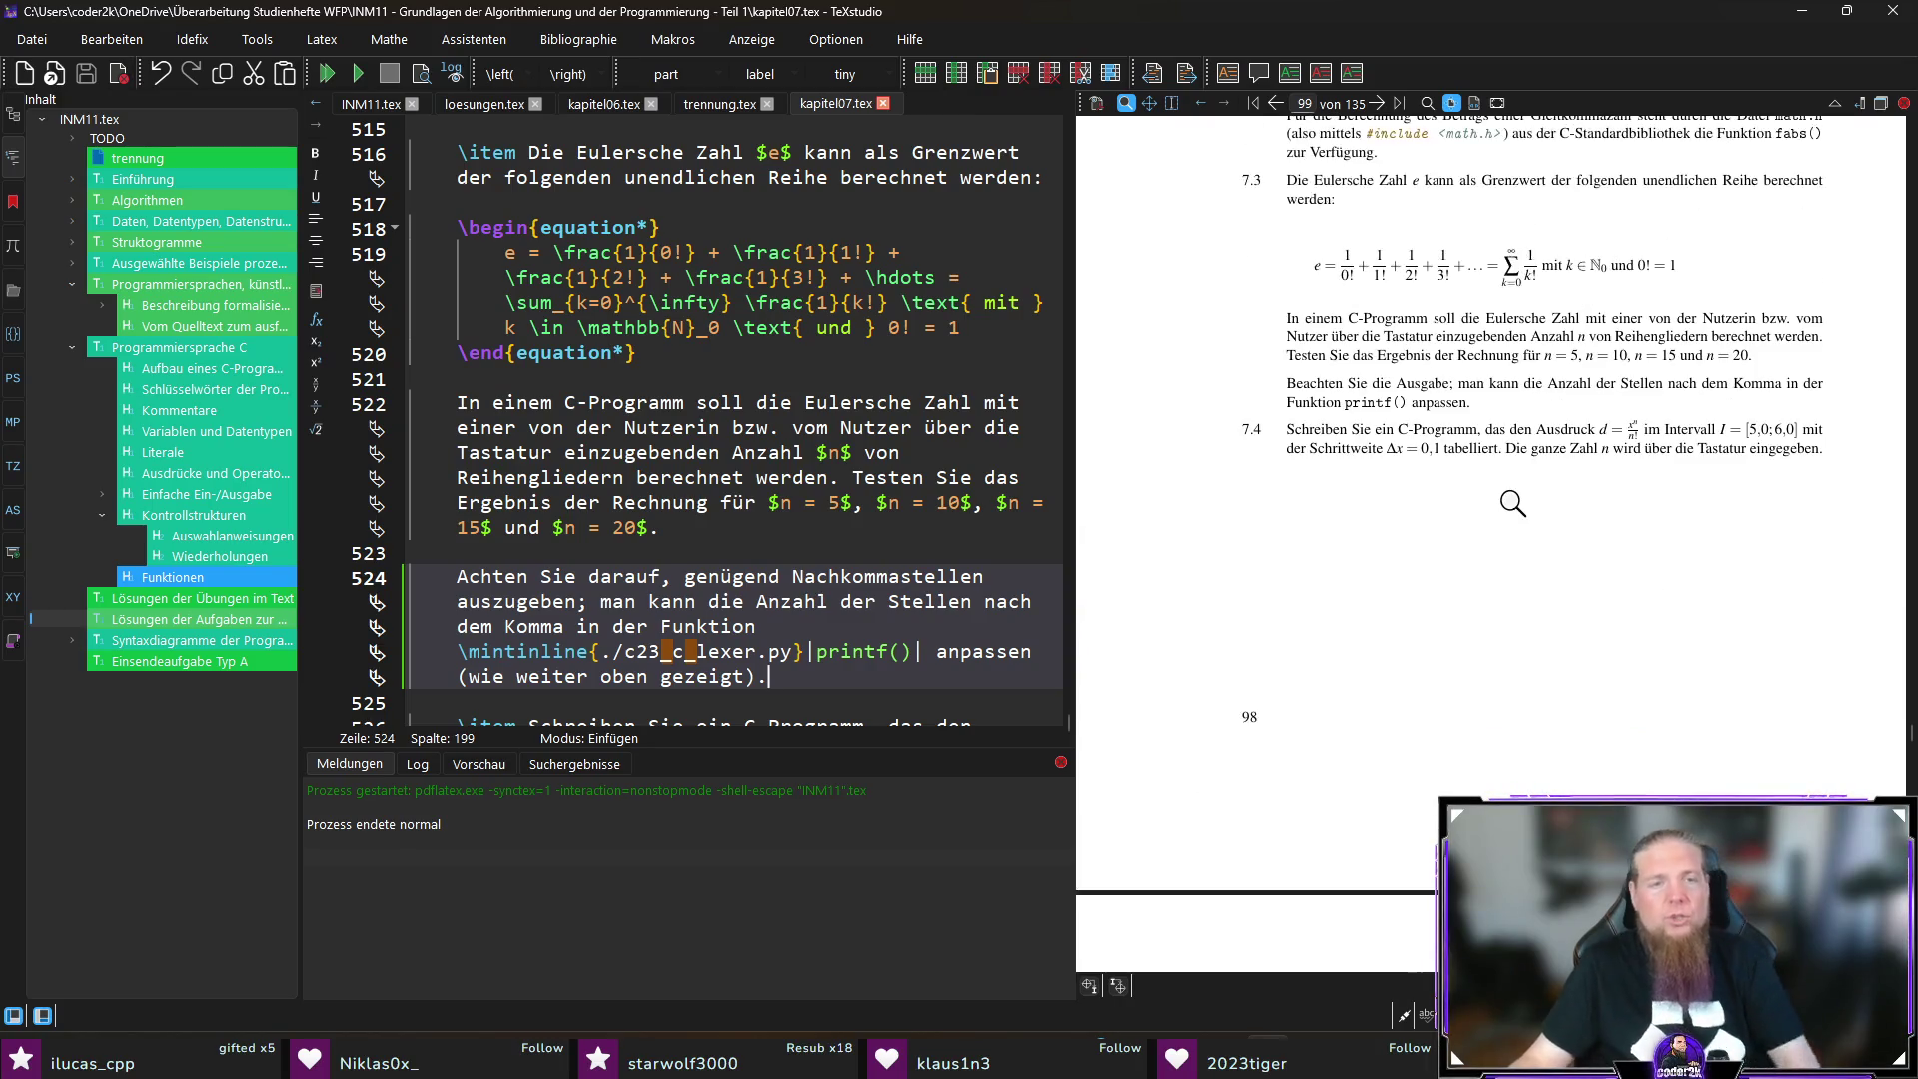
pyautogui.click(481, 105)
pyautogui.click(558, 224)
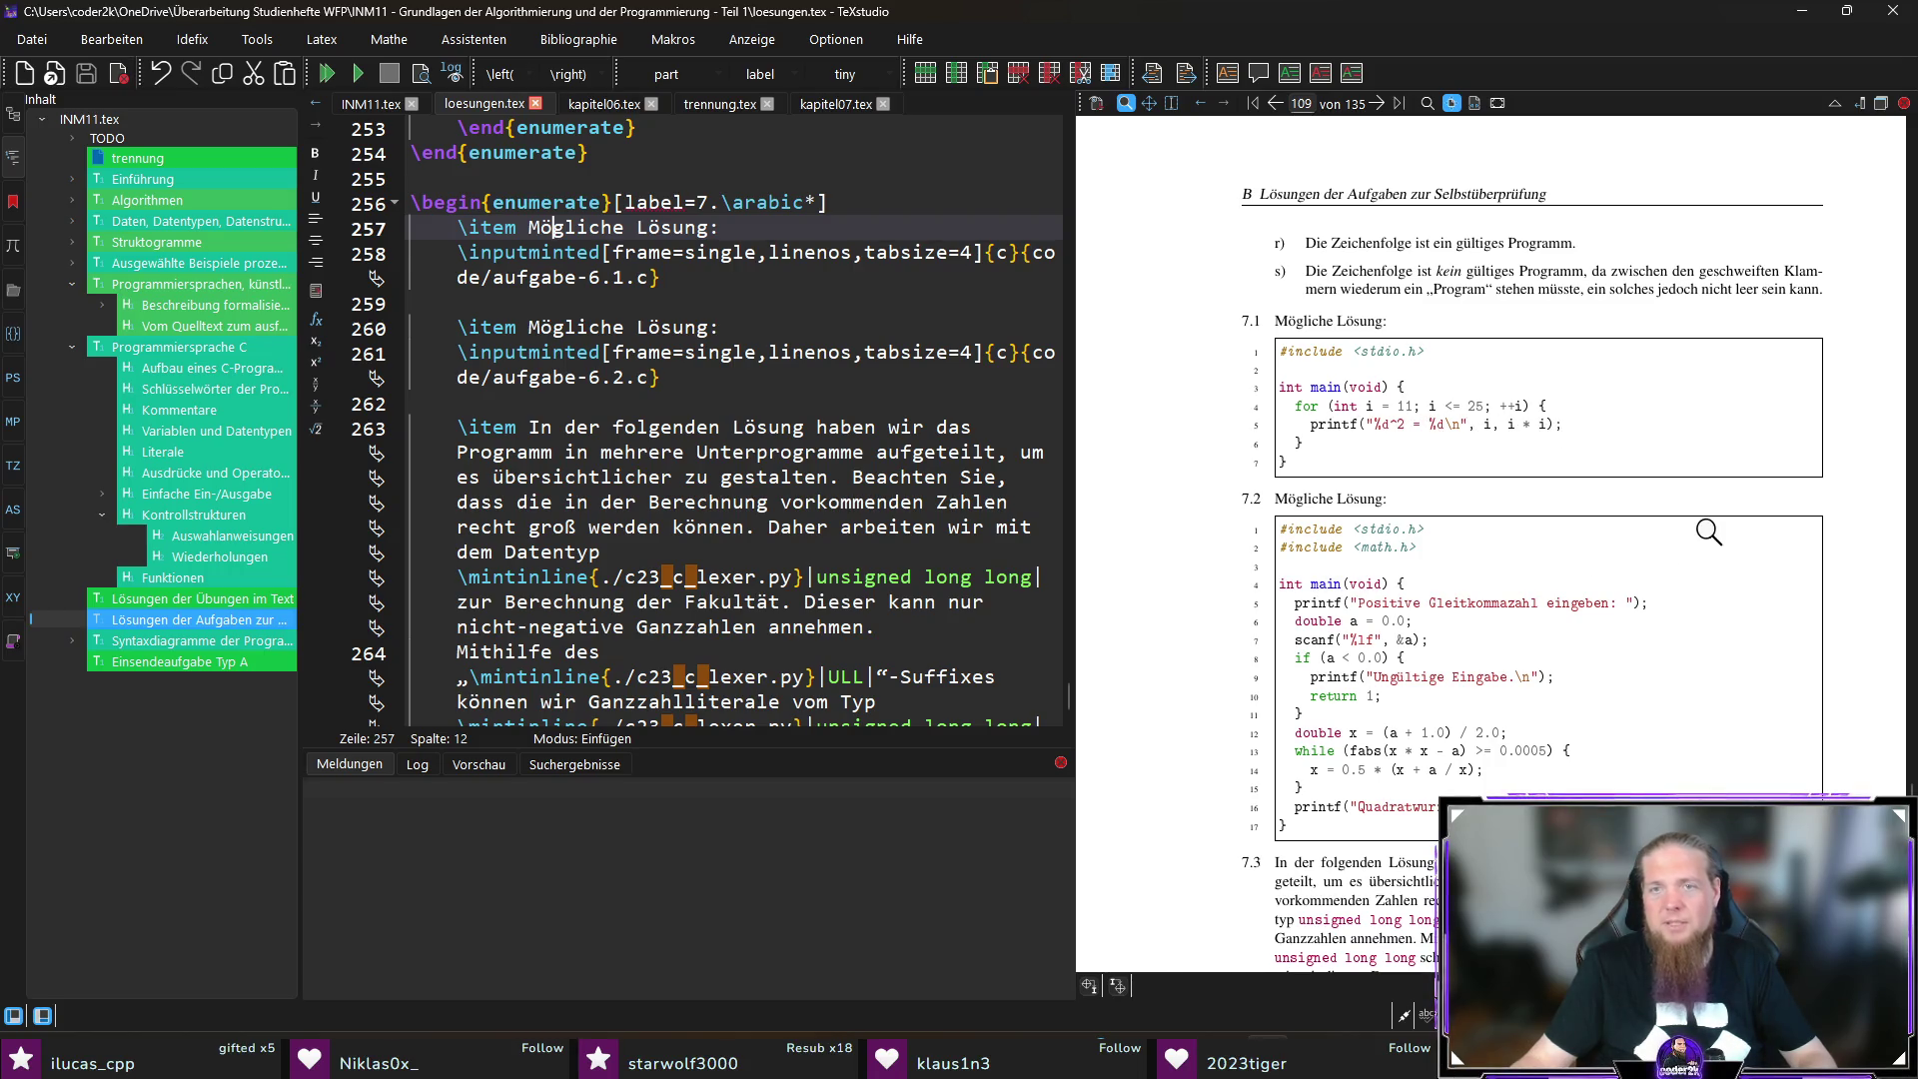
pyautogui.scroll(-3, 1832, 540)
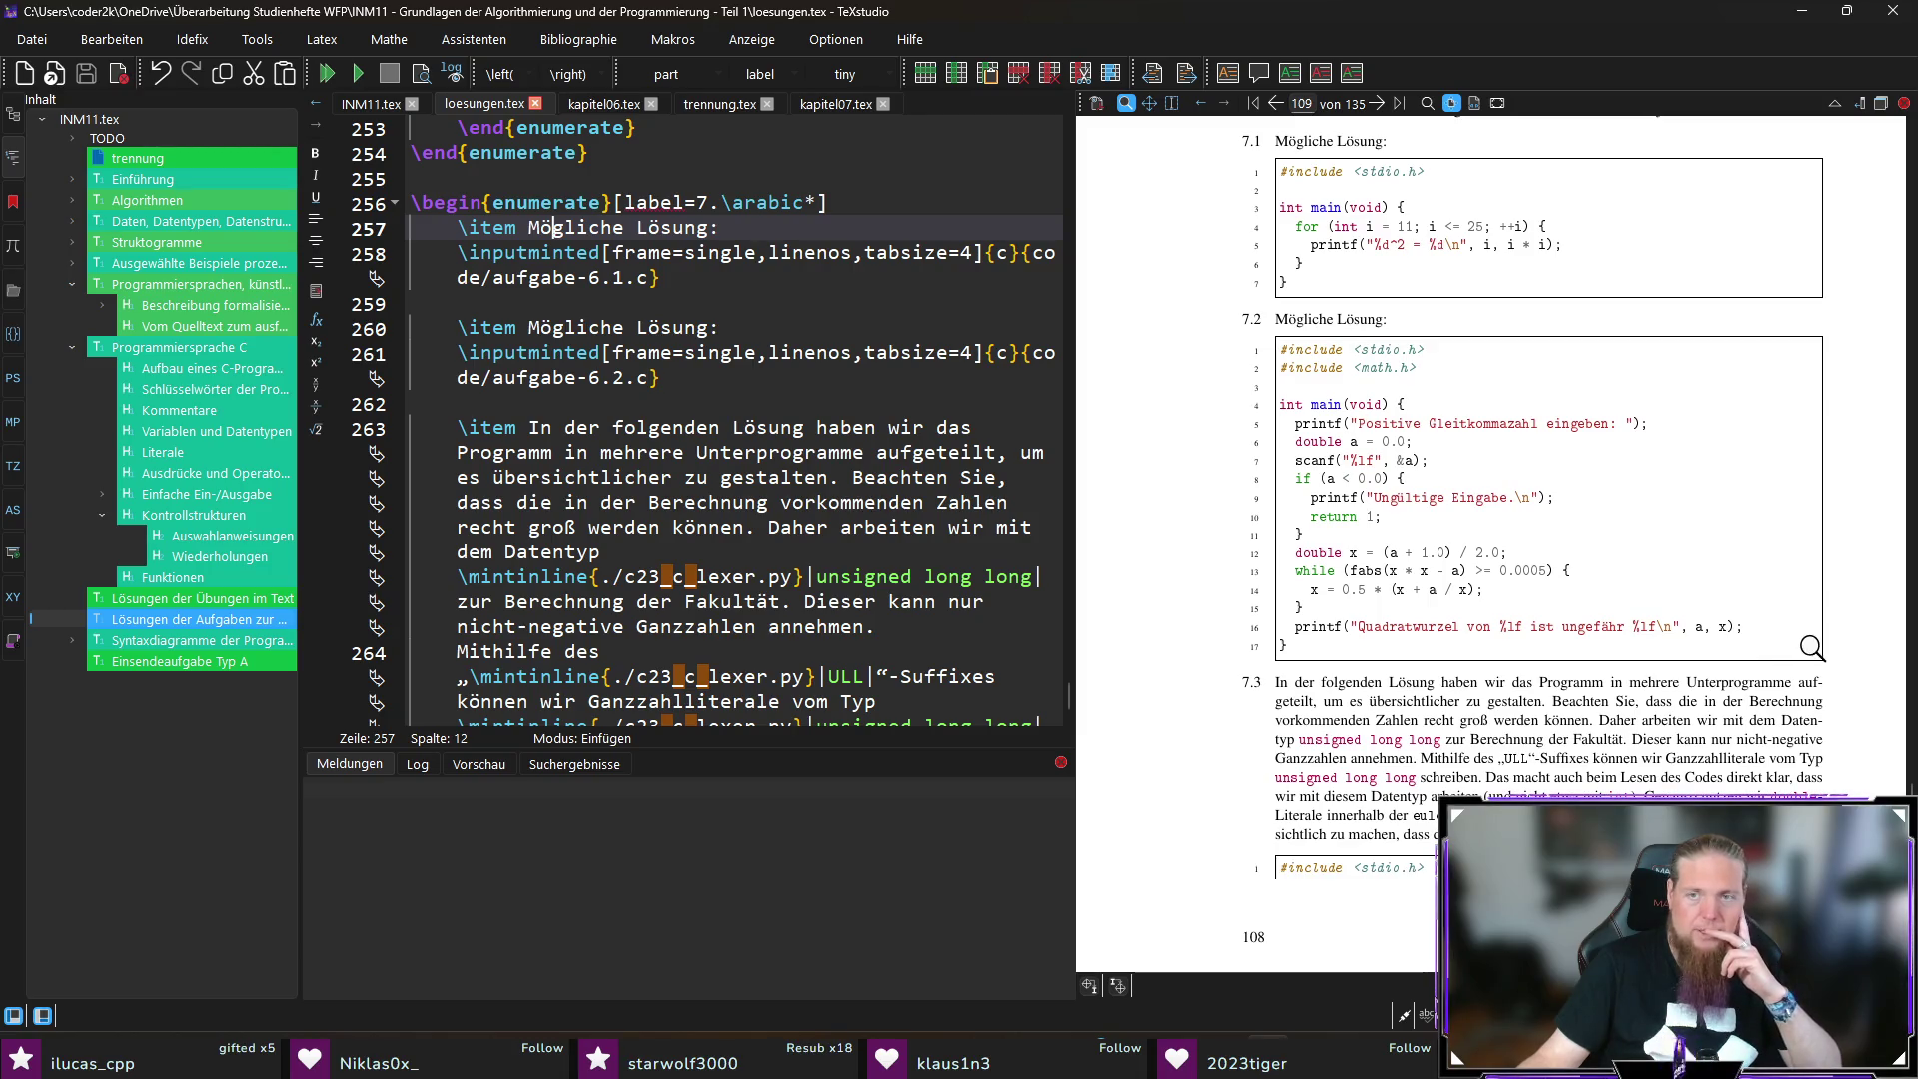
pyautogui.scroll(-2, 1856, 651)
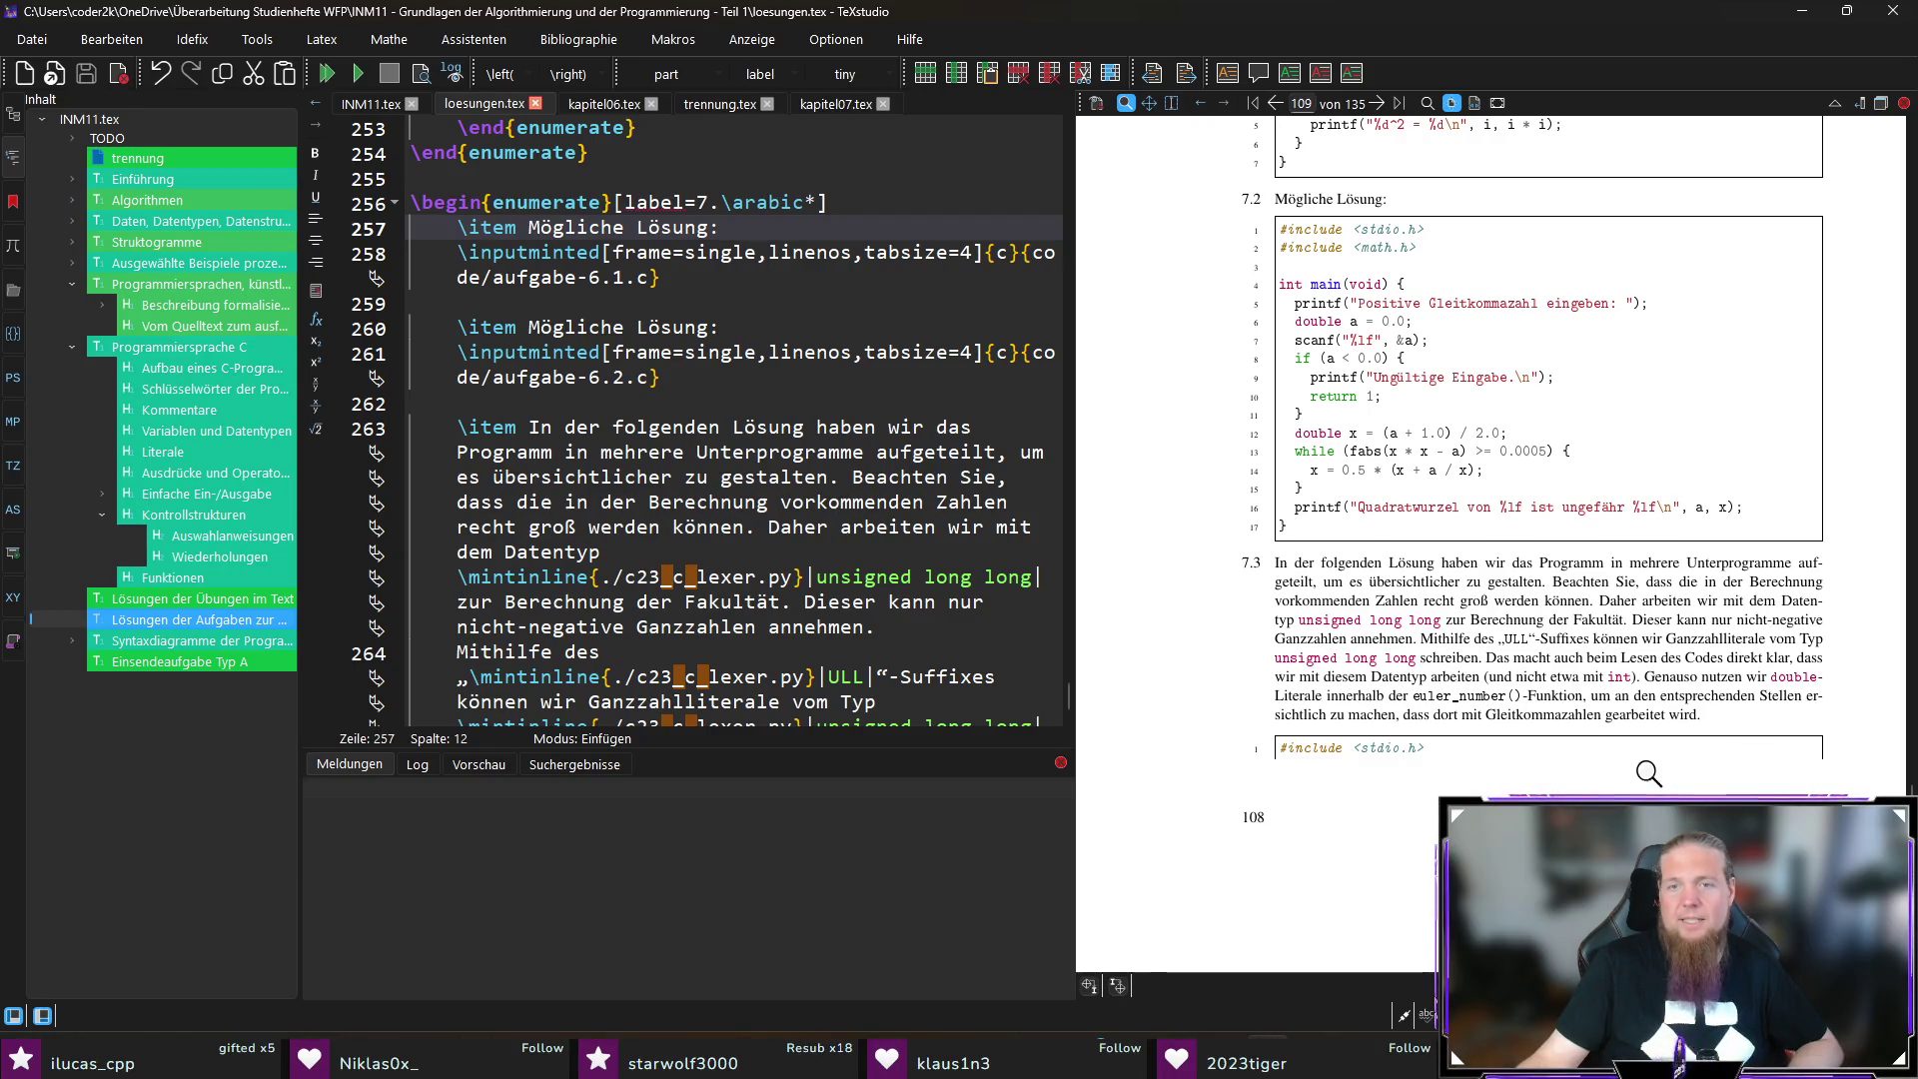
pyautogui.scroll(-1, 1732, 782)
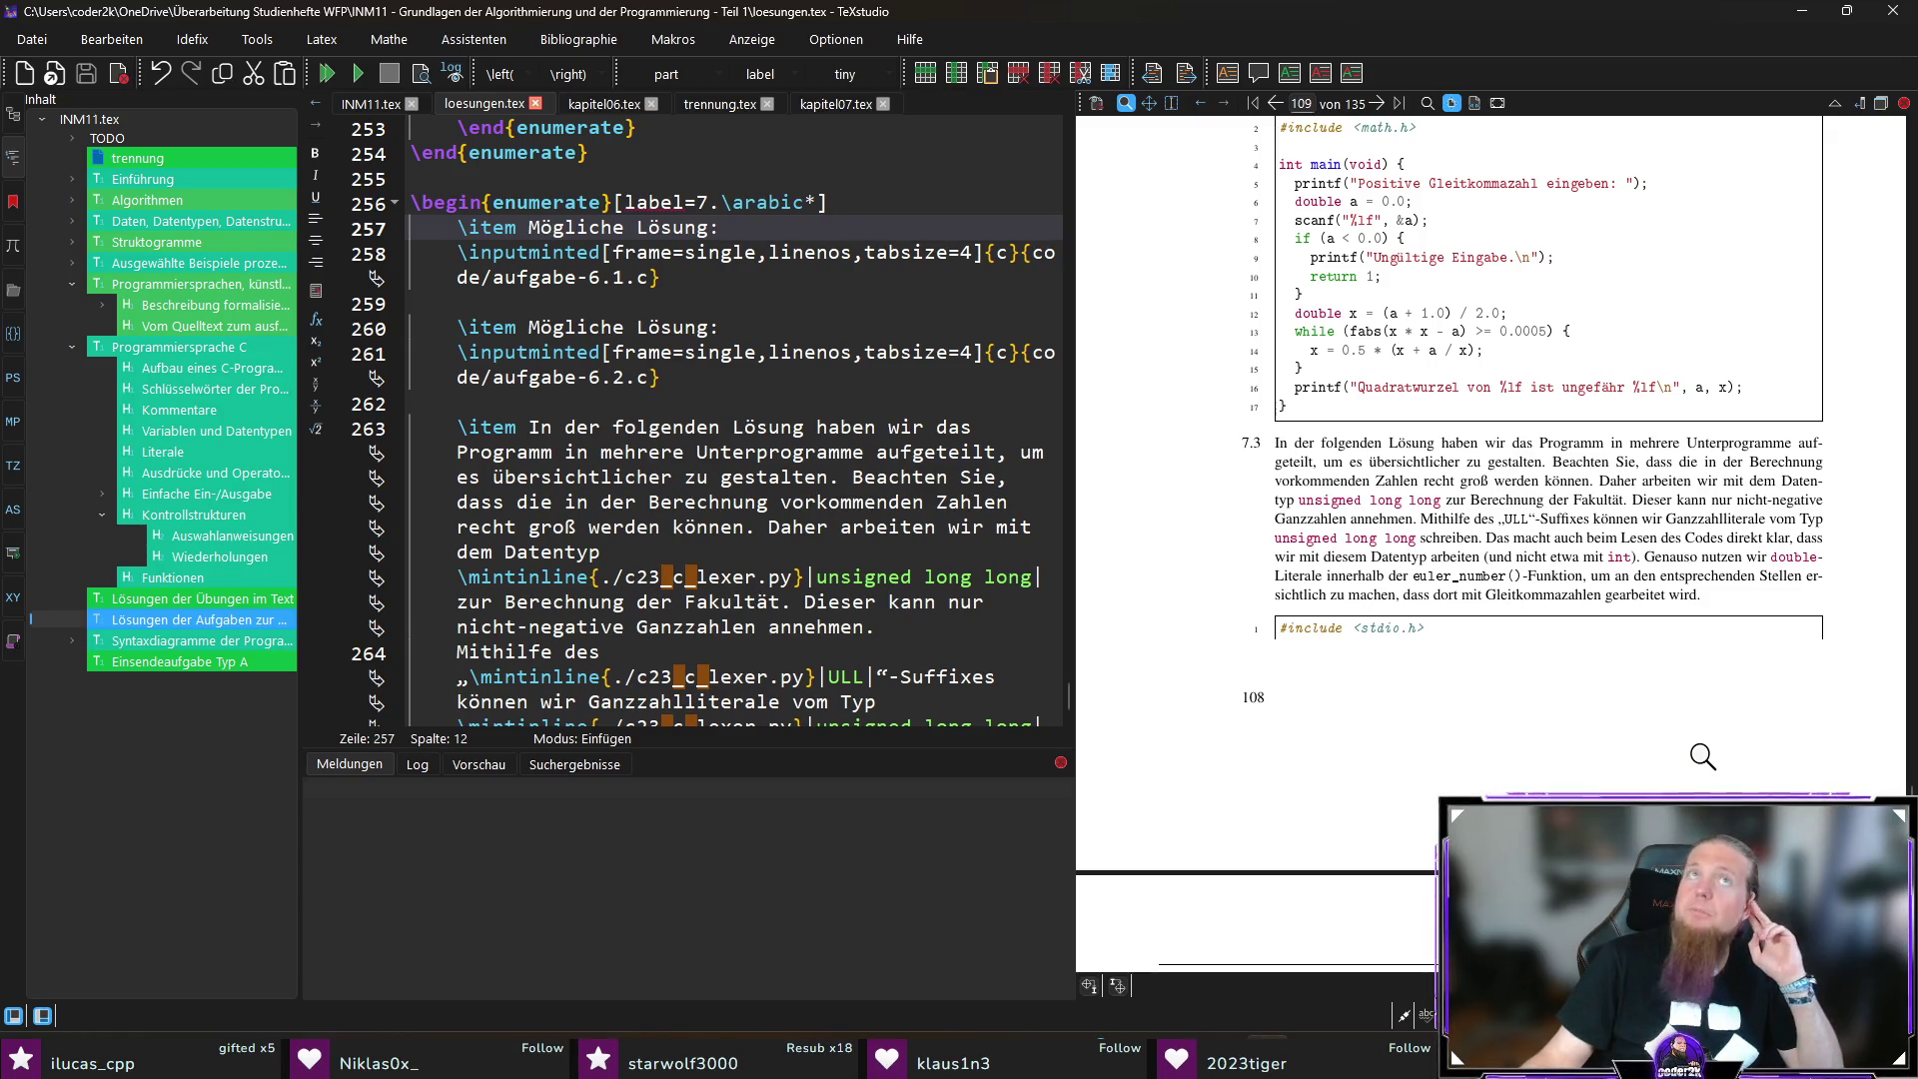
pyautogui.scroll(-3, 1624, 657)
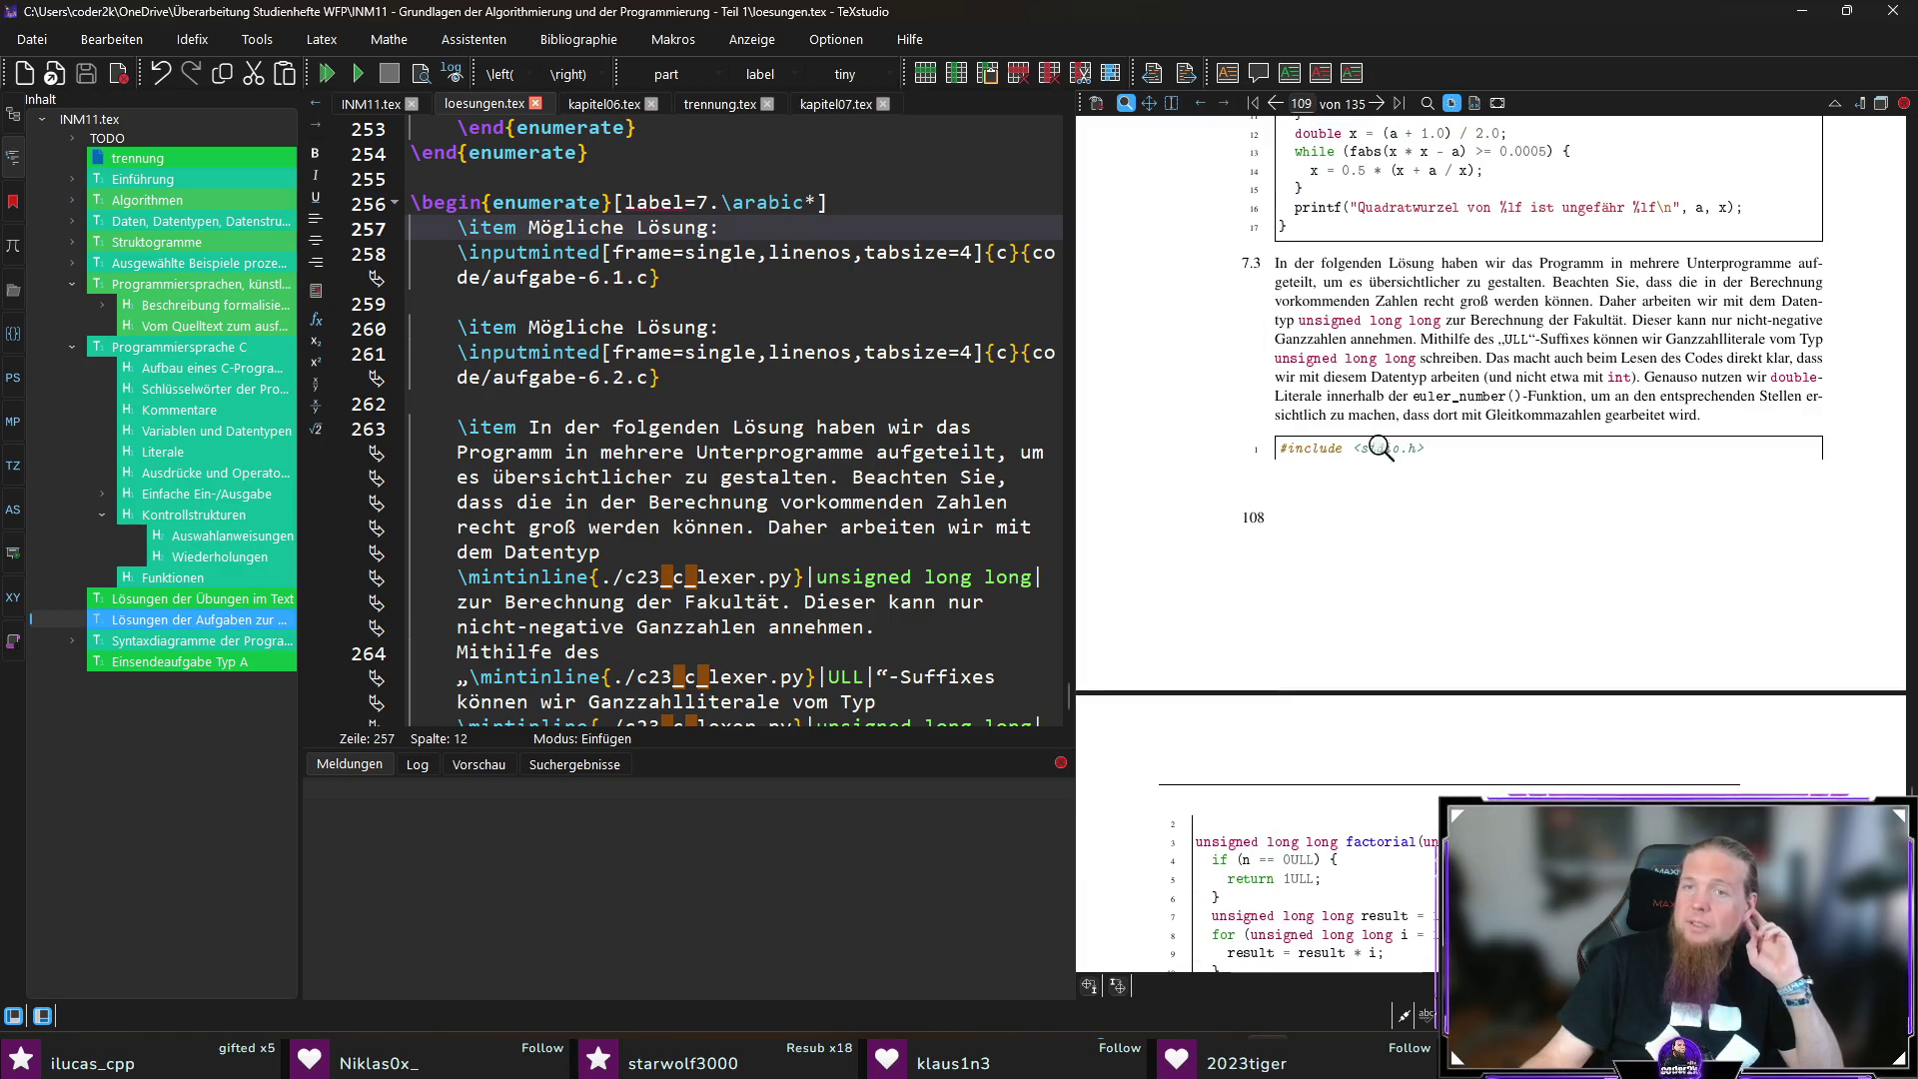
# Step: Scroll through solution 7.3's factorial, power and calculate listing on pages 109–110 until 7.4 appears
pyautogui.scroll(-3, 1780, 585)
pyautogui.scroll(-3, 1781, 584)
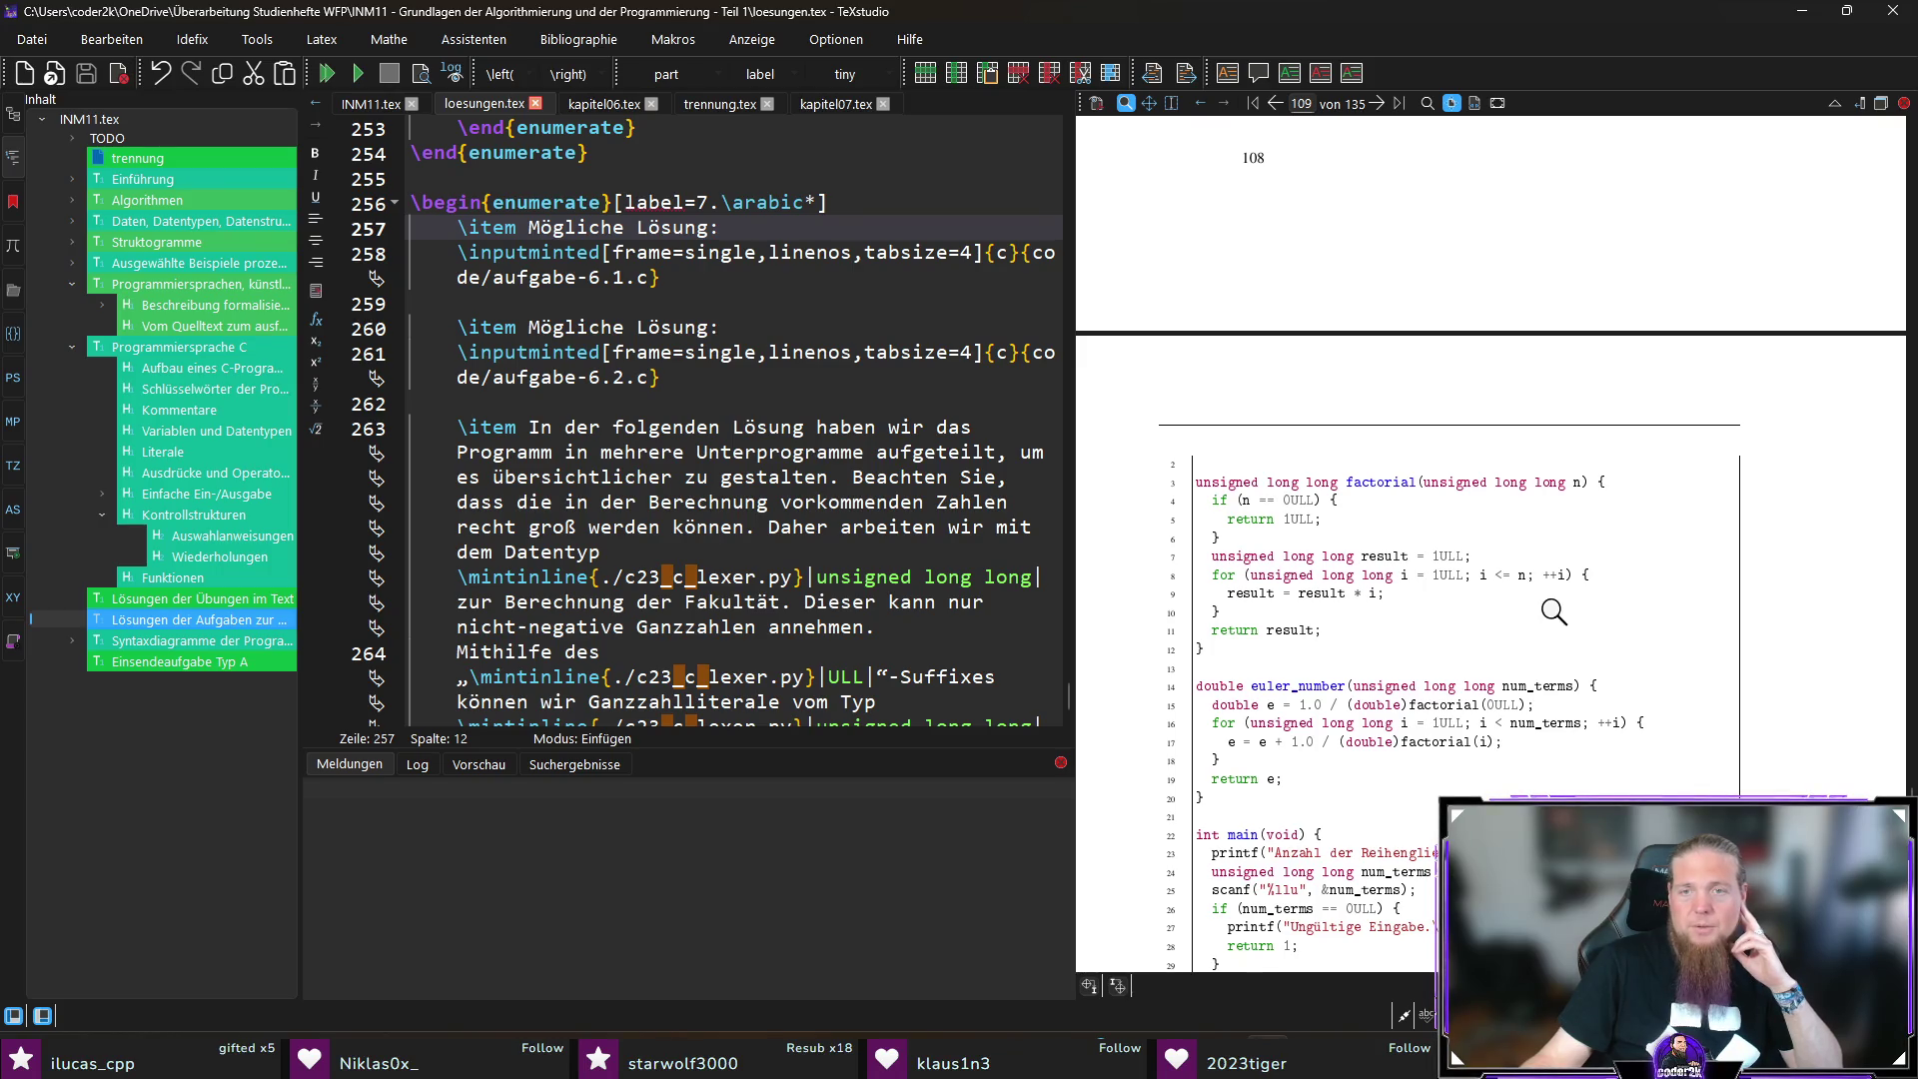
pyautogui.scroll(-2, 1553, 611)
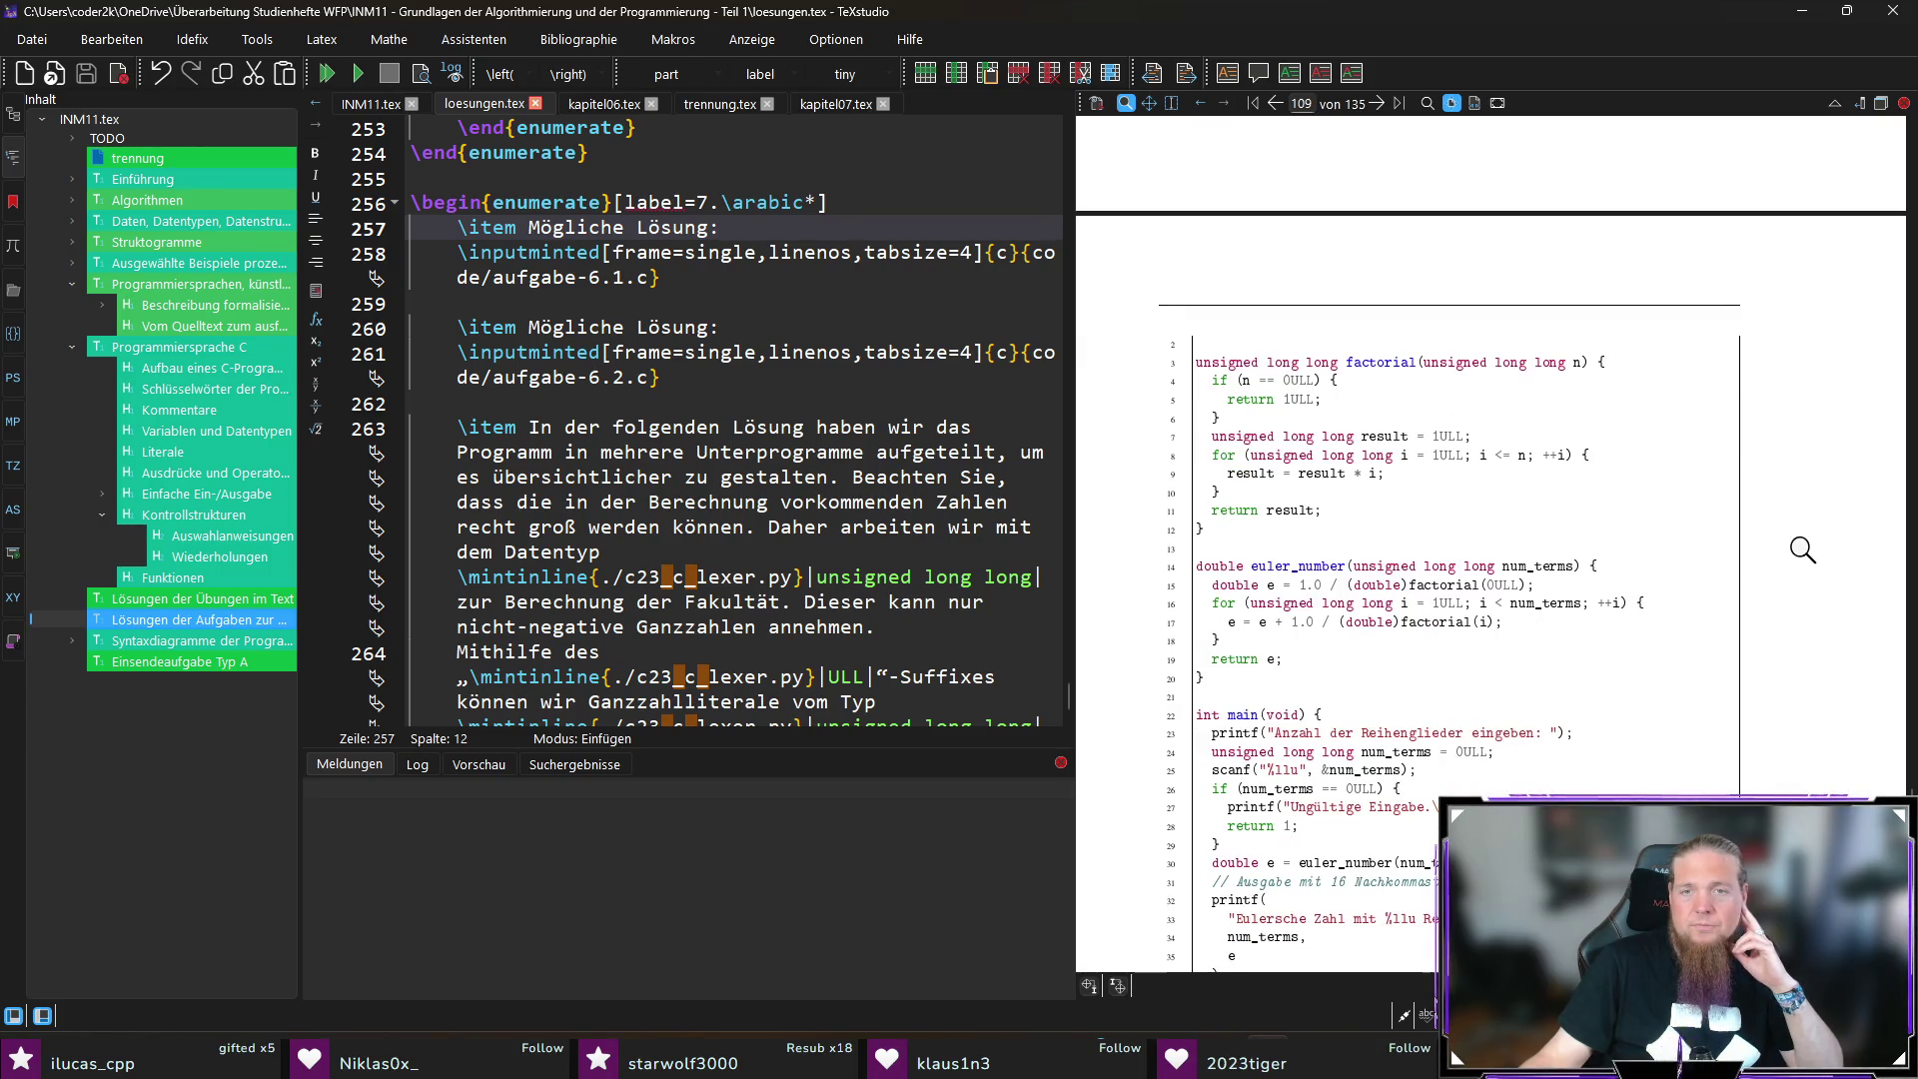
pyautogui.scroll(-2, 1798, 549)
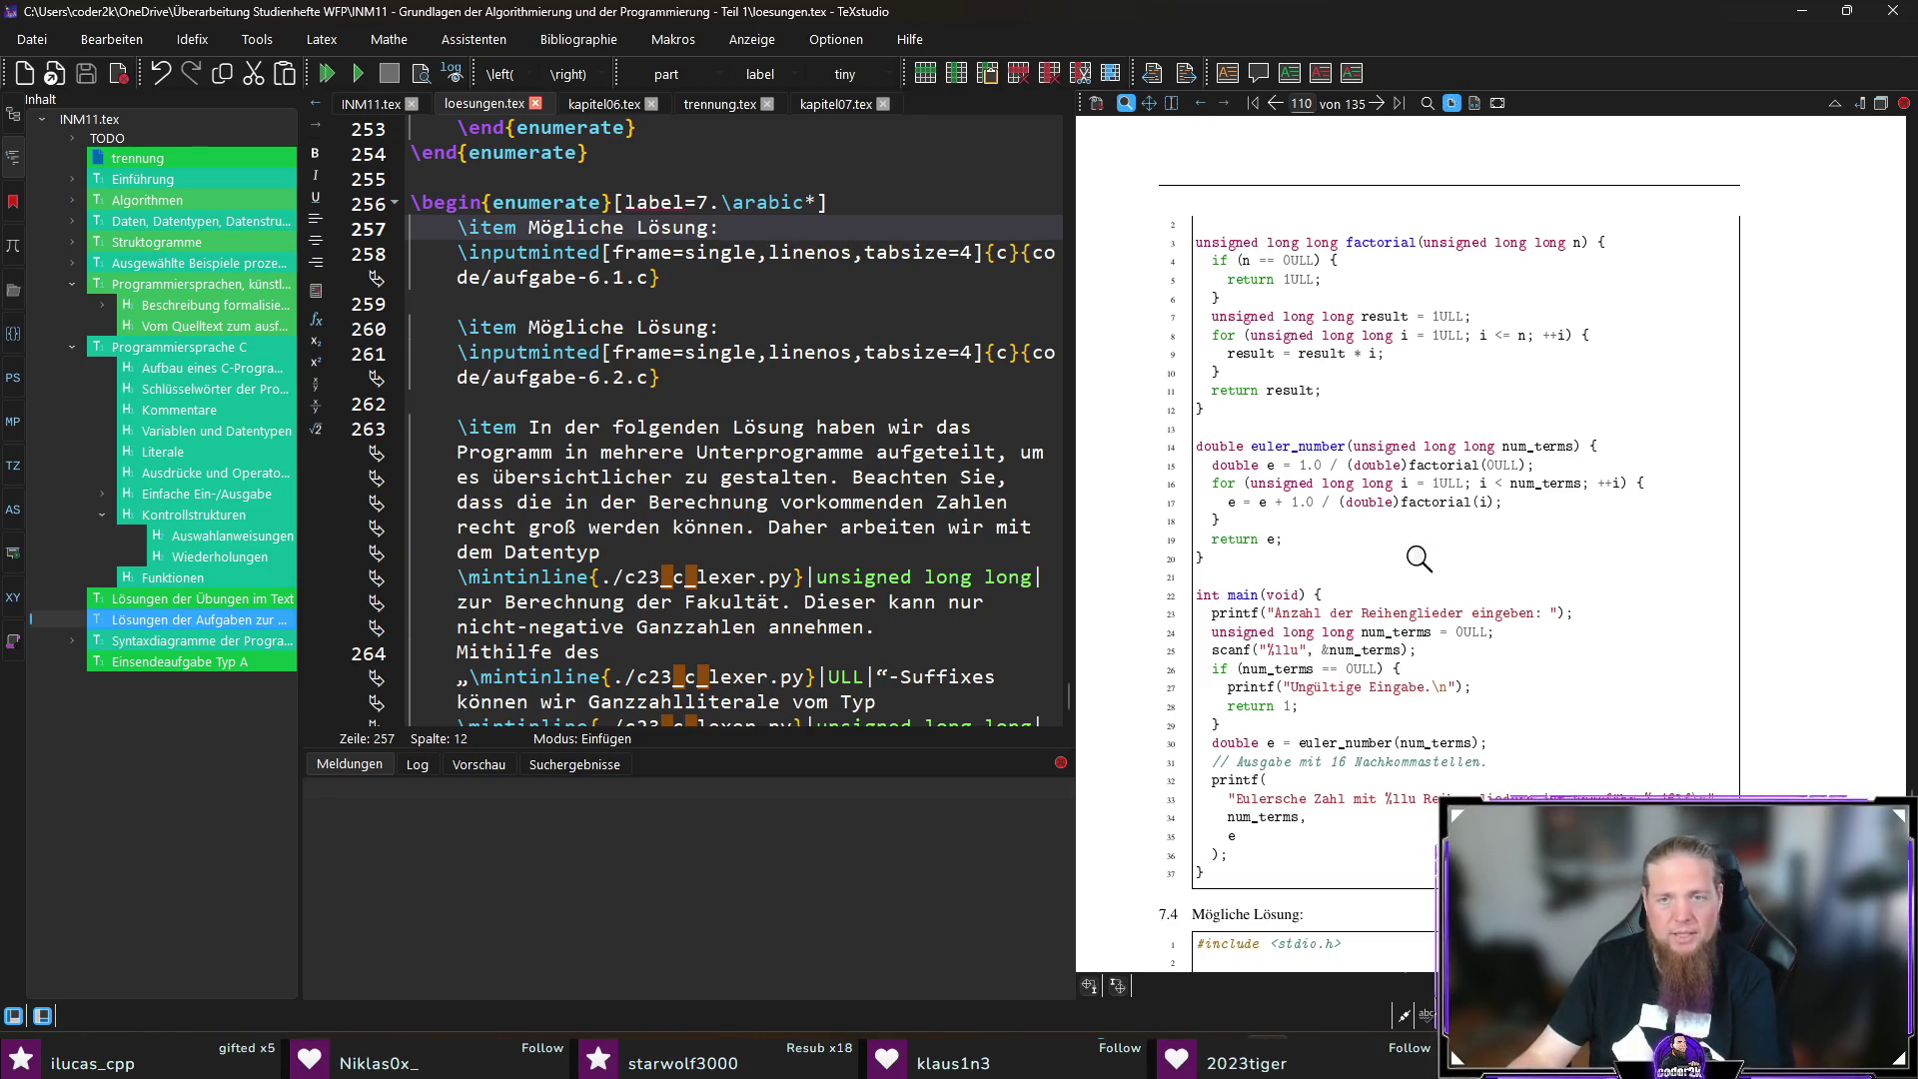
pyautogui.scroll(-1, 1775, 696)
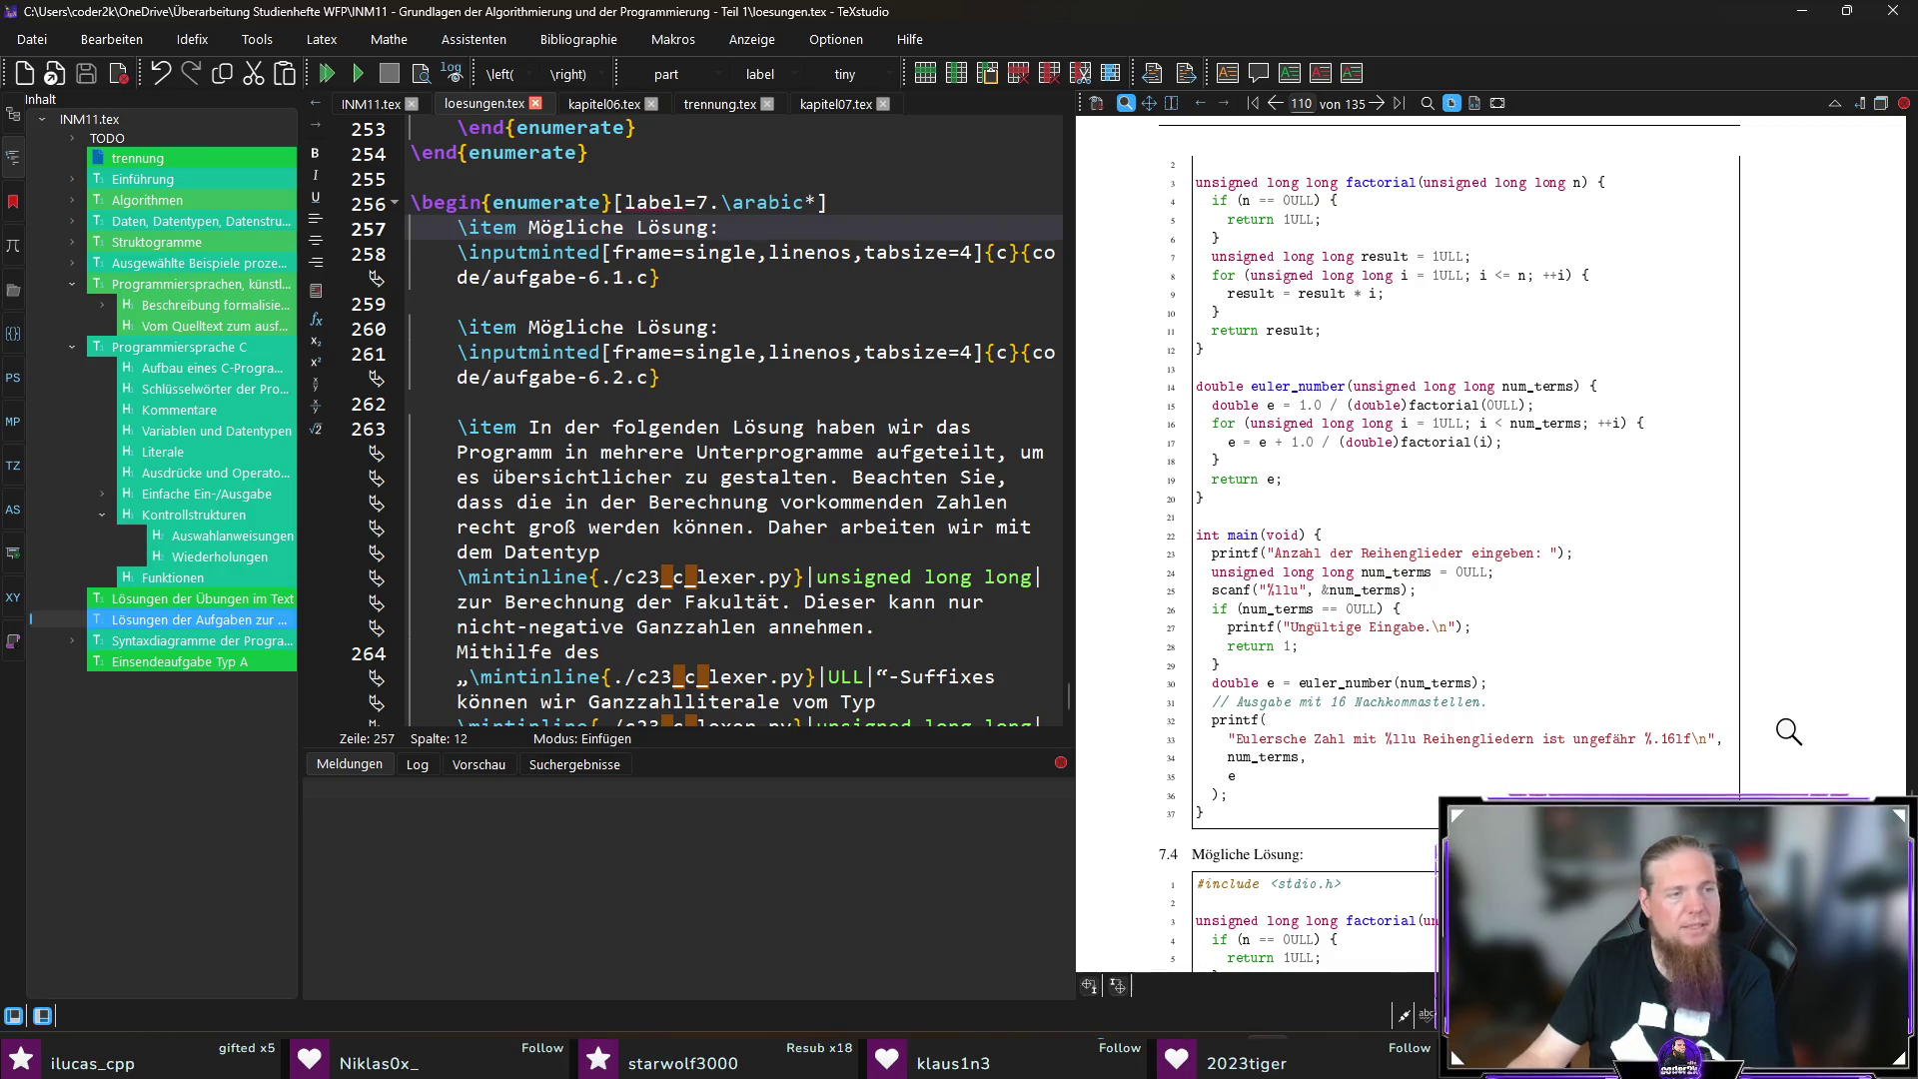
pyautogui.scroll(3, 1821, 676)
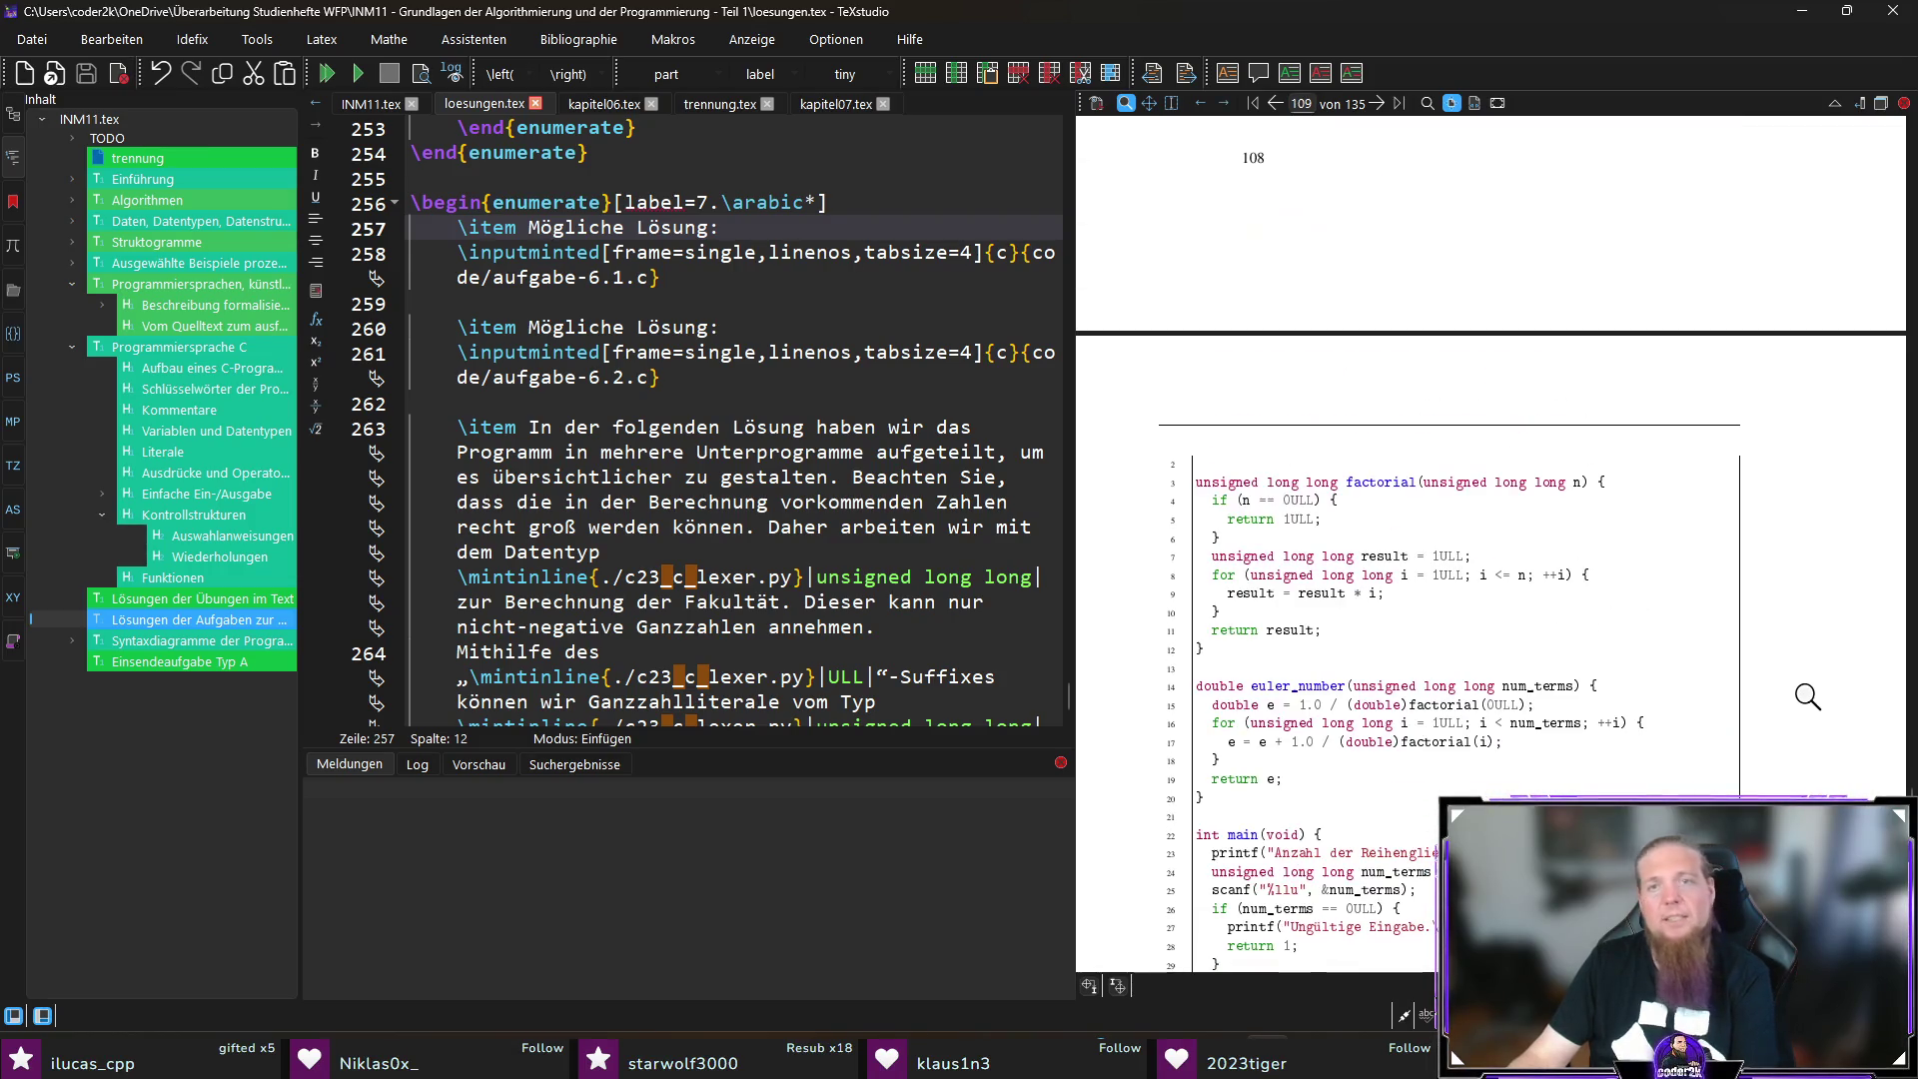
pyautogui.scroll(2, 1808, 663)
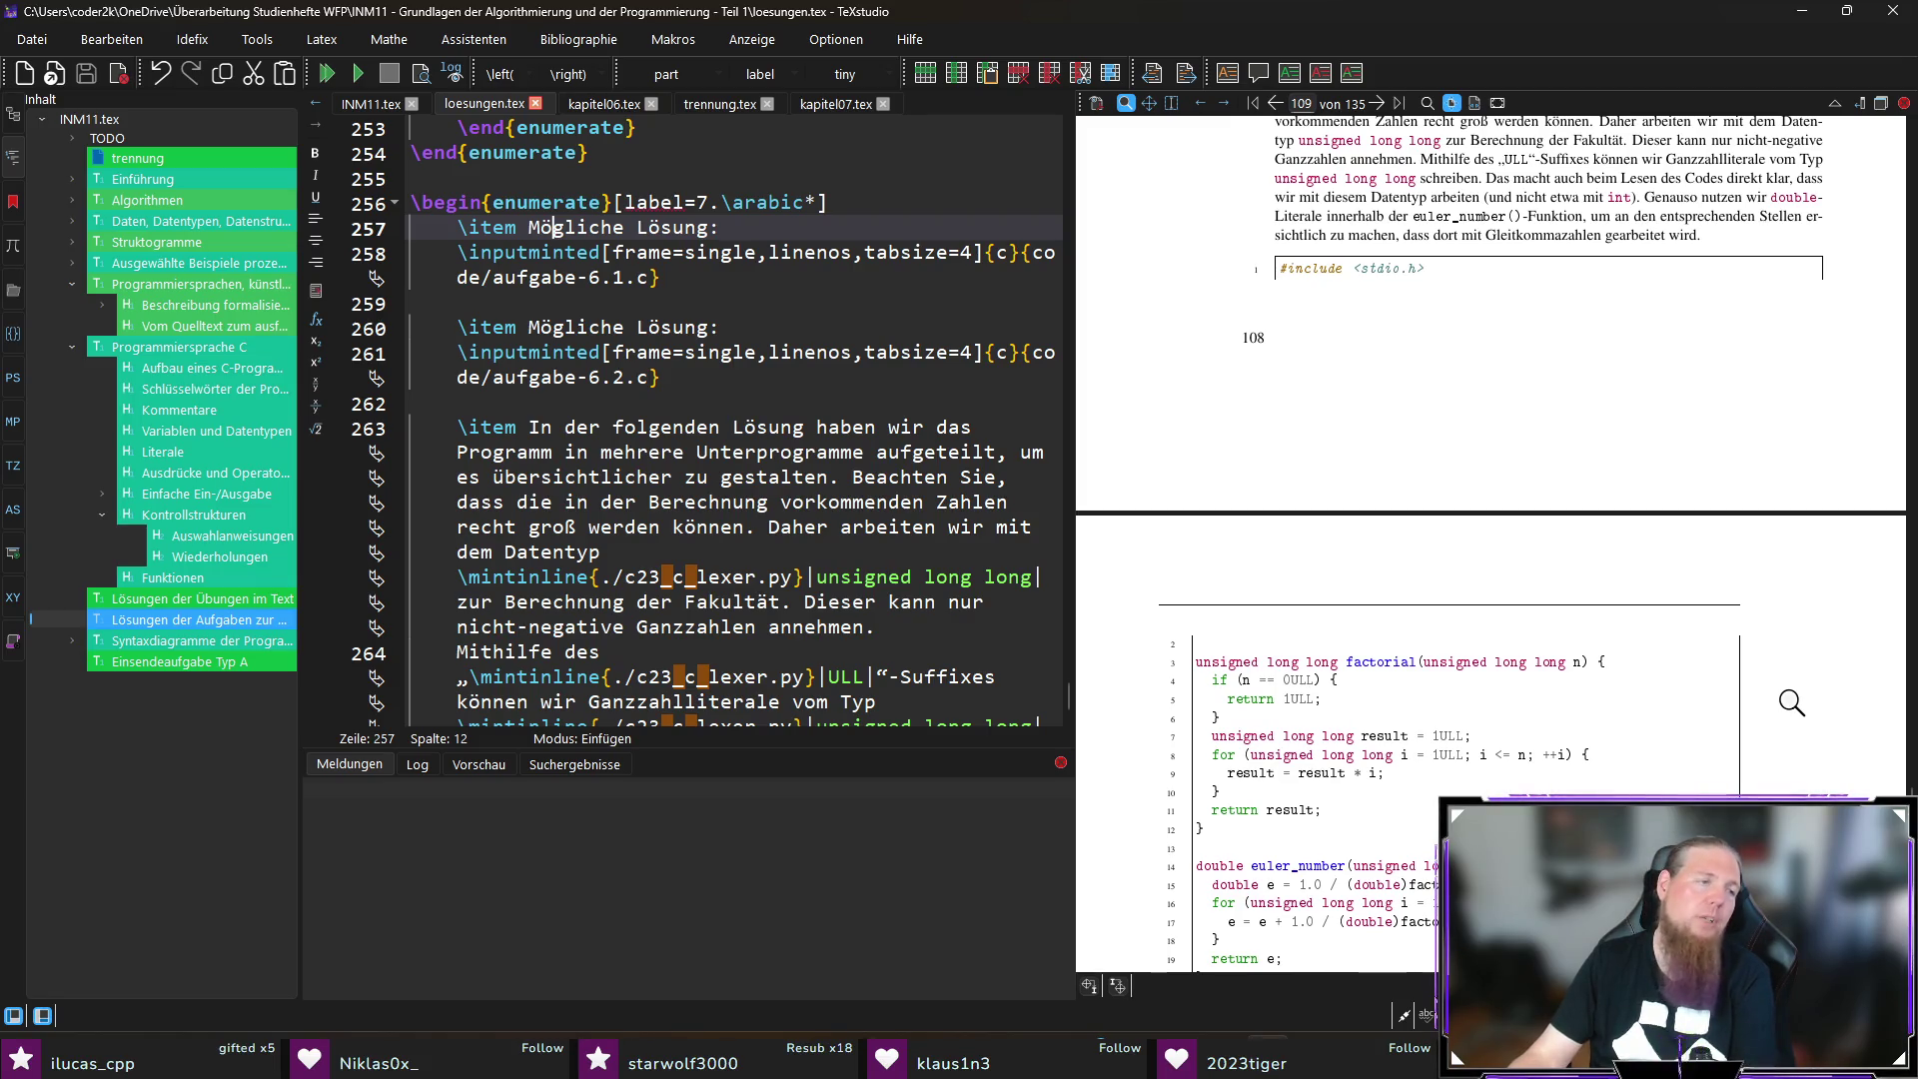
pyautogui.scroll(-4, 1798, 699)
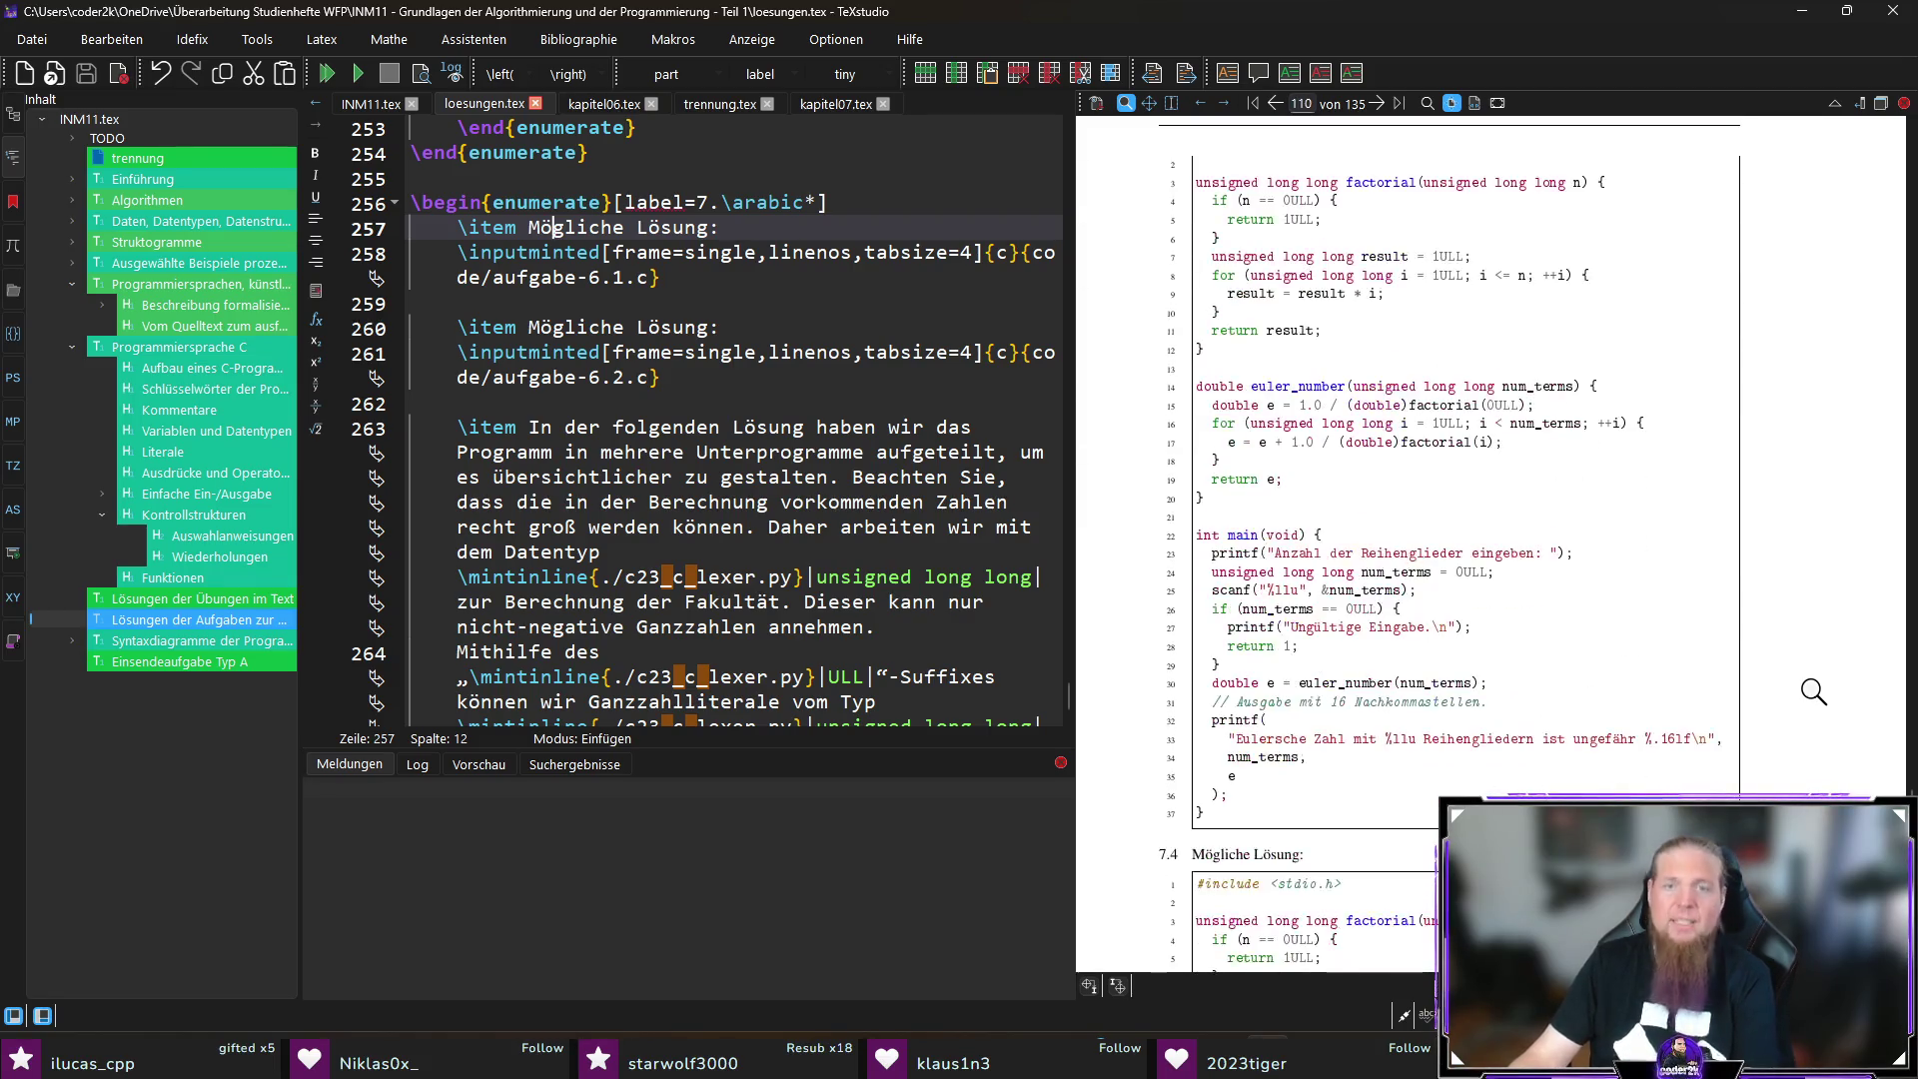
pyautogui.scroll(3, 1825, 689)
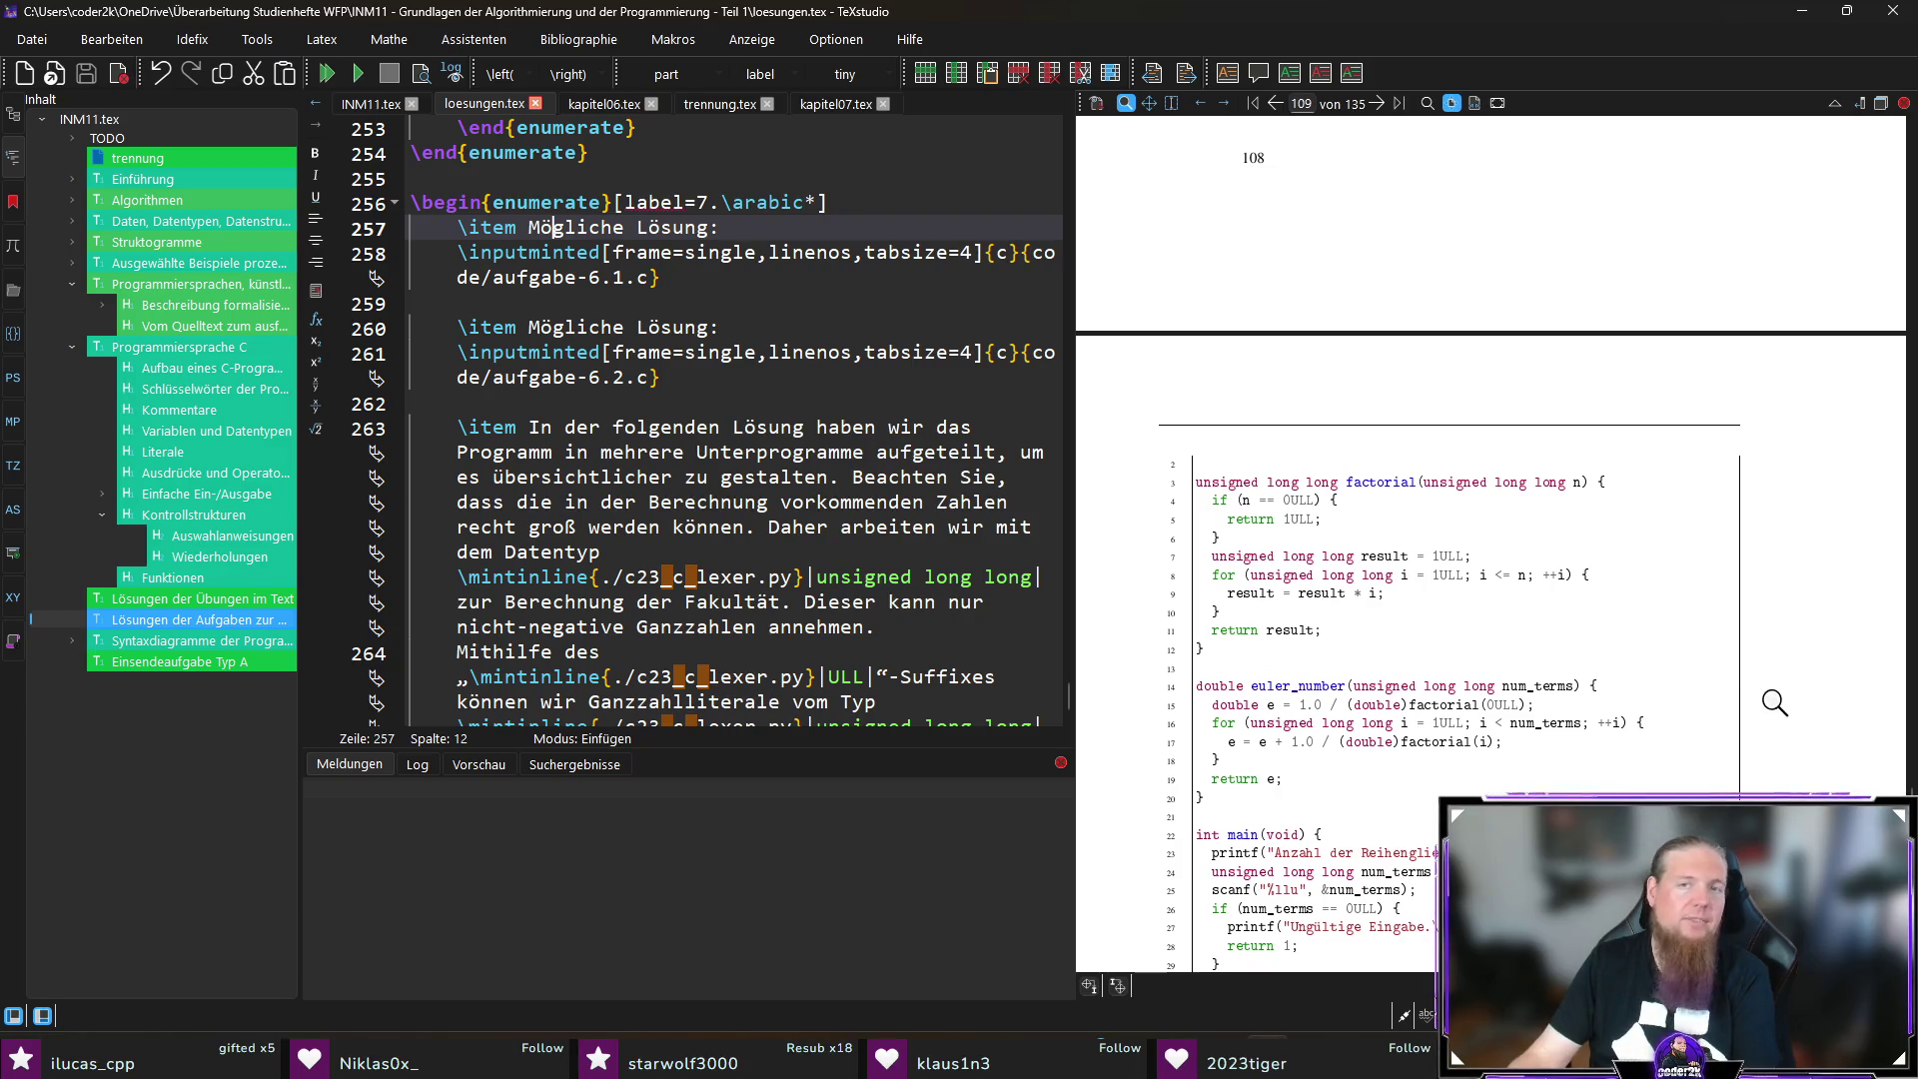
pyautogui.scroll(2, 1687, 703)
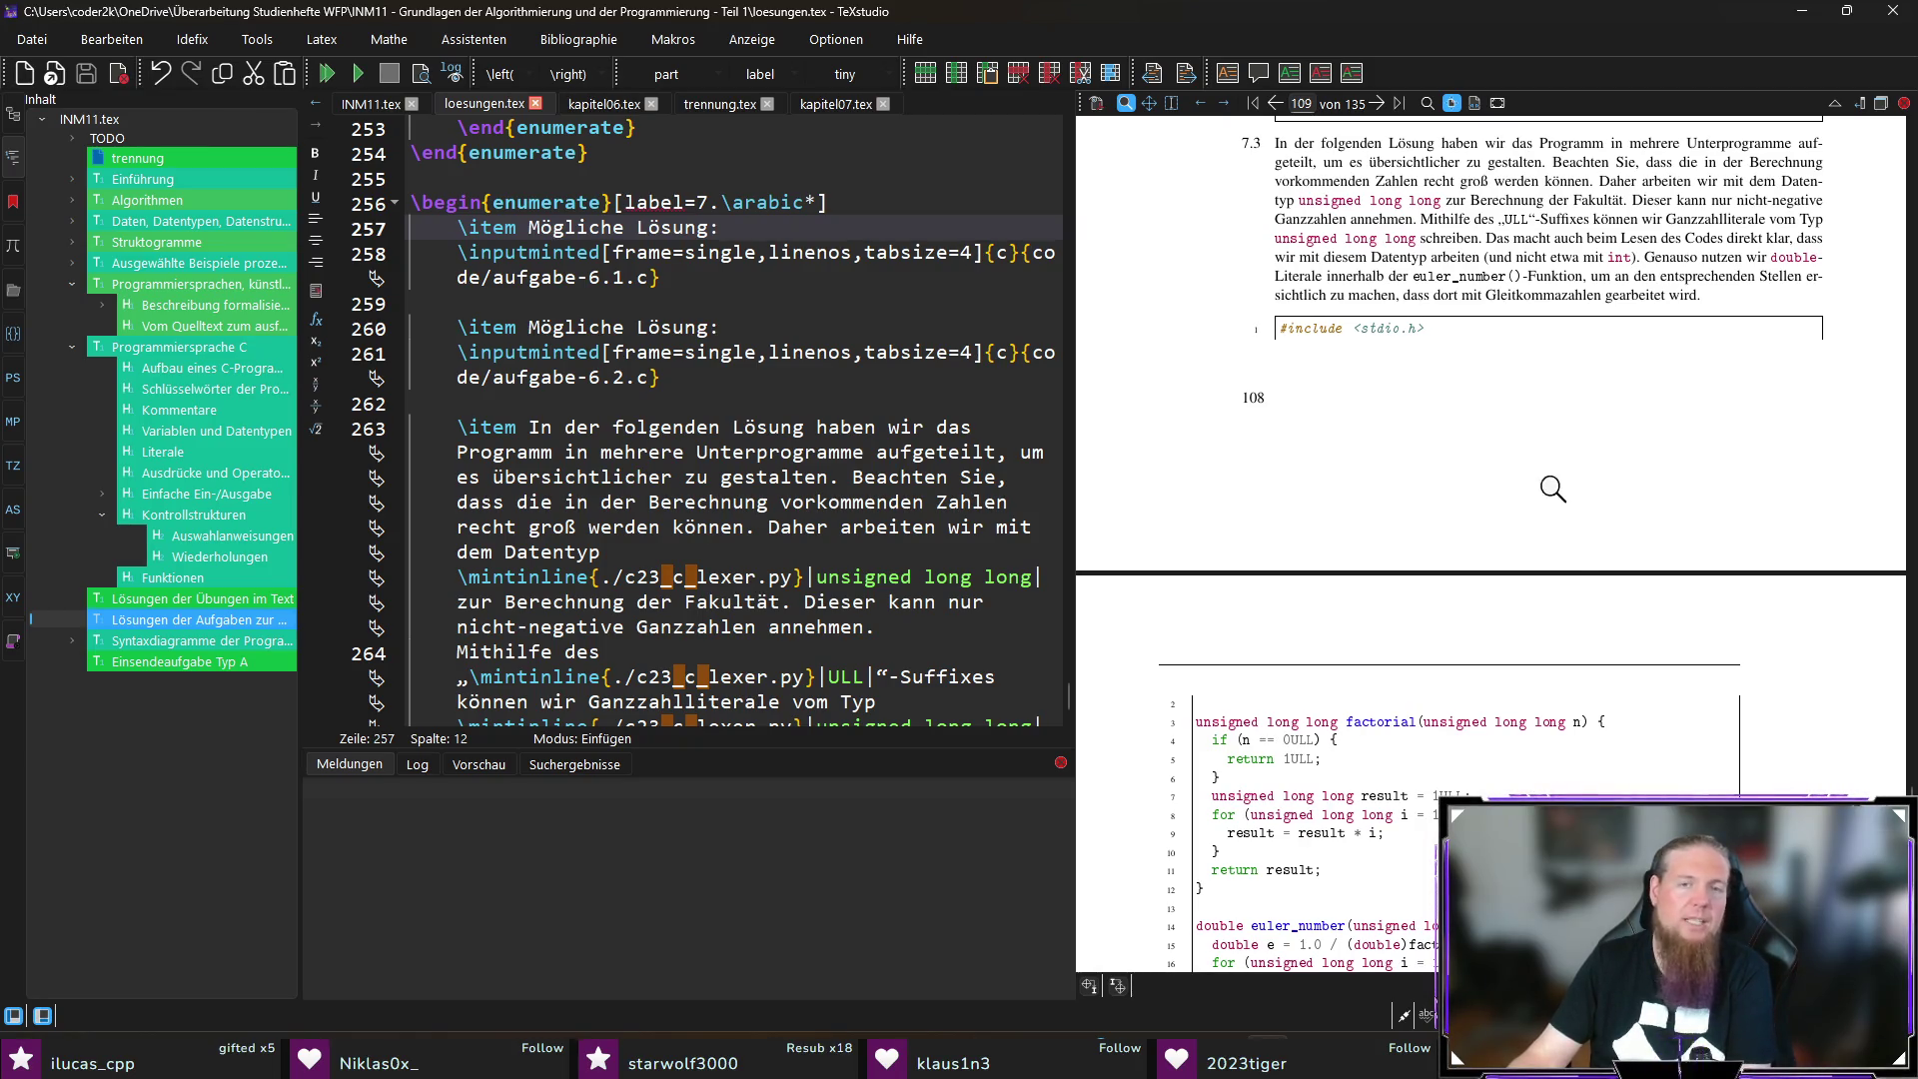
pyautogui.scroll(-5, 1551, 481)
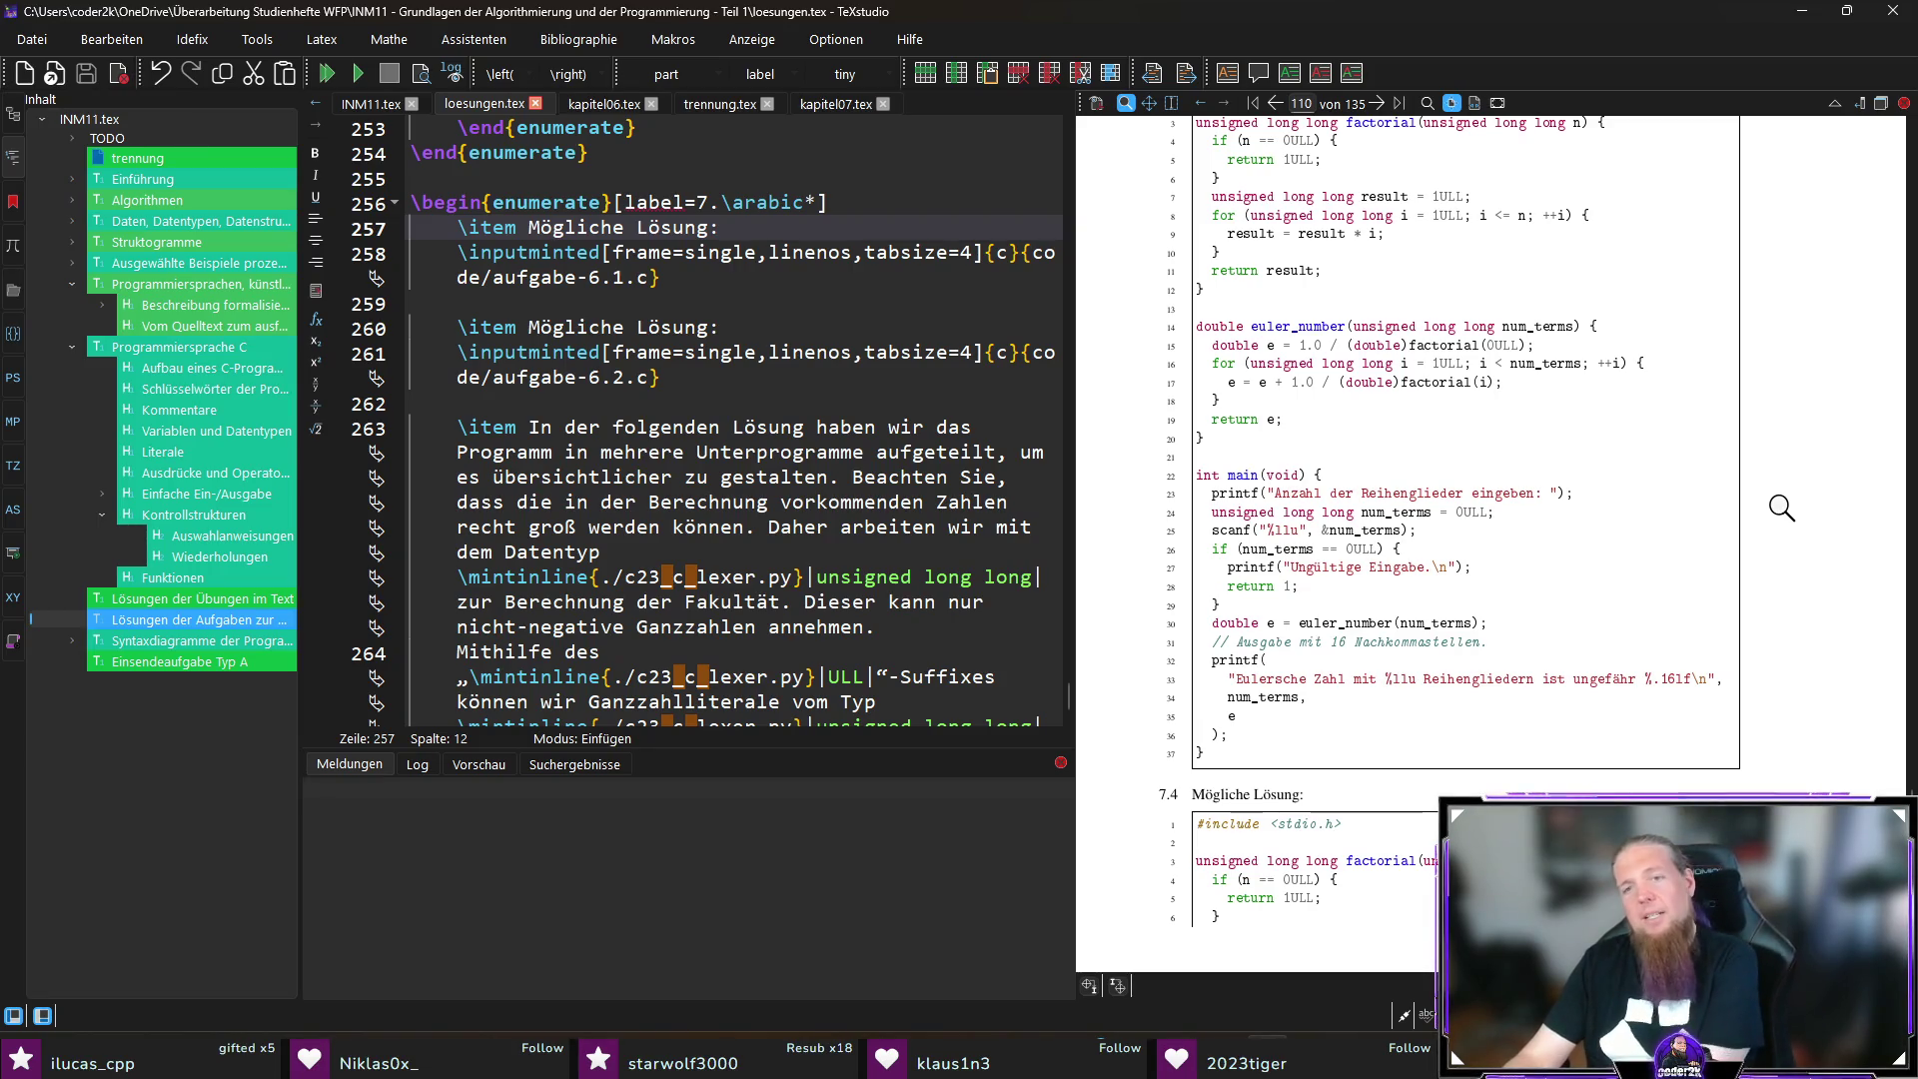
pyautogui.scroll(-3, 1688, 594)
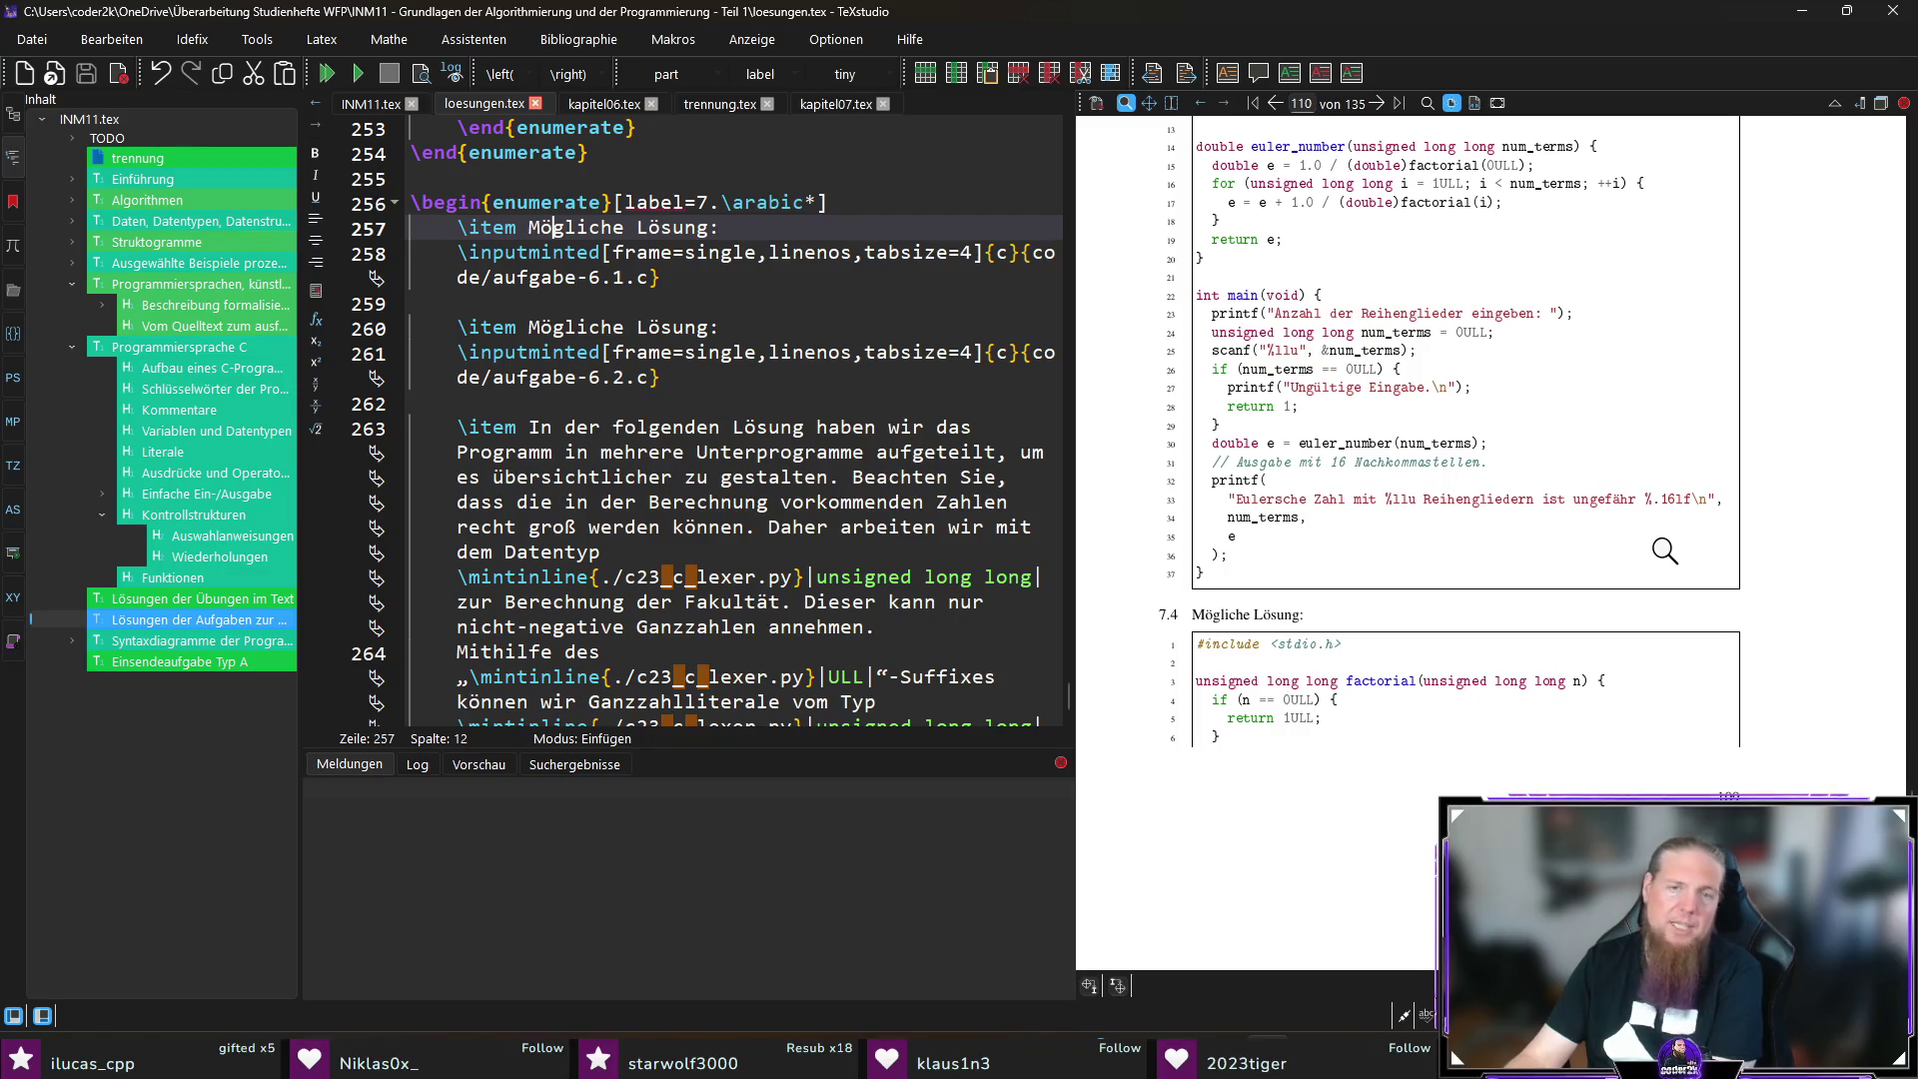
pyautogui.scroll(6, 1674, 571)
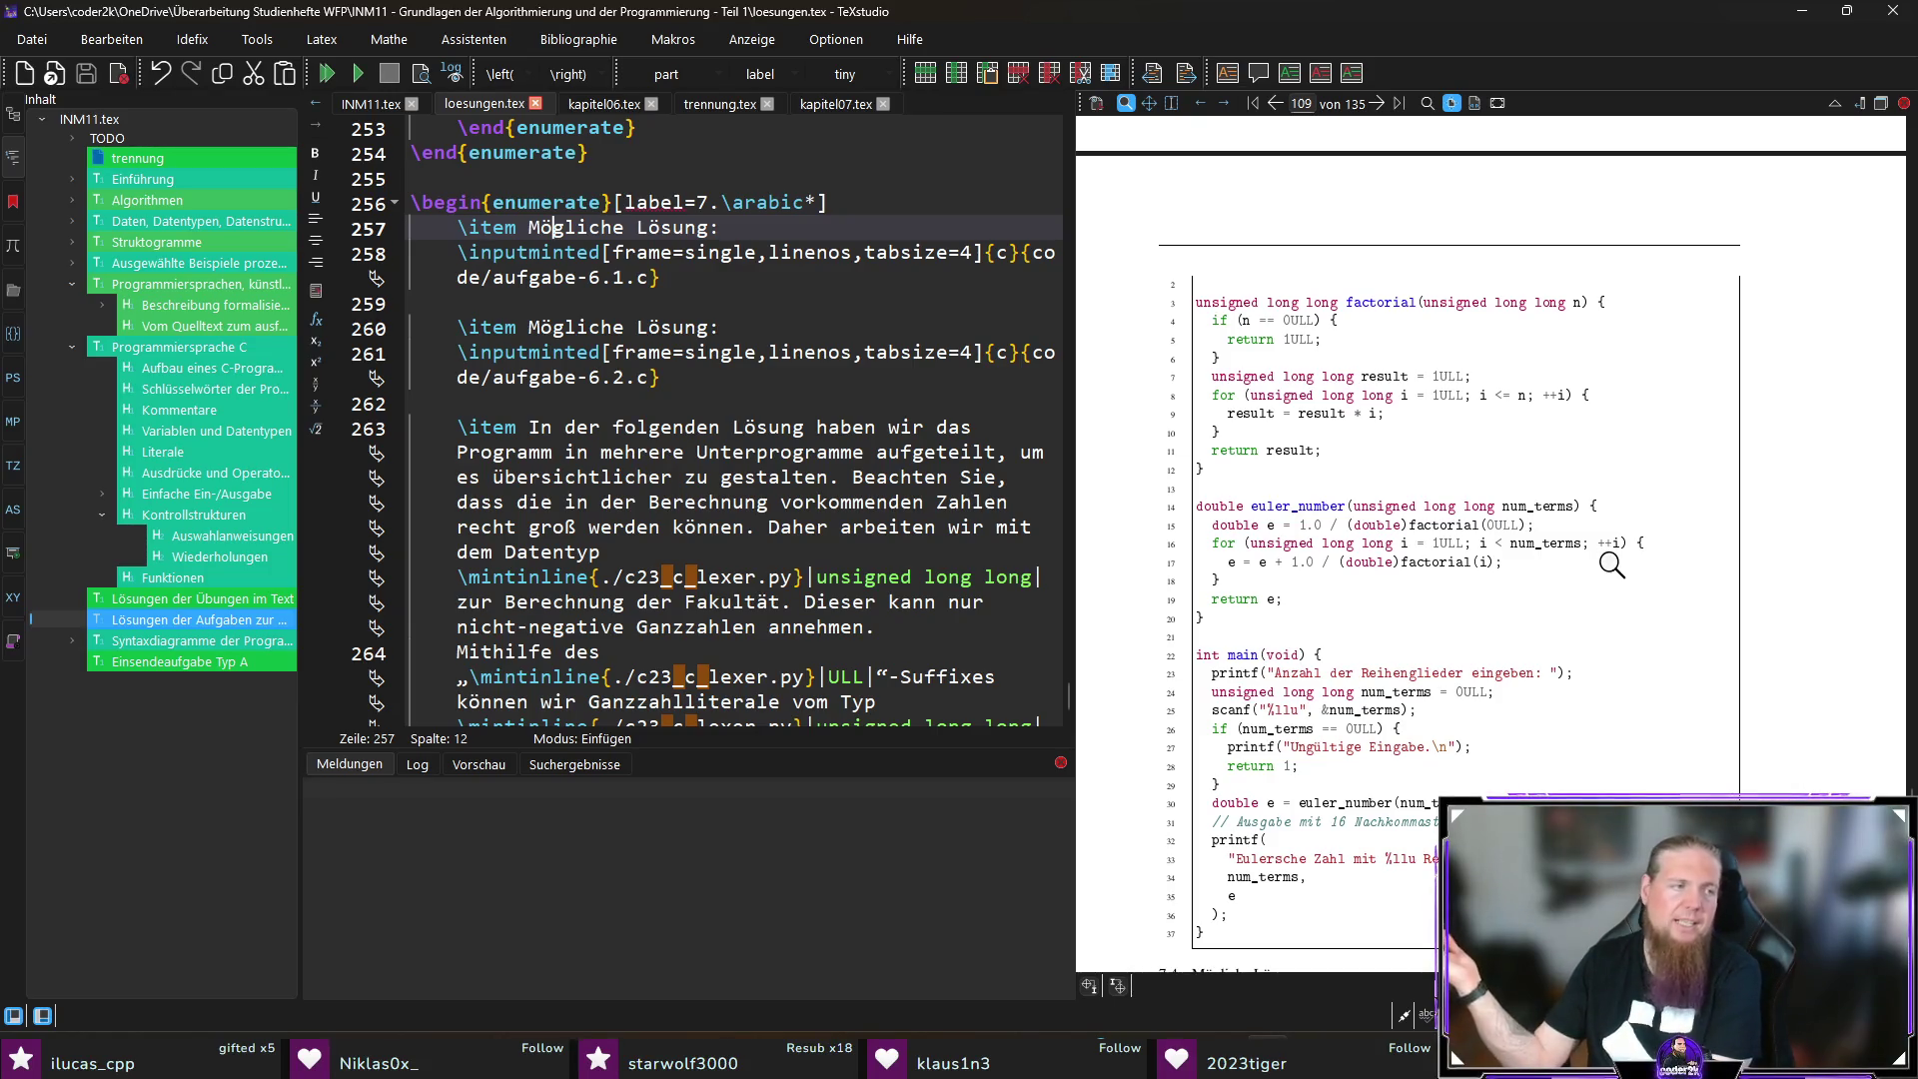
pyautogui.scroll(-7, 1612, 568)
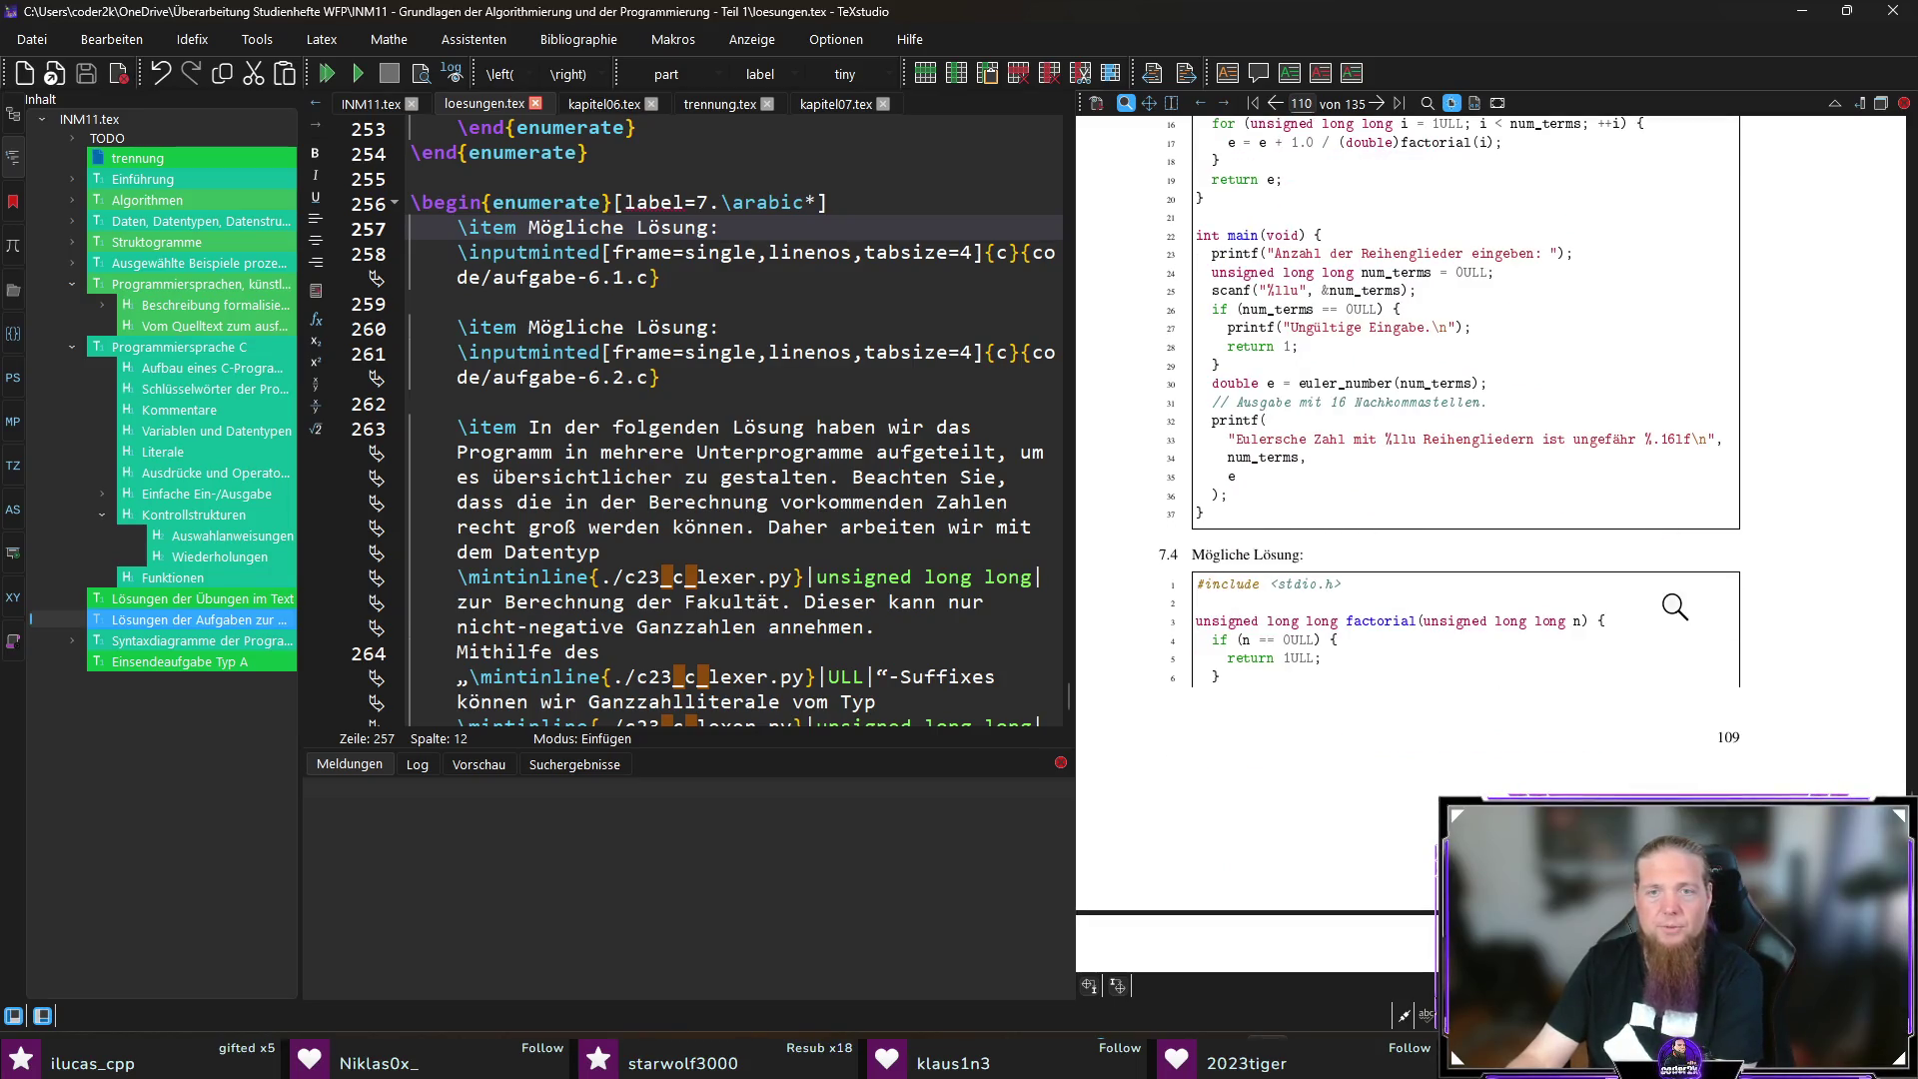
pyautogui.scroll(-3, 1572, 689)
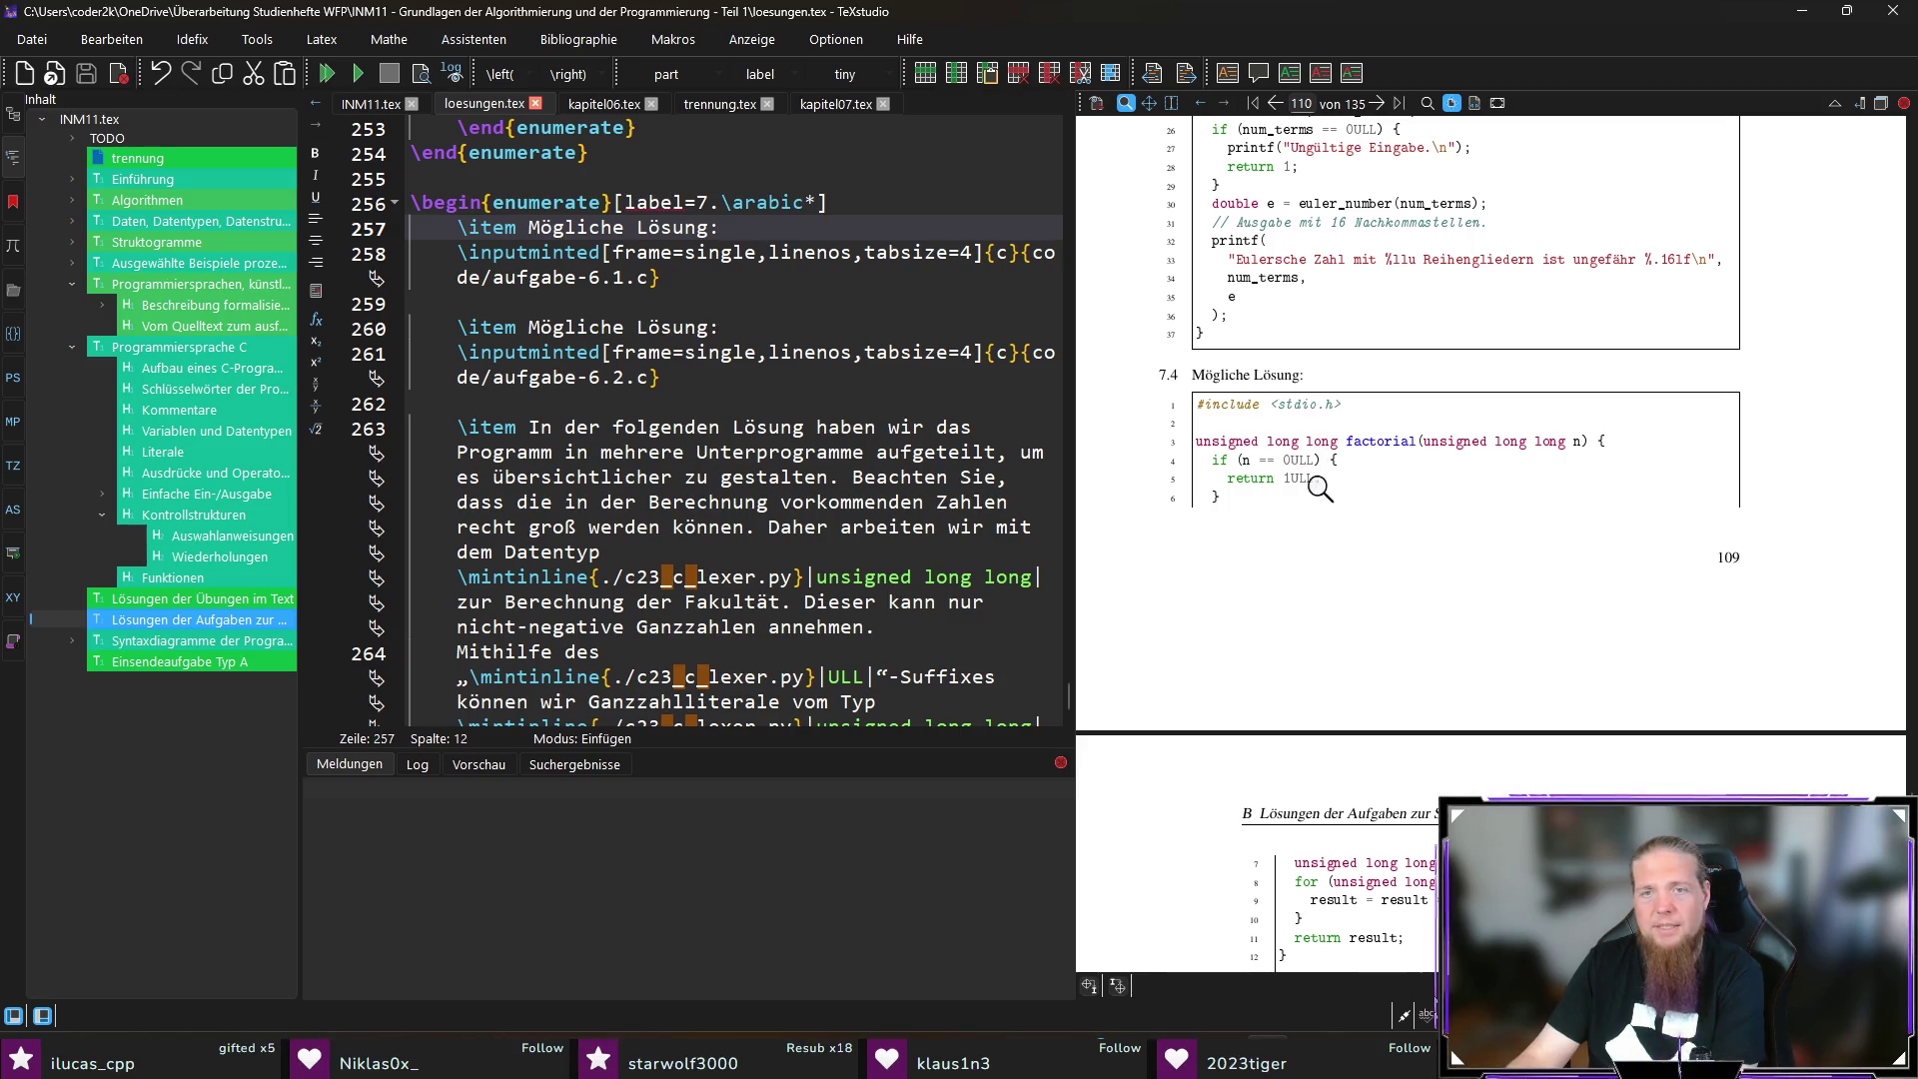
pyautogui.scroll(-5, 1398, 479)
# Step: Review the C listings on PDF pages 110–111, then switch the editor to kapitel07.tex
pyautogui.scroll(-4, 1633, 455)
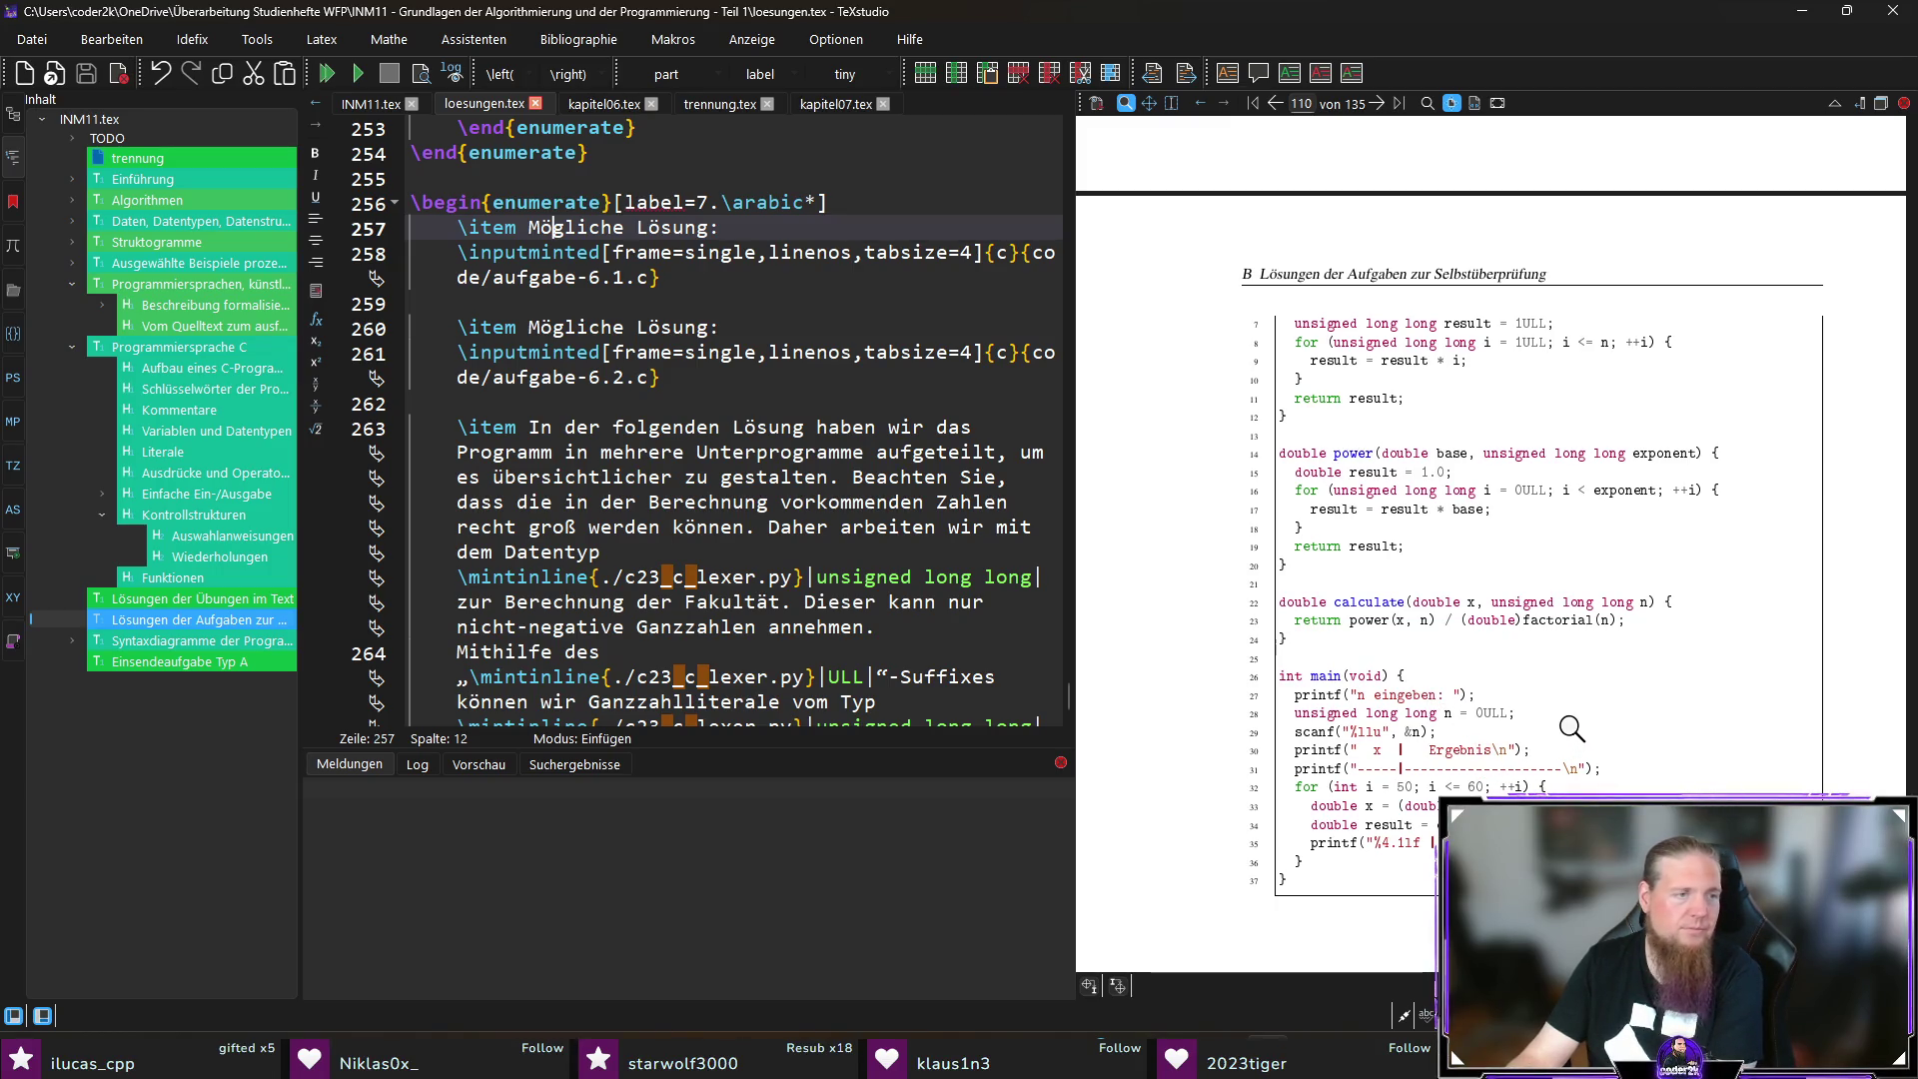
pyautogui.scroll(-3, 1581, 699)
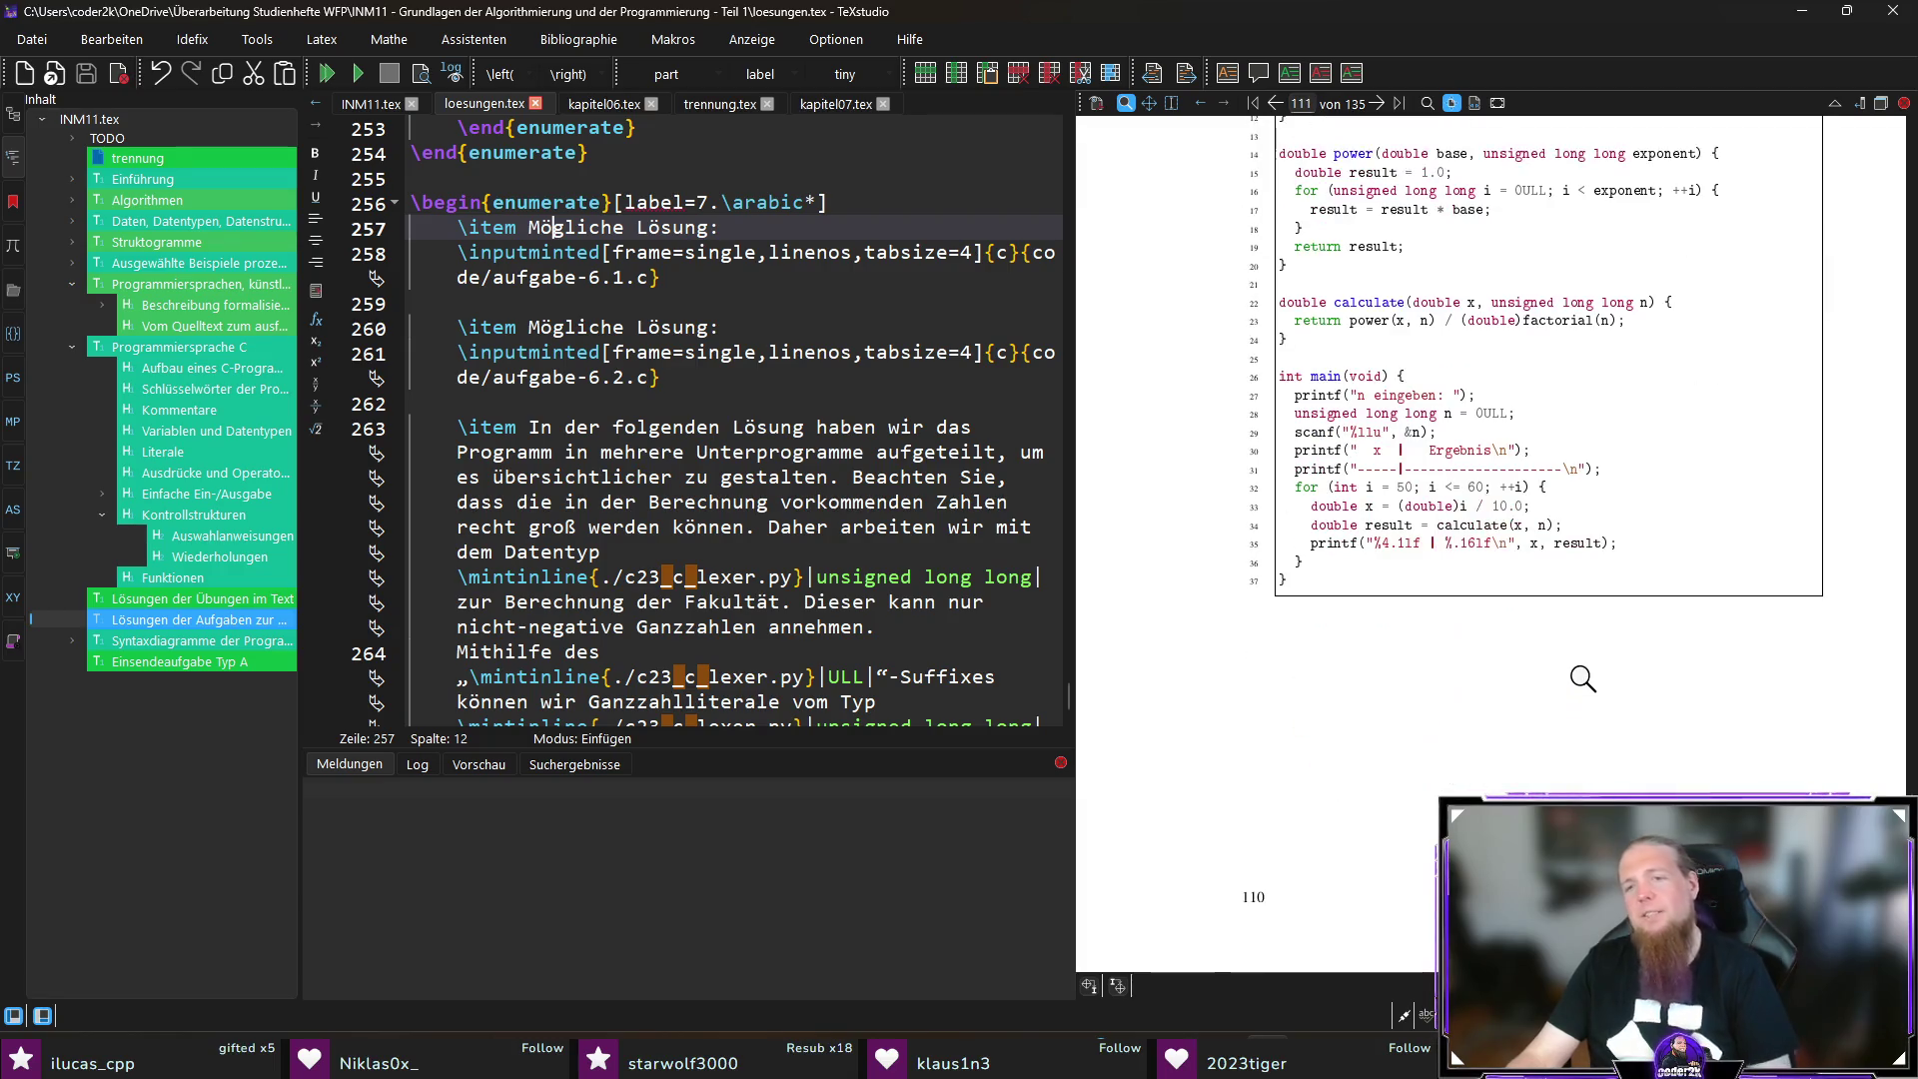
pyautogui.scroll(-2, 1581, 672)
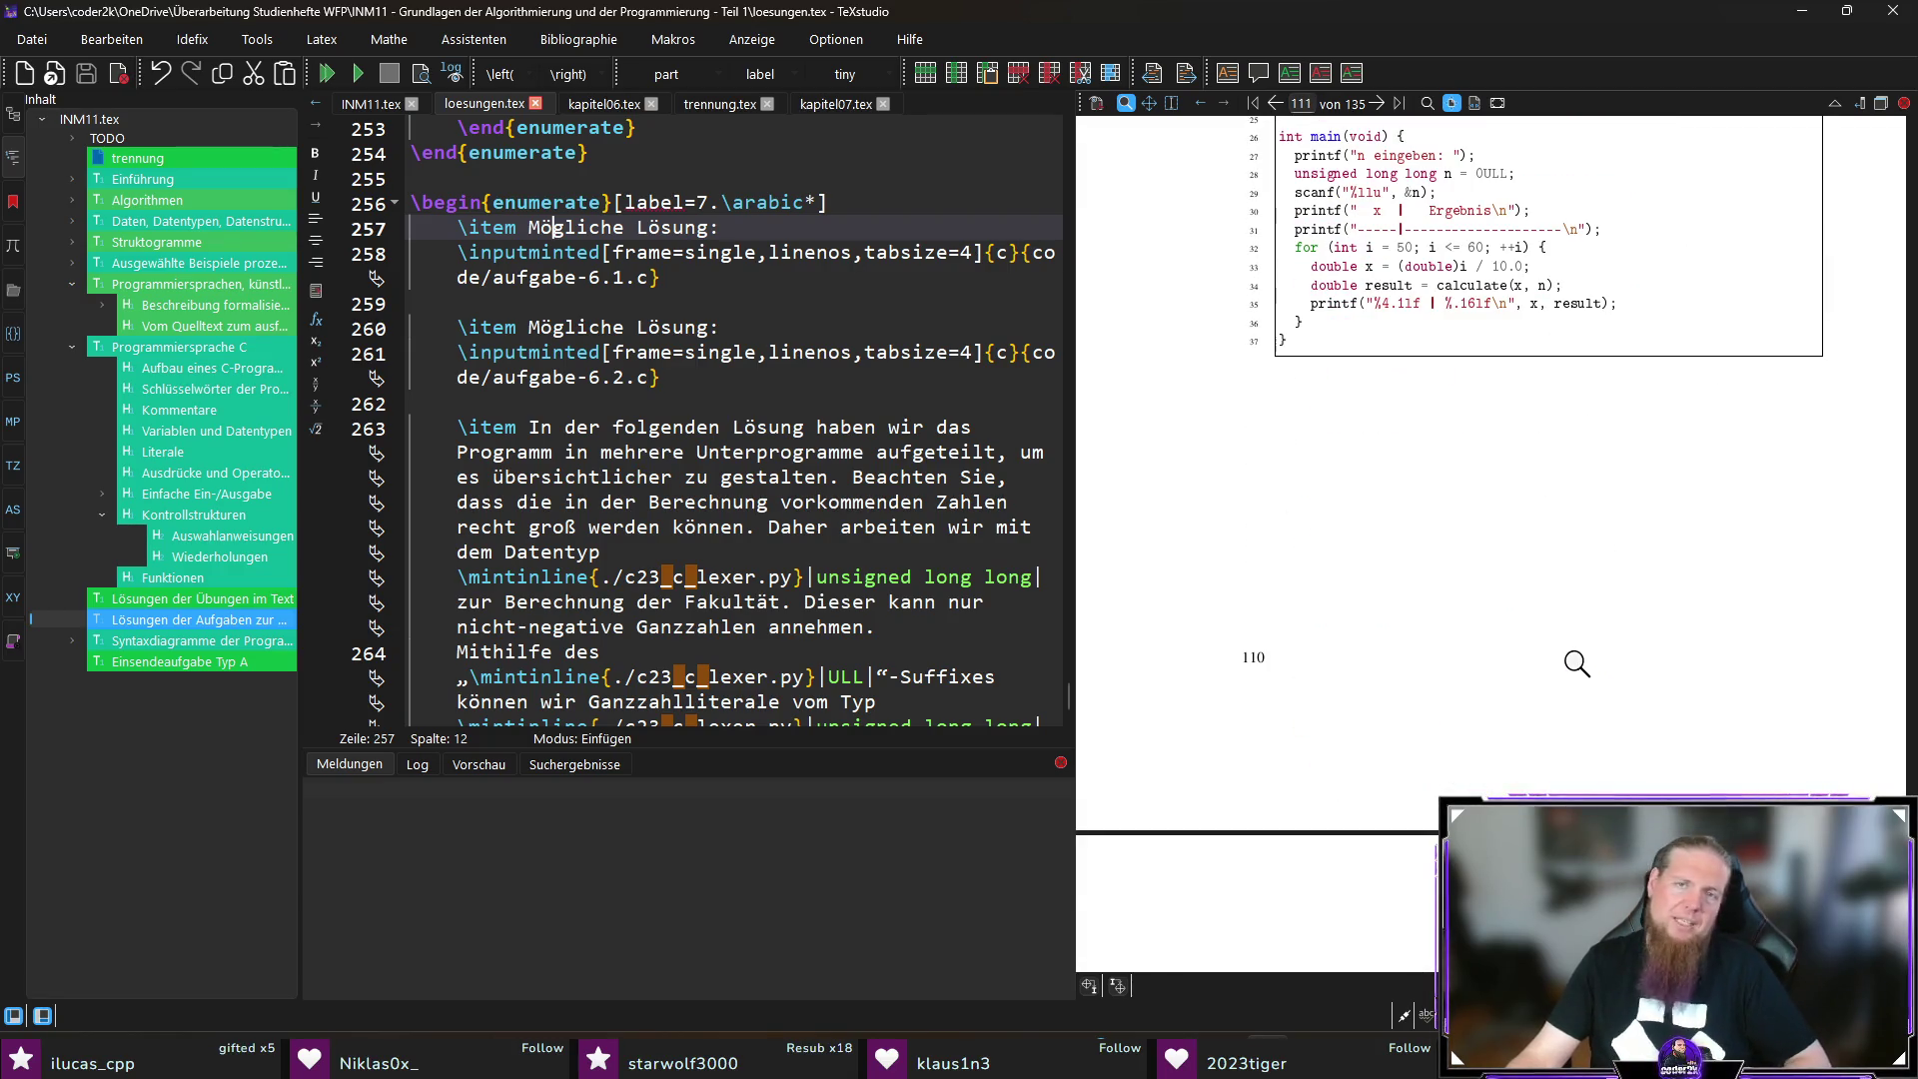
pyautogui.scroll(3, 1576, 663)
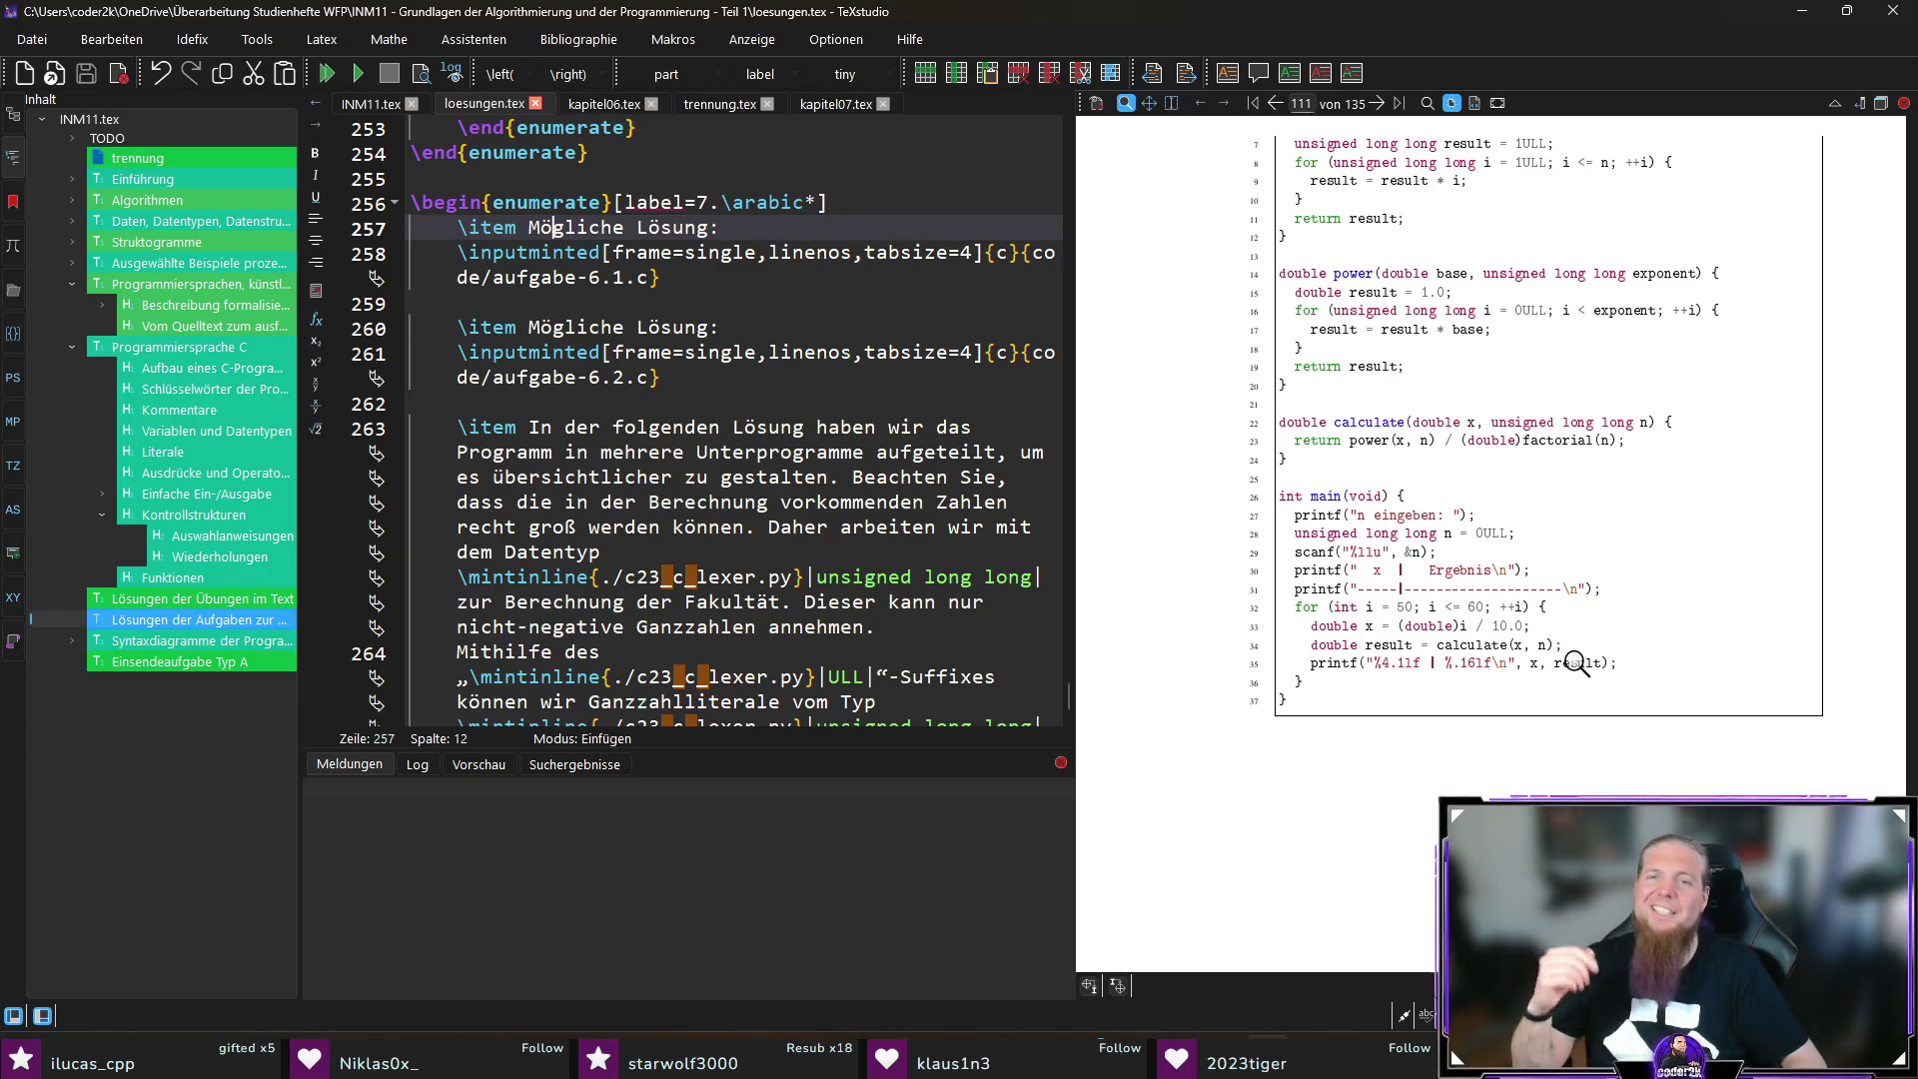
pyautogui.scroll(-3, 1545, 509)
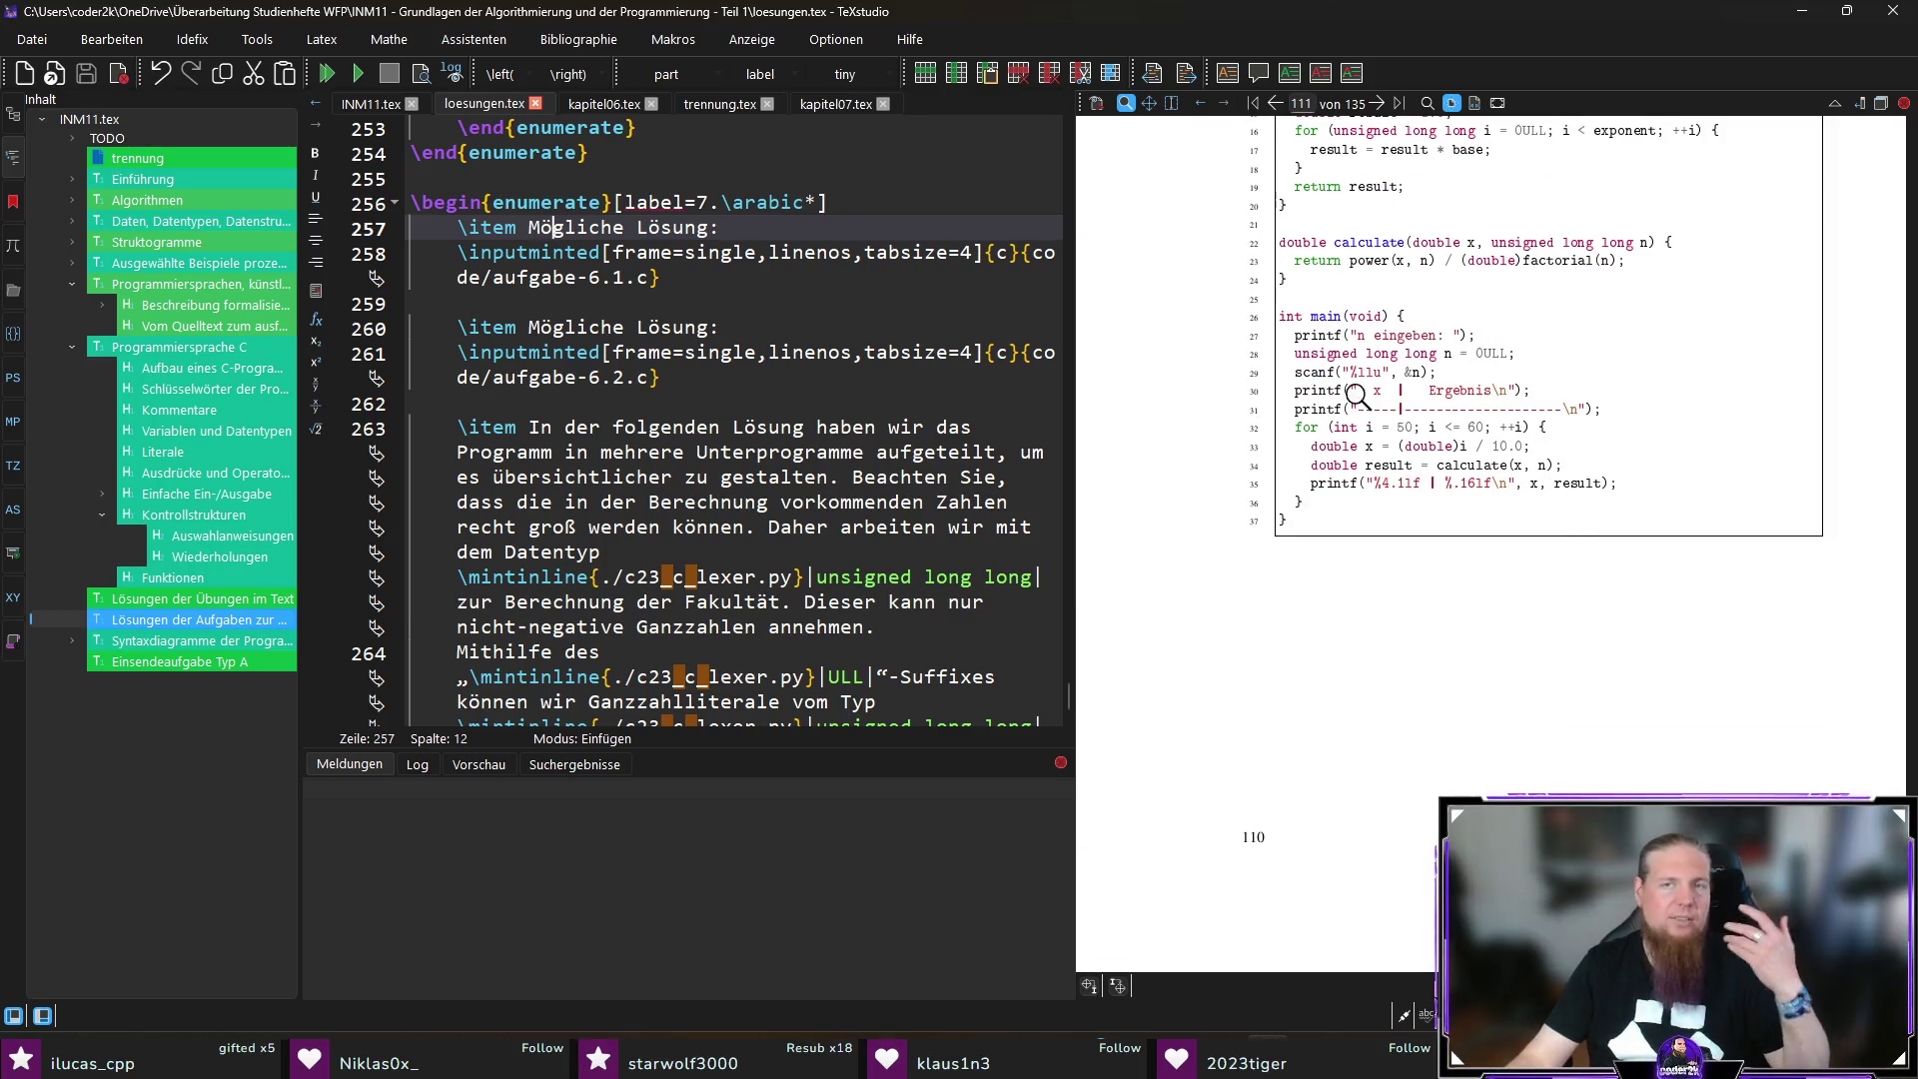
pyautogui.scroll(5, 1428, 394)
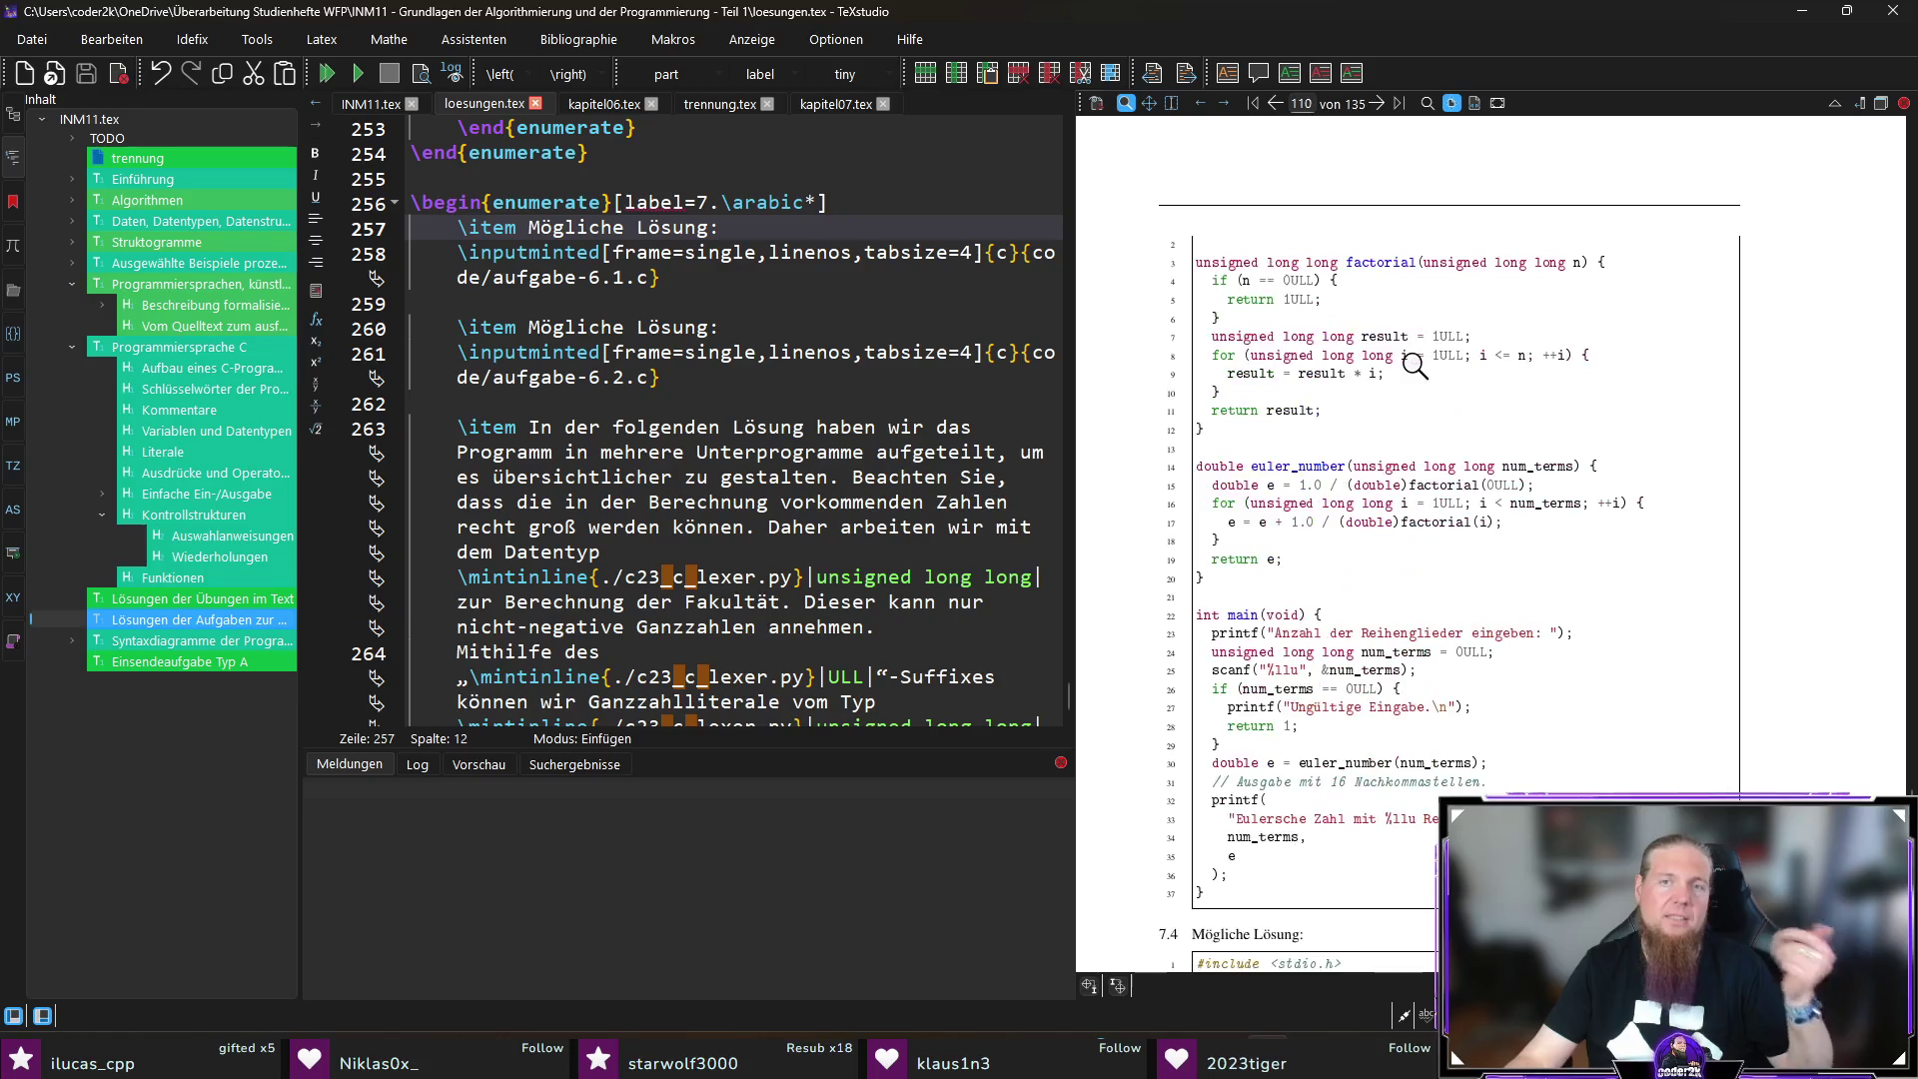
pyautogui.scroll(5, 1419, 362)
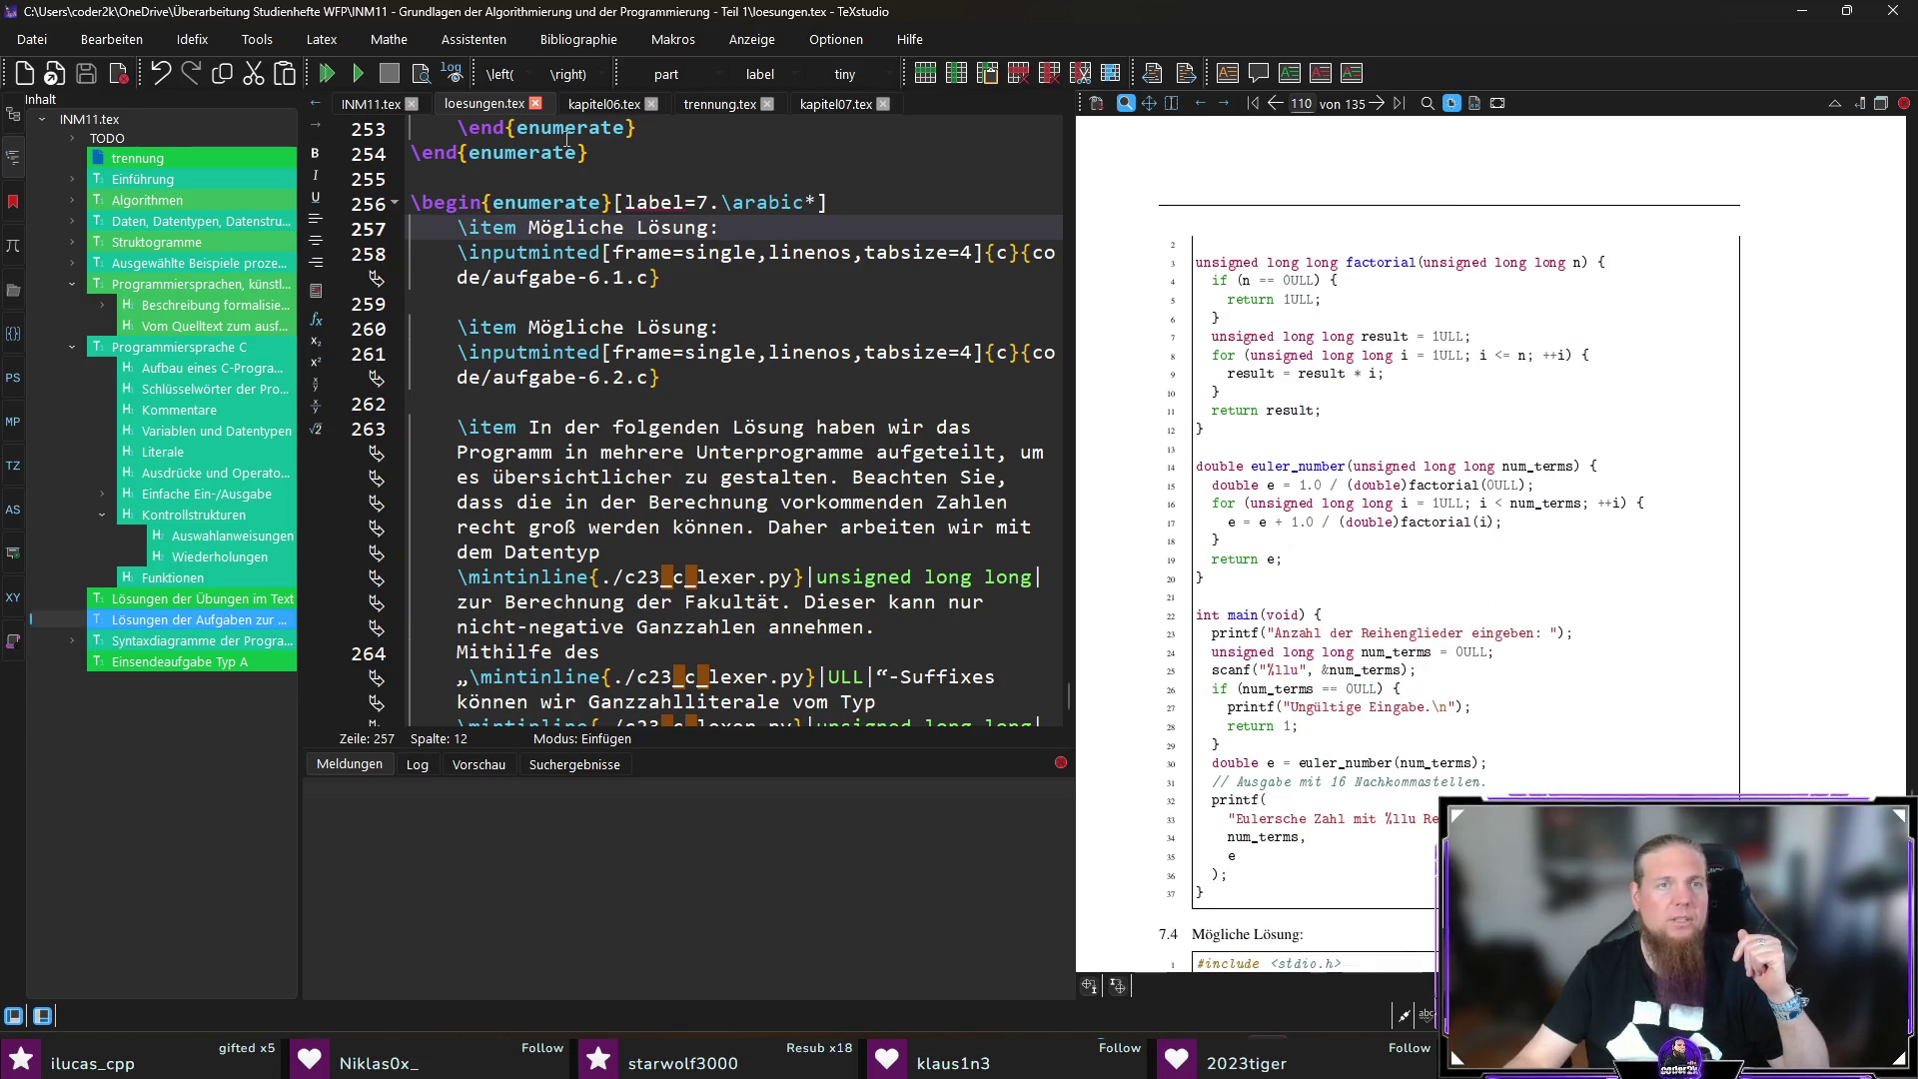
pyautogui.click(837, 105)
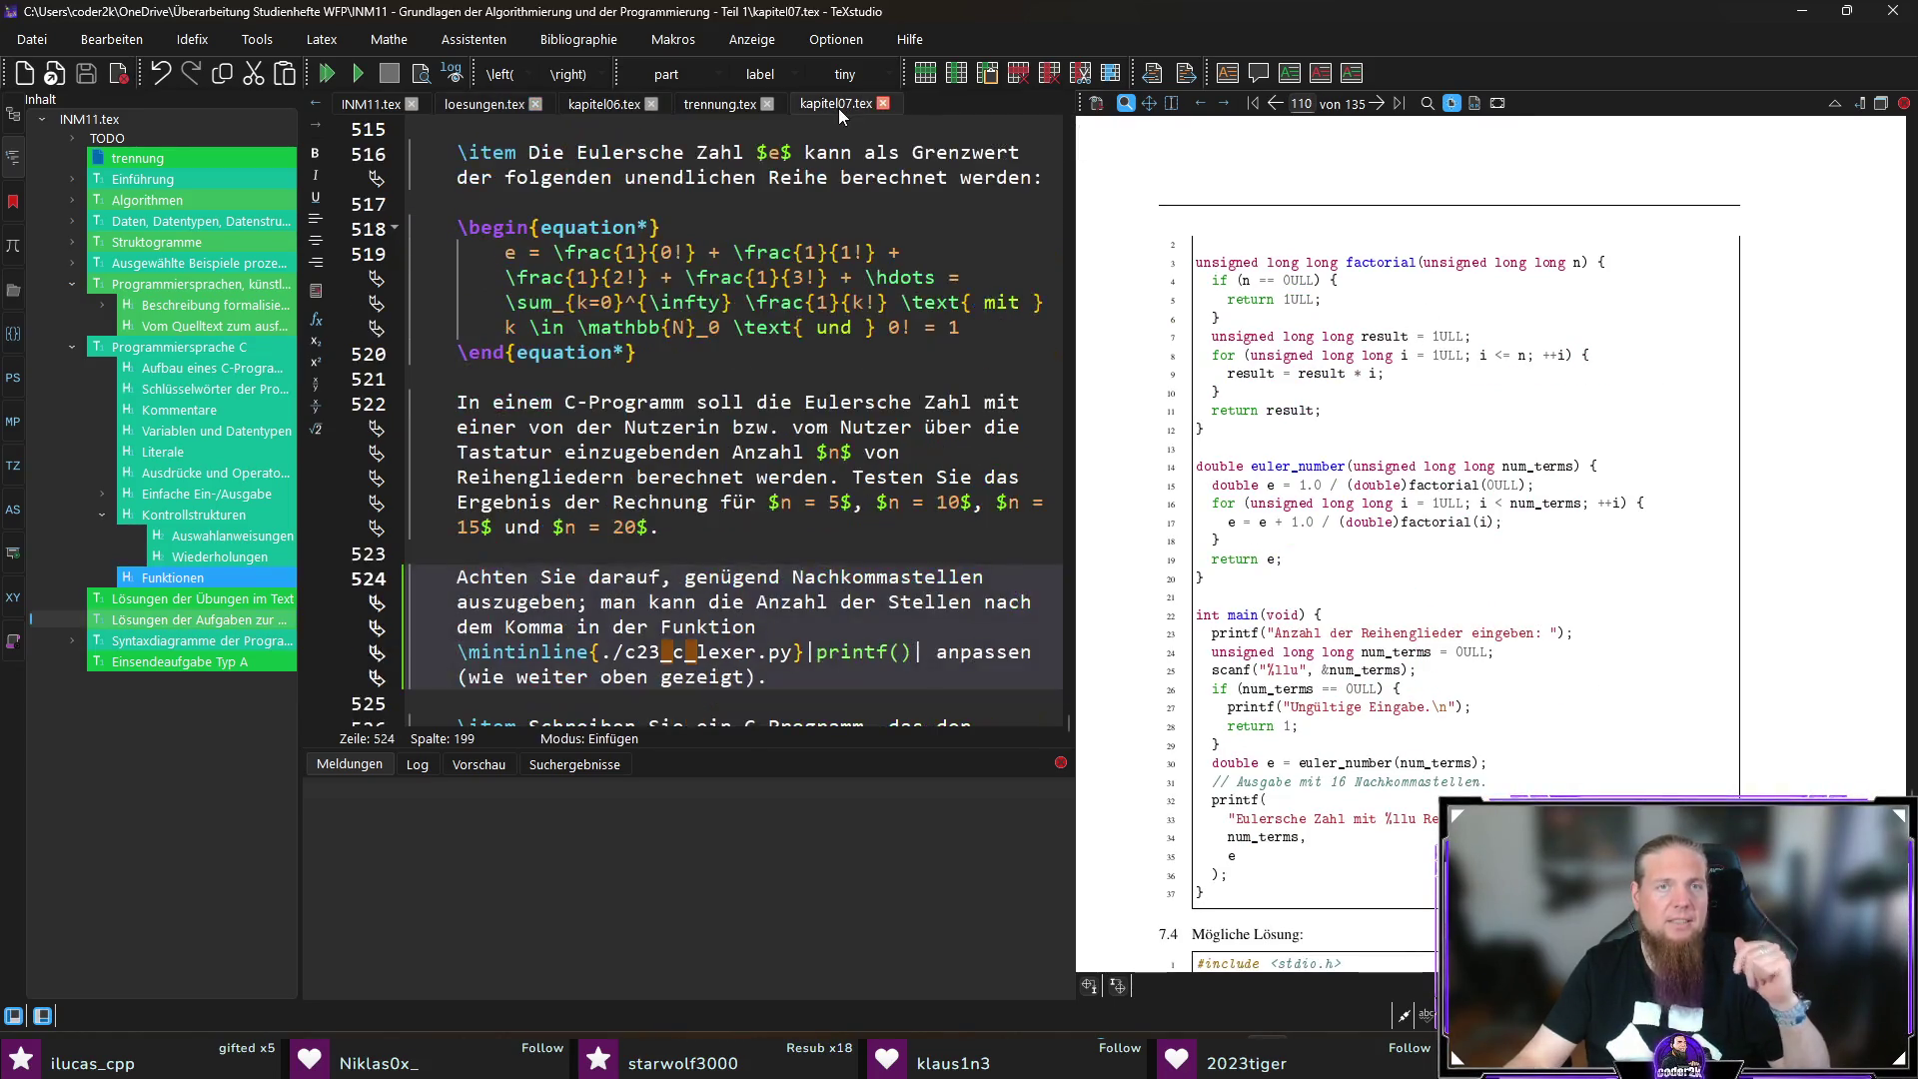
# Step: Sync the preview to exercise 7.3 on page 98 and jump back to its source line 522
pyautogui.click(744, 637)
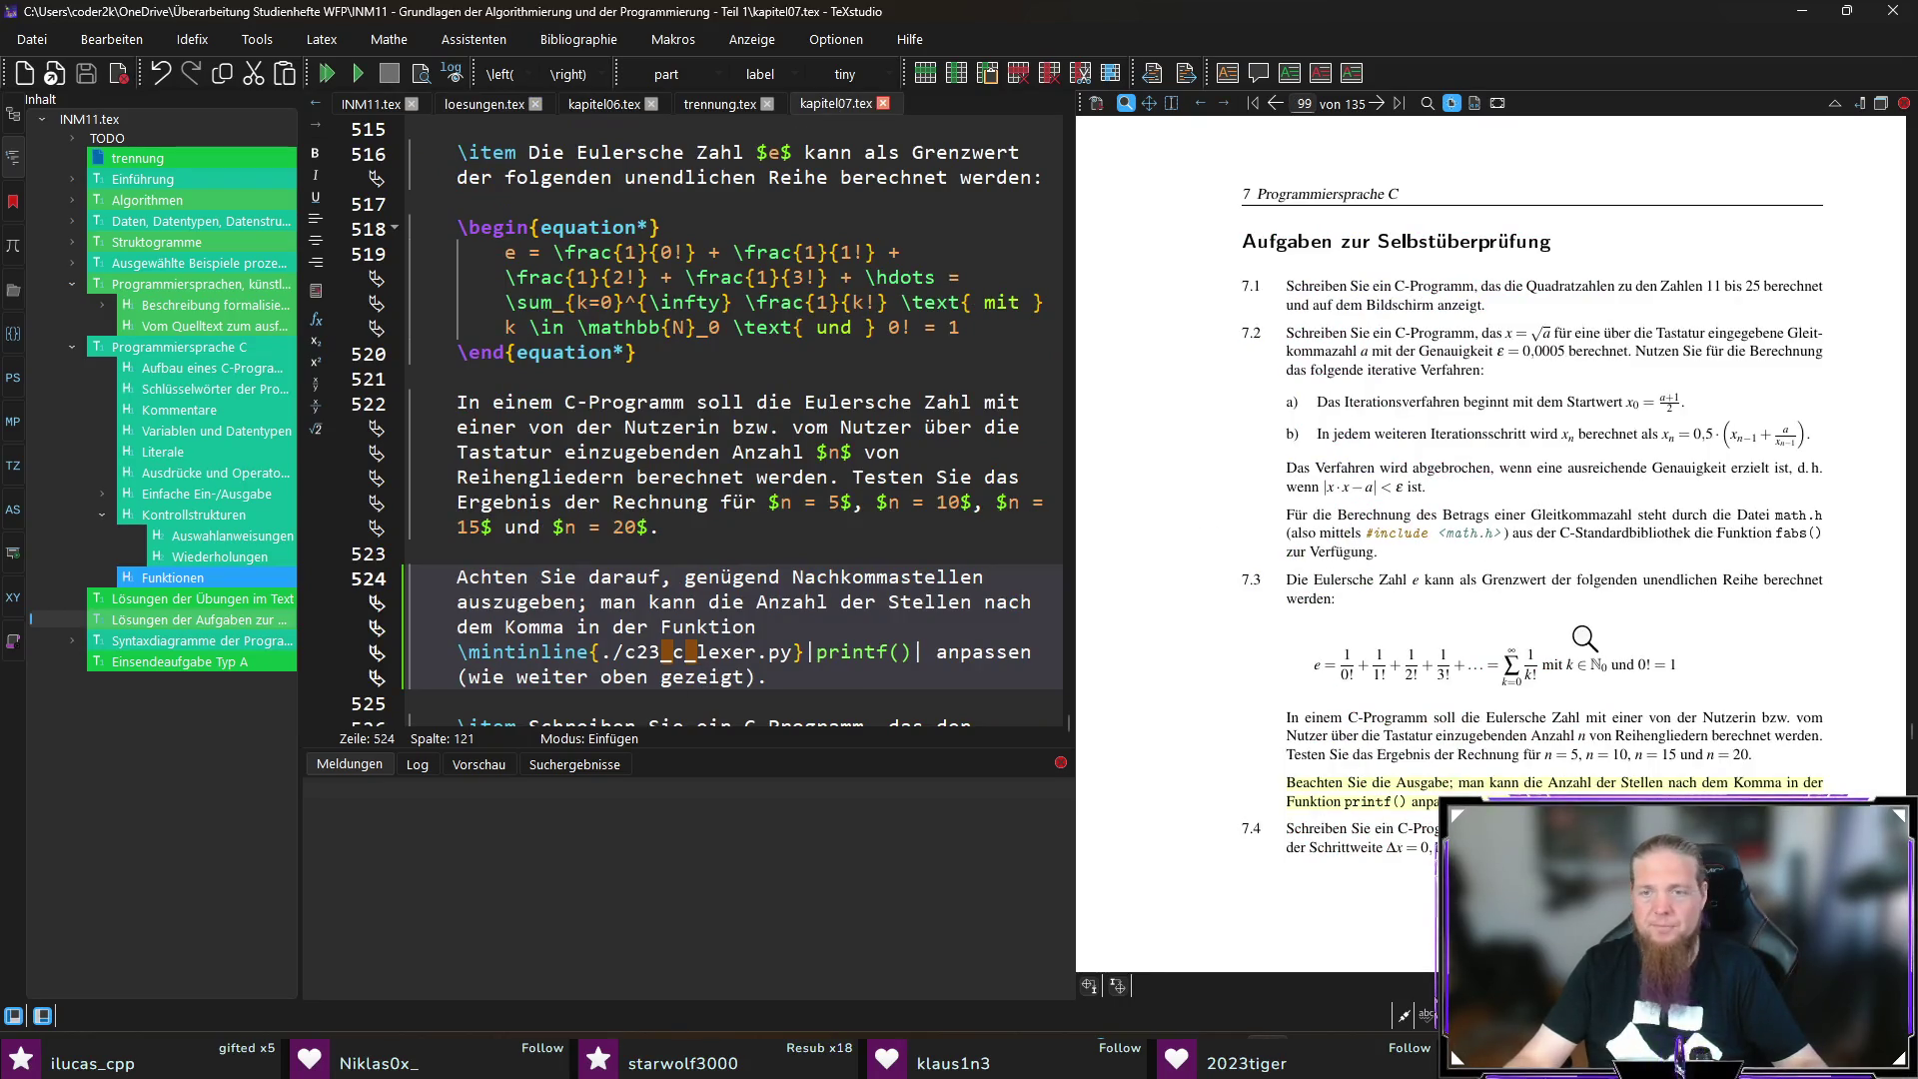
pyautogui.scroll(-10, 1568, 629)
pyautogui.scroll(-10, 1495, 450)
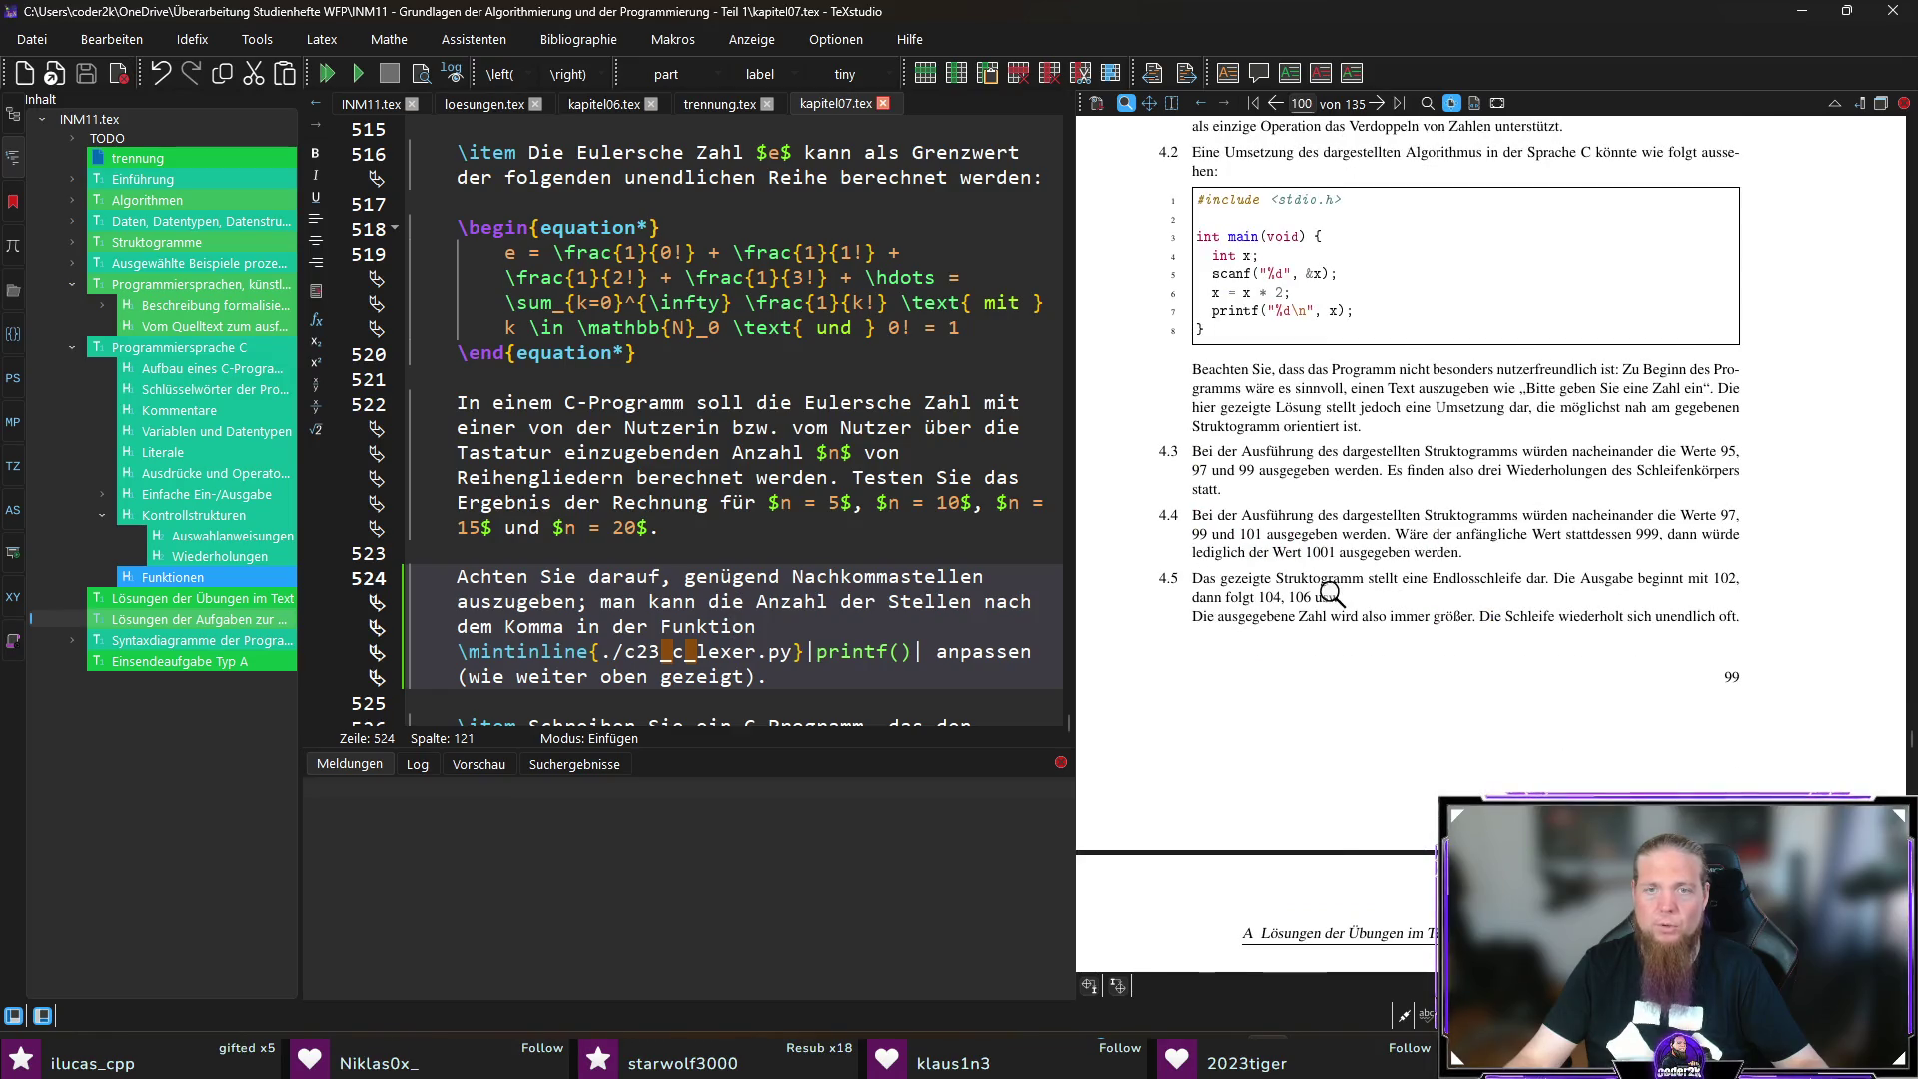
pyautogui.scroll(3, 1332, 592)
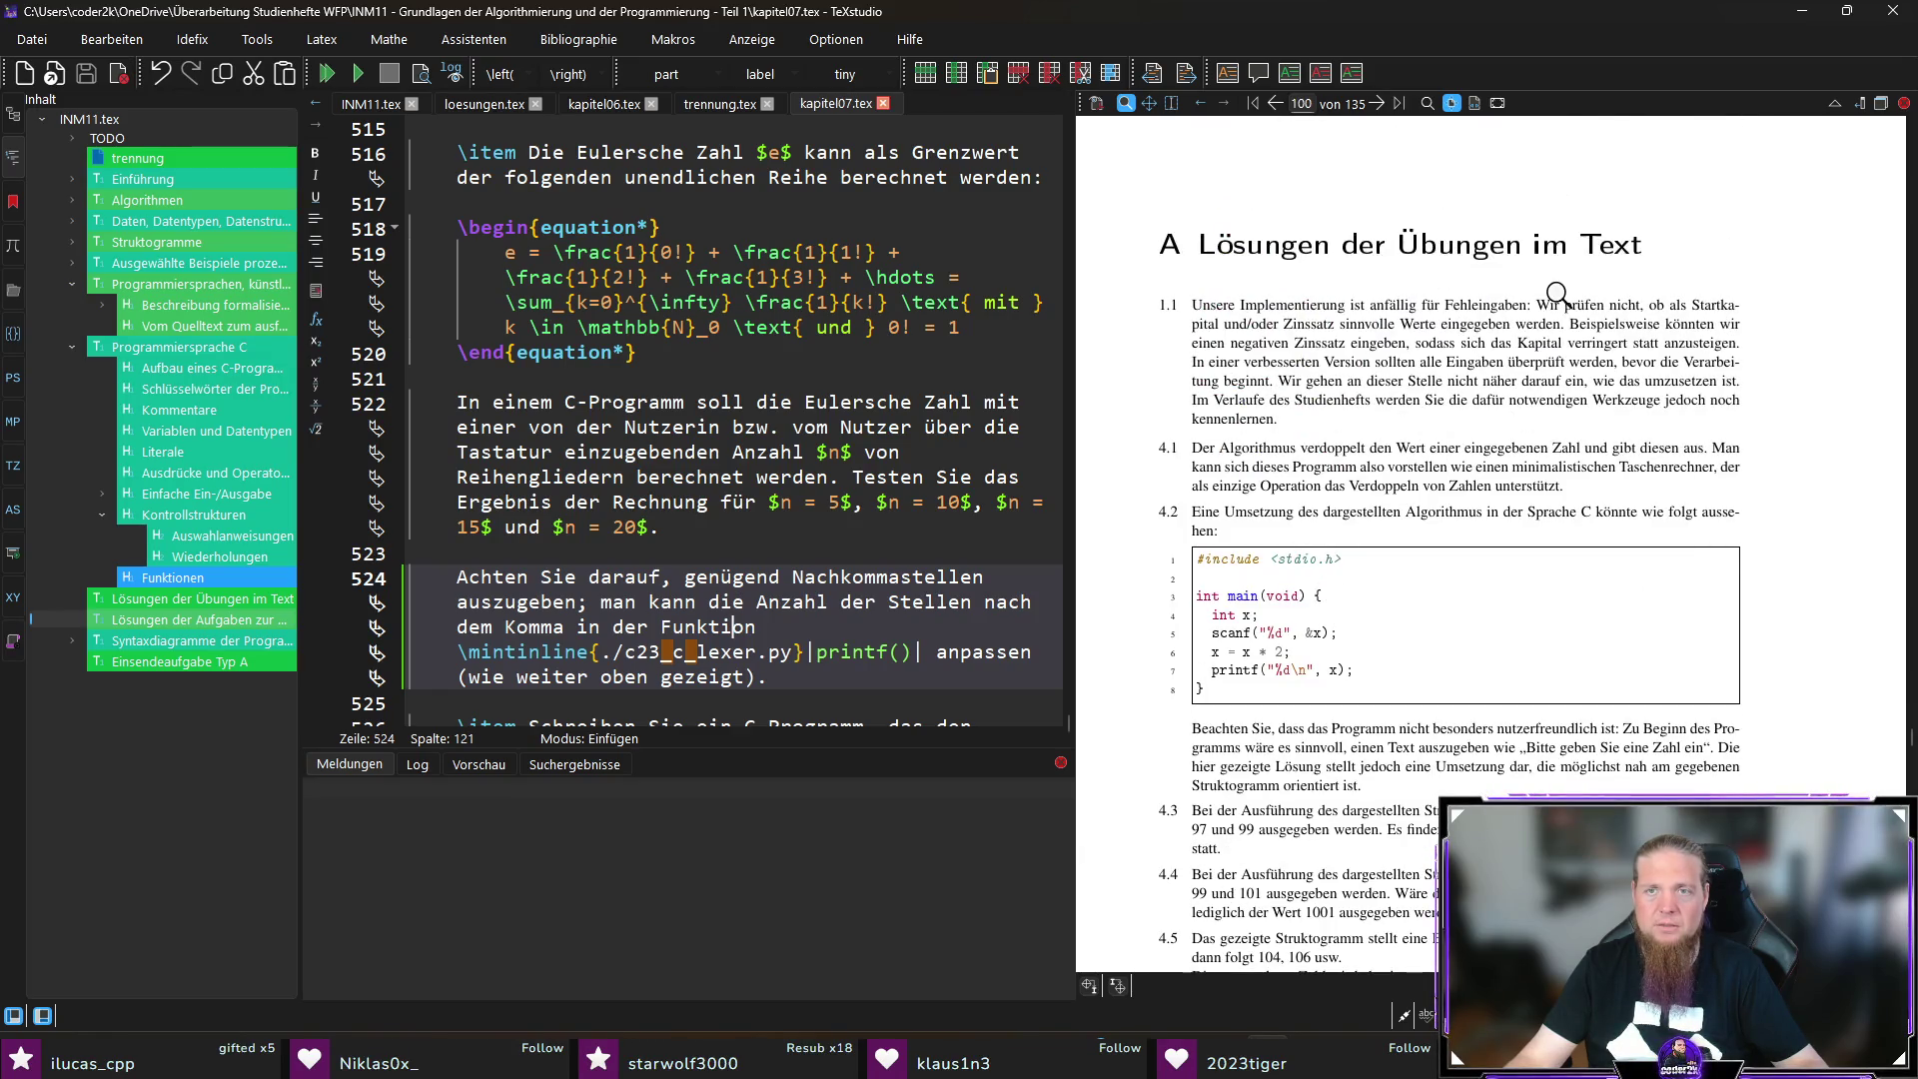
pyautogui.scroll(10, 1455, 549)
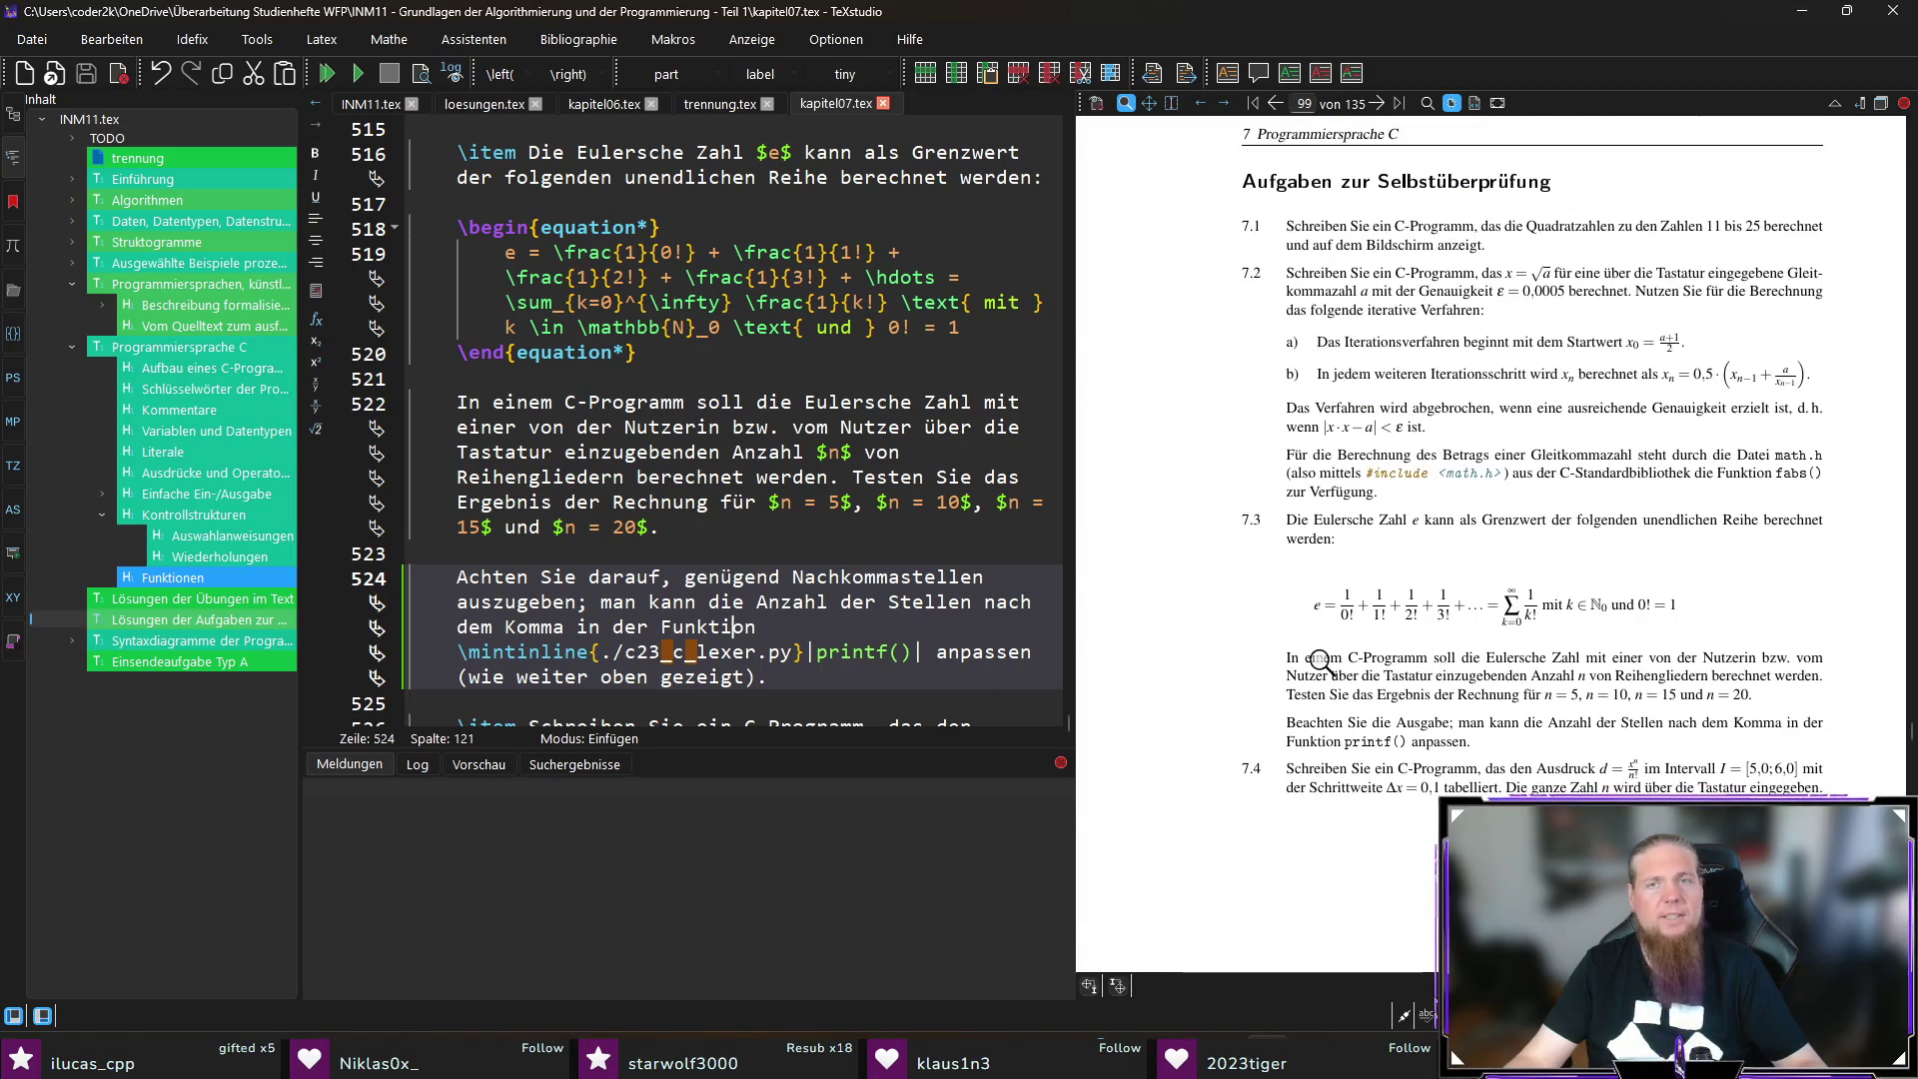
pyautogui.keyDown('ctrl'); pyautogui.click(1318, 659); pyautogui.keyUp('ctrl')
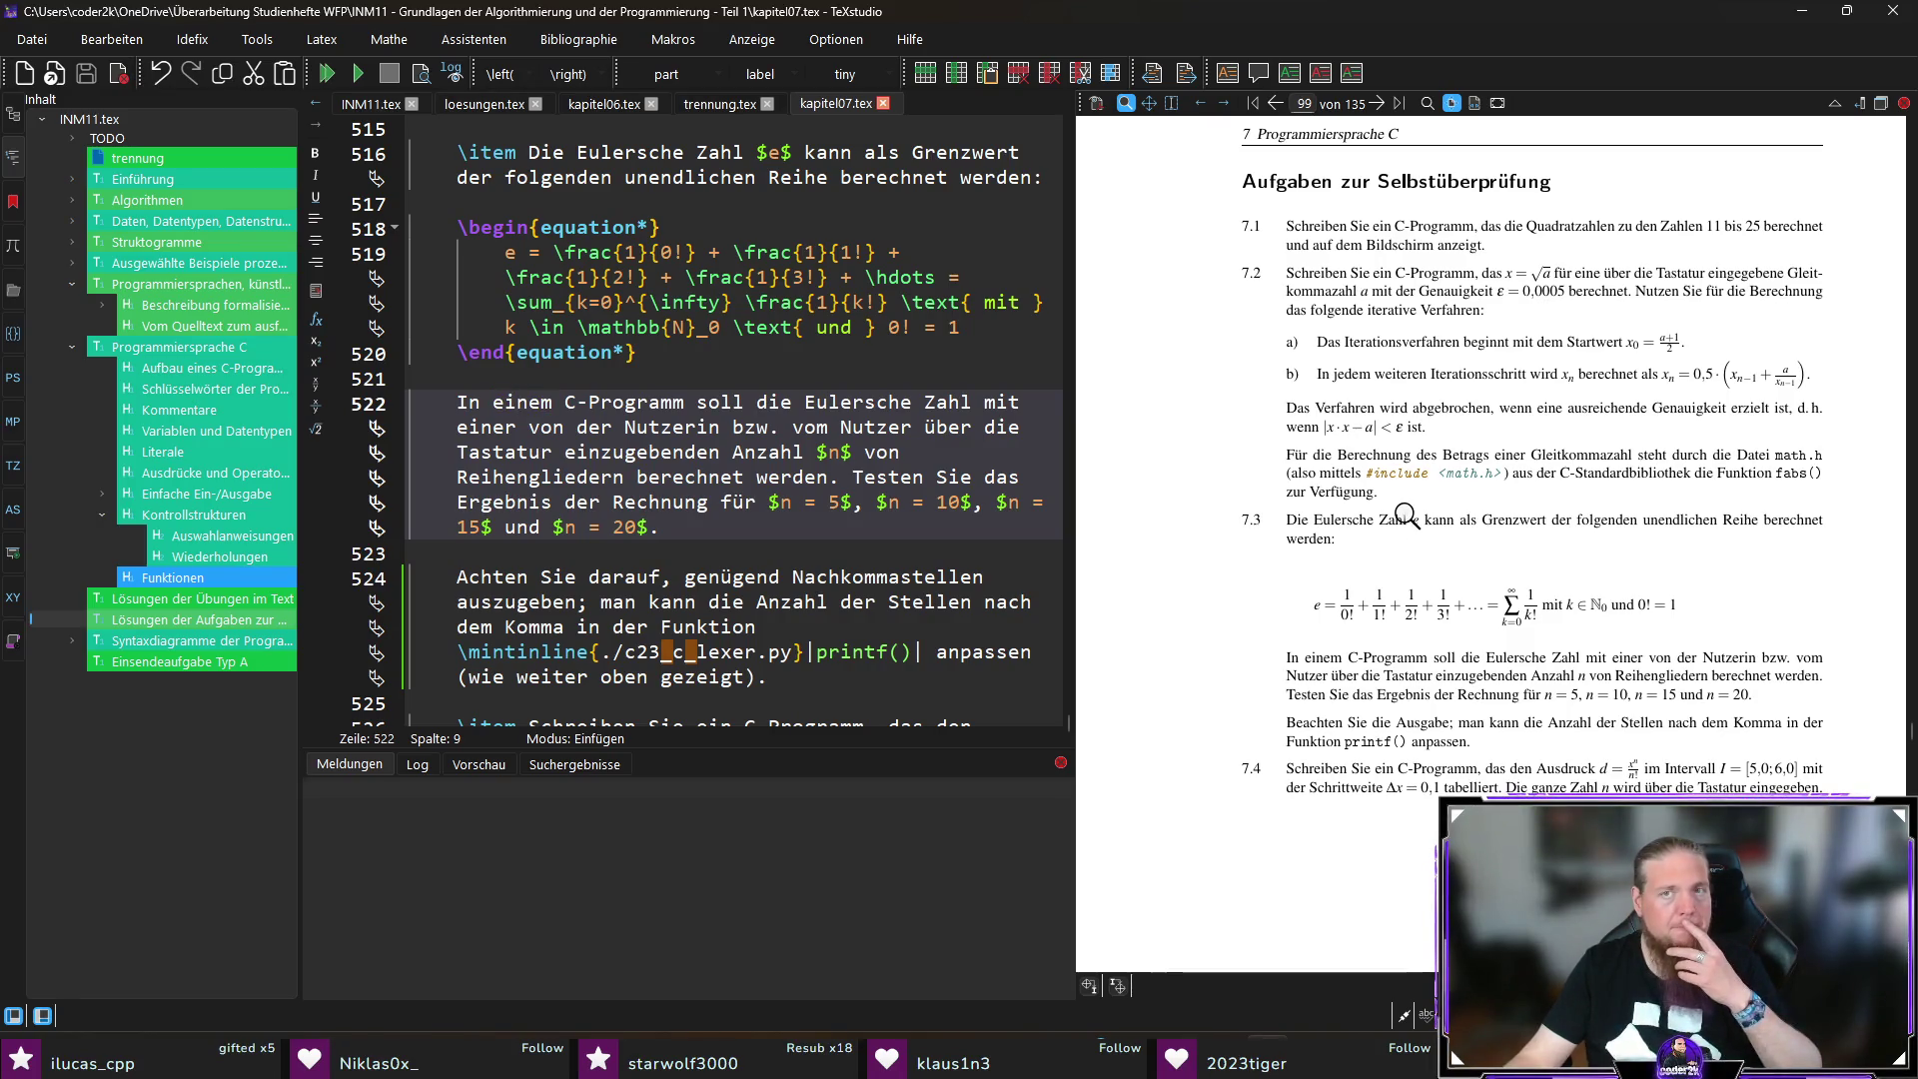
pyautogui.scroll(-5, 1411, 526)
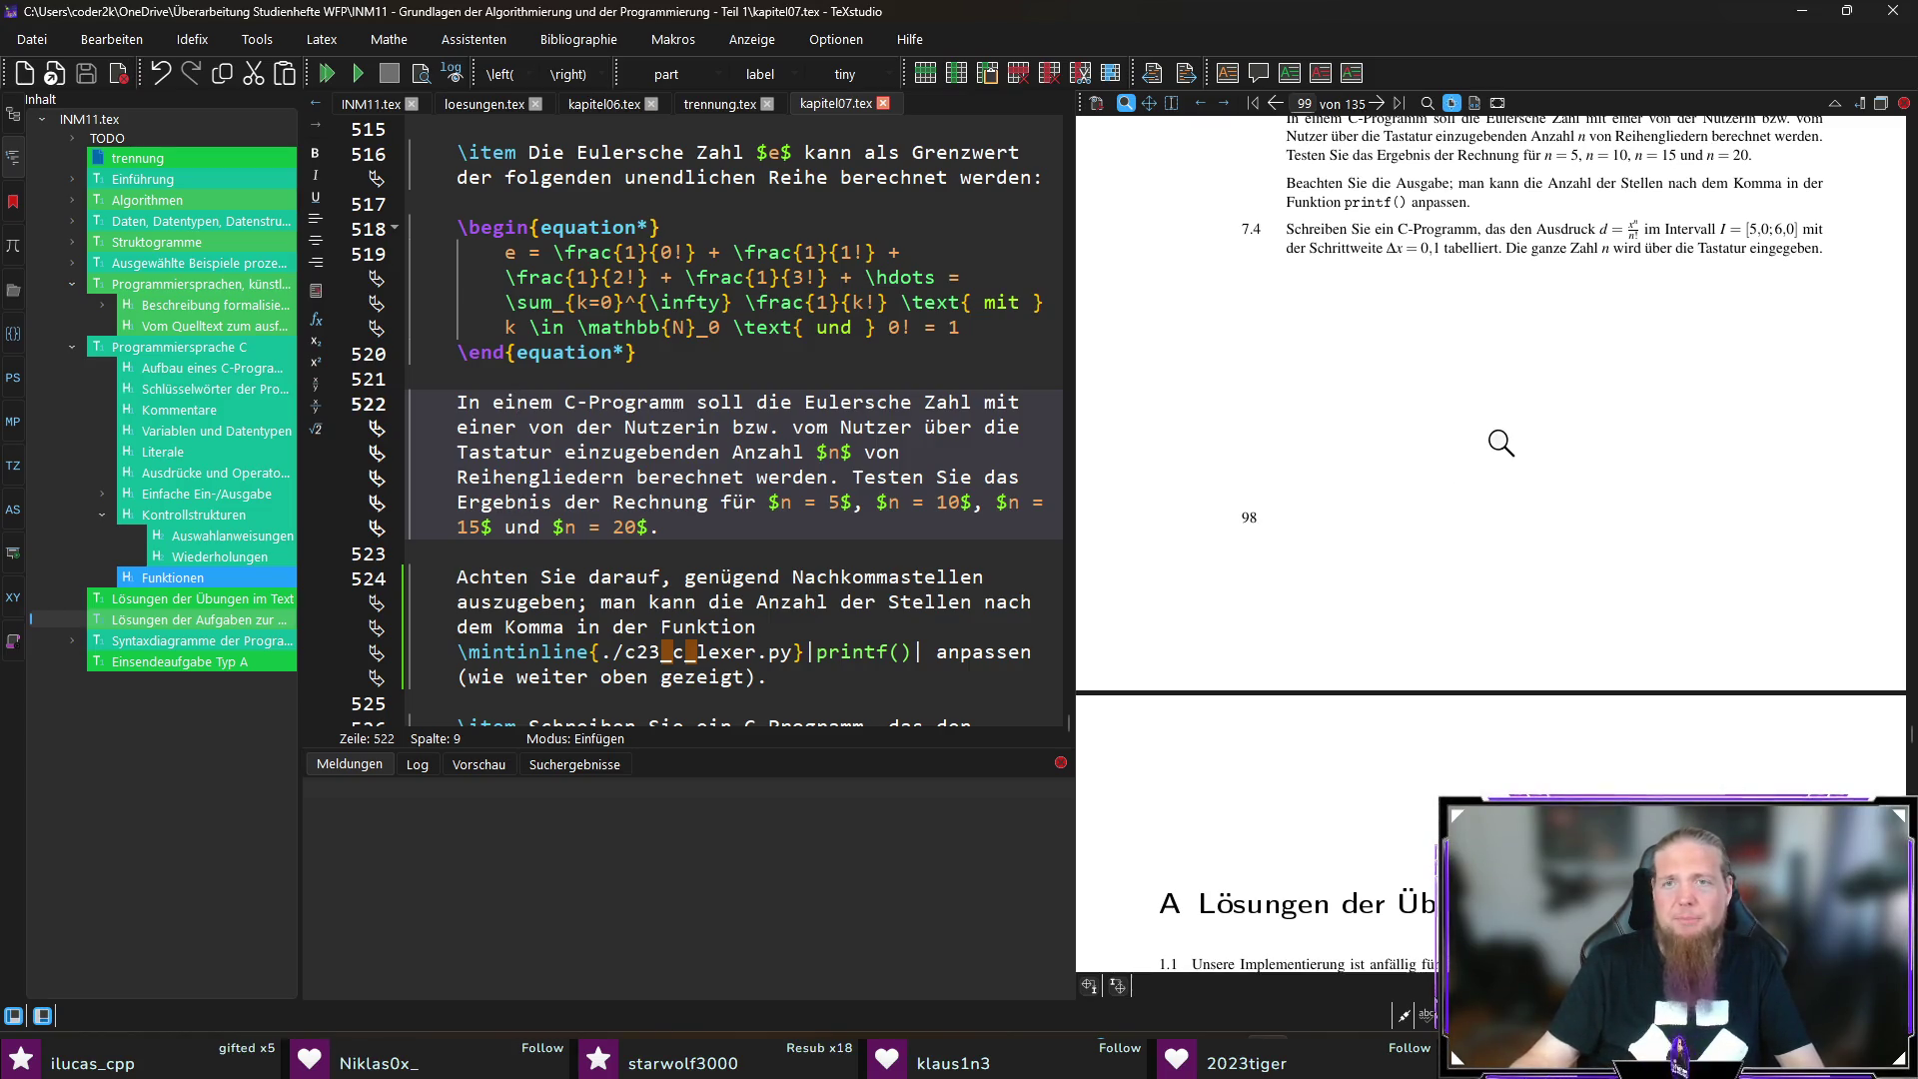
# Step: Scroll the preview from page 100 through appendices A and B to Appendix C on page 112
pyautogui.scroll(-5, 1576, 344)
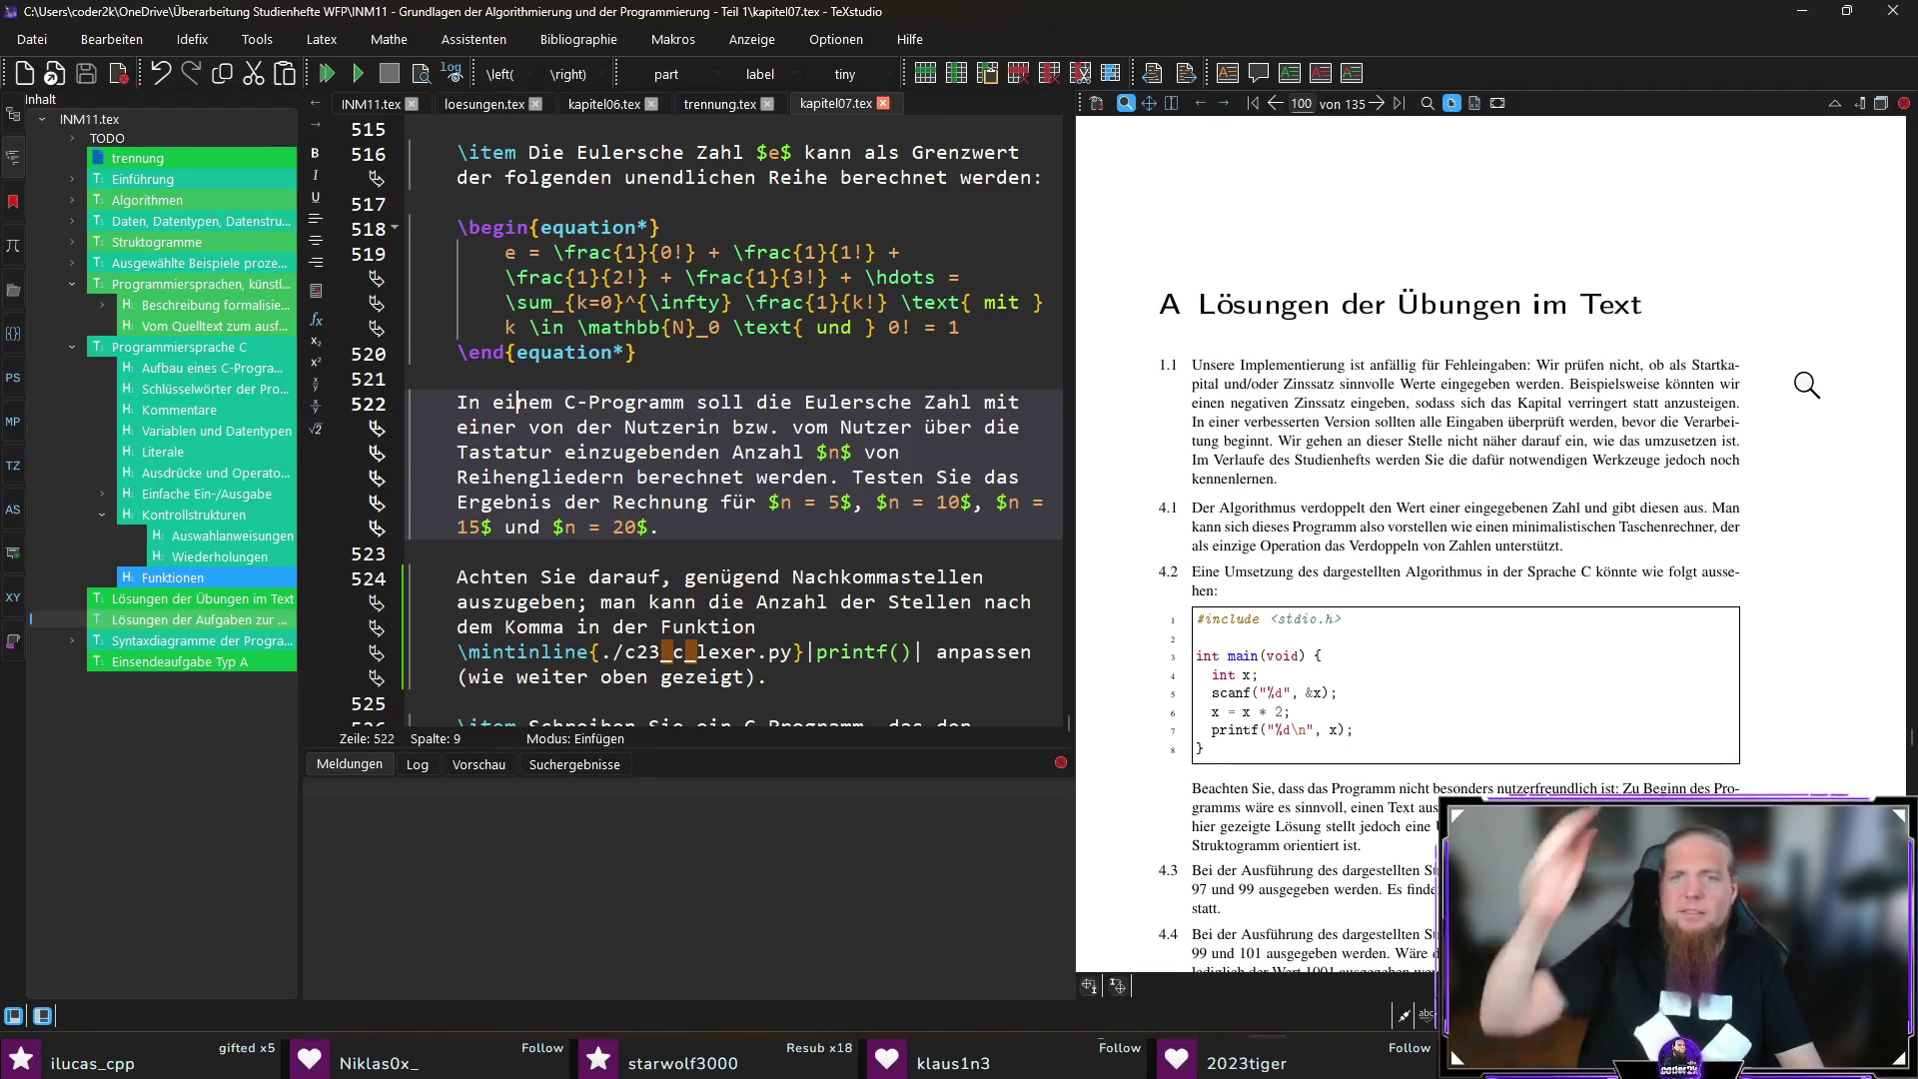
pyautogui.scroll(-10, 1531, 359)
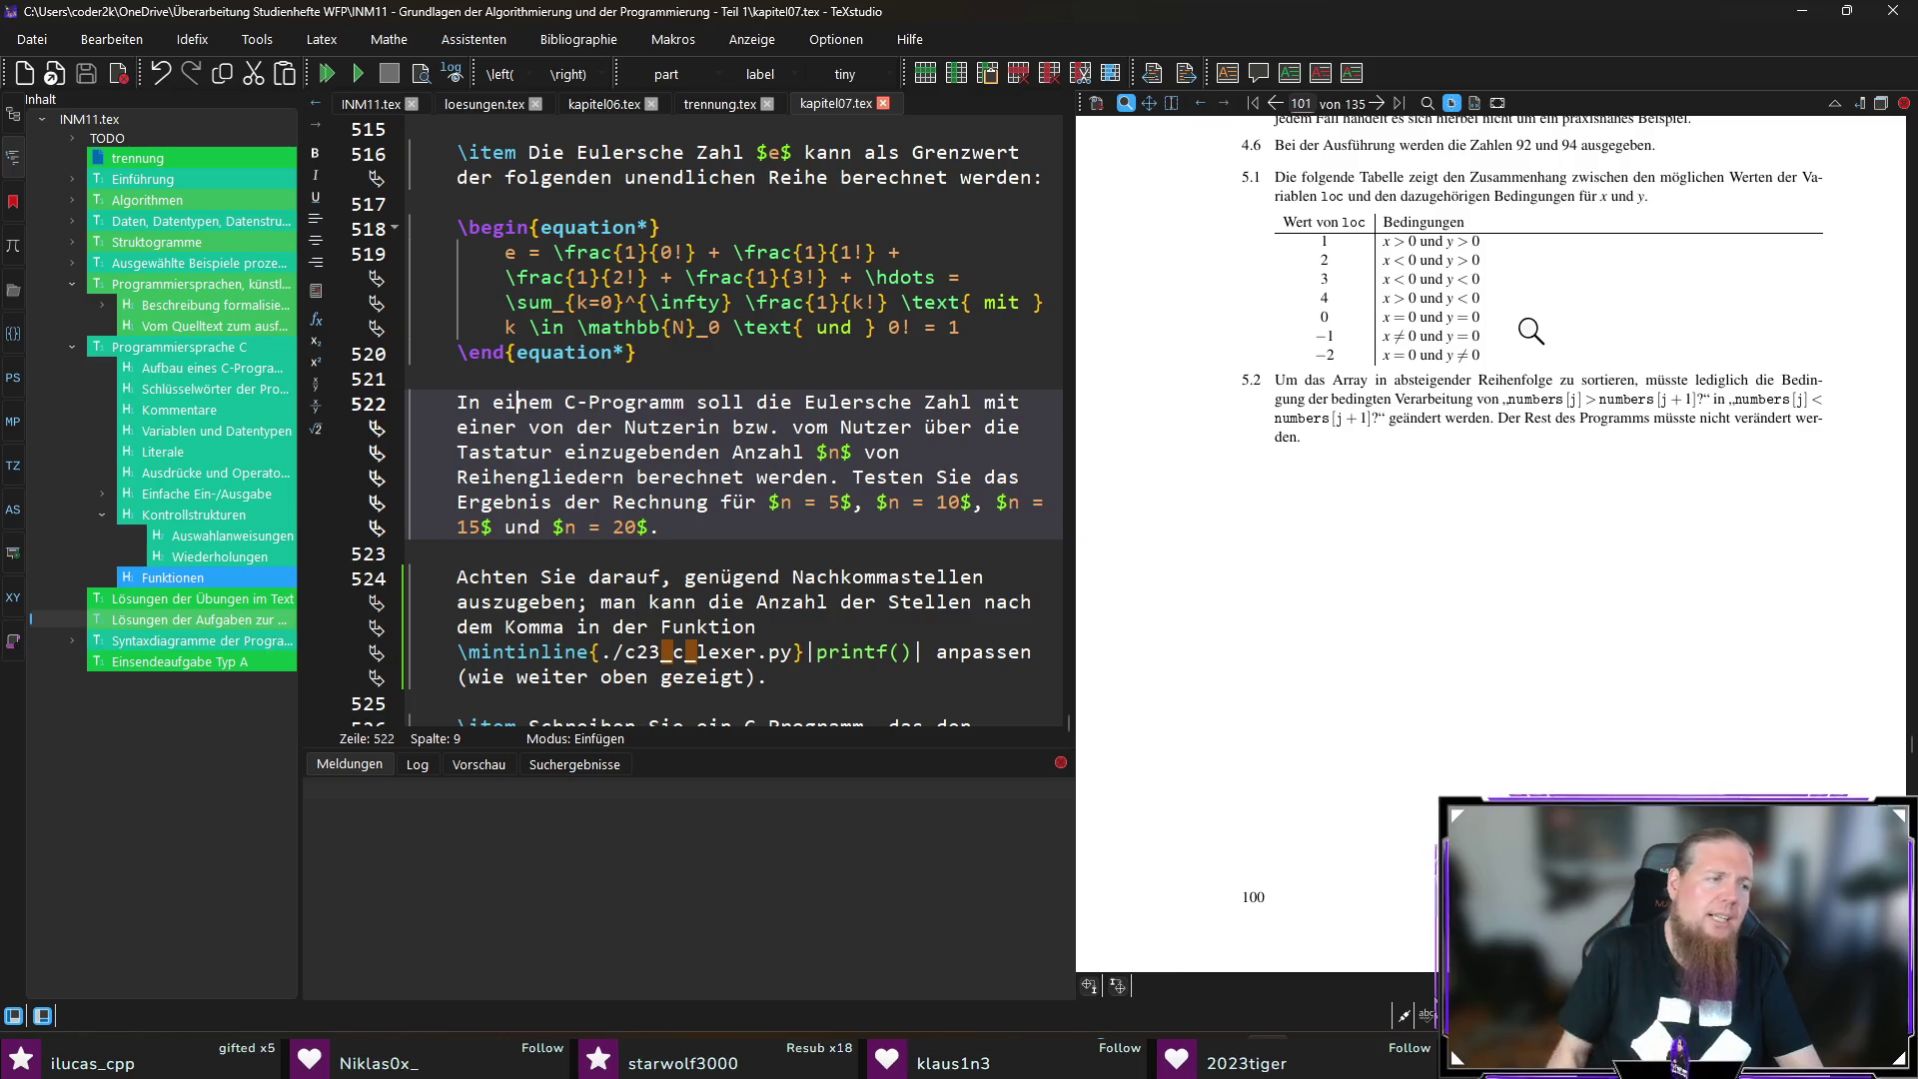
pyautogui.scroll(-6, 1515, 589)
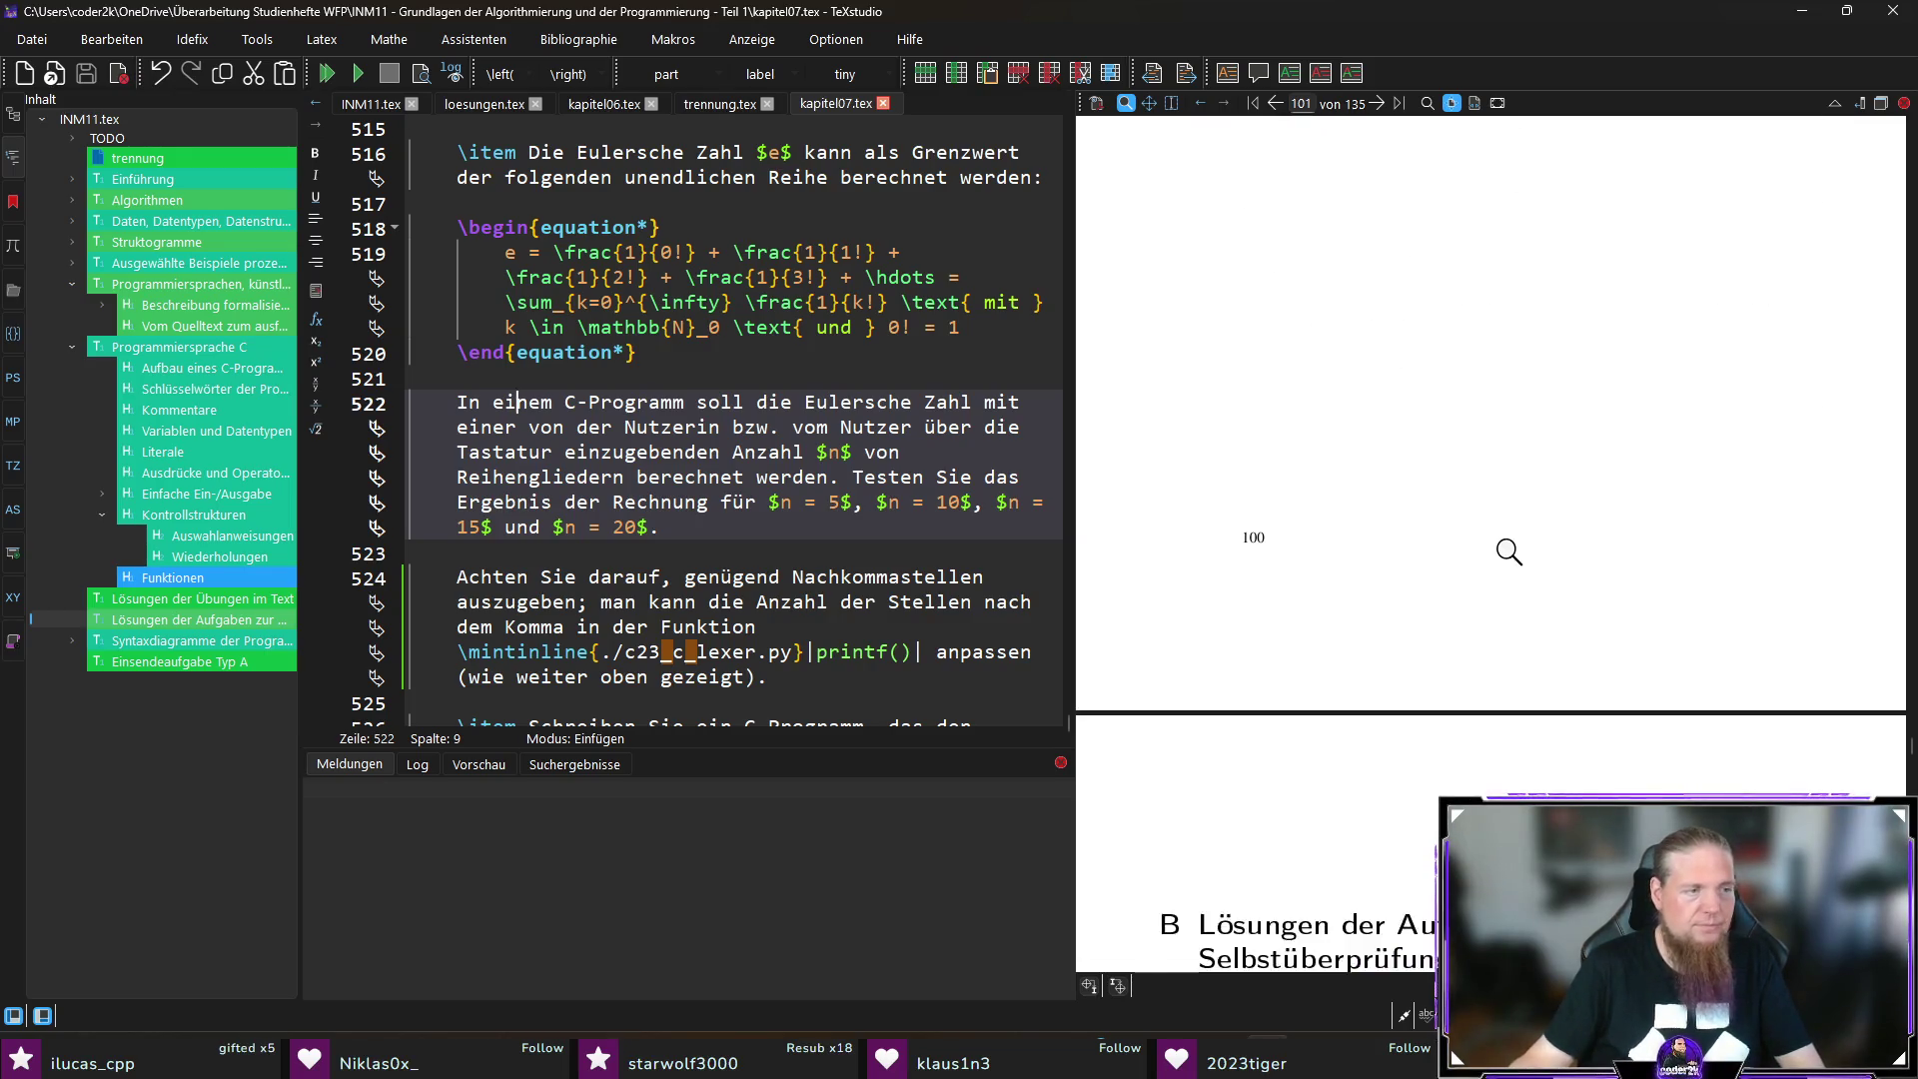
pyautogui.scroll(-8, 1615, 519)
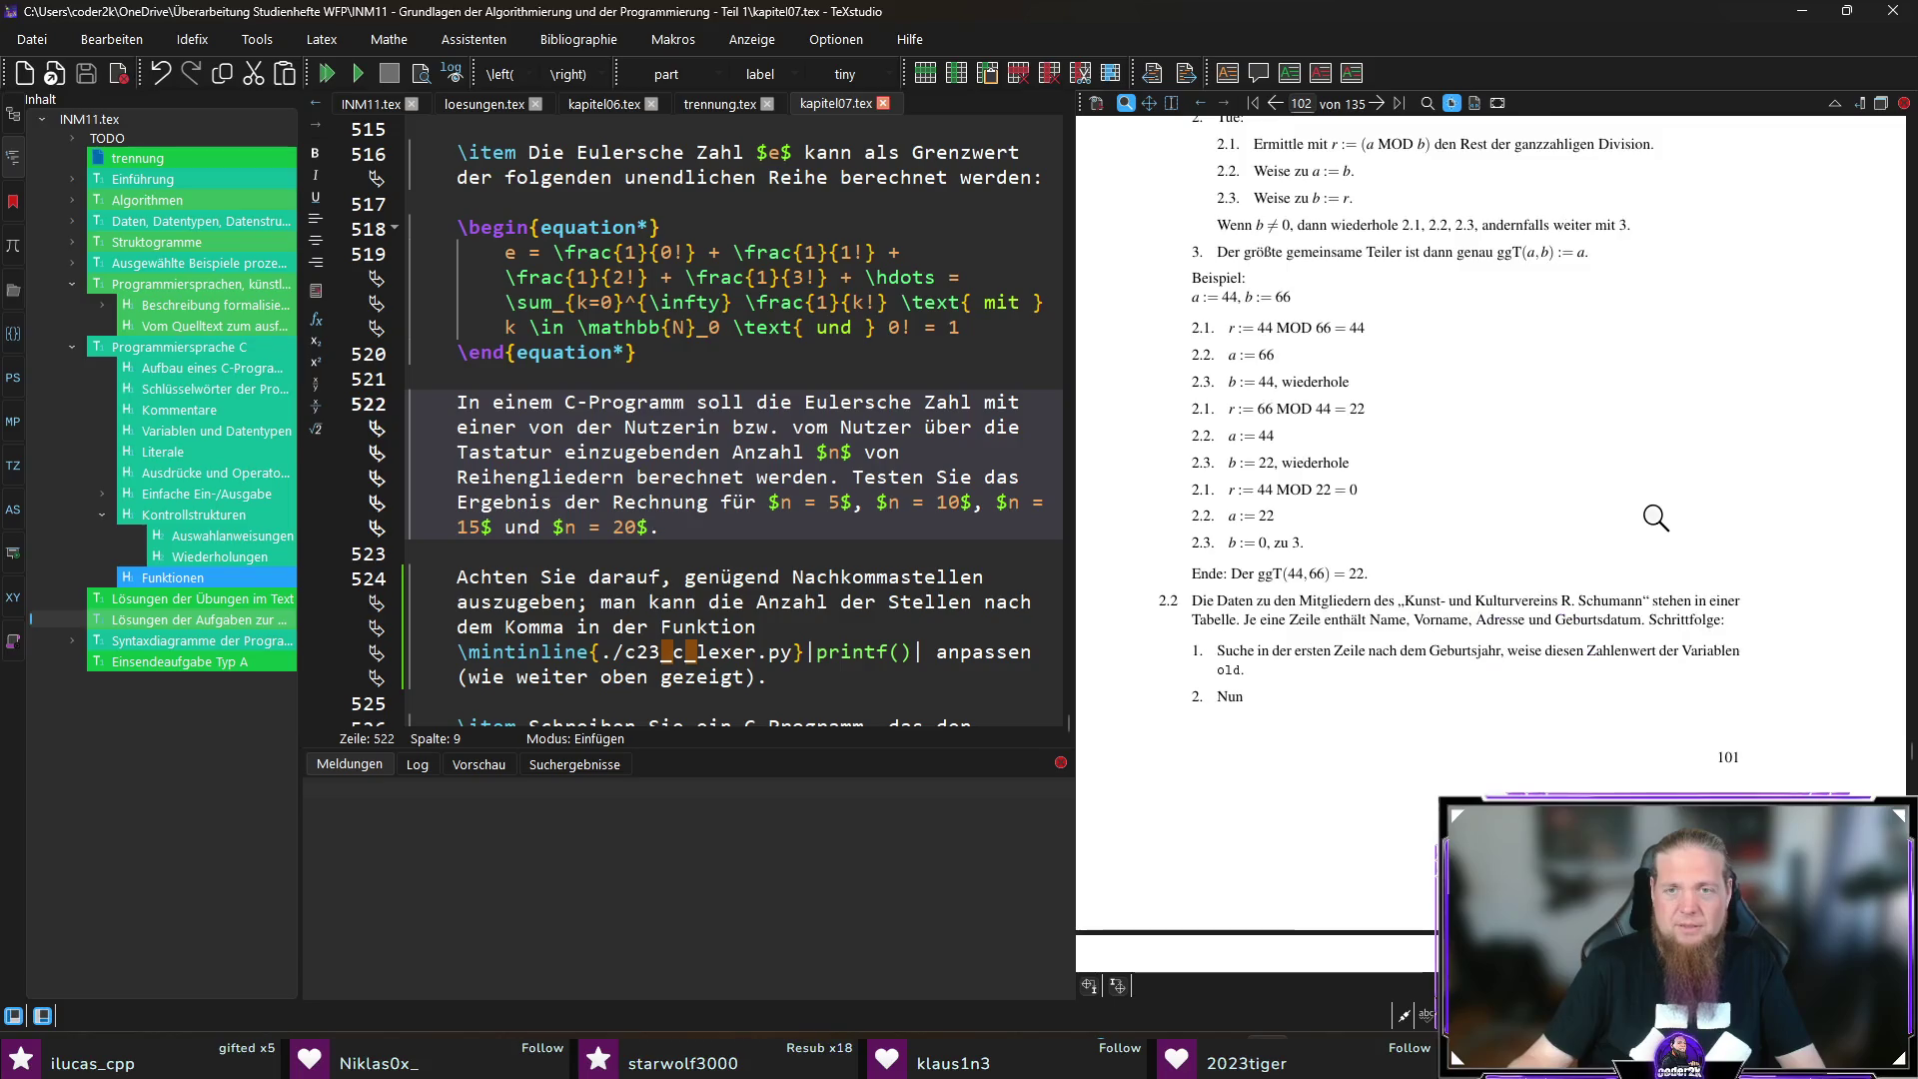
pyautogui.scroll(-20, 1637, 514)
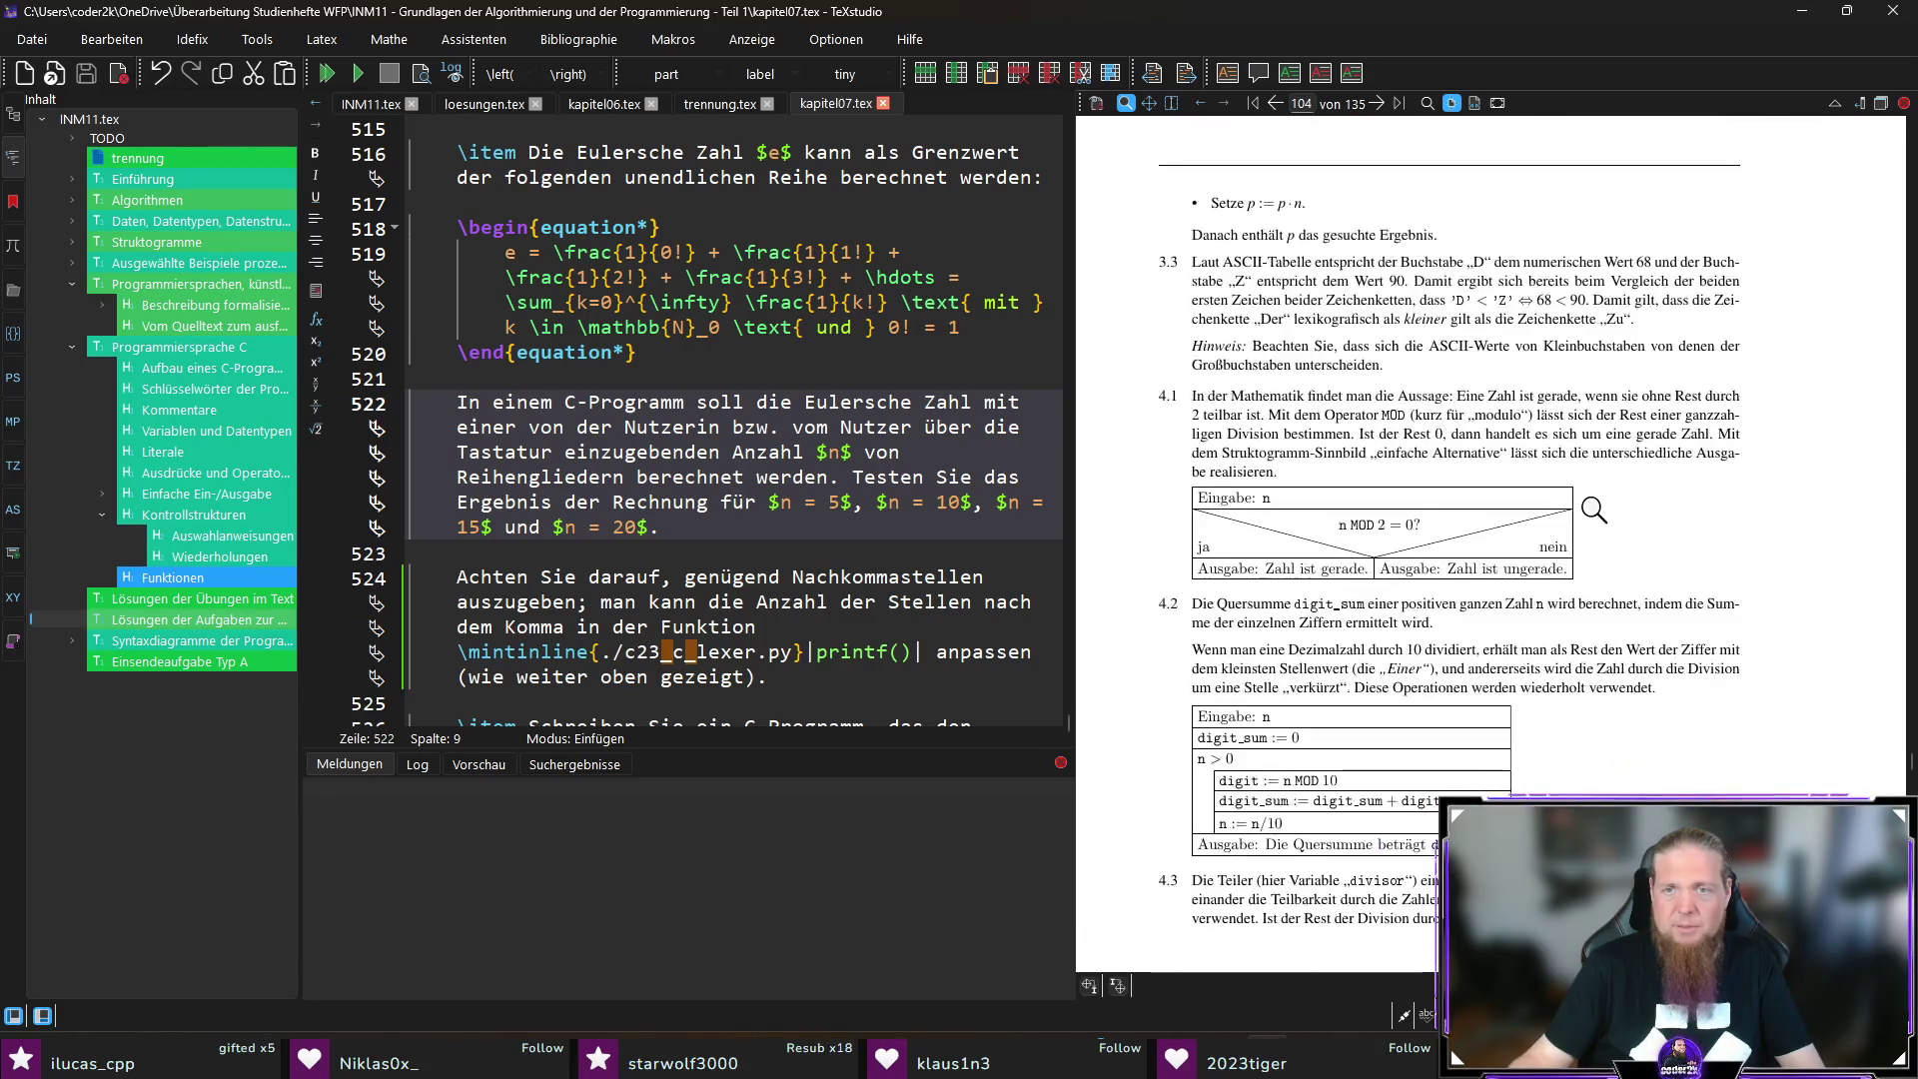
pyautogui.scroll(-20, 1601, 505)
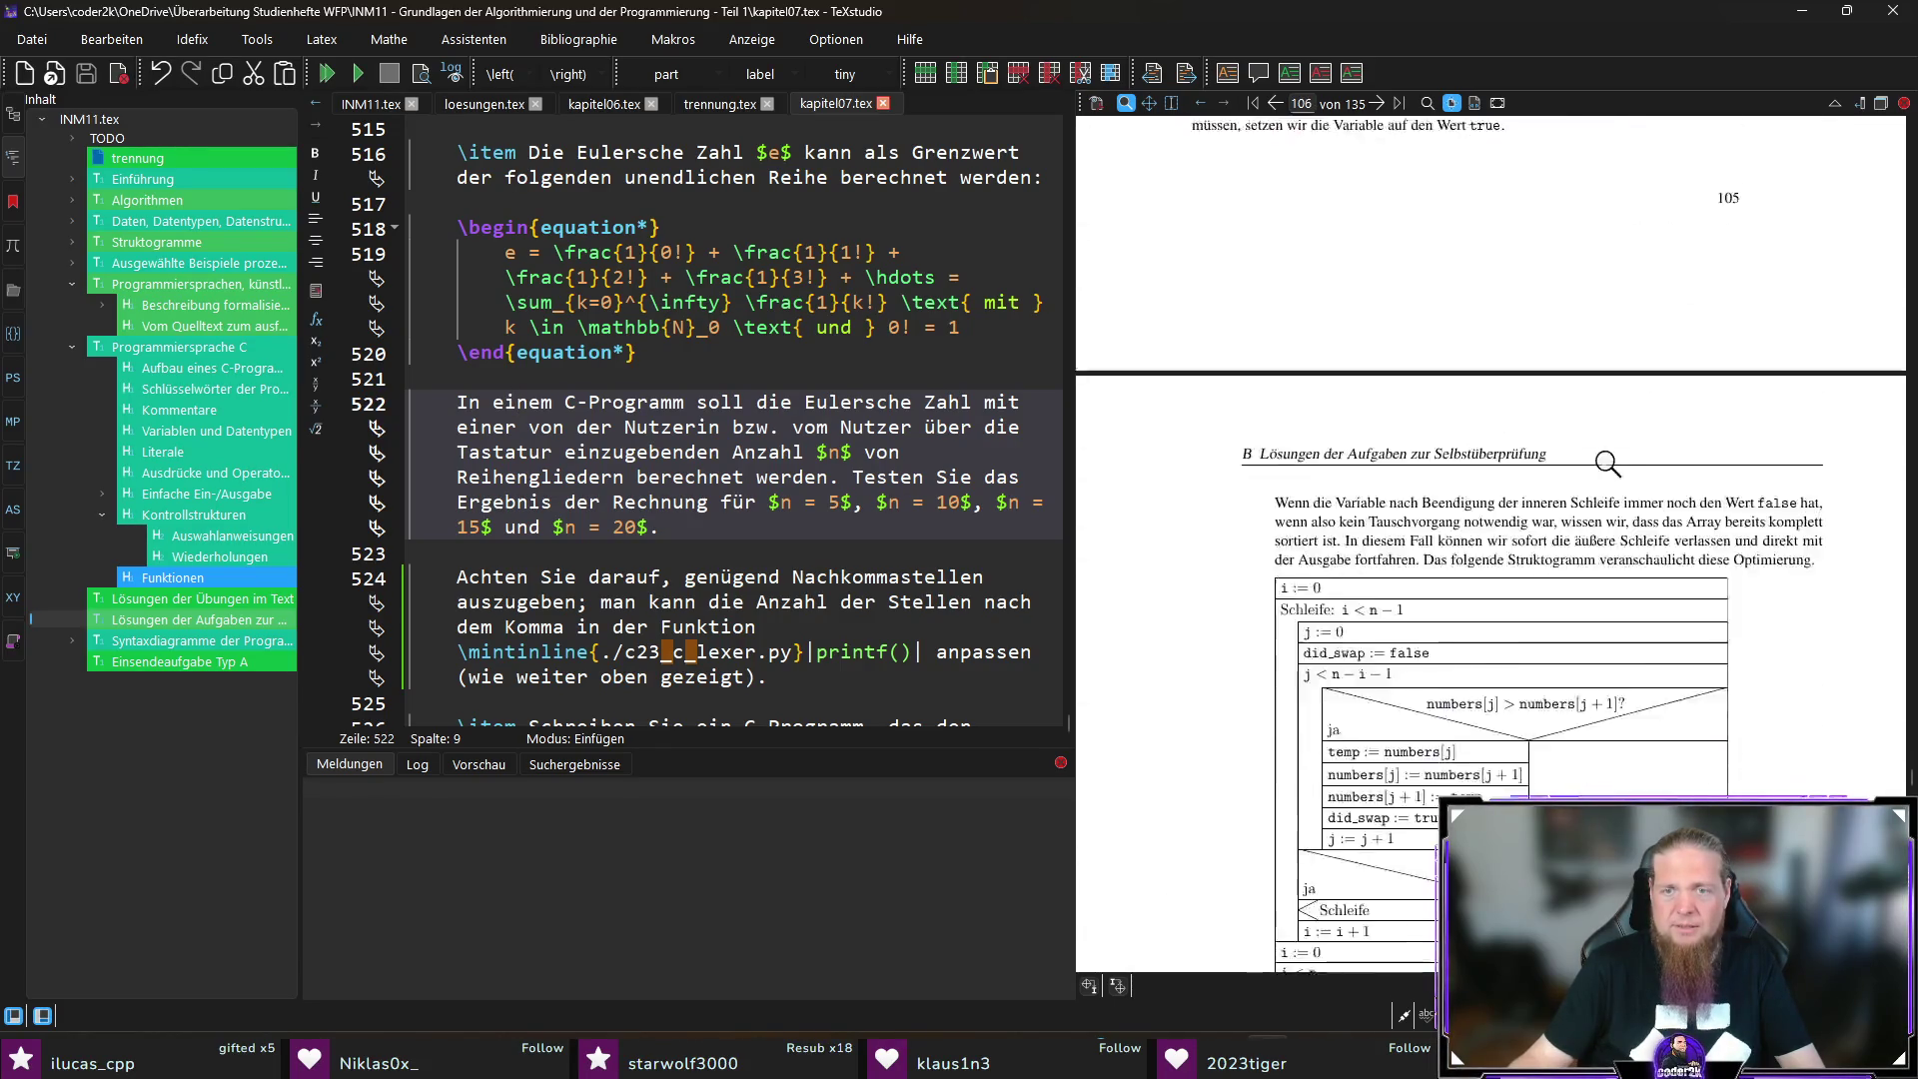
pyautogui.scroll(-20, 1609, 468)
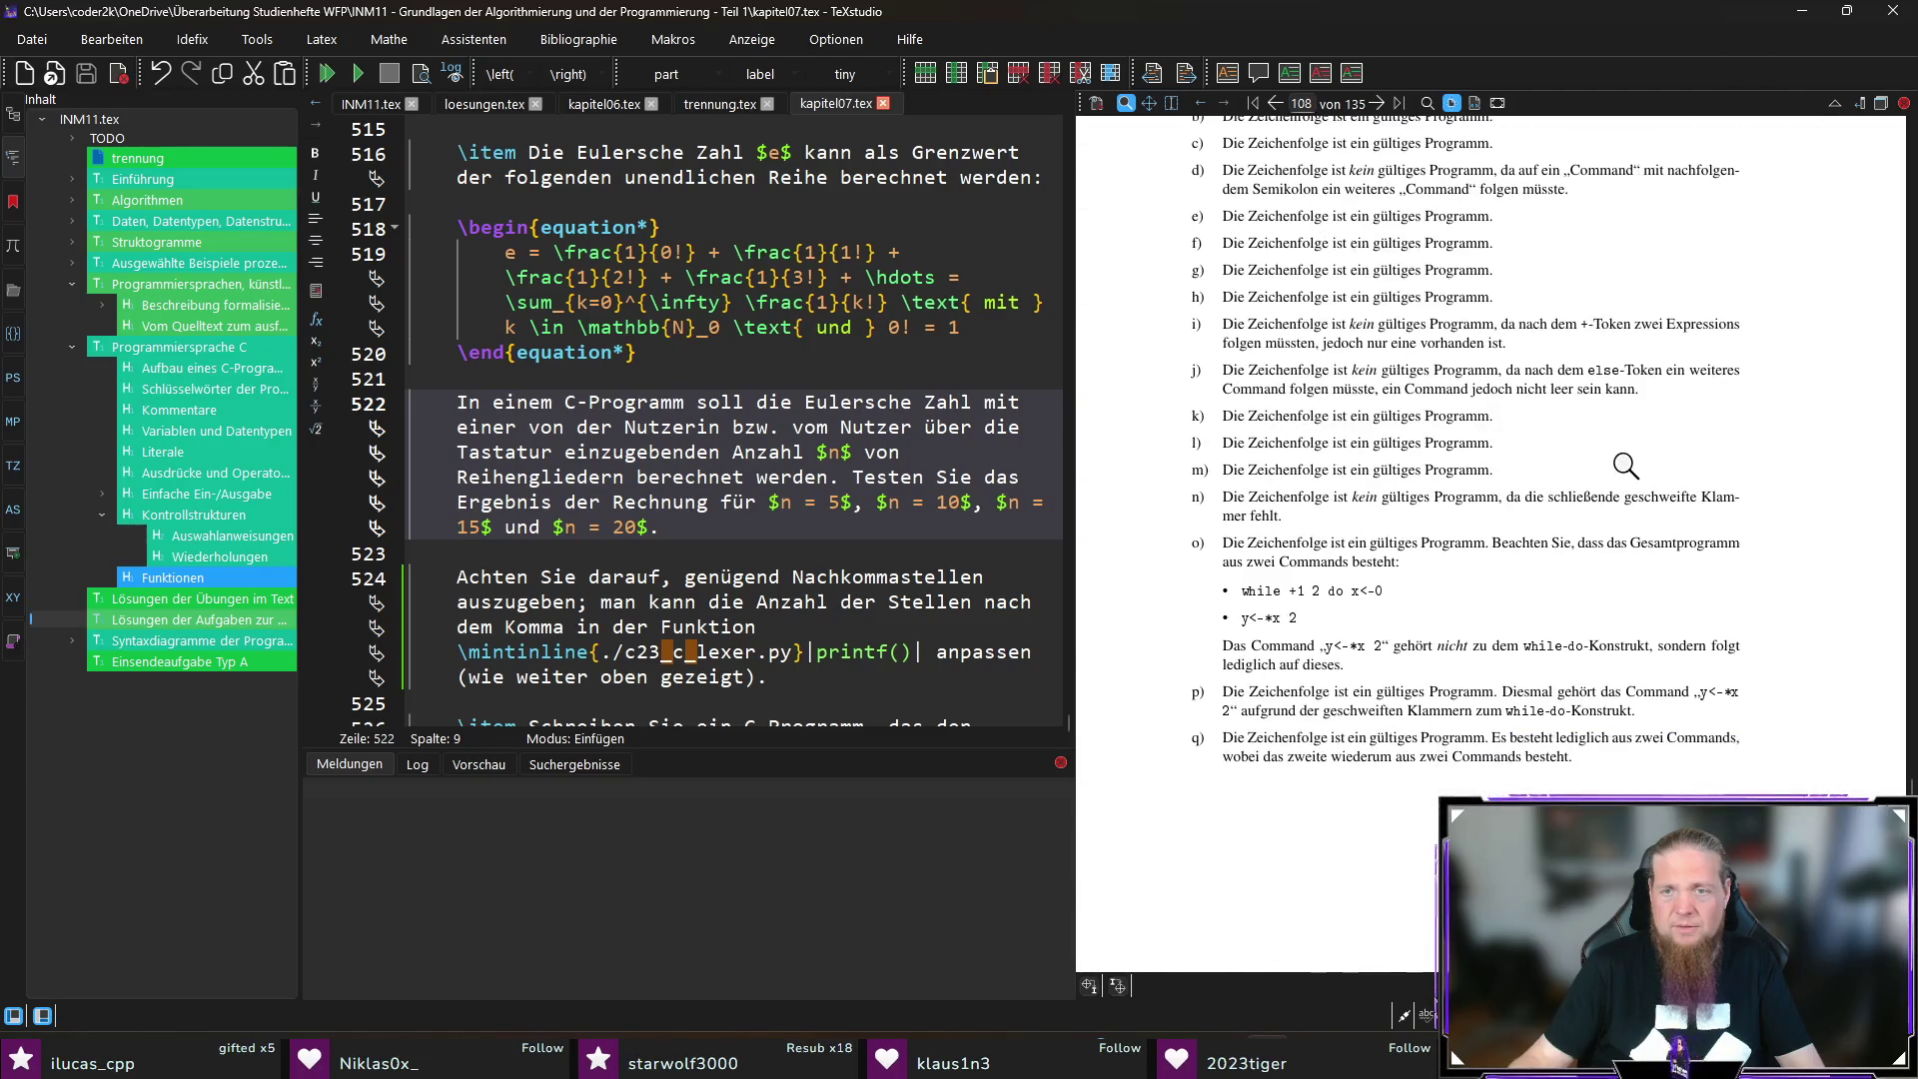
pyautogui.scroll(-20, 1625, 466)
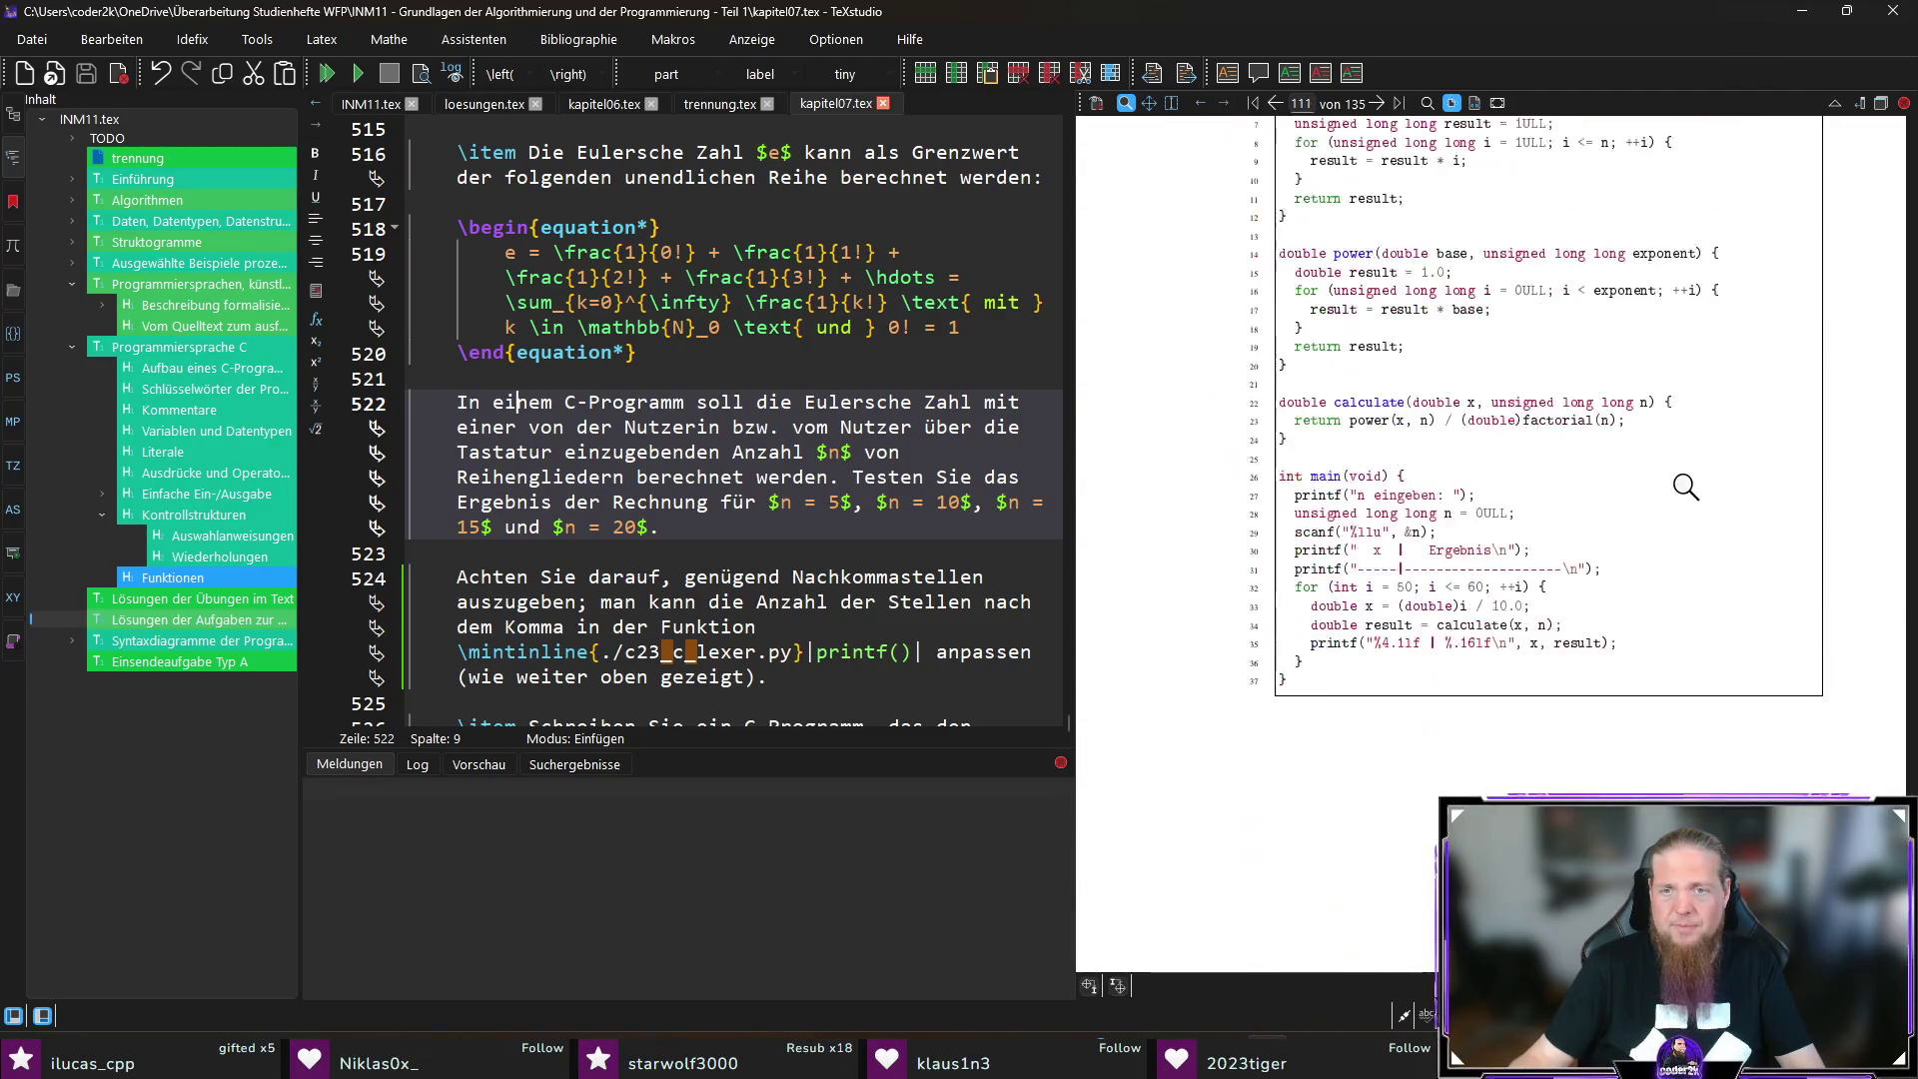
pyautogui.scroll(-3, 1712, 496)
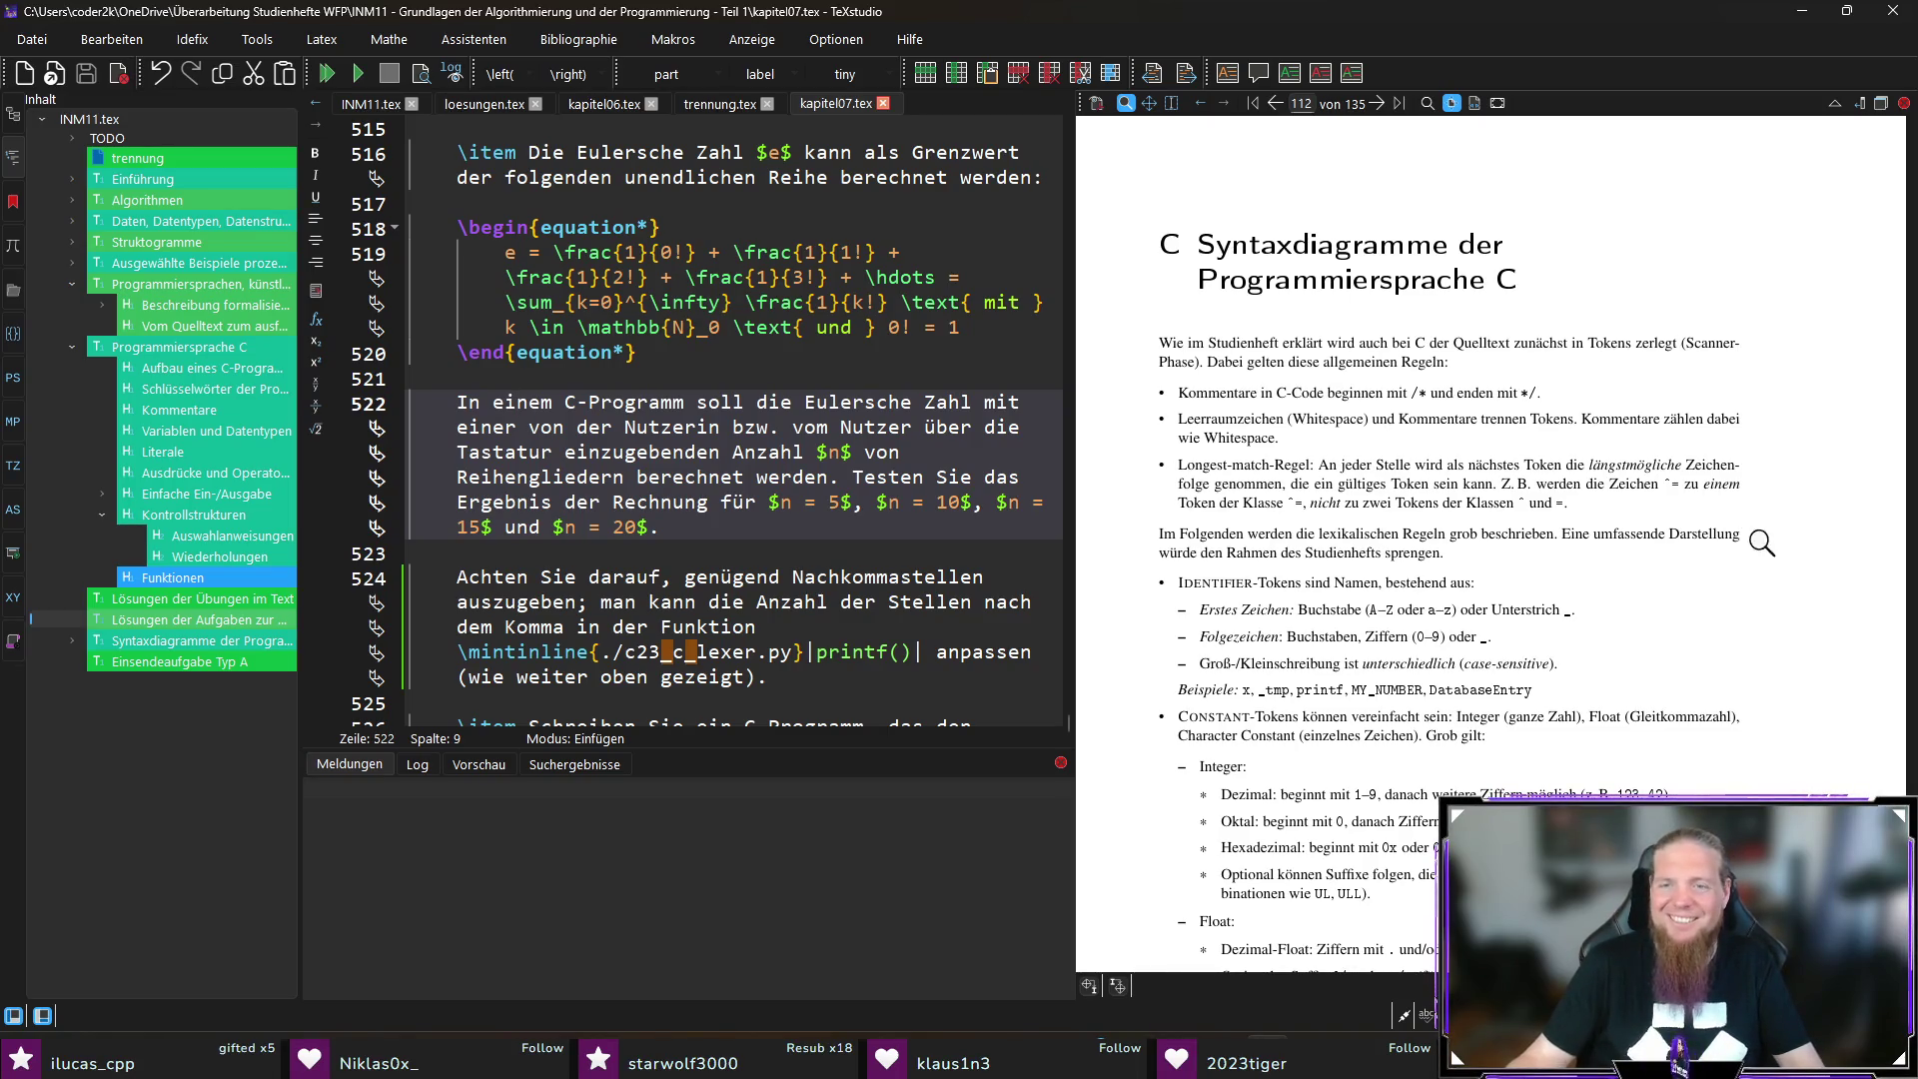
pyautogui.keyDown('ctrl'); pyautogui.scroll(-1, 1765, 558); pyautogui.keyUp('ctrl')
# Step: Switch from the Appendix C preview to Firefox's Google image results for matrizendruck
pyautogui.keyDown('ctrl'); pyautogui.scroll(1, 1764, 558); pyautogui.keyUp('ctrl')
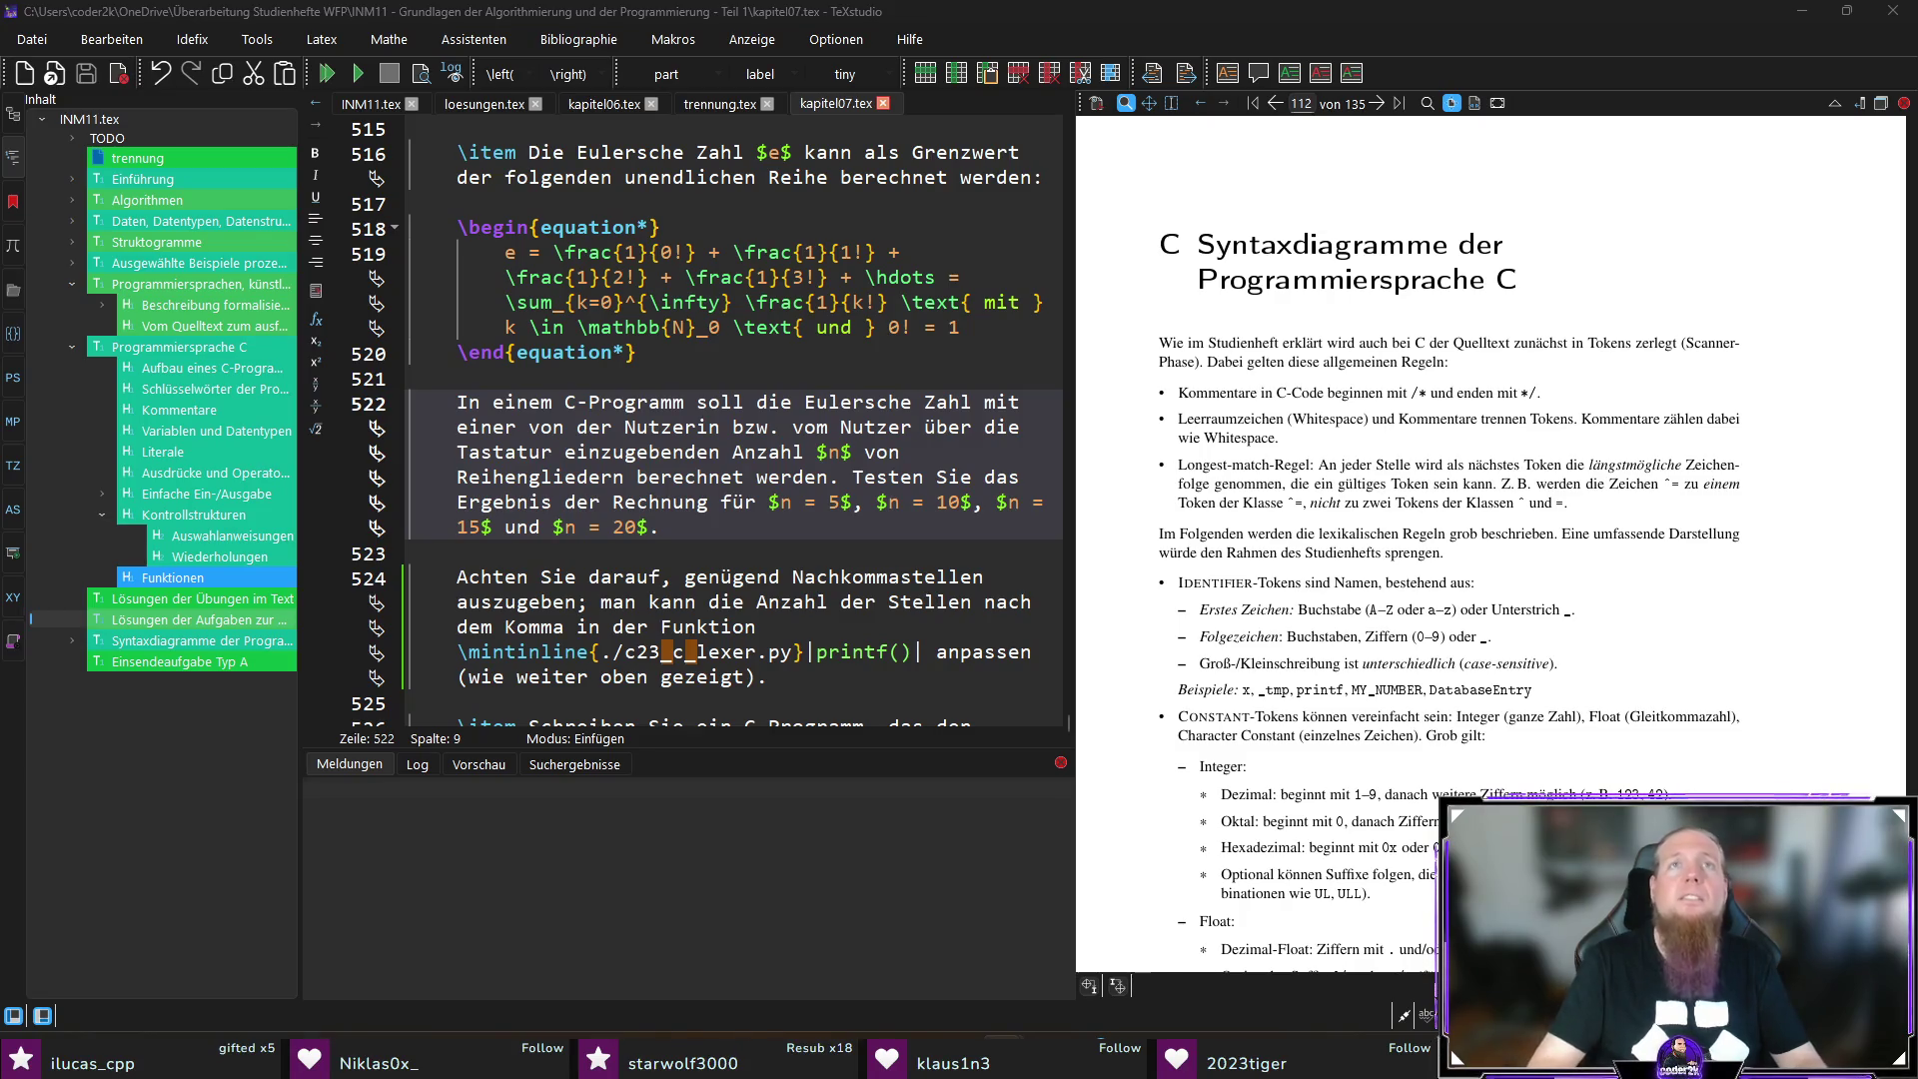
pyautogui.hotkey('alt', 'Tab')
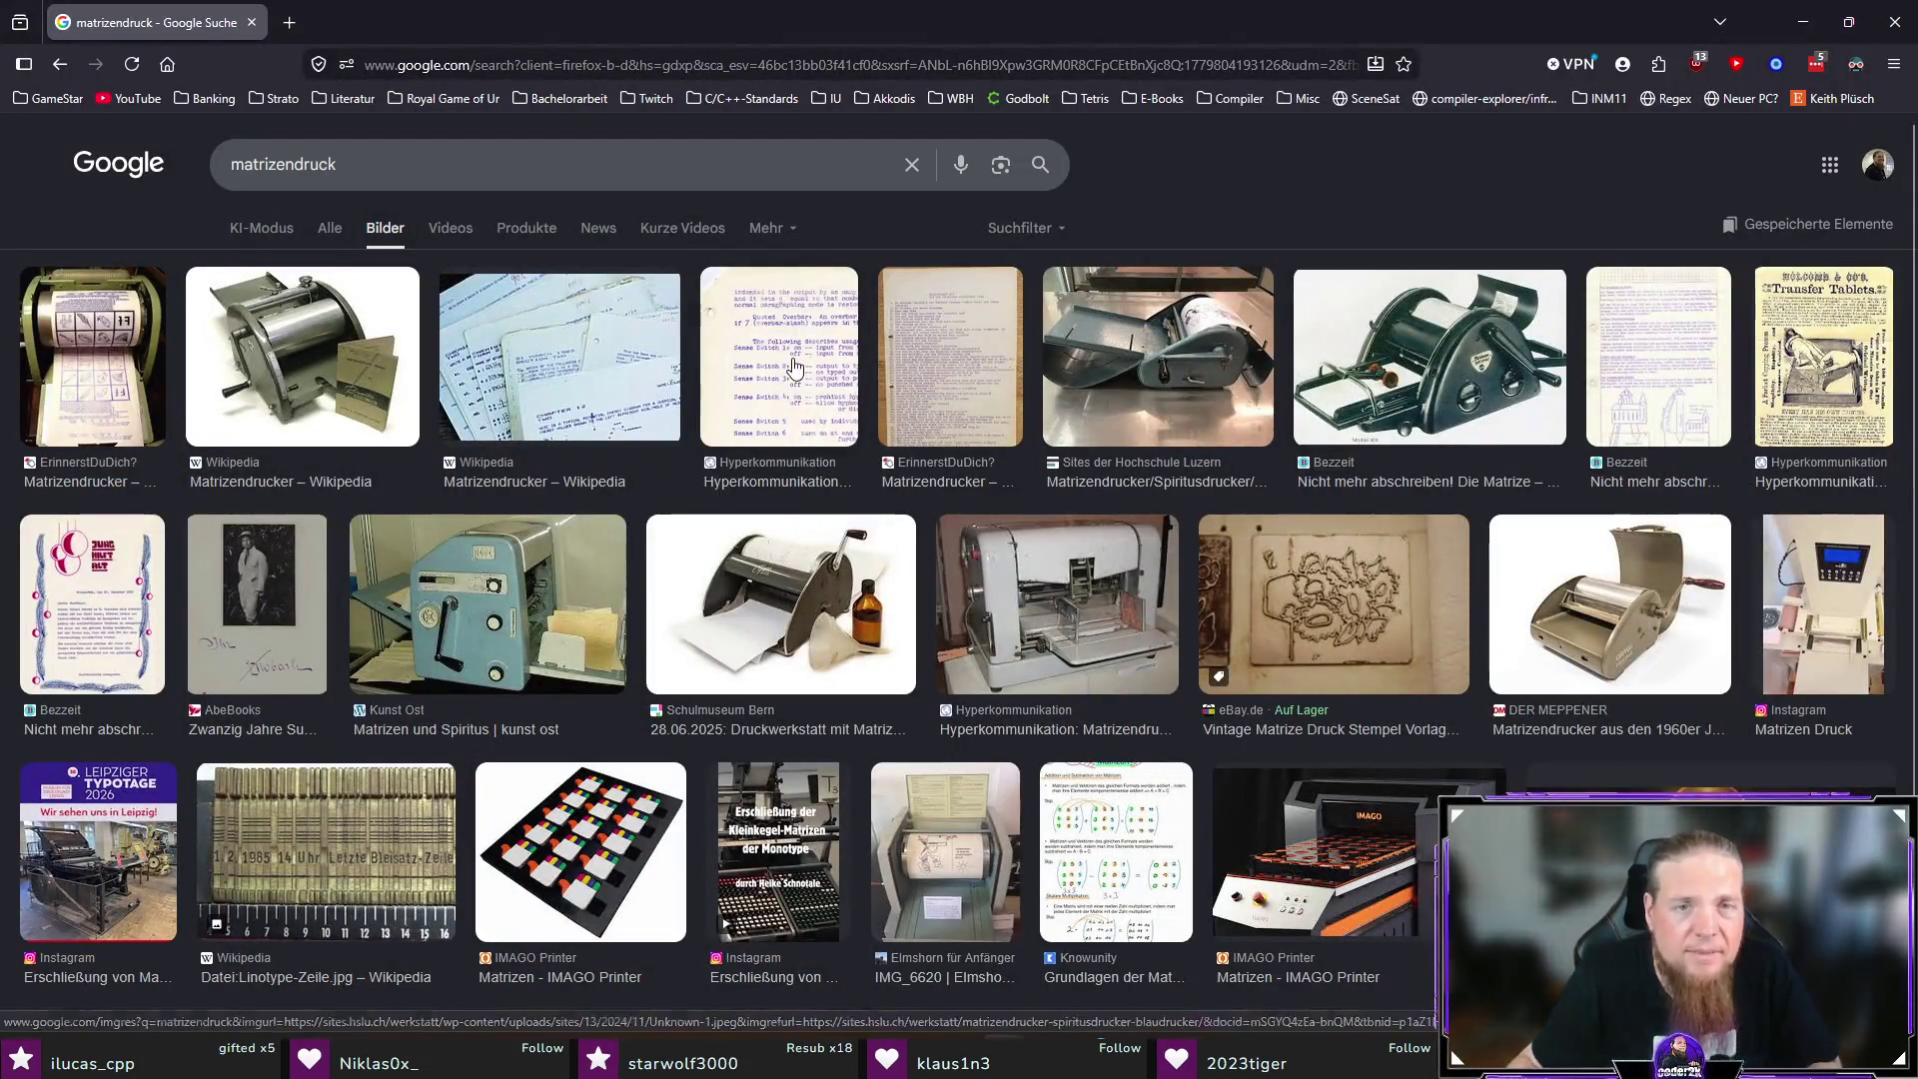
# Step: Preview the Hyperkommunikation, ErinnerstDuDich and Matrizendrucker – Wikipedia image results, then close Firefox
pyautogui.click(804, 366)
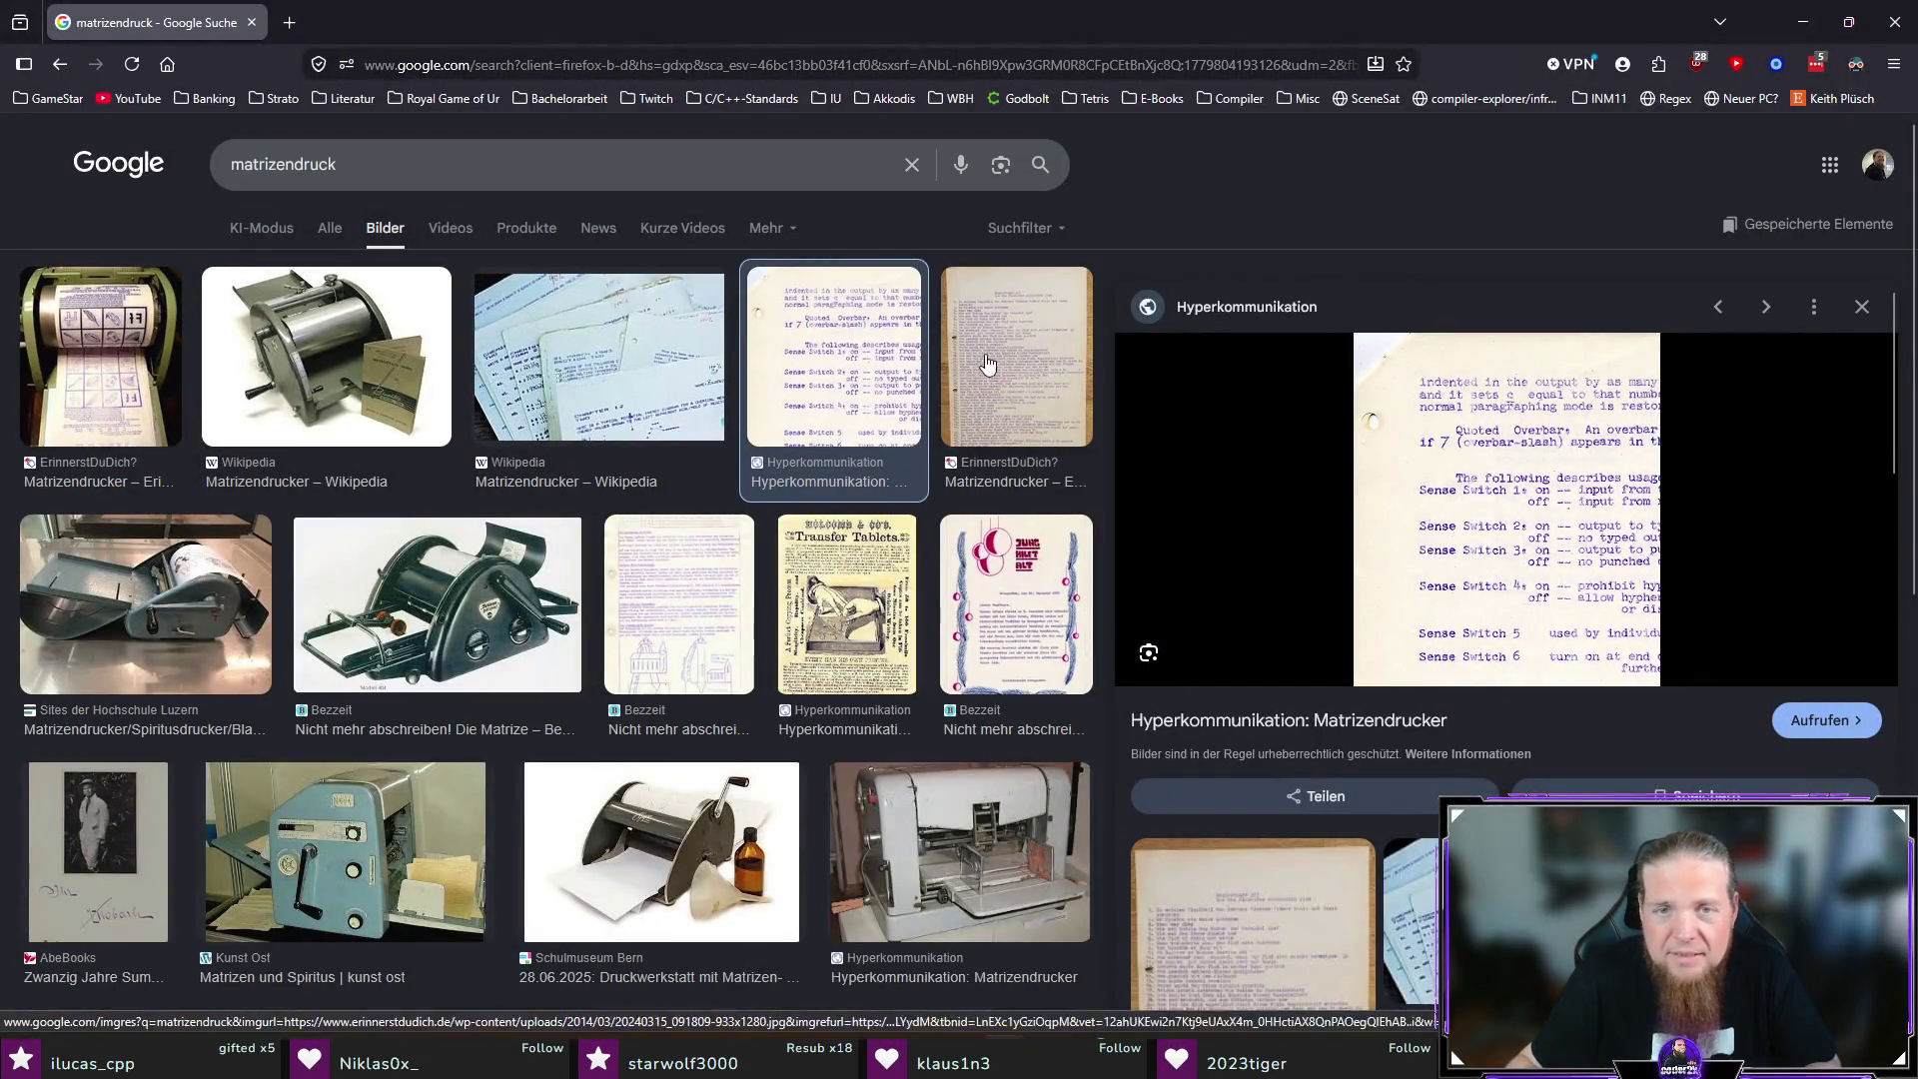
pyautogui.click(987, 362)
pyautogui.click(649, 365)
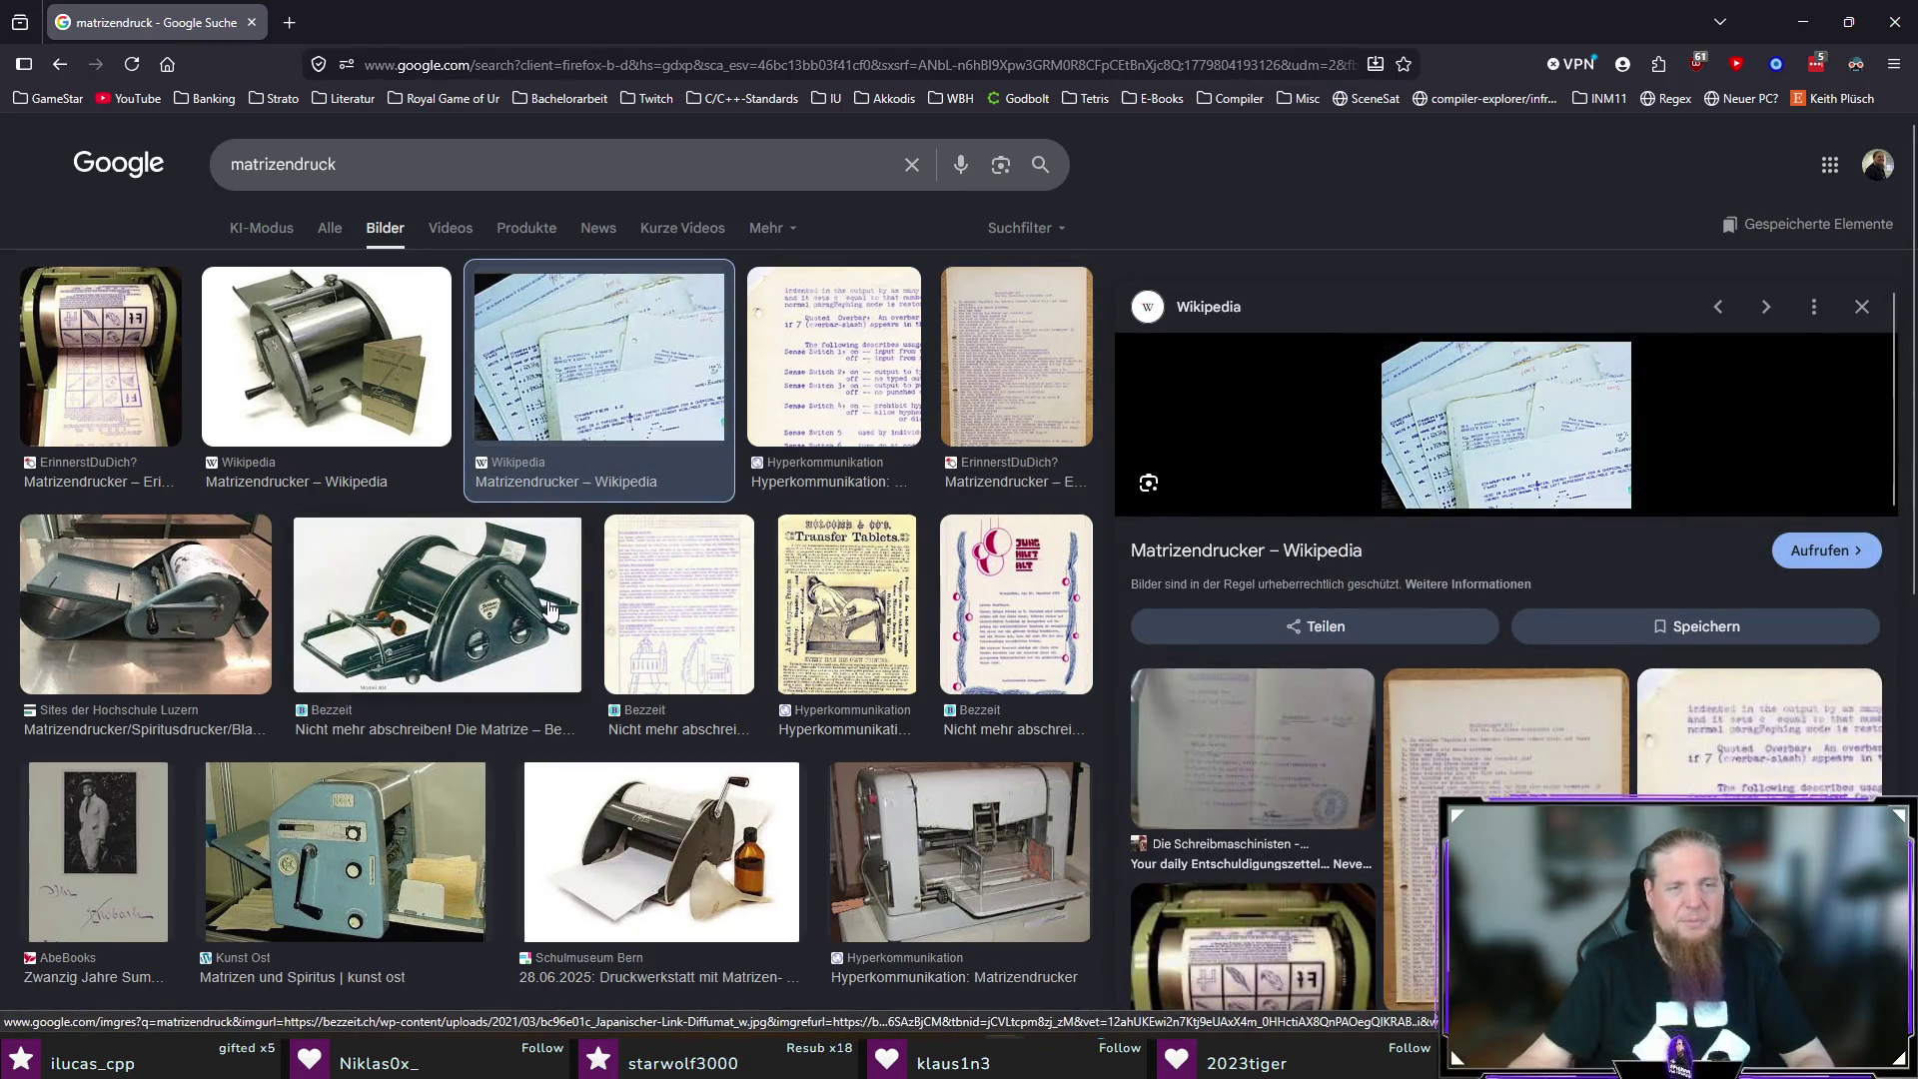
pyautogui.scroll(-2, 578, 587)
pyautogui.scroll(-3, 599, 550)
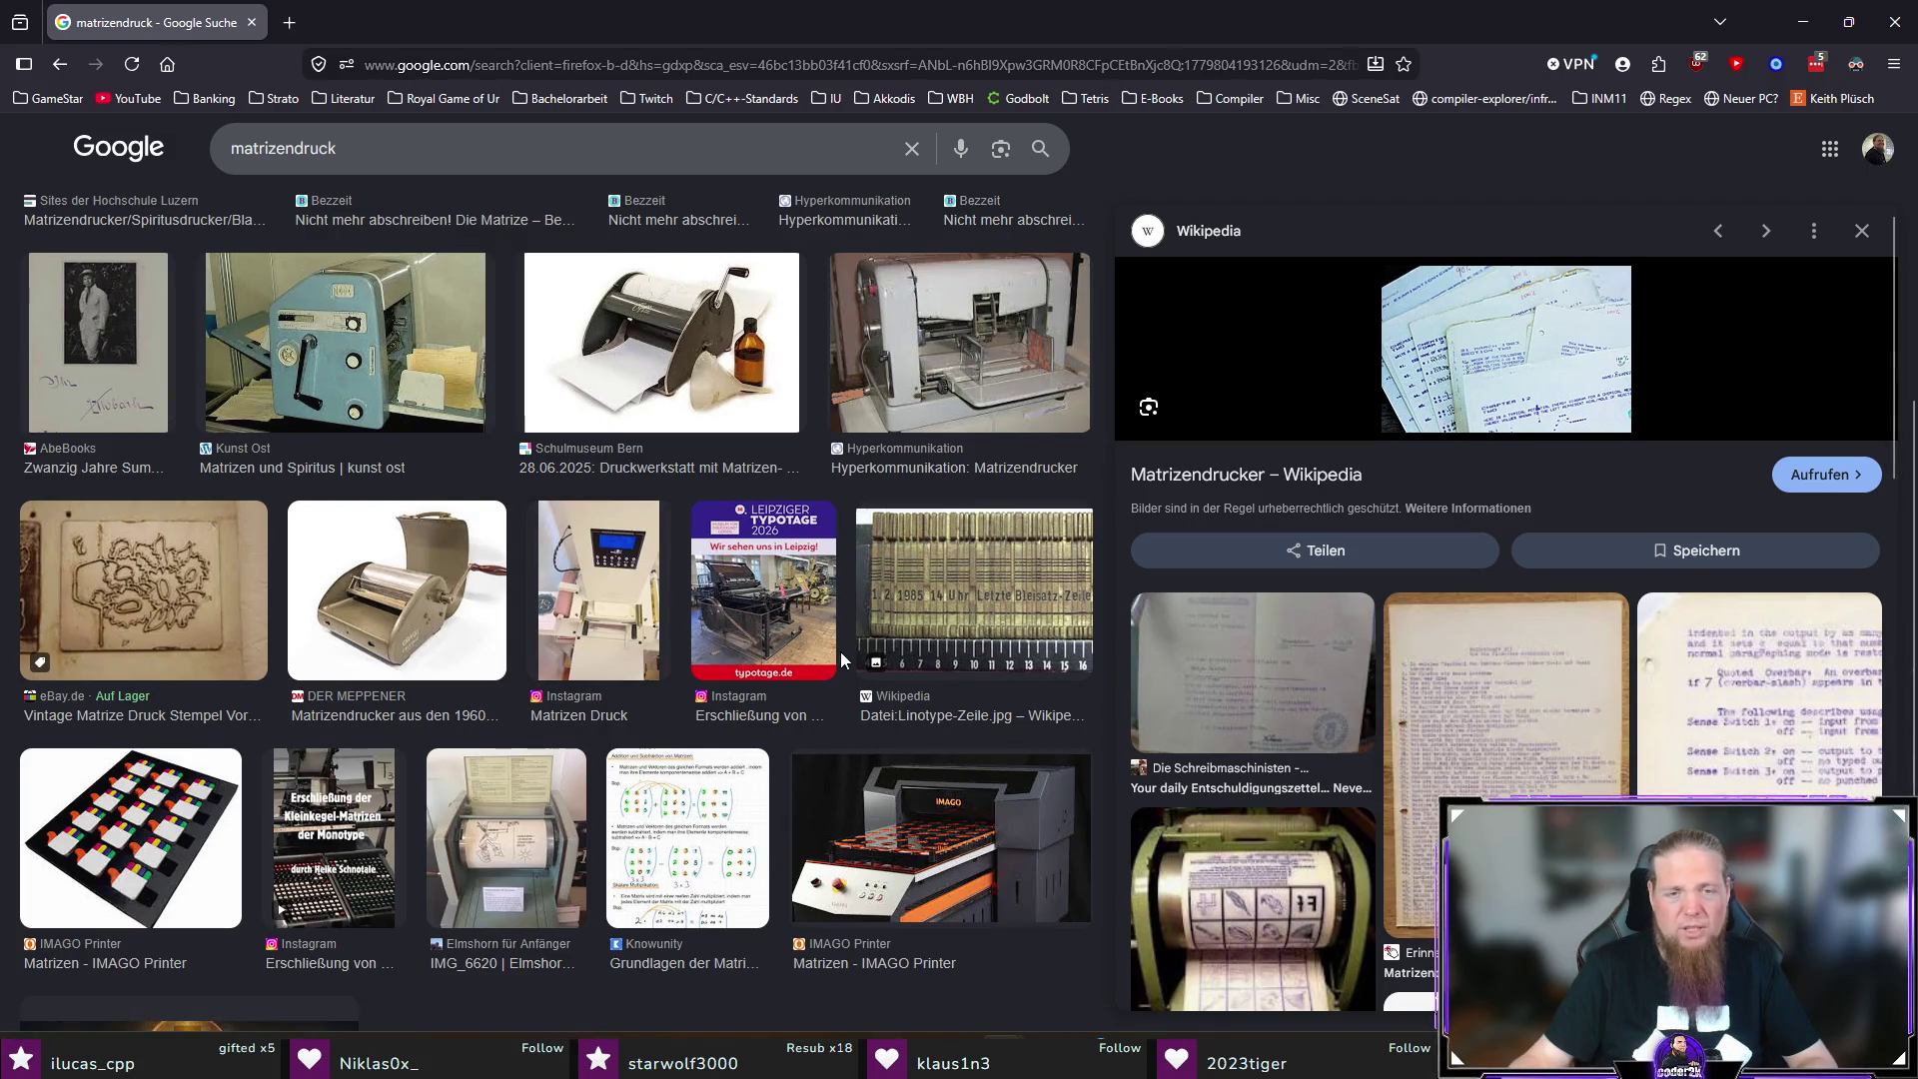
pyautogui.scroll(-3, 841, 653)
pyautogui.scroll(6, 841, 653)
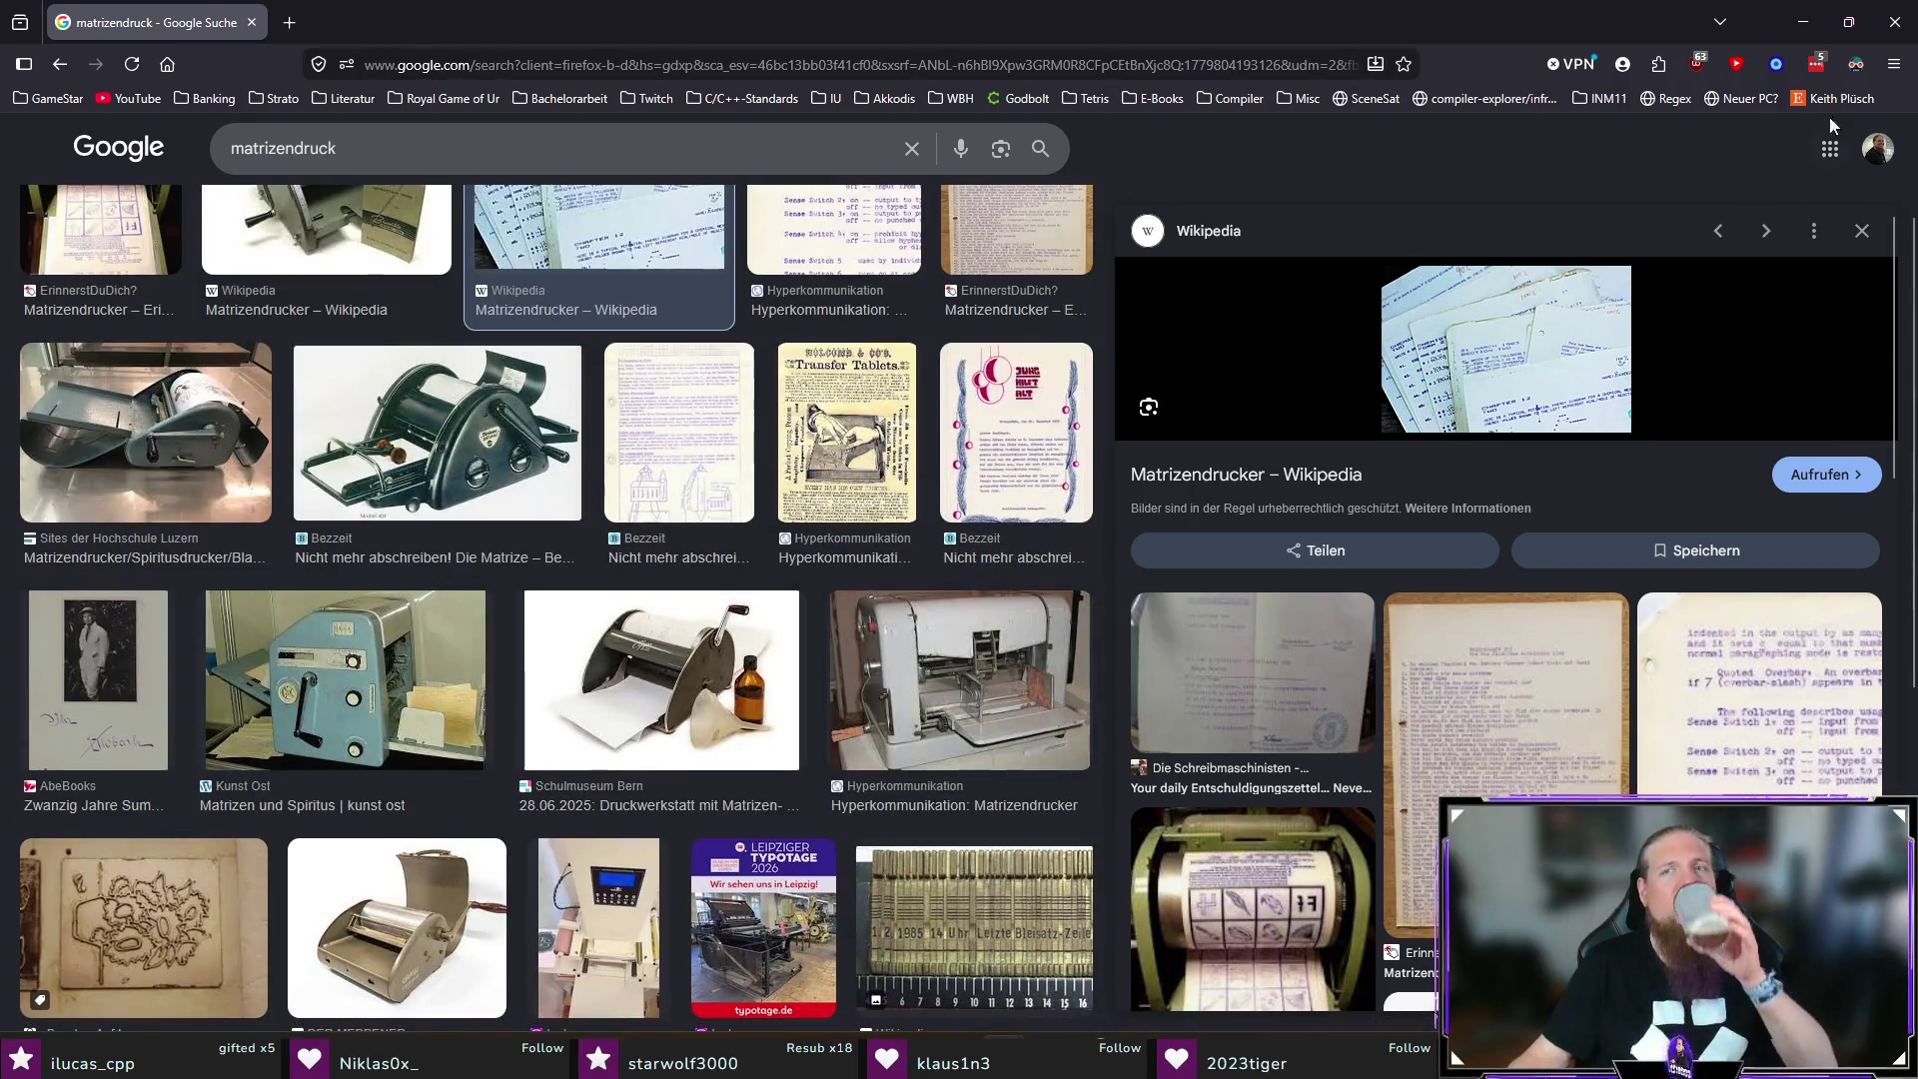
pyautogui.click(1895, 21)
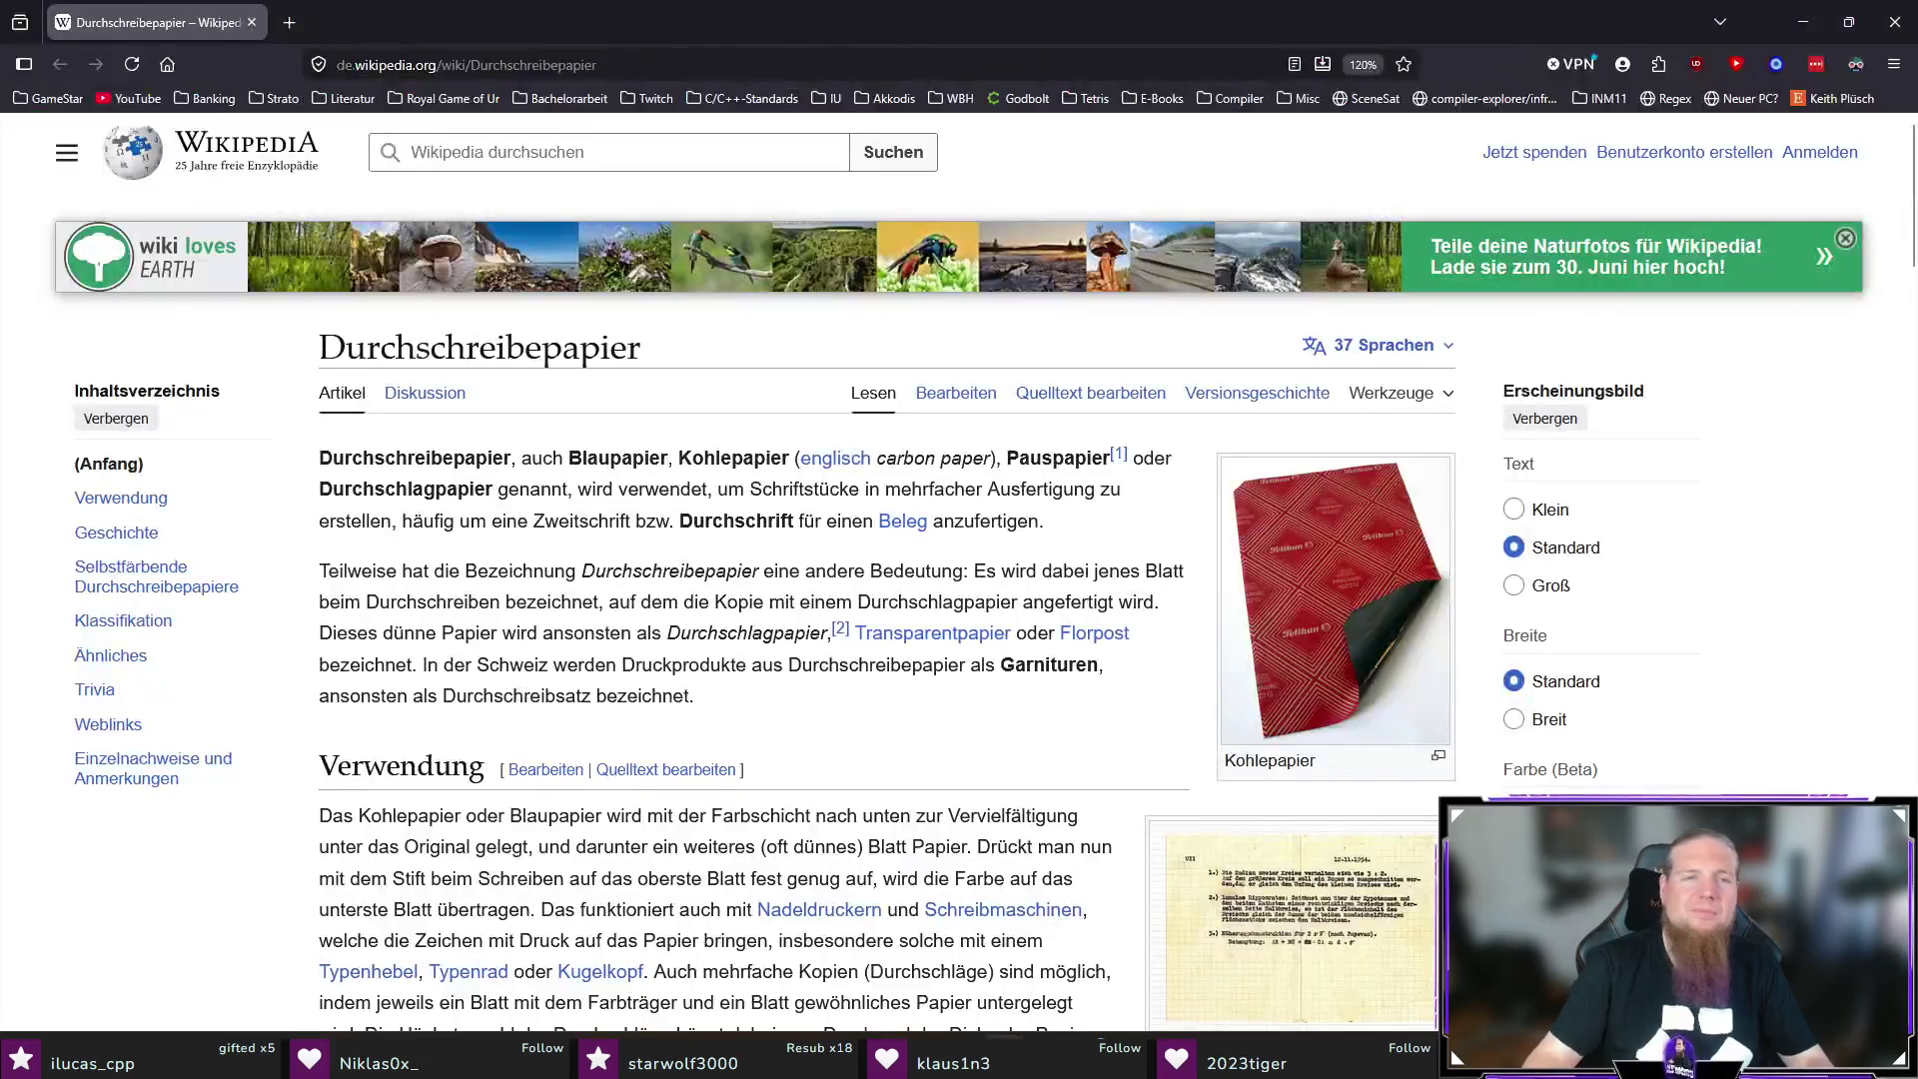
# Step: Skim the Durchschreibepapier article, then close Firefox to get back to TeXstudio
pyautogui.scroll(-5, 563, 489)
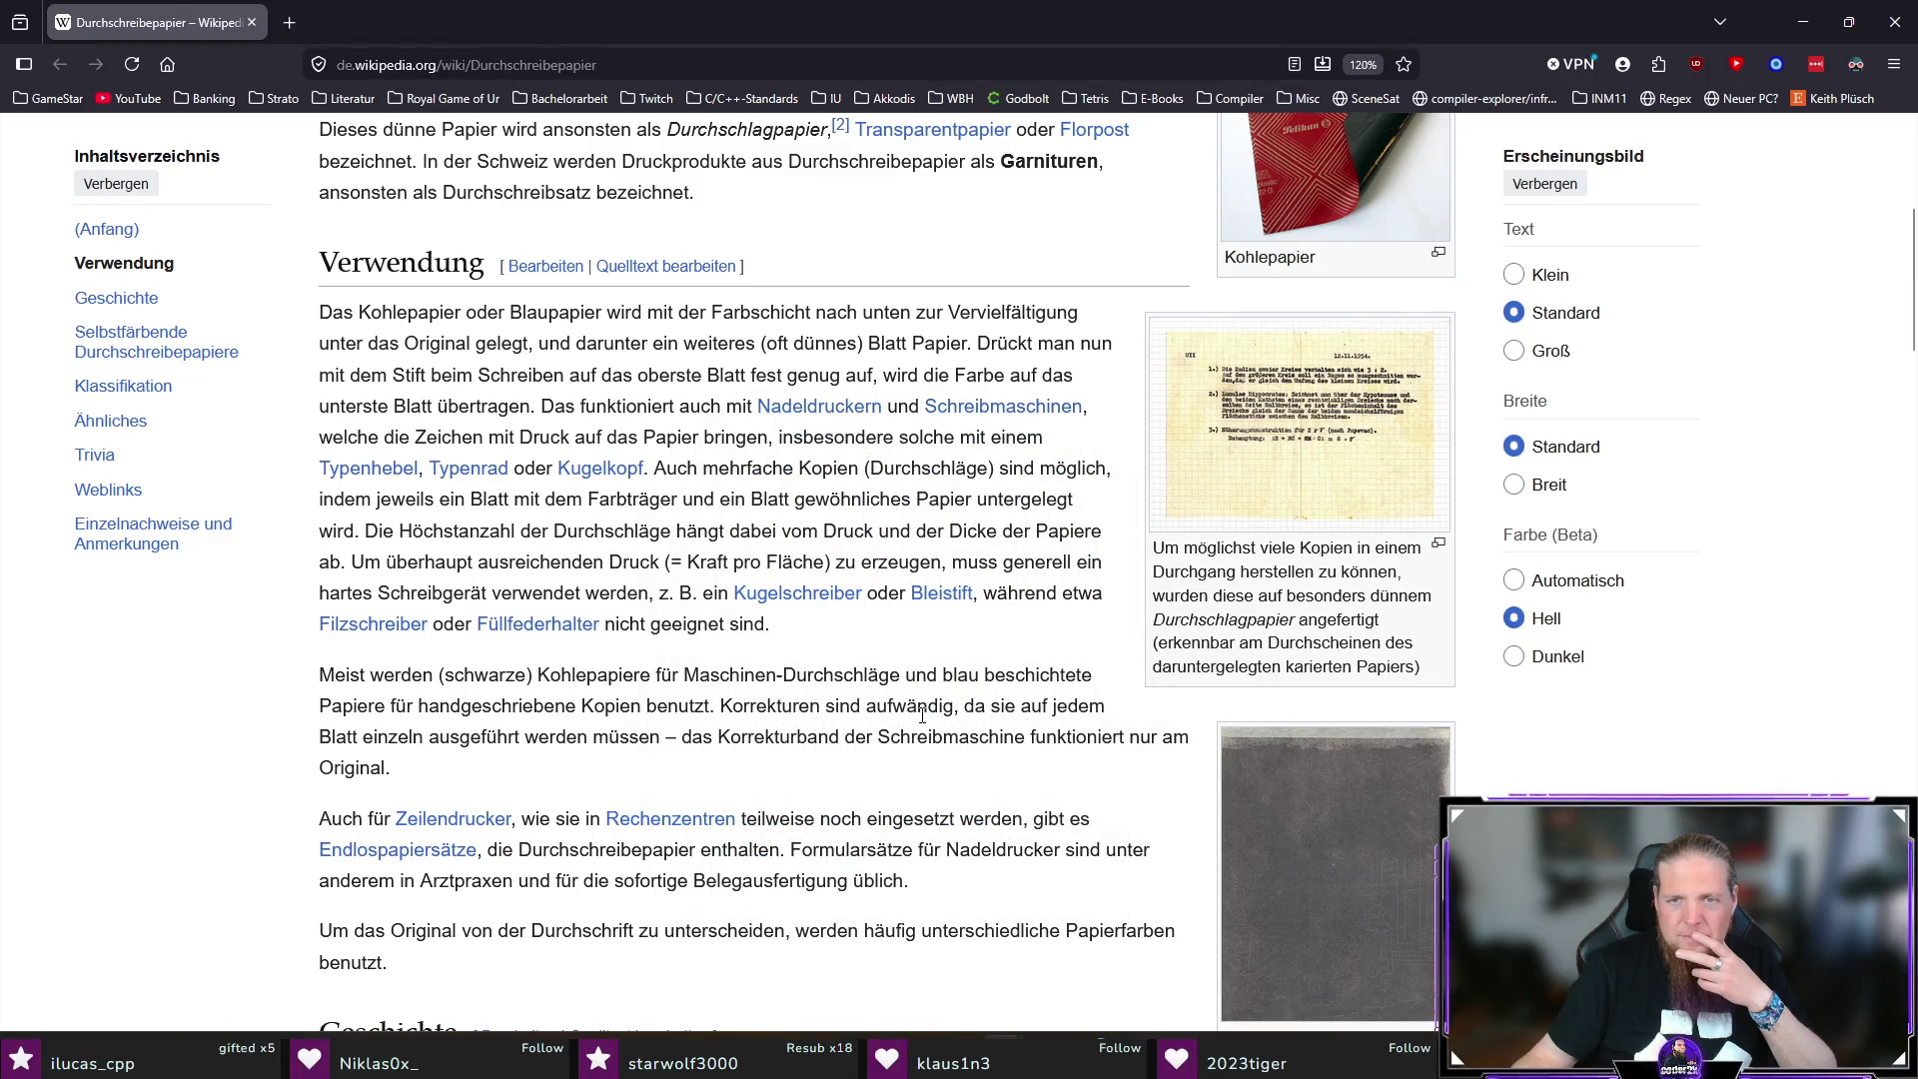
pyautogui.scroll(-7, 855, 670)
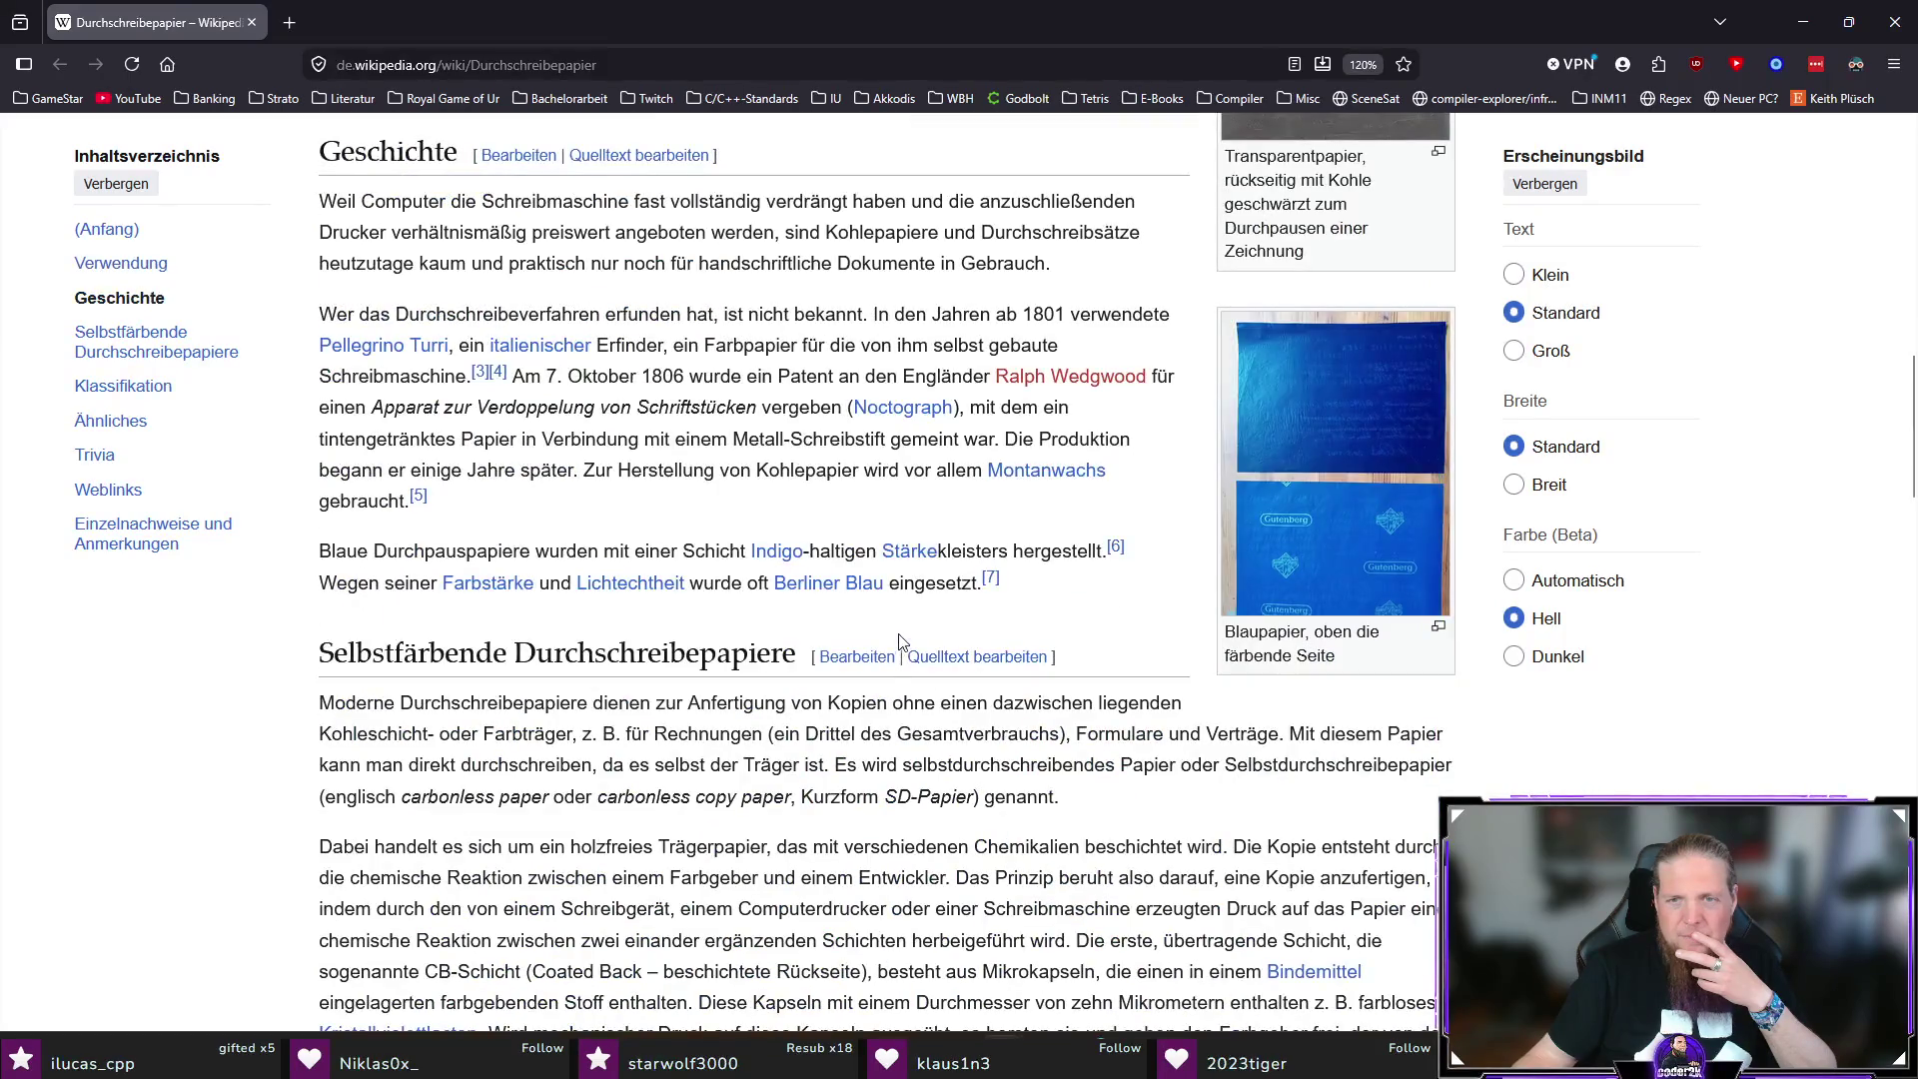
pyautogui.scroll(-10, 895, 624)
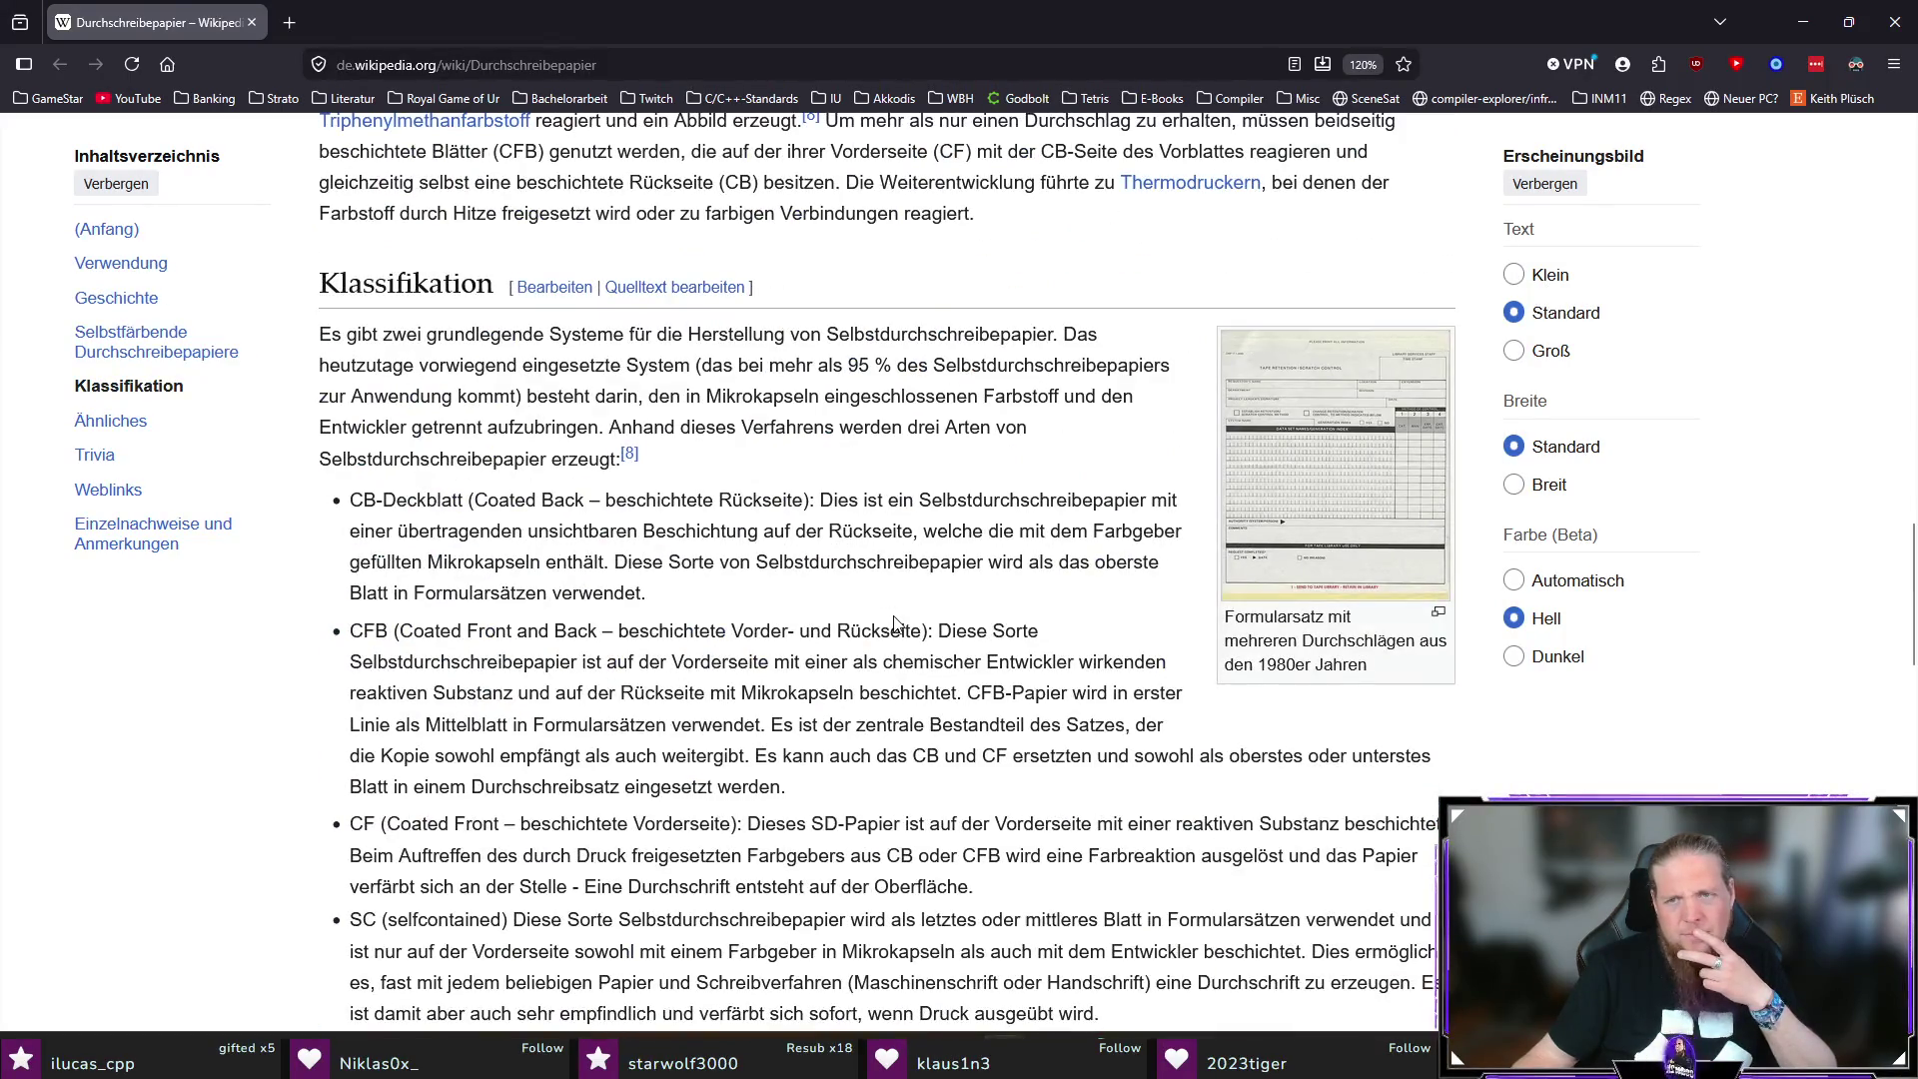
pyautogui.scroll(20, 892, 616)
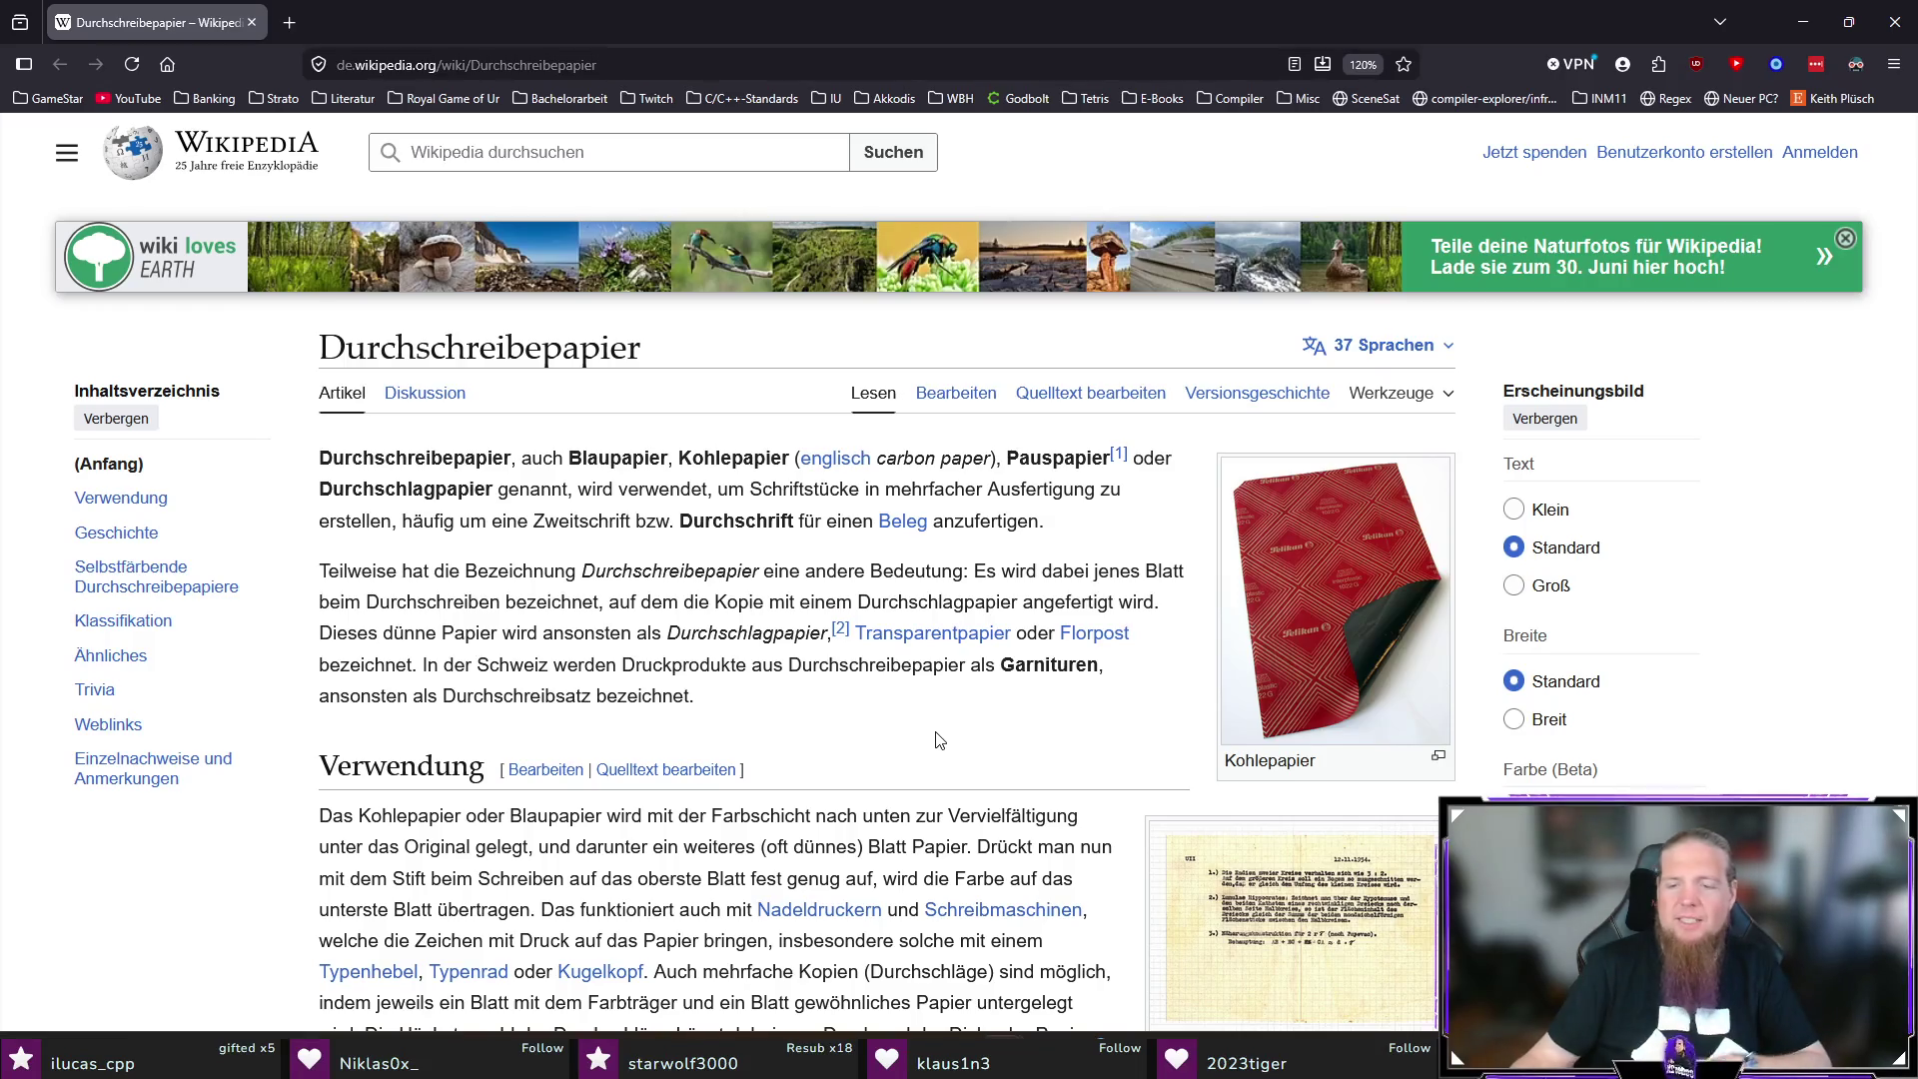
pyautogui.click(1894, 24)
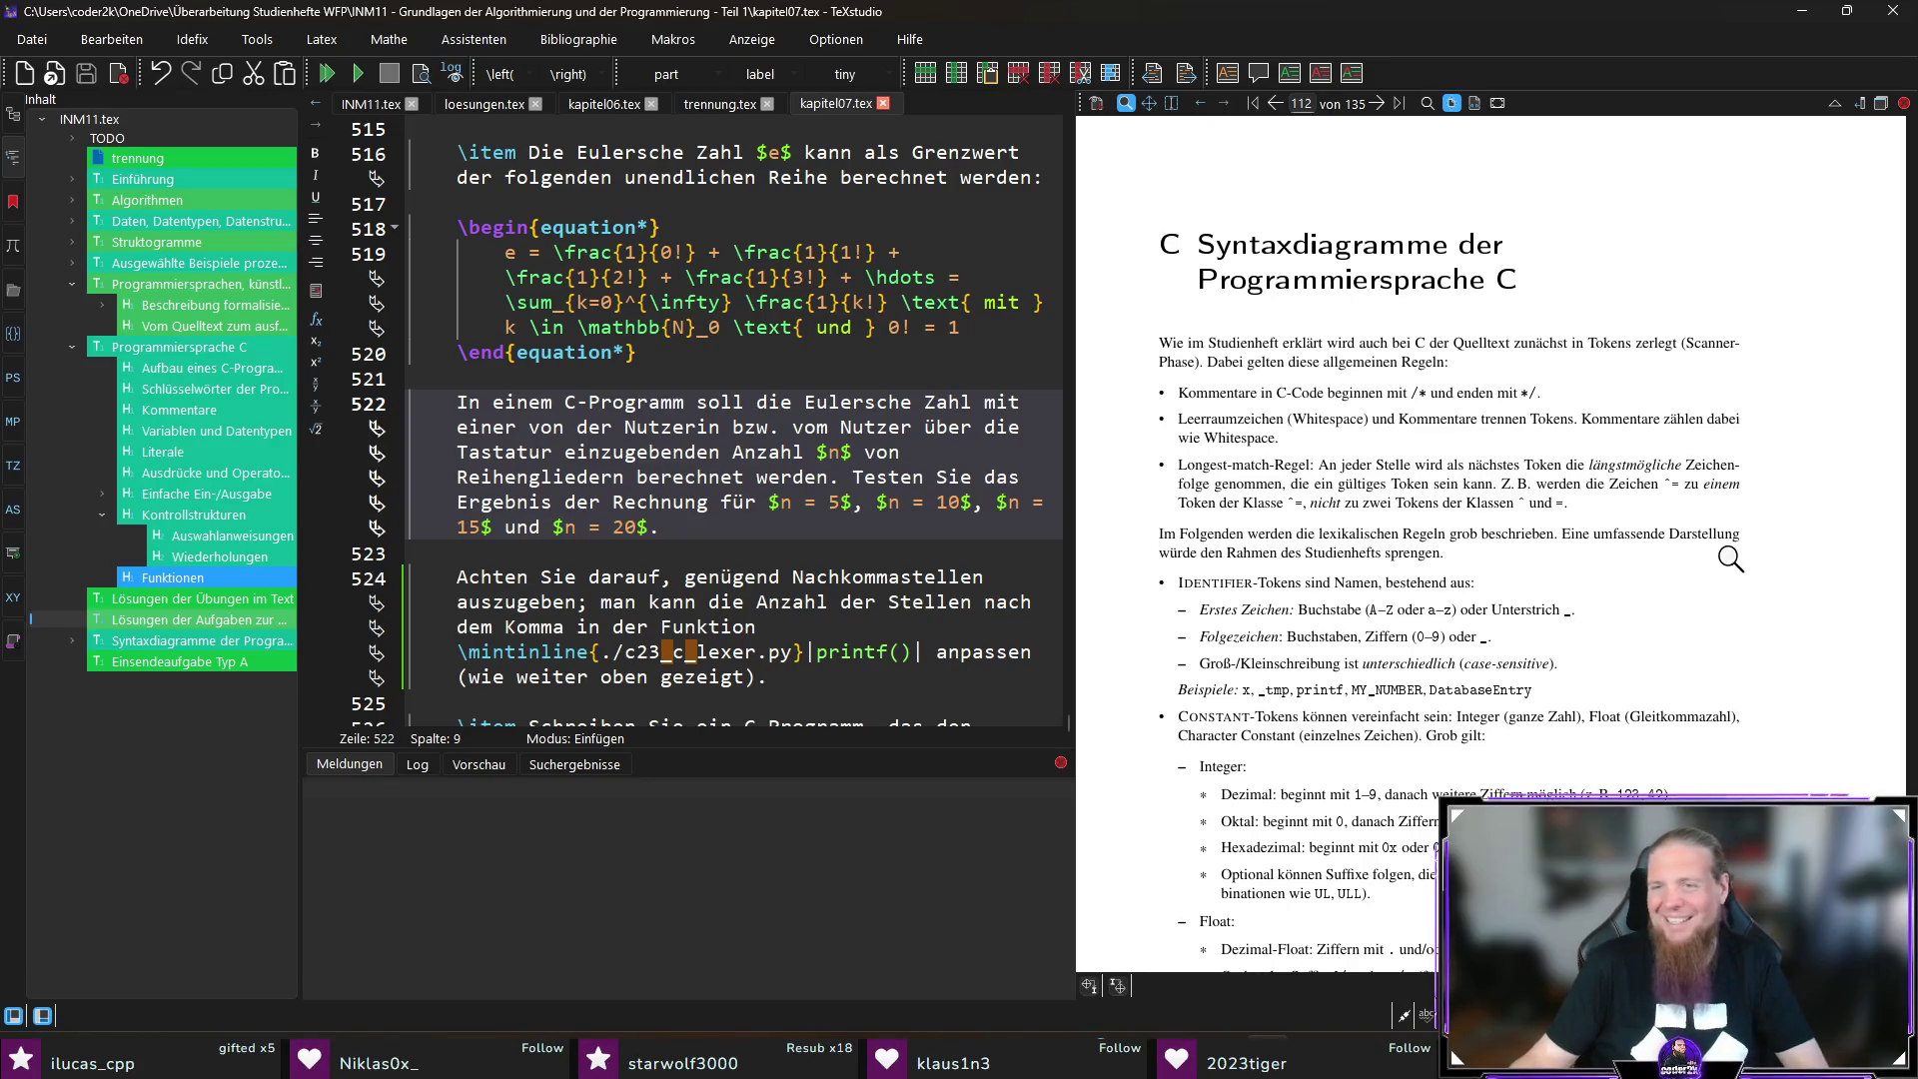
pyautogui.scroll(-3, 1769, 578)
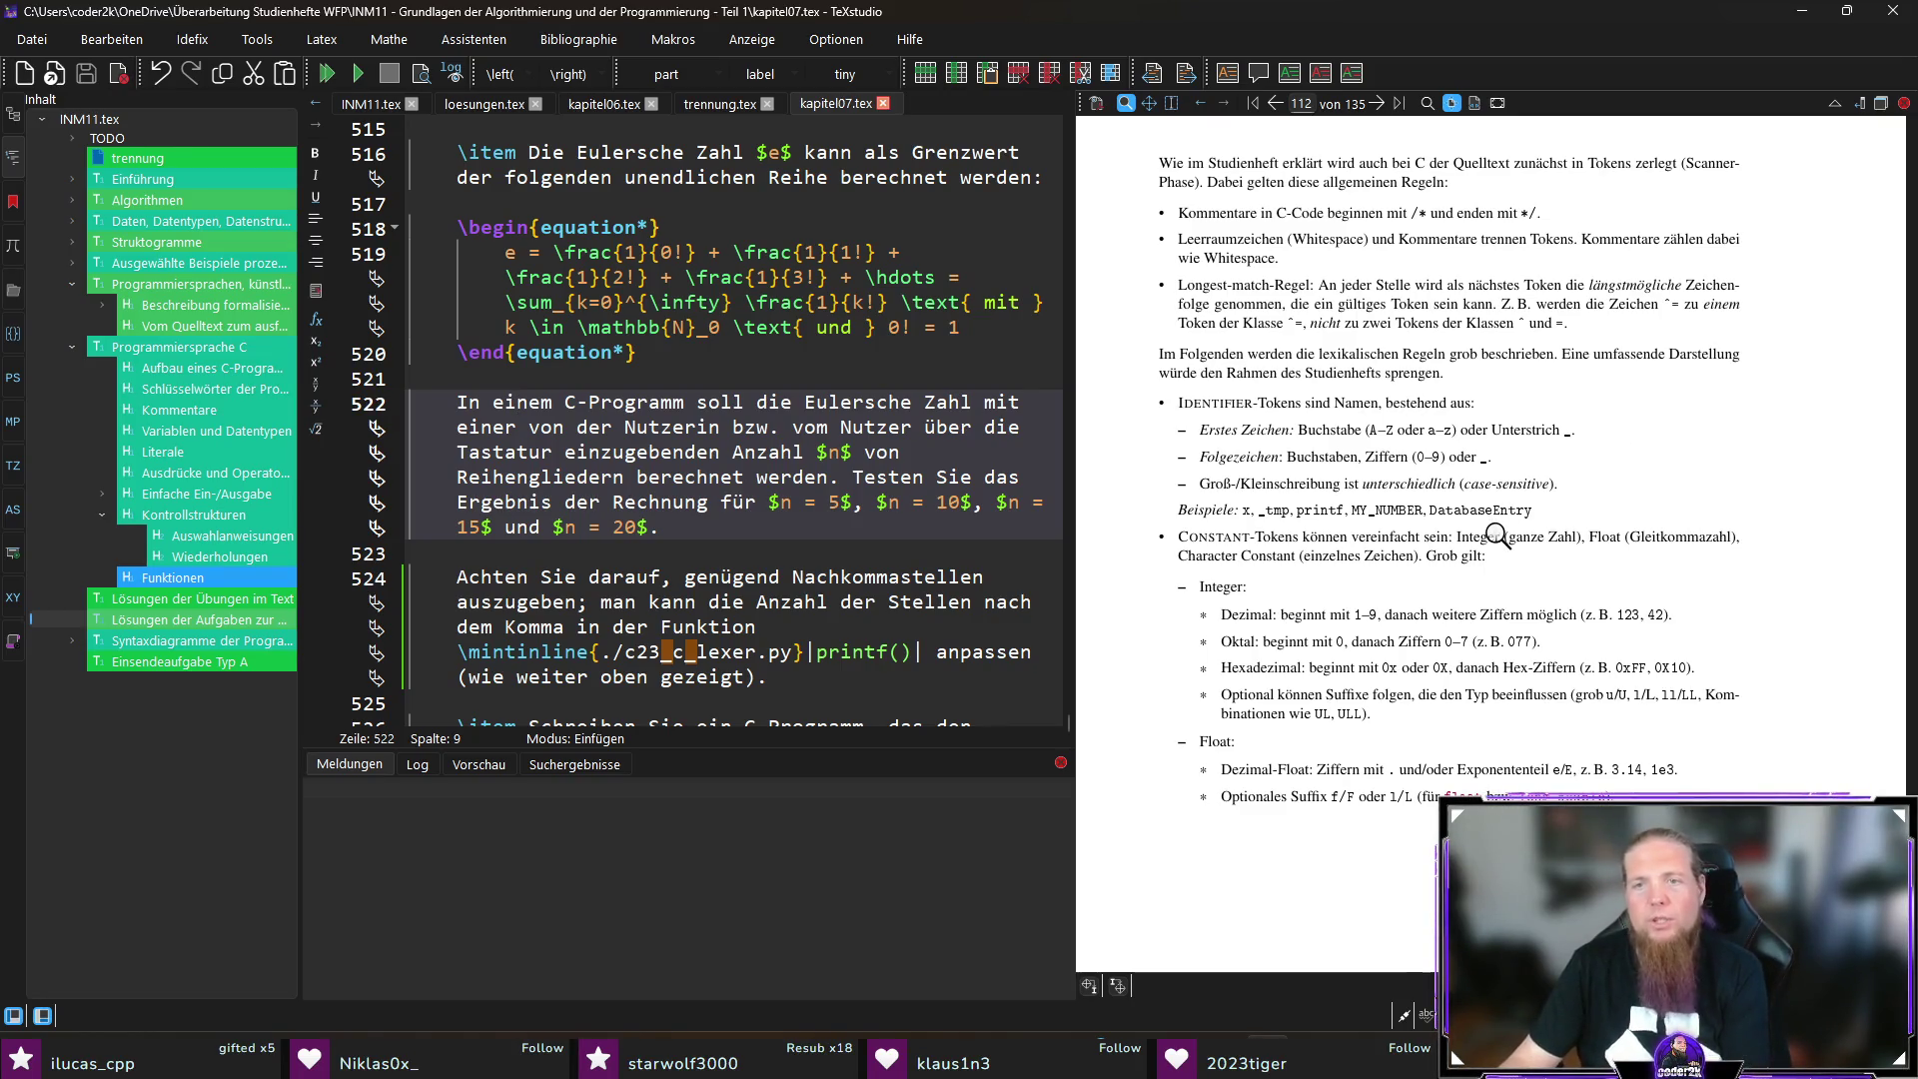
# Step: In syntaxdiagramme.tex line 23, replace 'unterschiedlich' with 'relevant' in the case-sensitivity rule
pyautogui.keyDown('ctrl'); pyautogui.click(1350, 486); pyautogui.keyUp('ctrl')
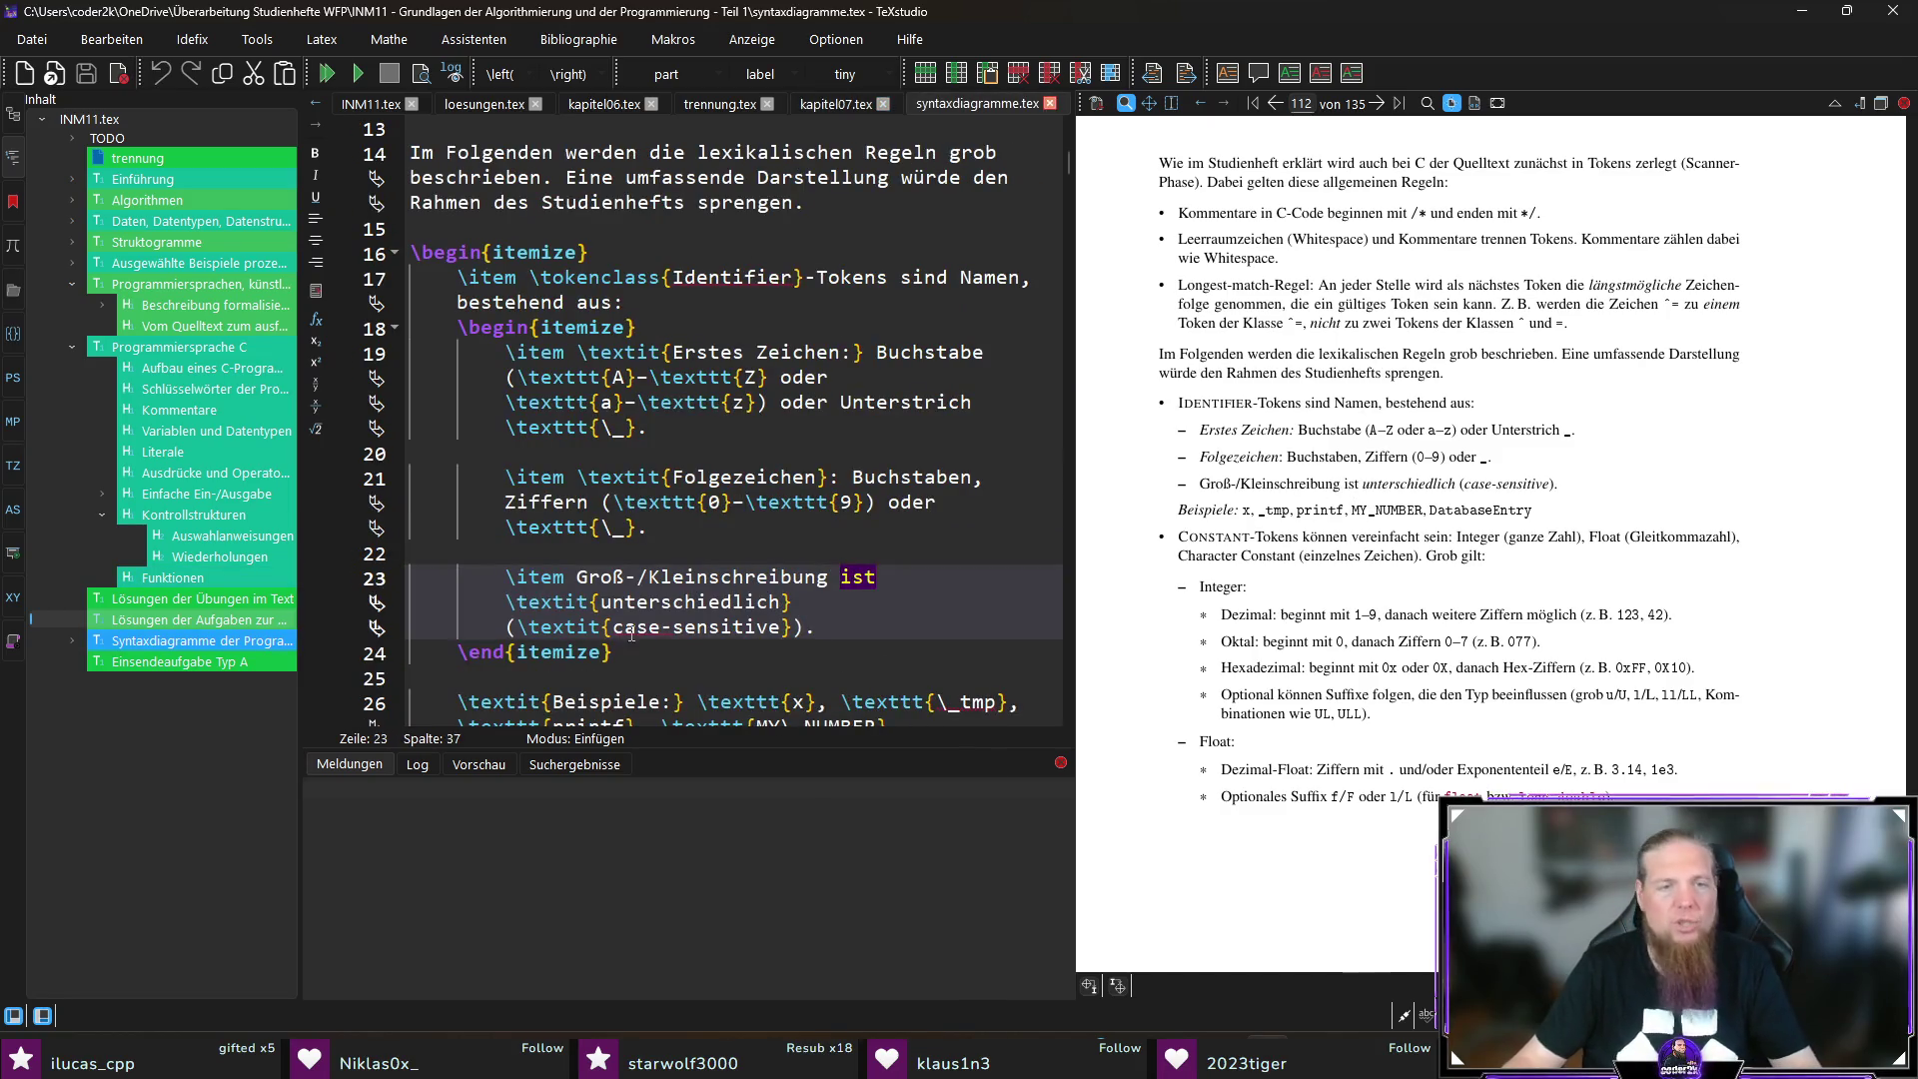
pyautogui.doubleClick(845, 577)
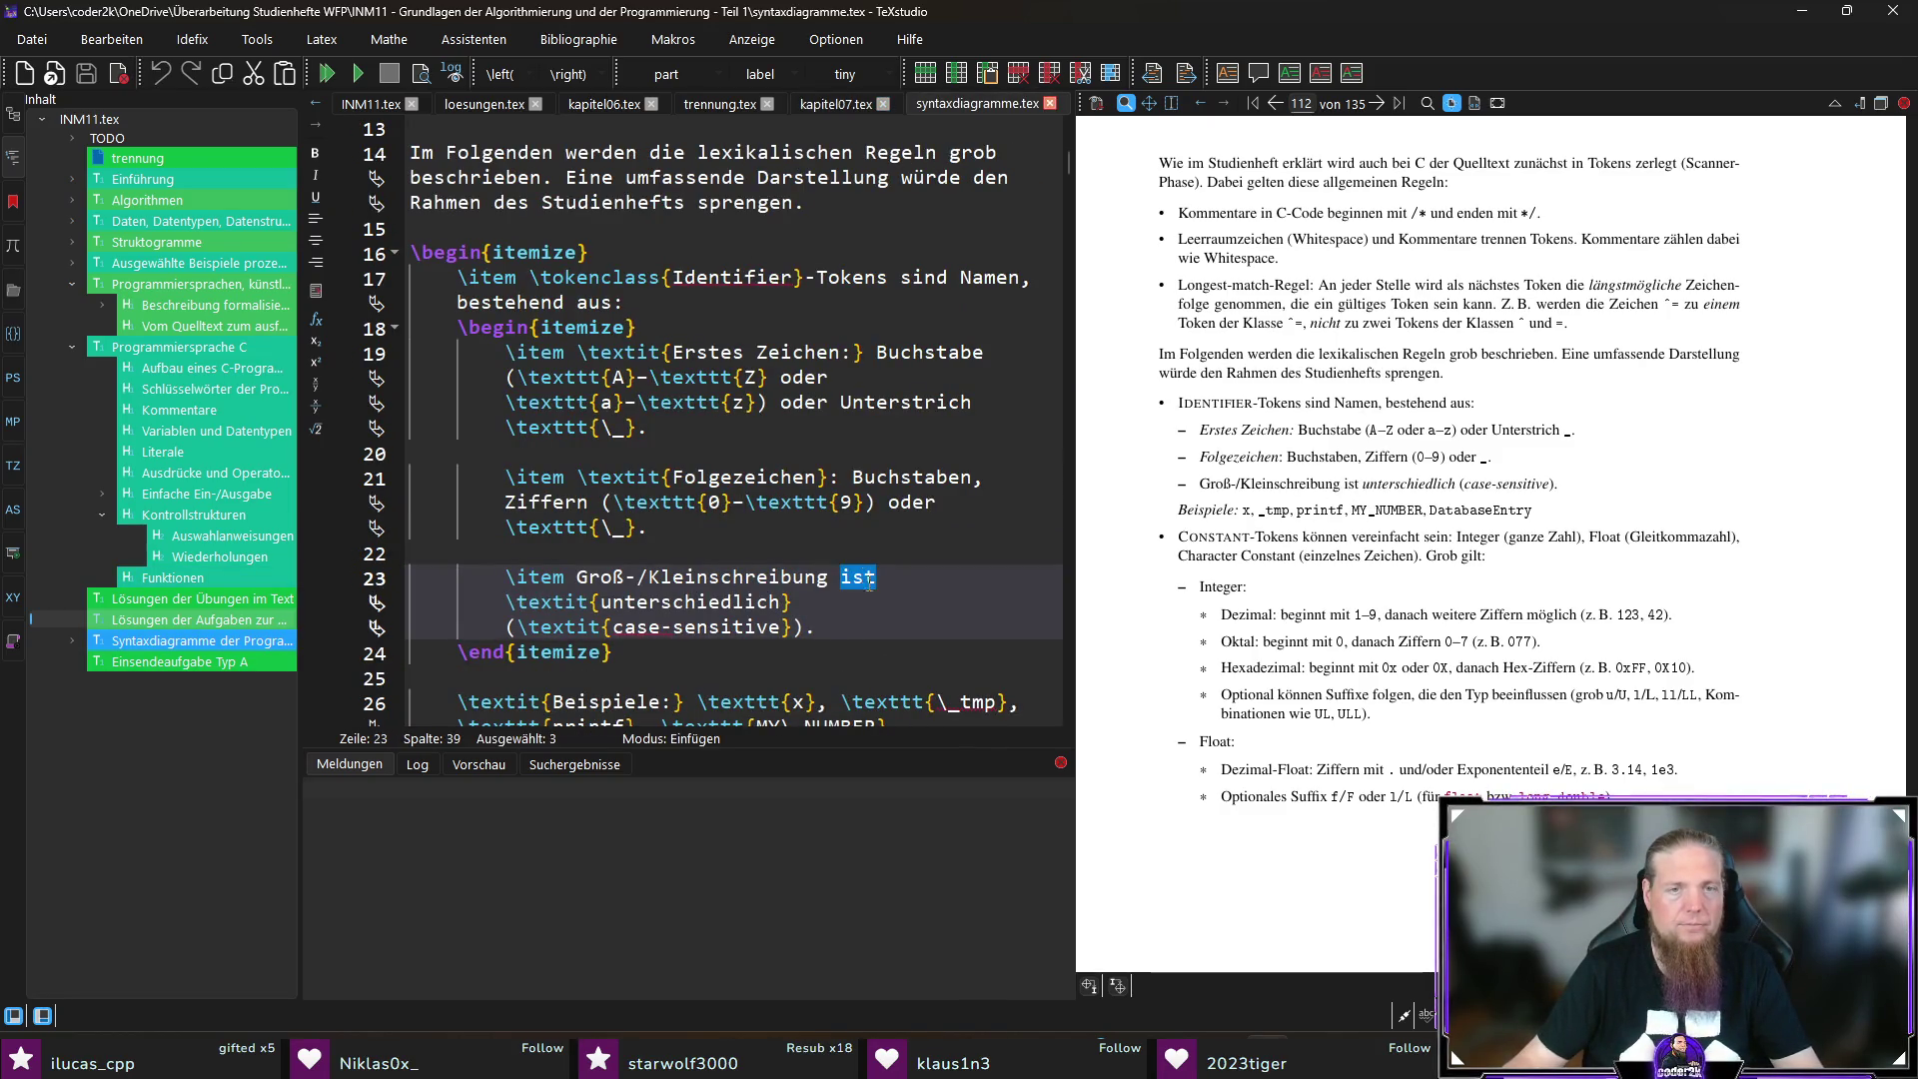
pyautogui.write('ist')
pyautogui.press('Down')
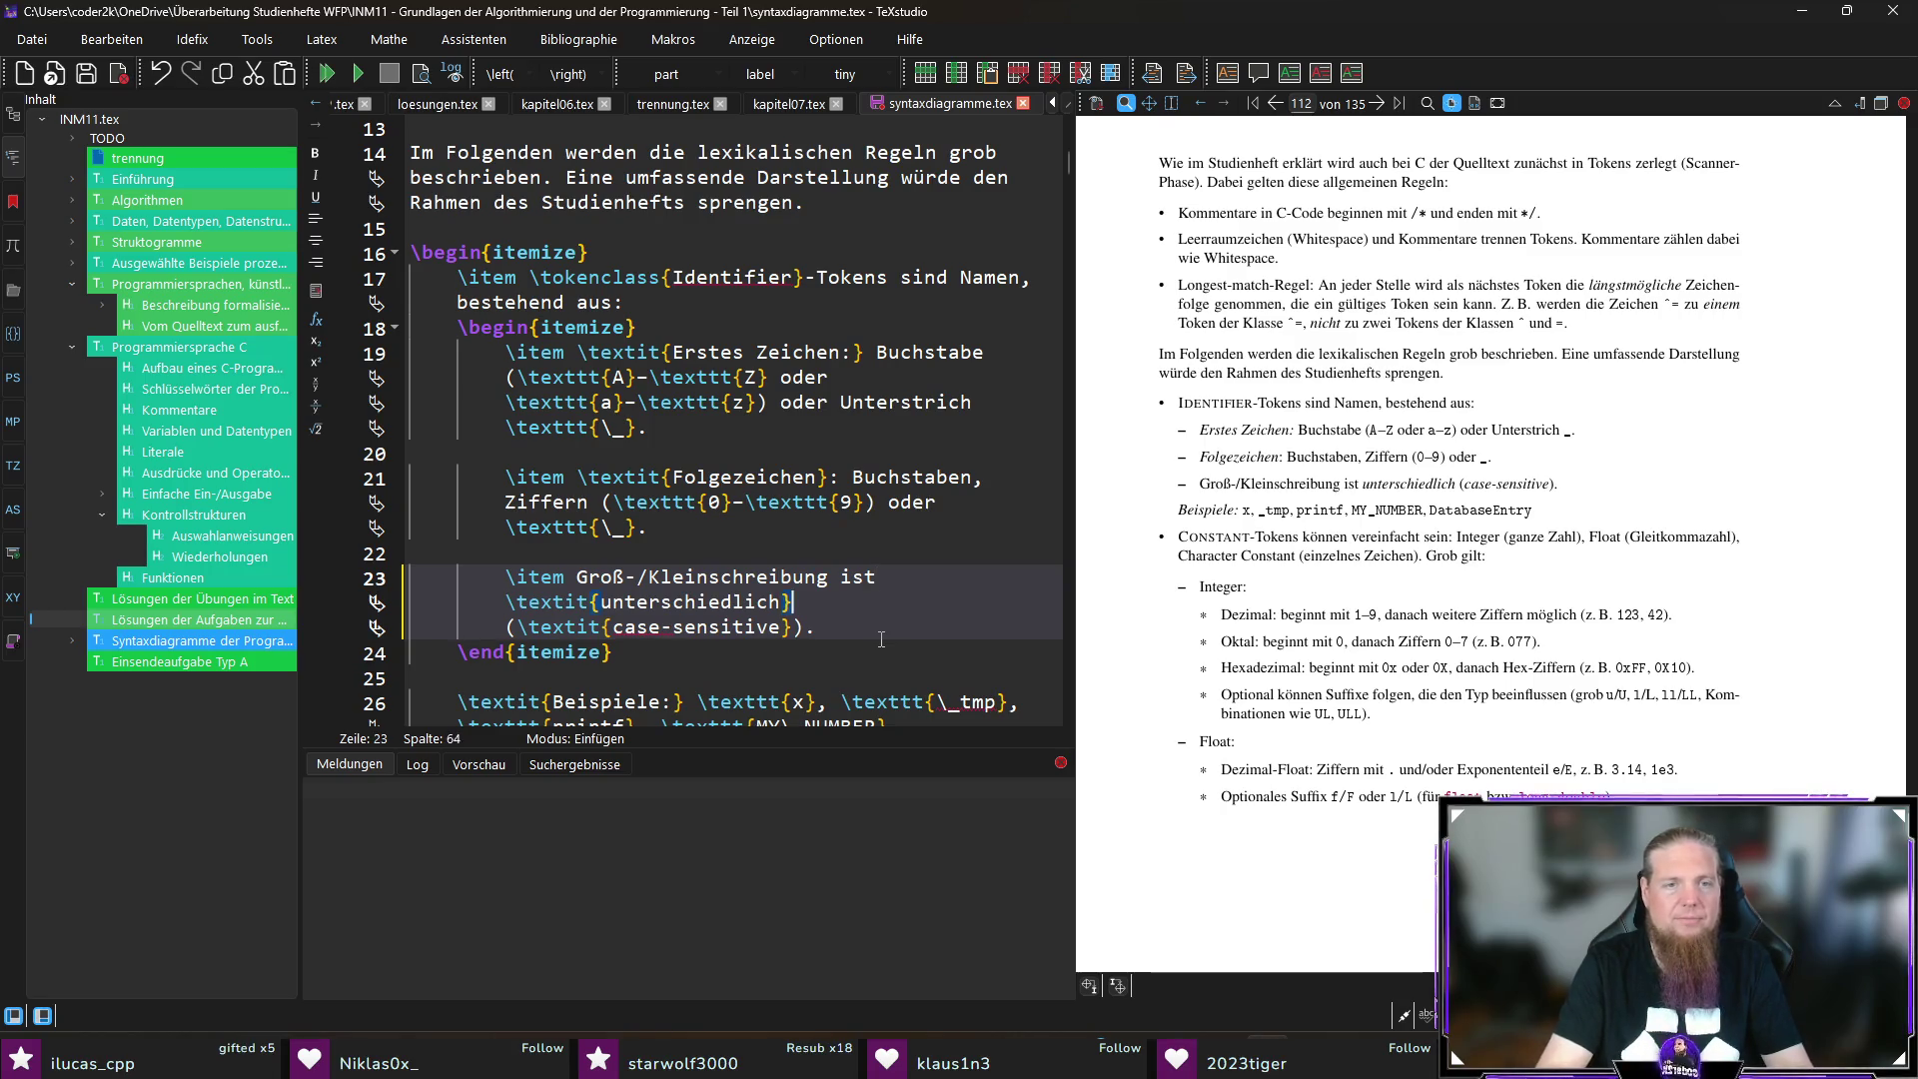
pyautogui.hotkey('ctrl', 'shift', 'Left')
pyautogui.write('erlevant')
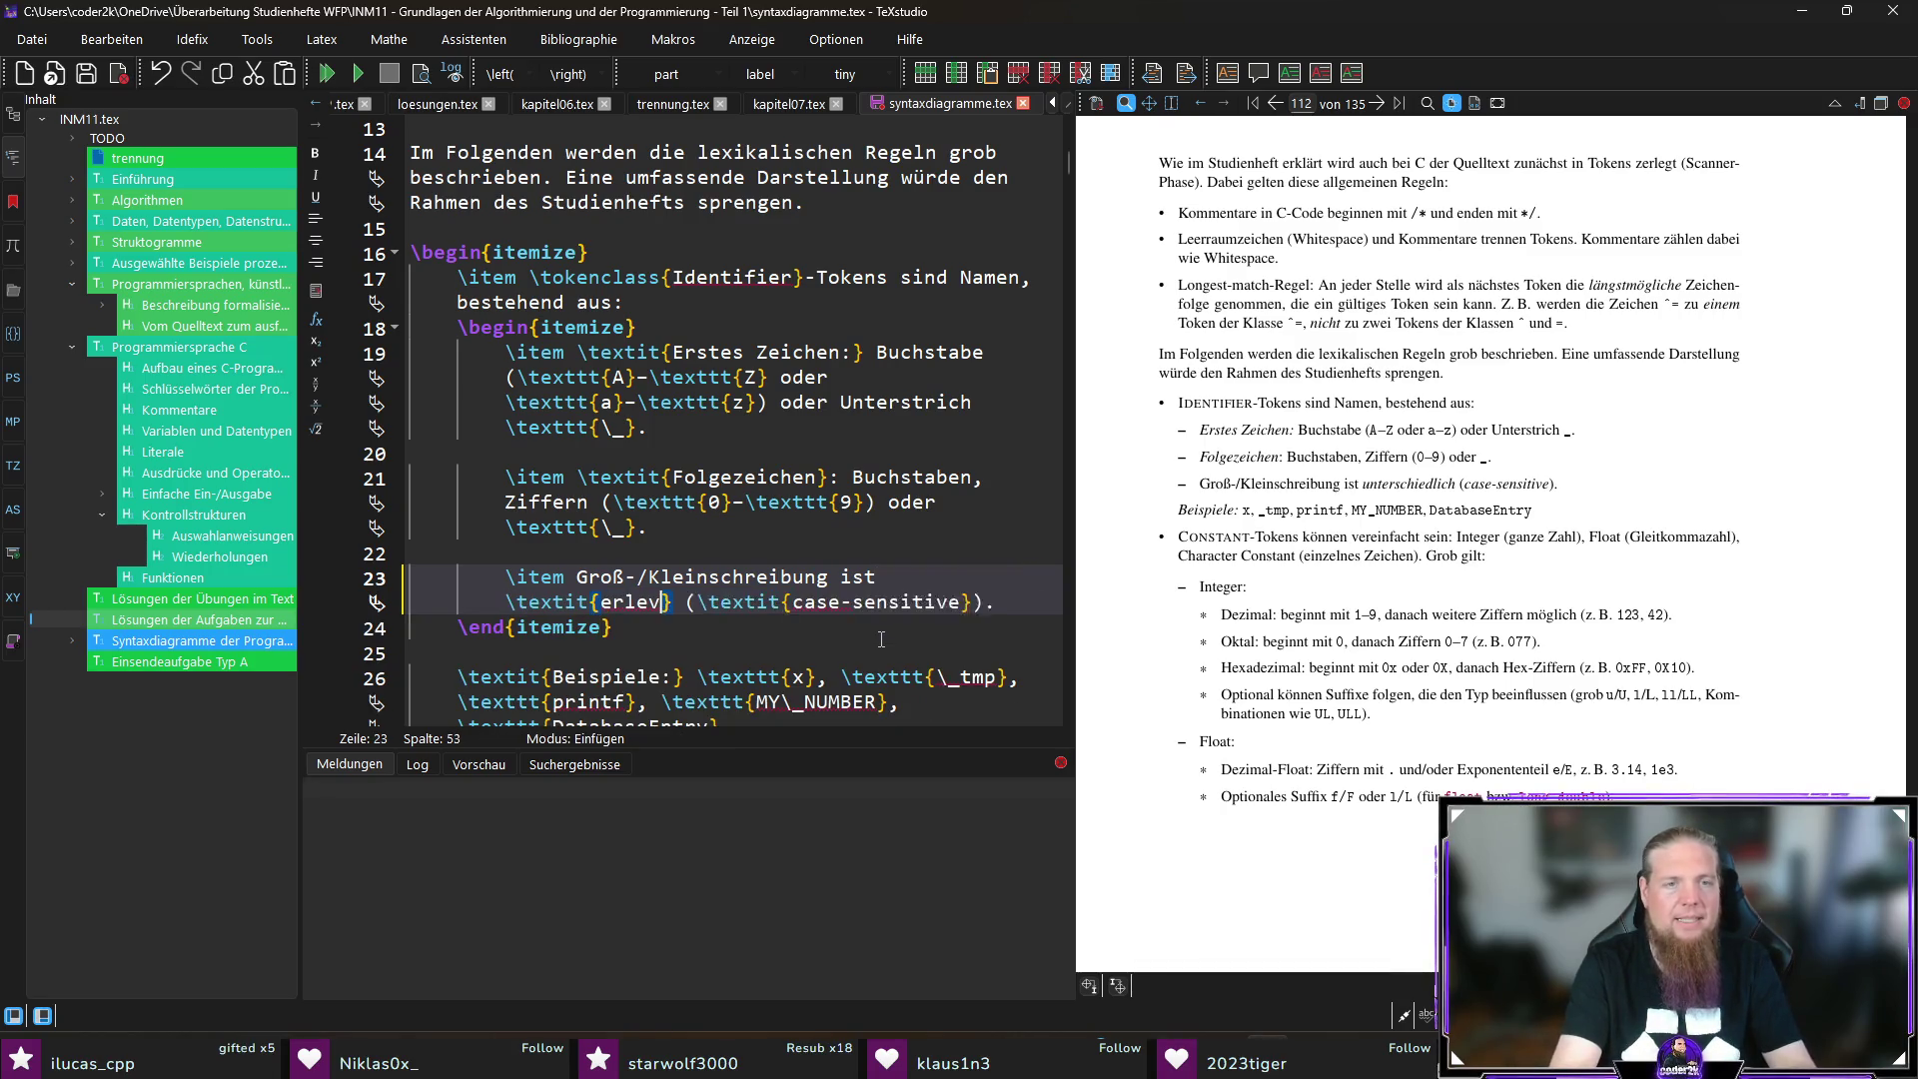
pyautogui.hotkey('ctrl', 'shift', 'Left')
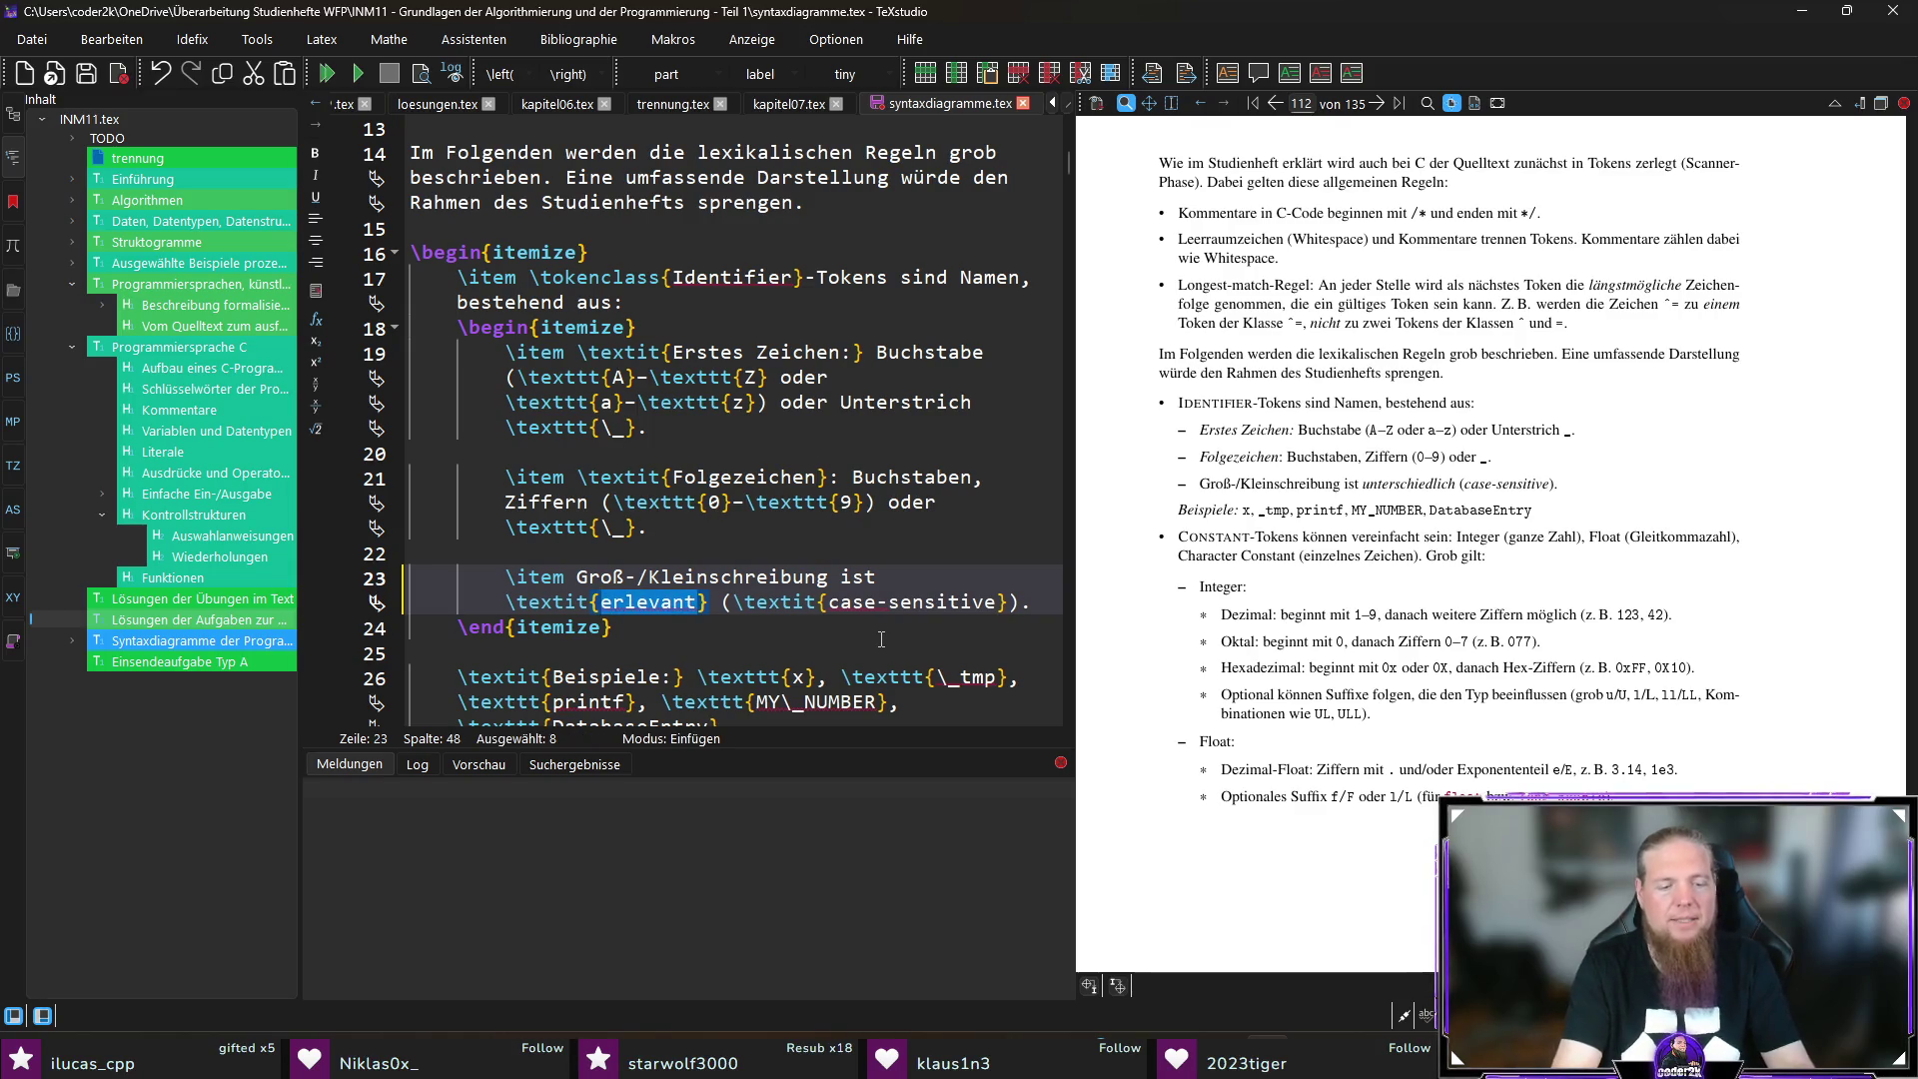
pyautogui.write('relevant')
# Step: Recompile the PDF and jump to the source of the Constant-tokens sentence
pyautogui.press('F5')
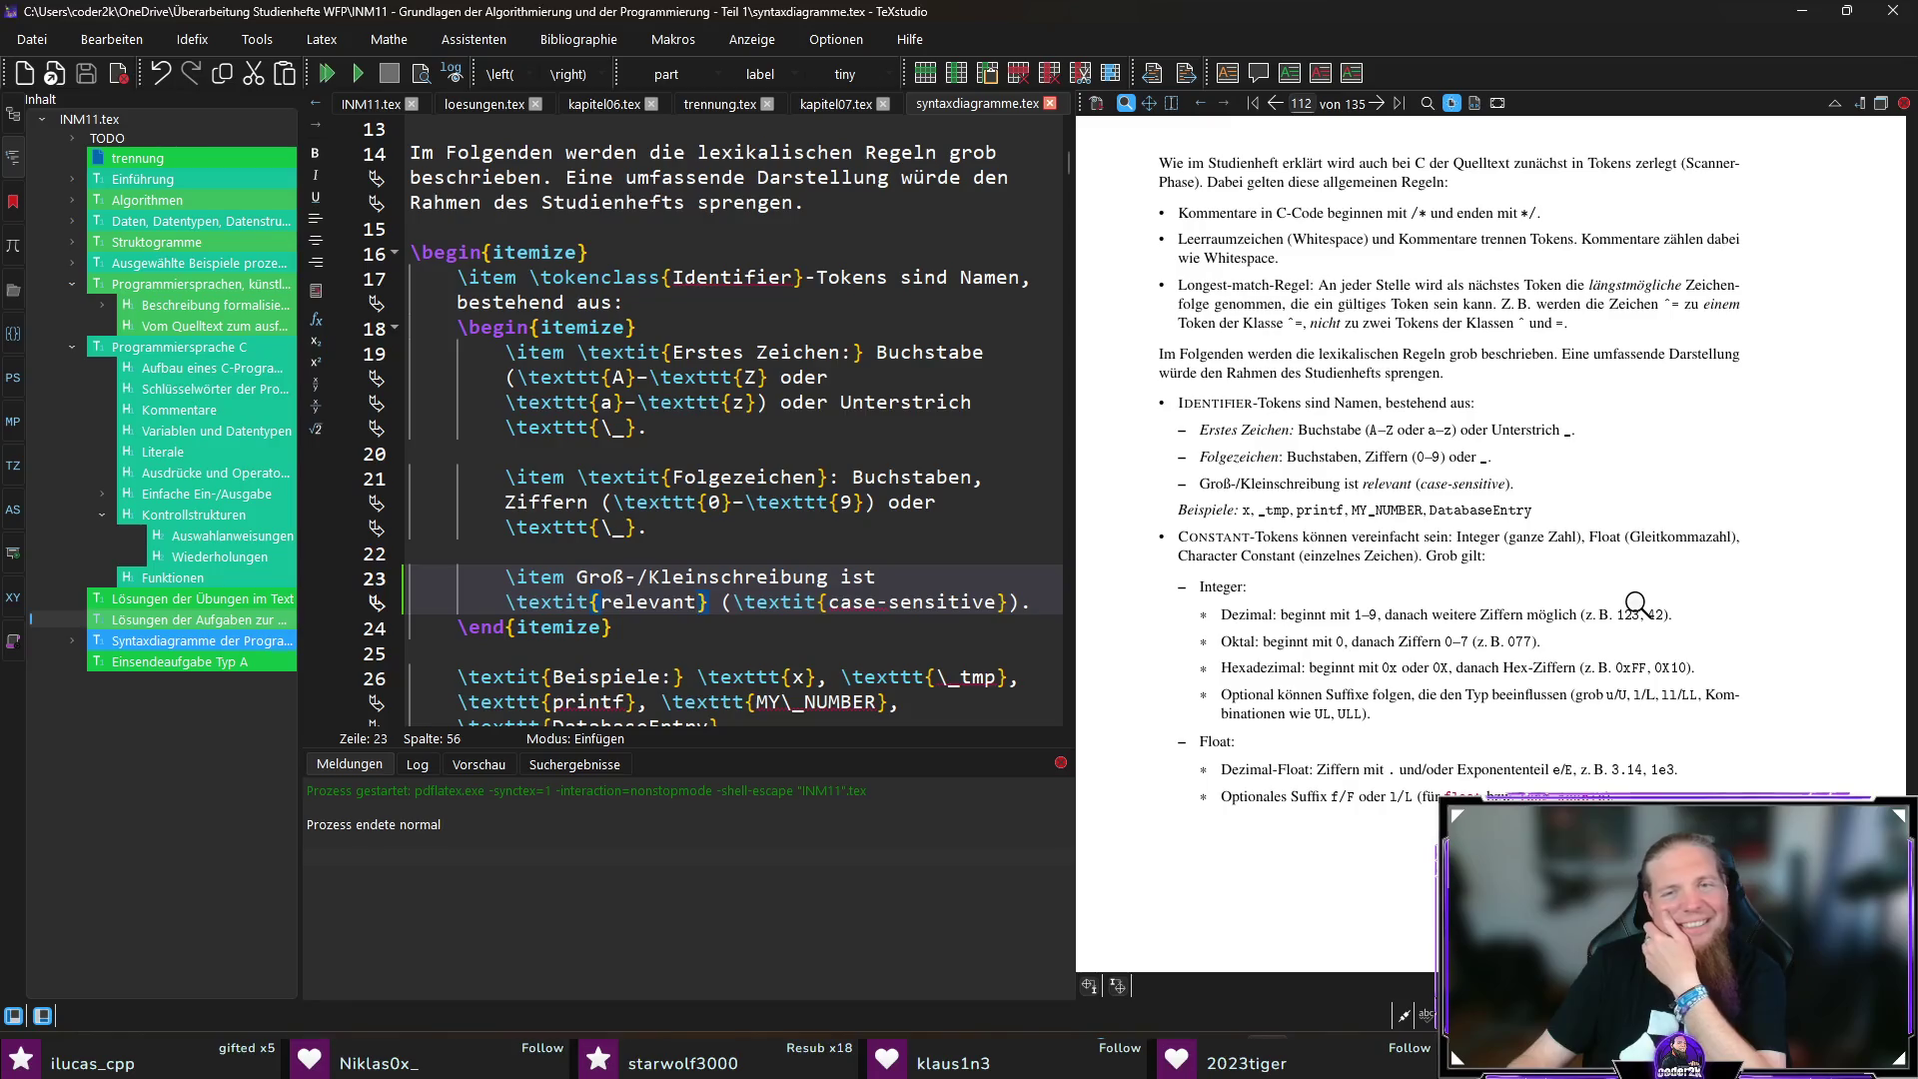
pyautogui.scroll(-2, 1635, 603)
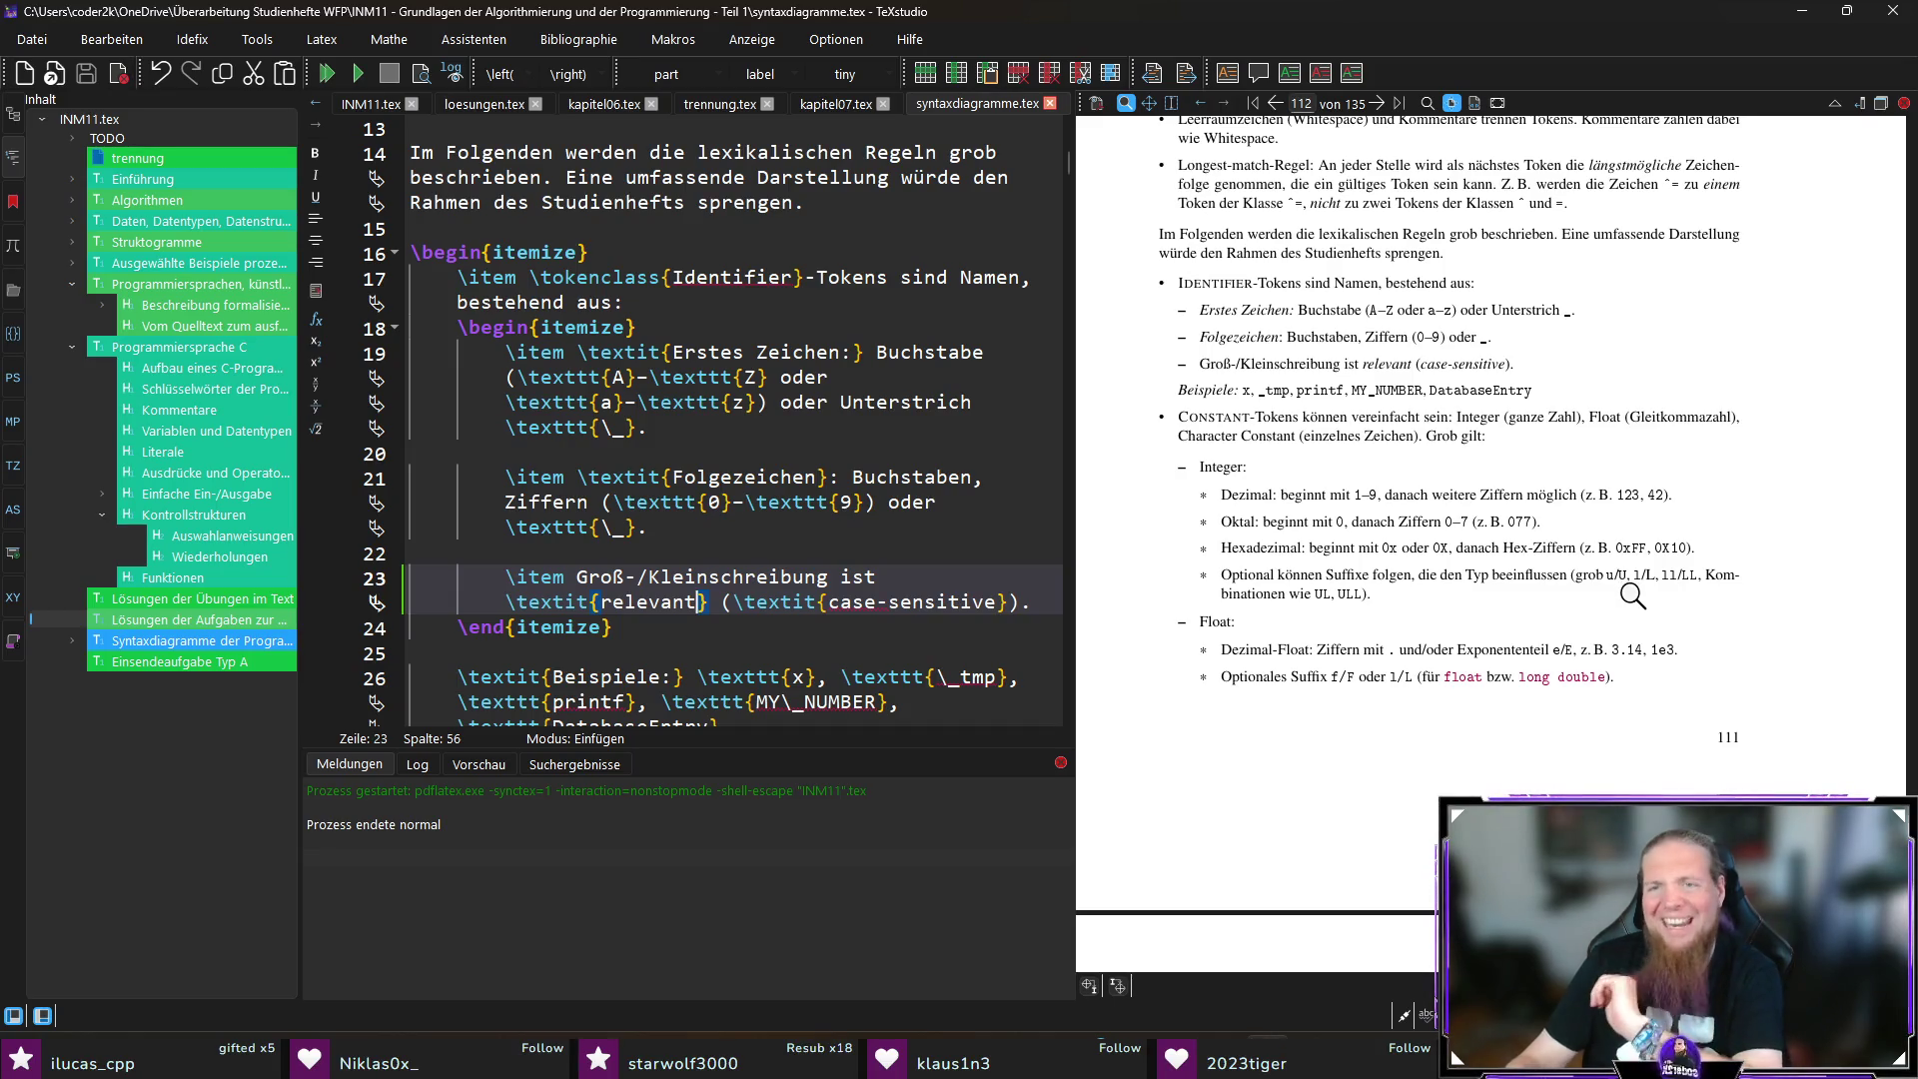
pyautogui.keyDown('ctrl'); pyautogui.click(1395, 423); pyautogui.keyUp('ctrl')
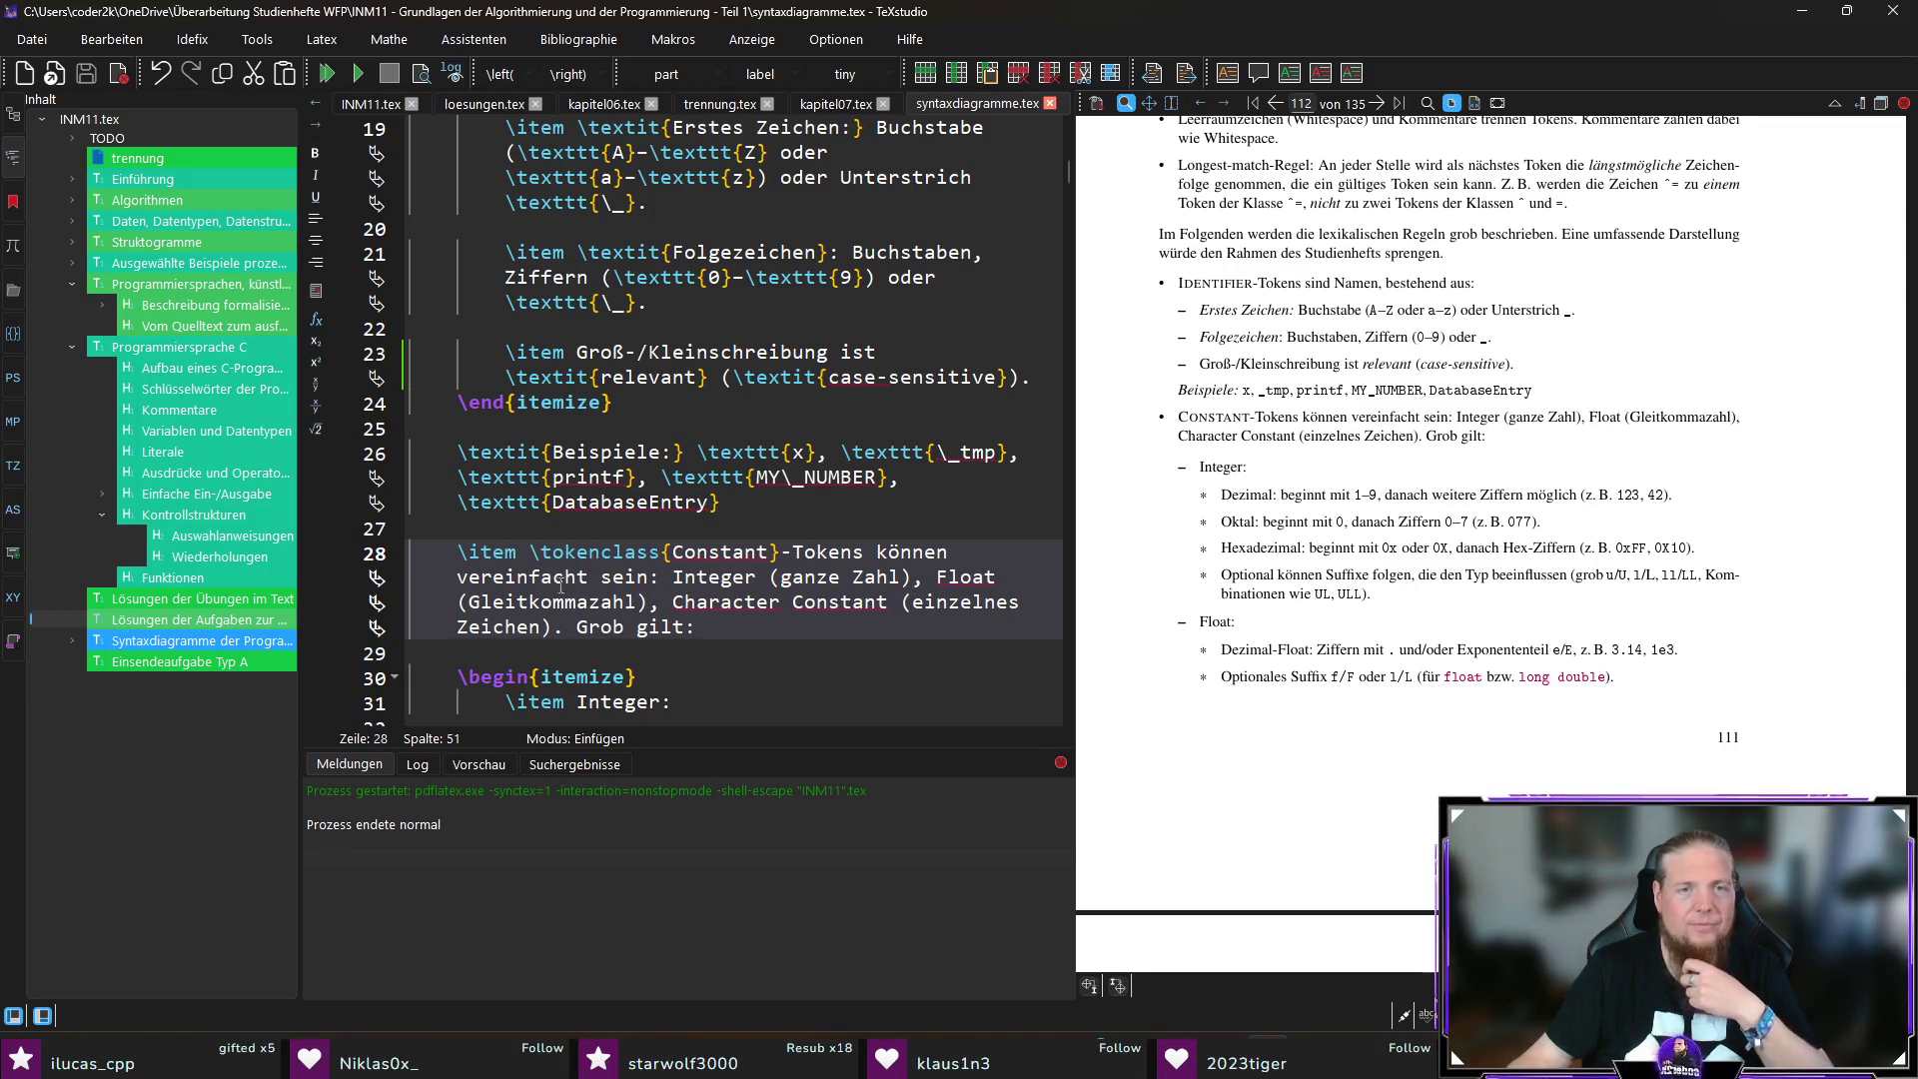
# Step: Delete 'vereinfacht' from the Constant-tokens sentence on line 28
pyautogui.doubleClick(552, 578)
pyautogui.press('Delete')
pyautogui.press('Delete')
pyautogui.hotkey('ctrl', 'Right')
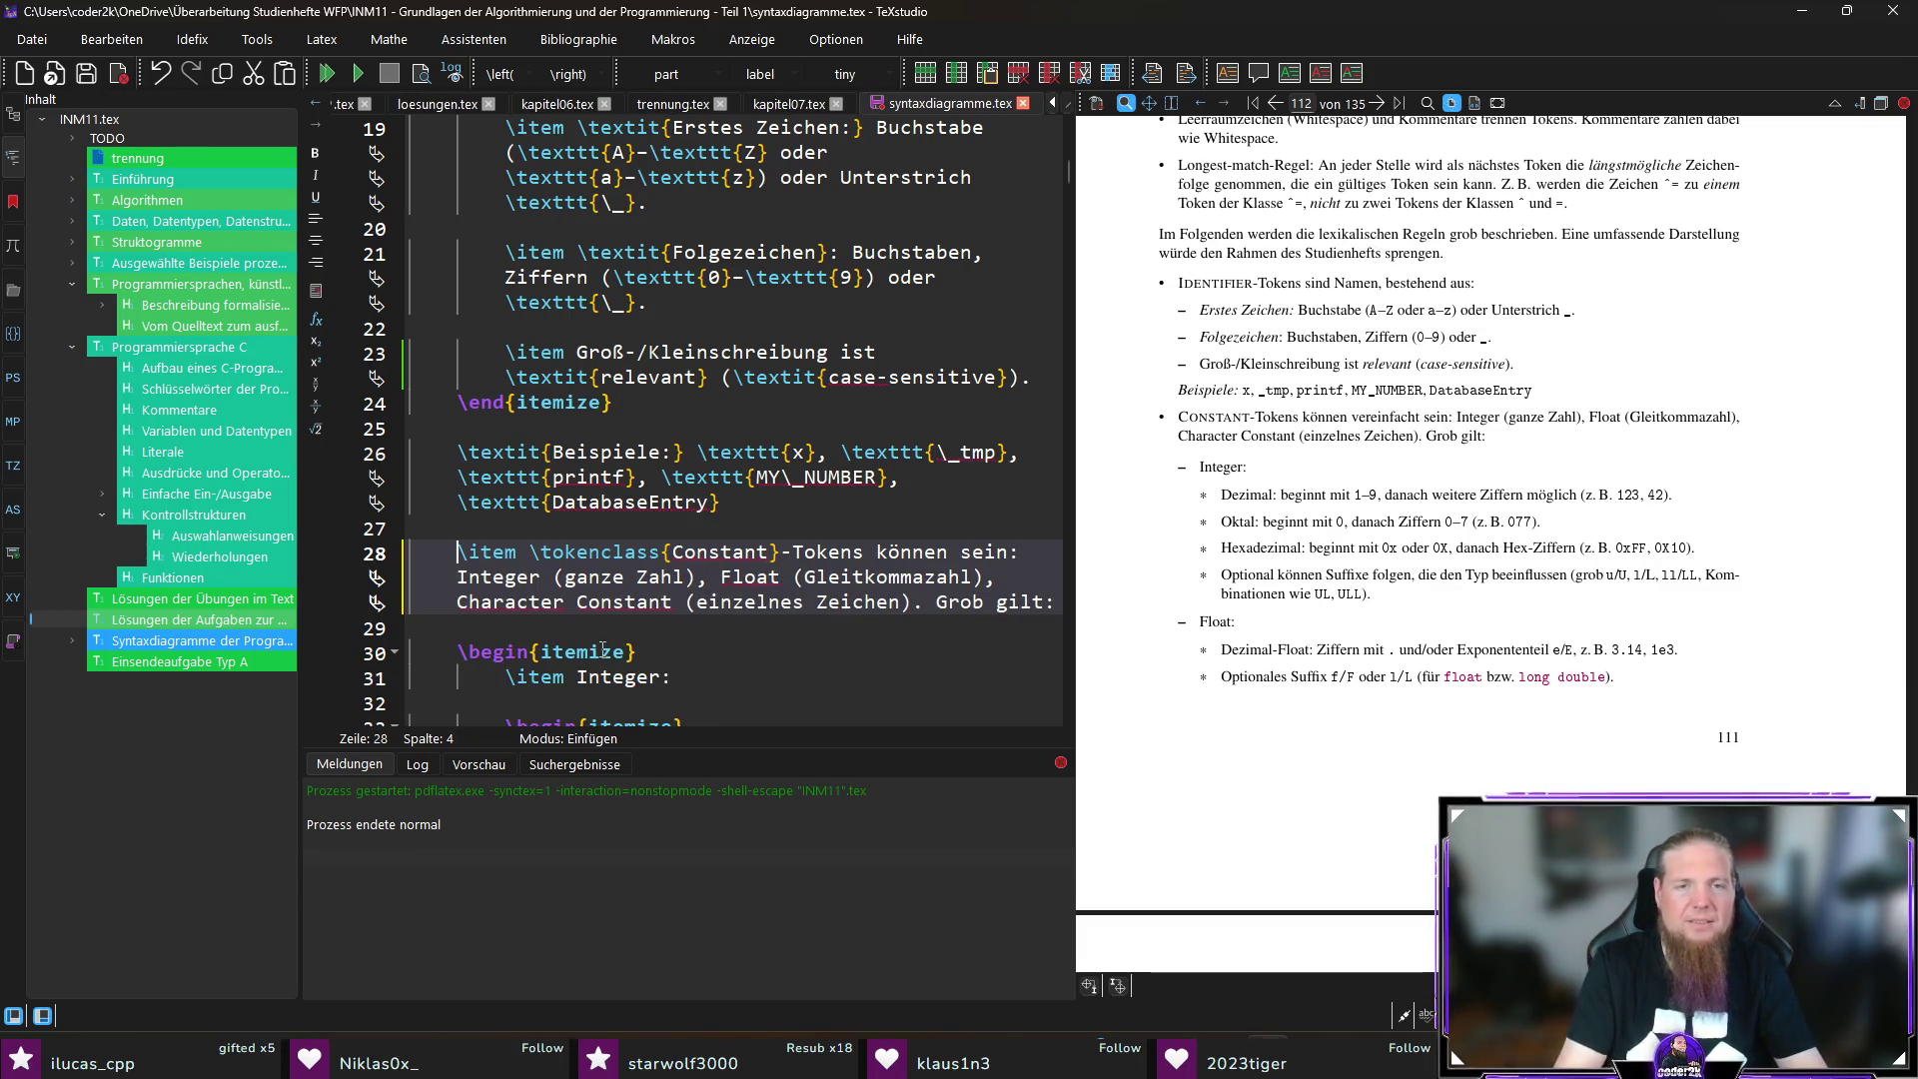
# Step: Try a '(vereinfachte Auswahl)' remark after 'sein', remove it again, then save and recompile
pyautogui.click(1010, 551)
pyautogui.write('(vereinfachte ')
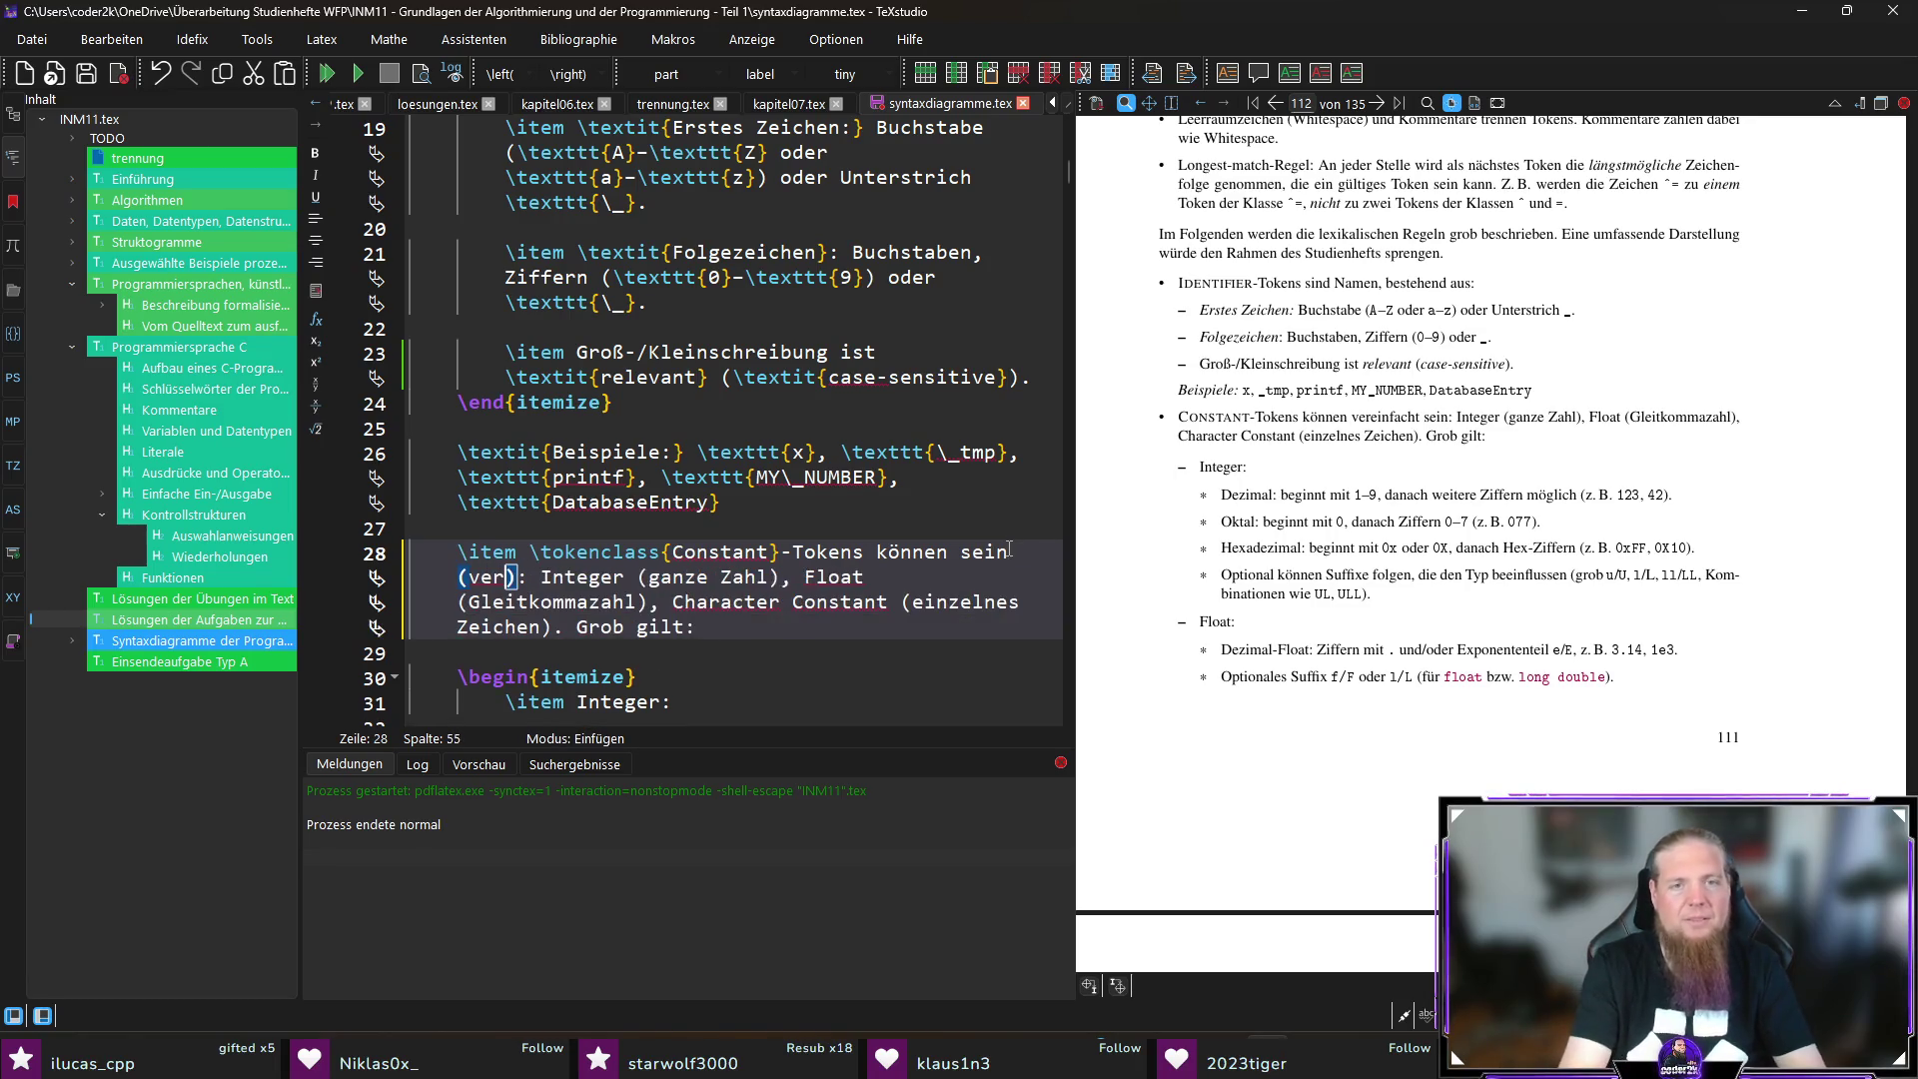
pyautogui.write('Darstellung)')
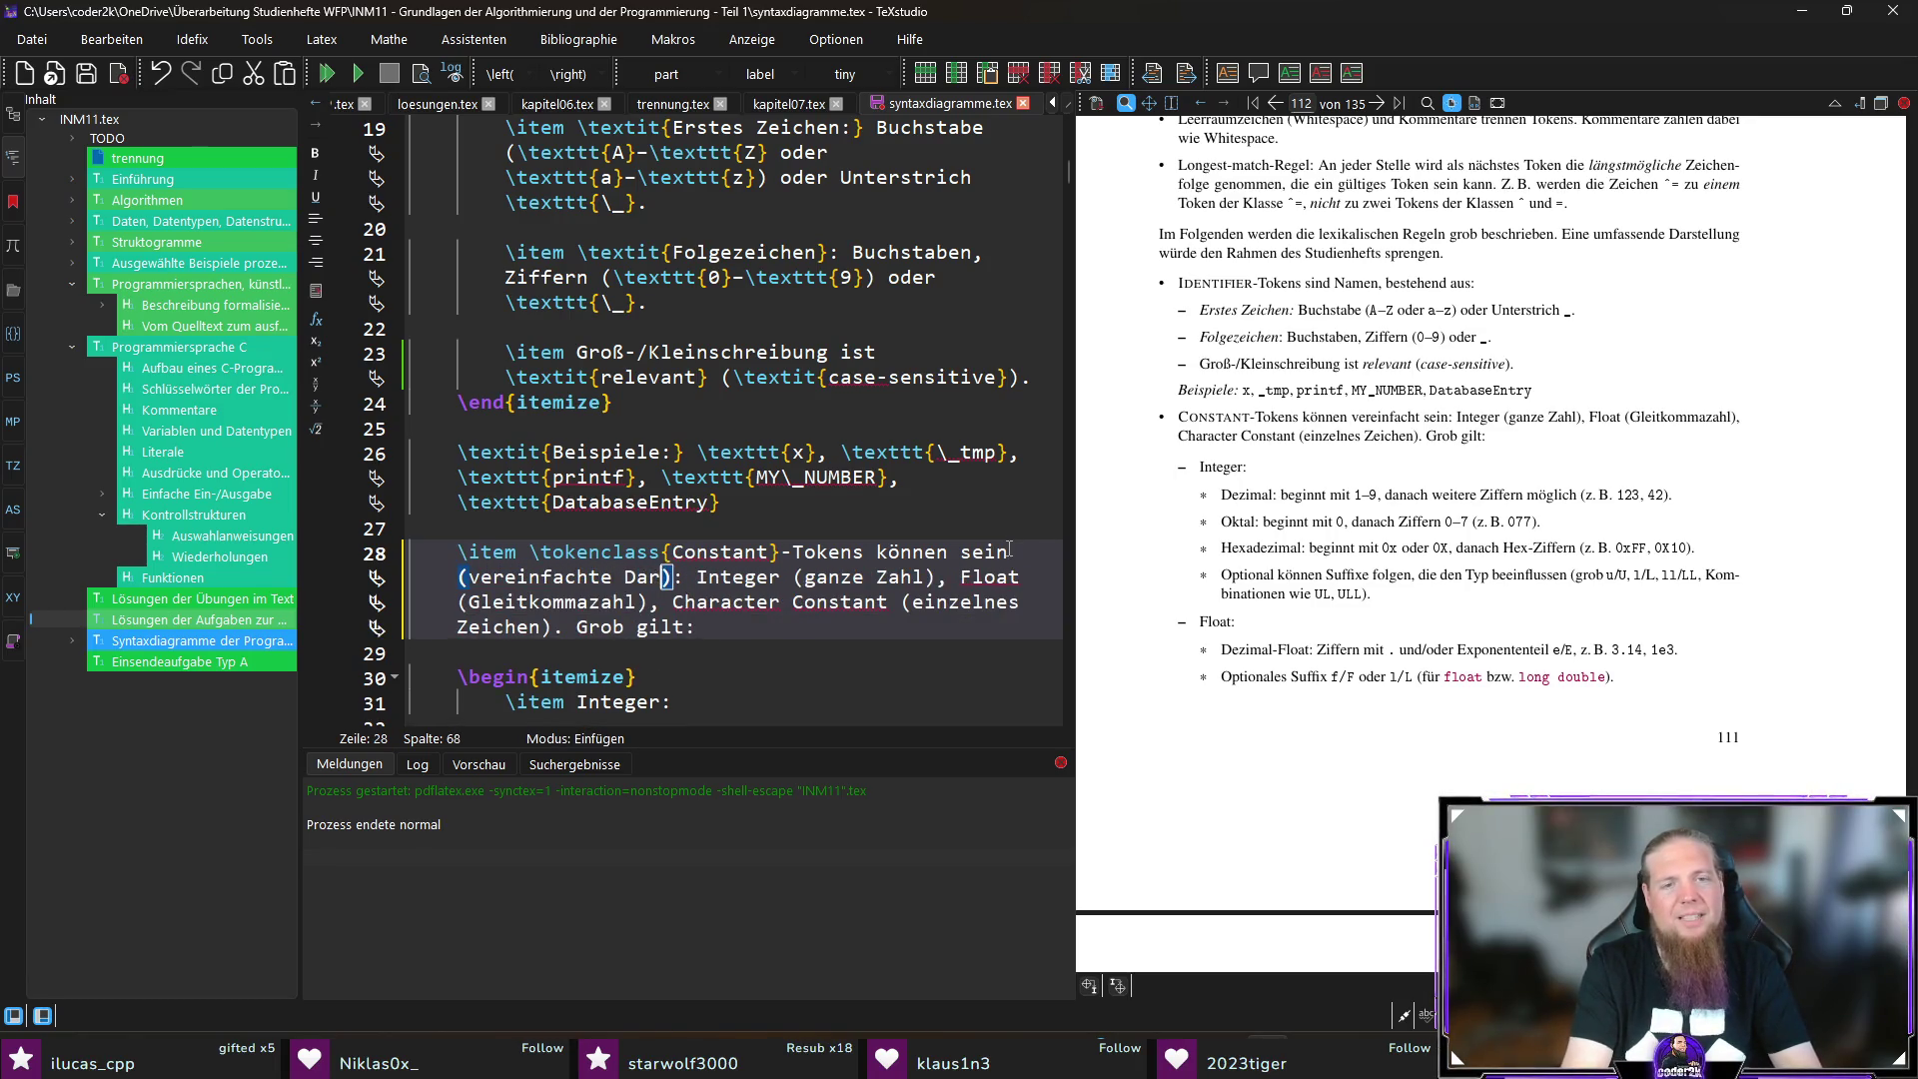
pyautogui.hotkey('ctrl', 'shift', 'Left')
pyautogui.write('Auswahl')
pyautogui.press('Right')
pyautogui.hotkey('ctrl', 'shift', 'Left')
pyautogui.hotkey('ctrl', 'shift', 'Left')
pyautogui.hotkey('ctrl', 'shift', 'Left')
pyautogui.press('BackSpace')
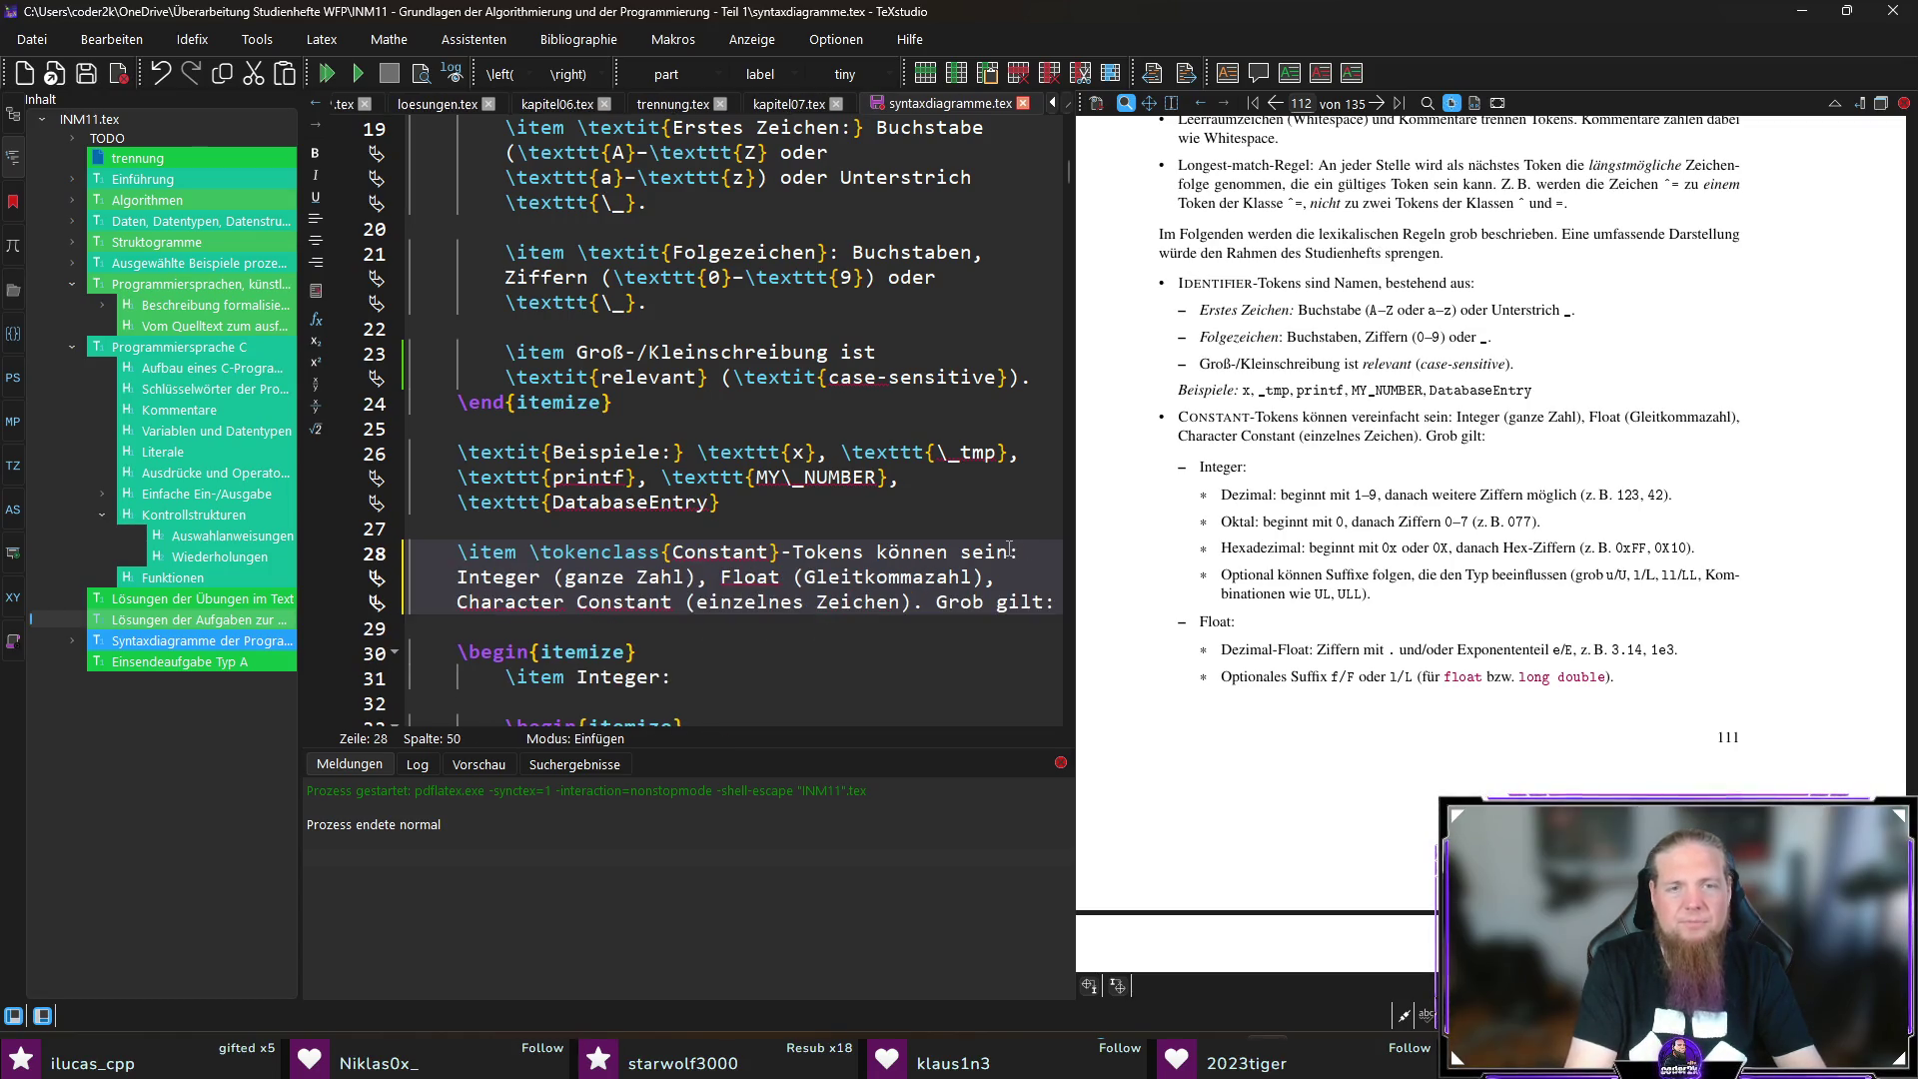
pyautogui.hotkey('ctrl', 's')
pyautogui.press('F5')
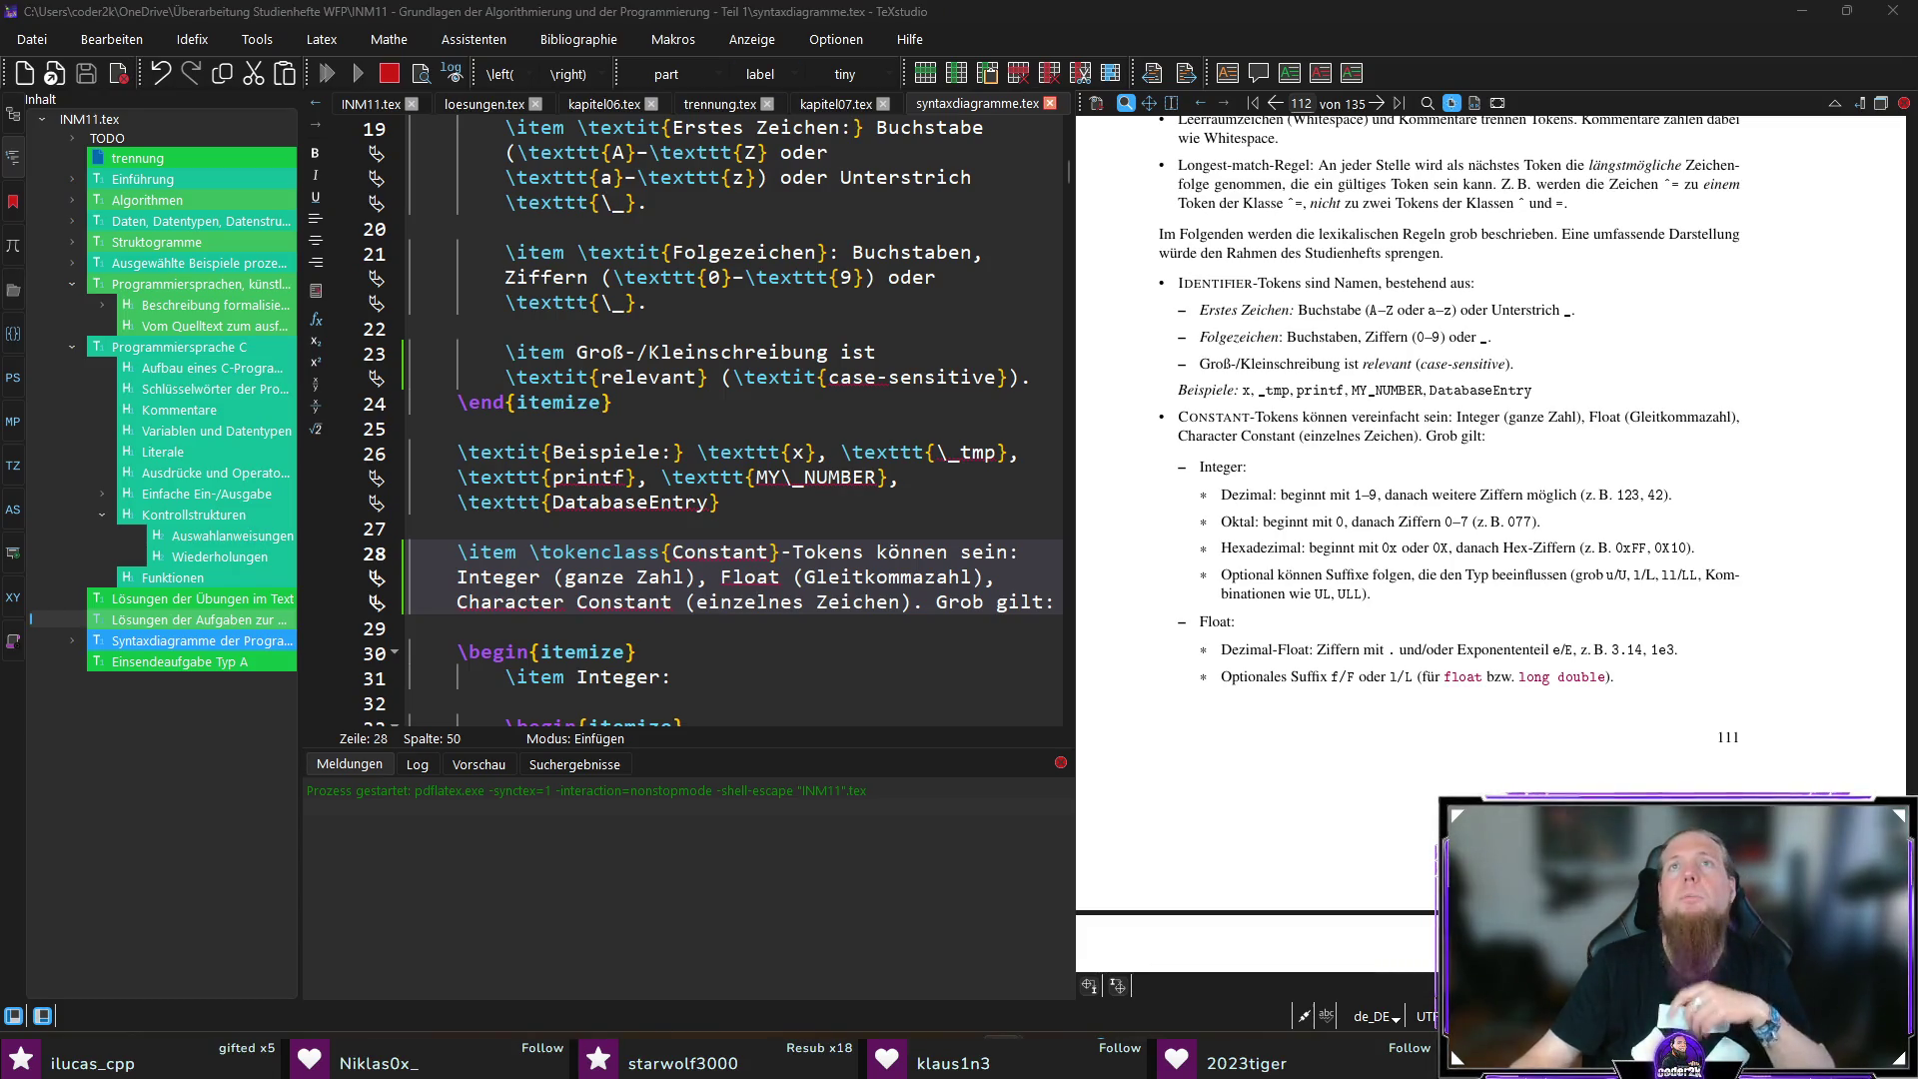
# Step: Switch to Firefox, scroll through the Matrizendrucker article, and close the browser
pyautogui.hotkey('alt', 'Tab')
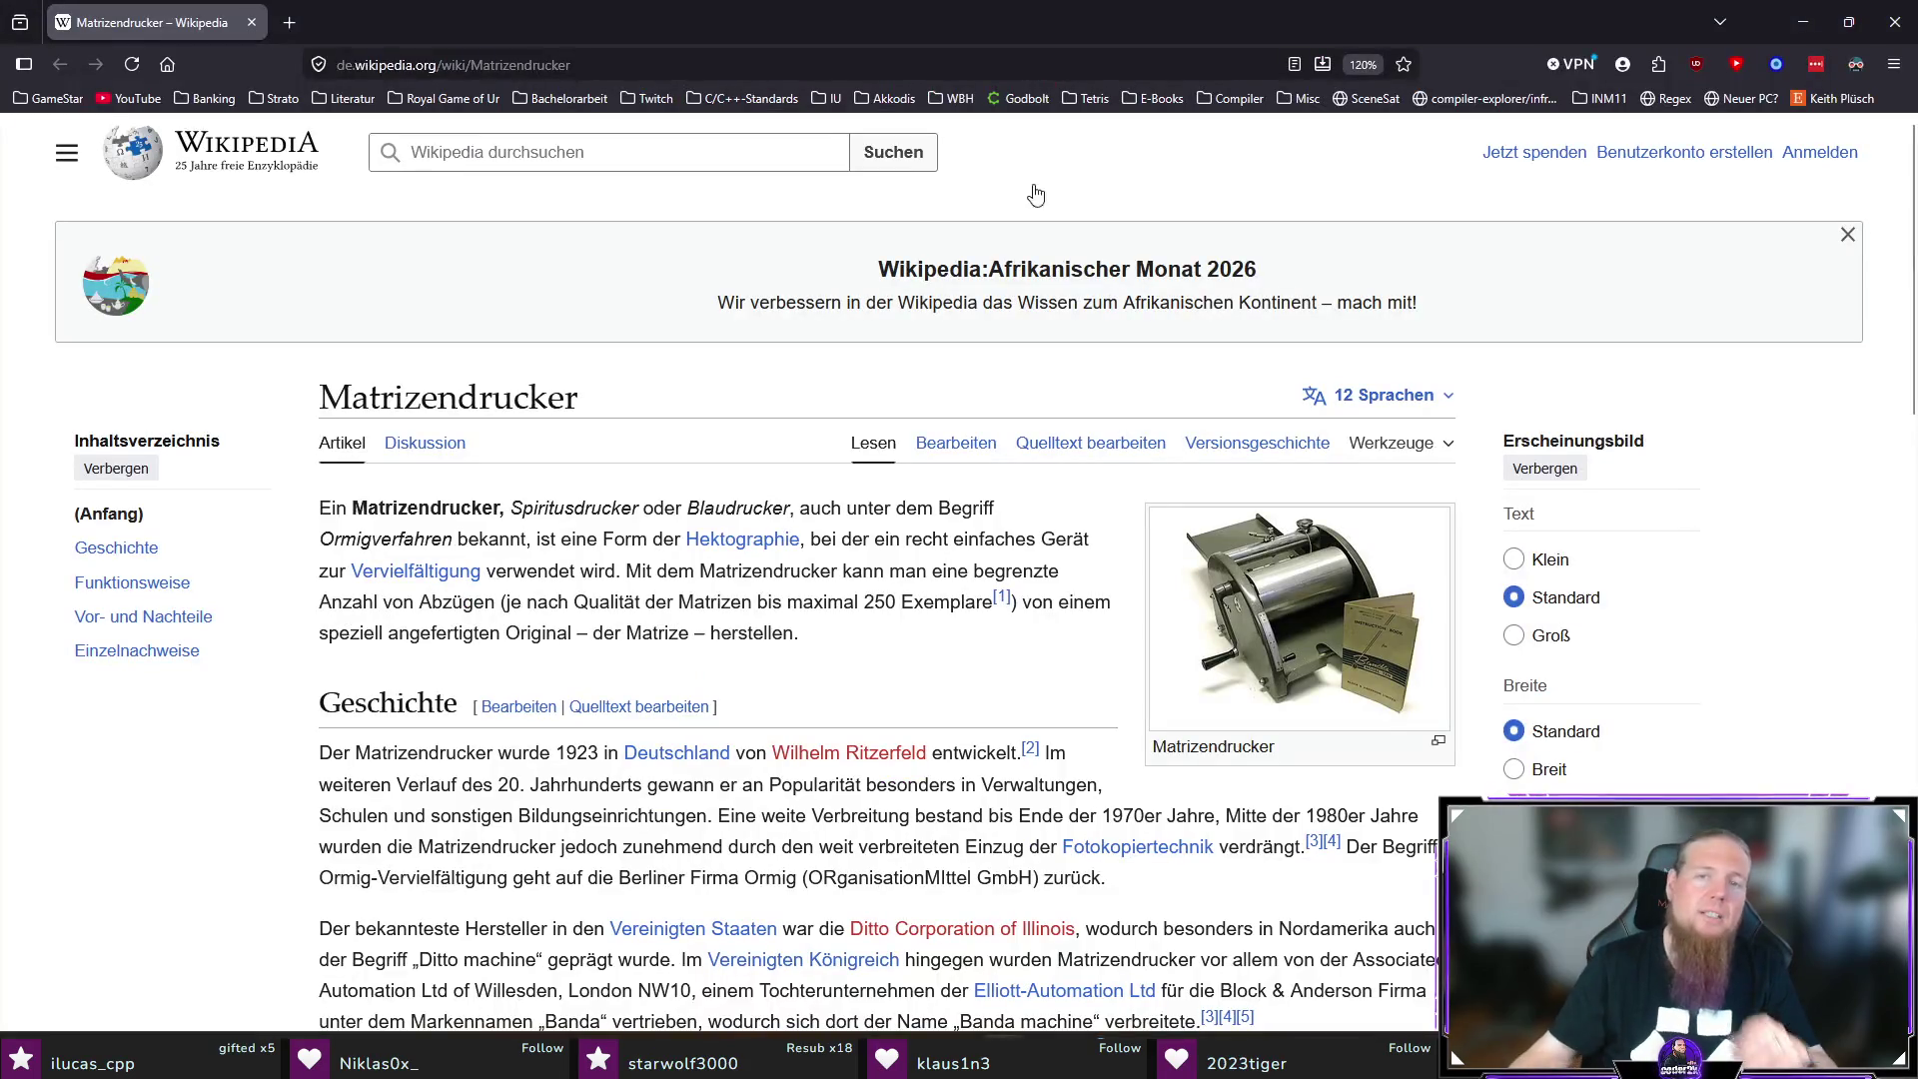
pyautogui.scroll(-5, 729, 699)
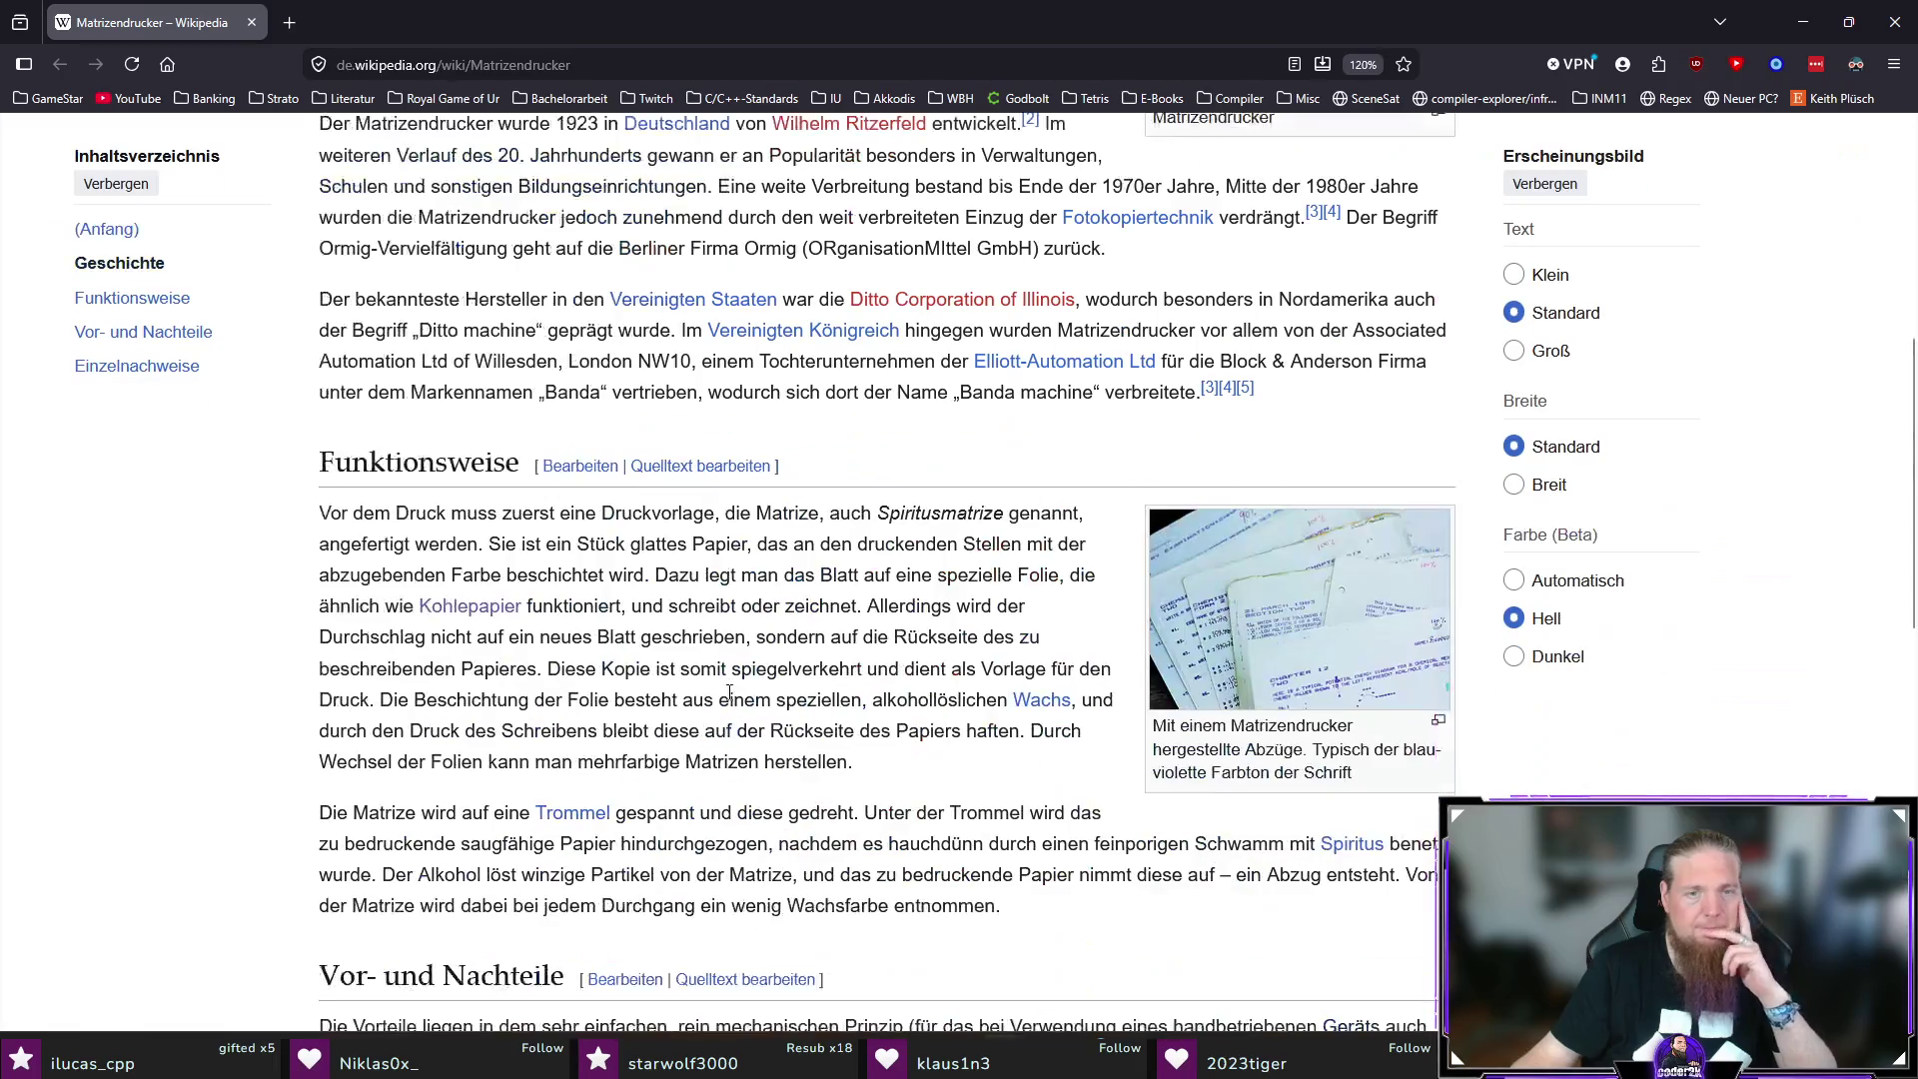
pyautogui.scroll(-6, 1298, 604)
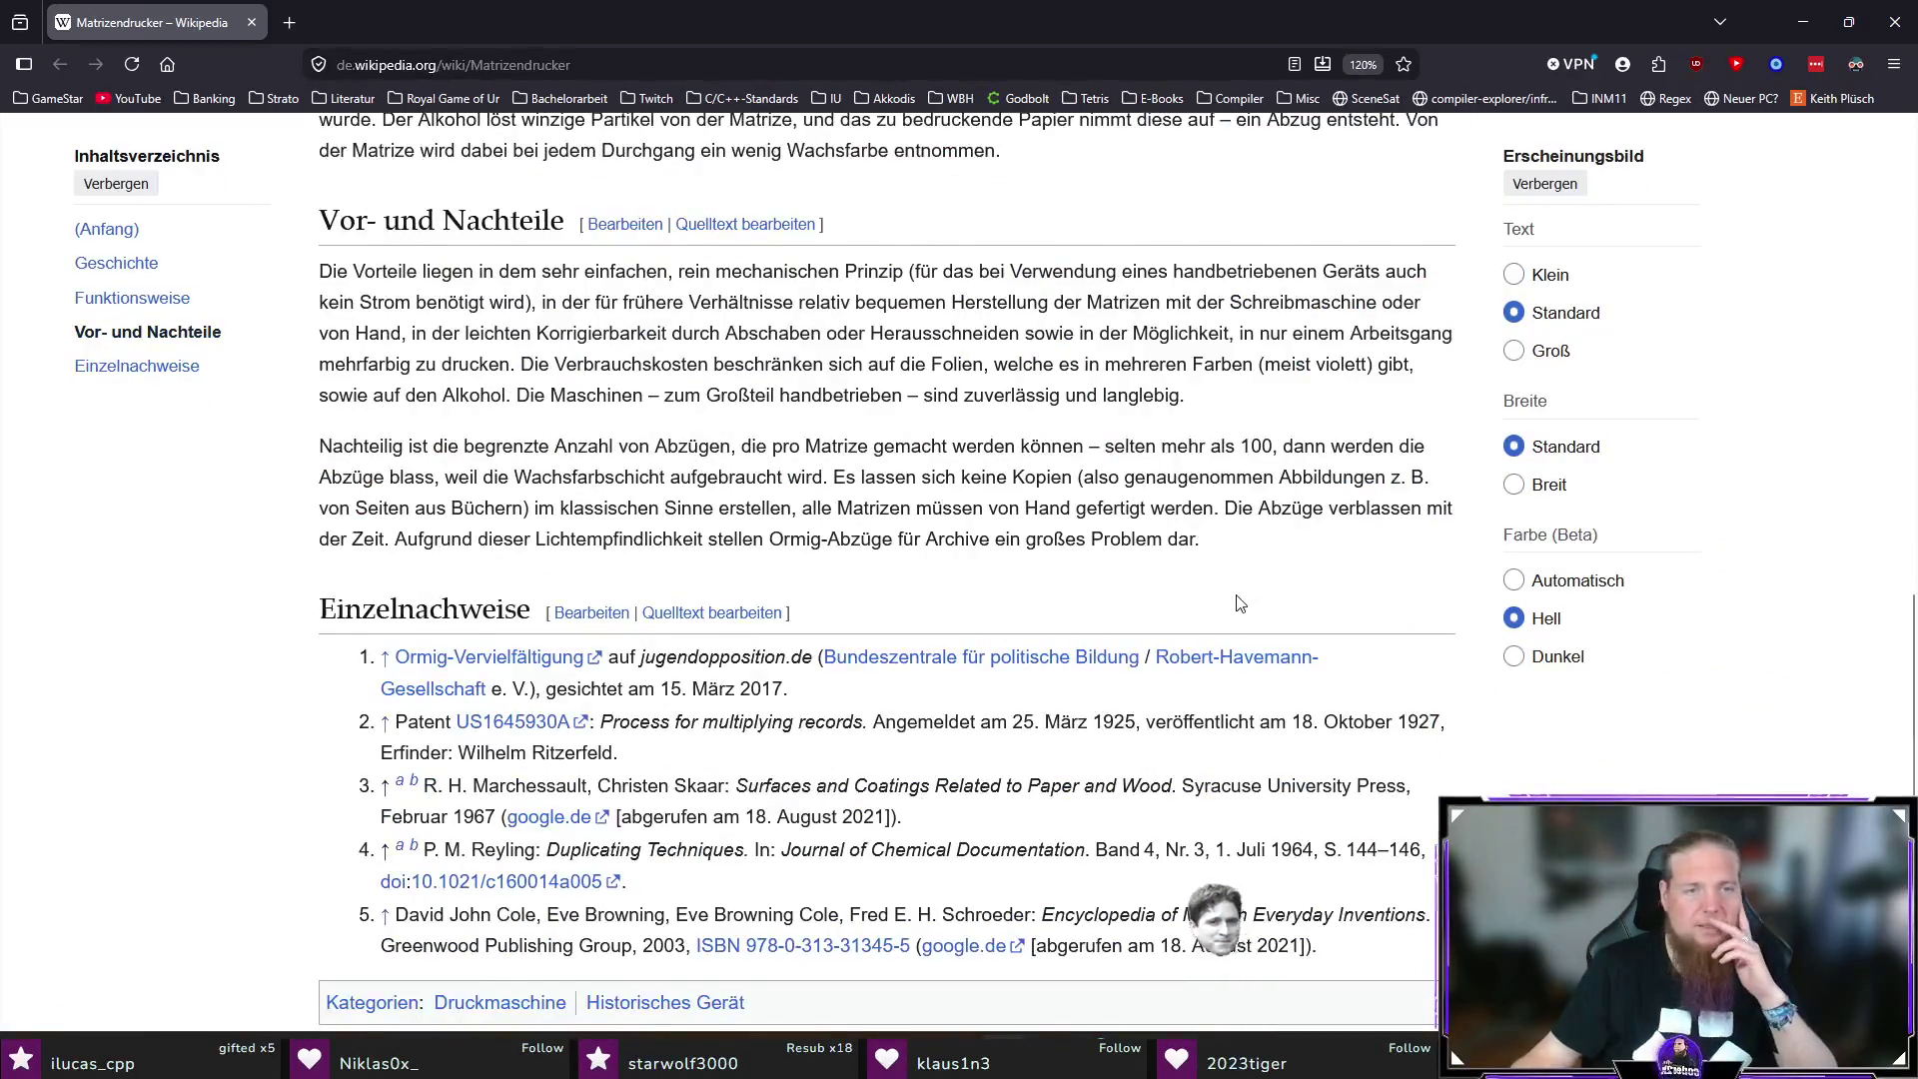
pyautogui.scroll(12, 1190, 577)
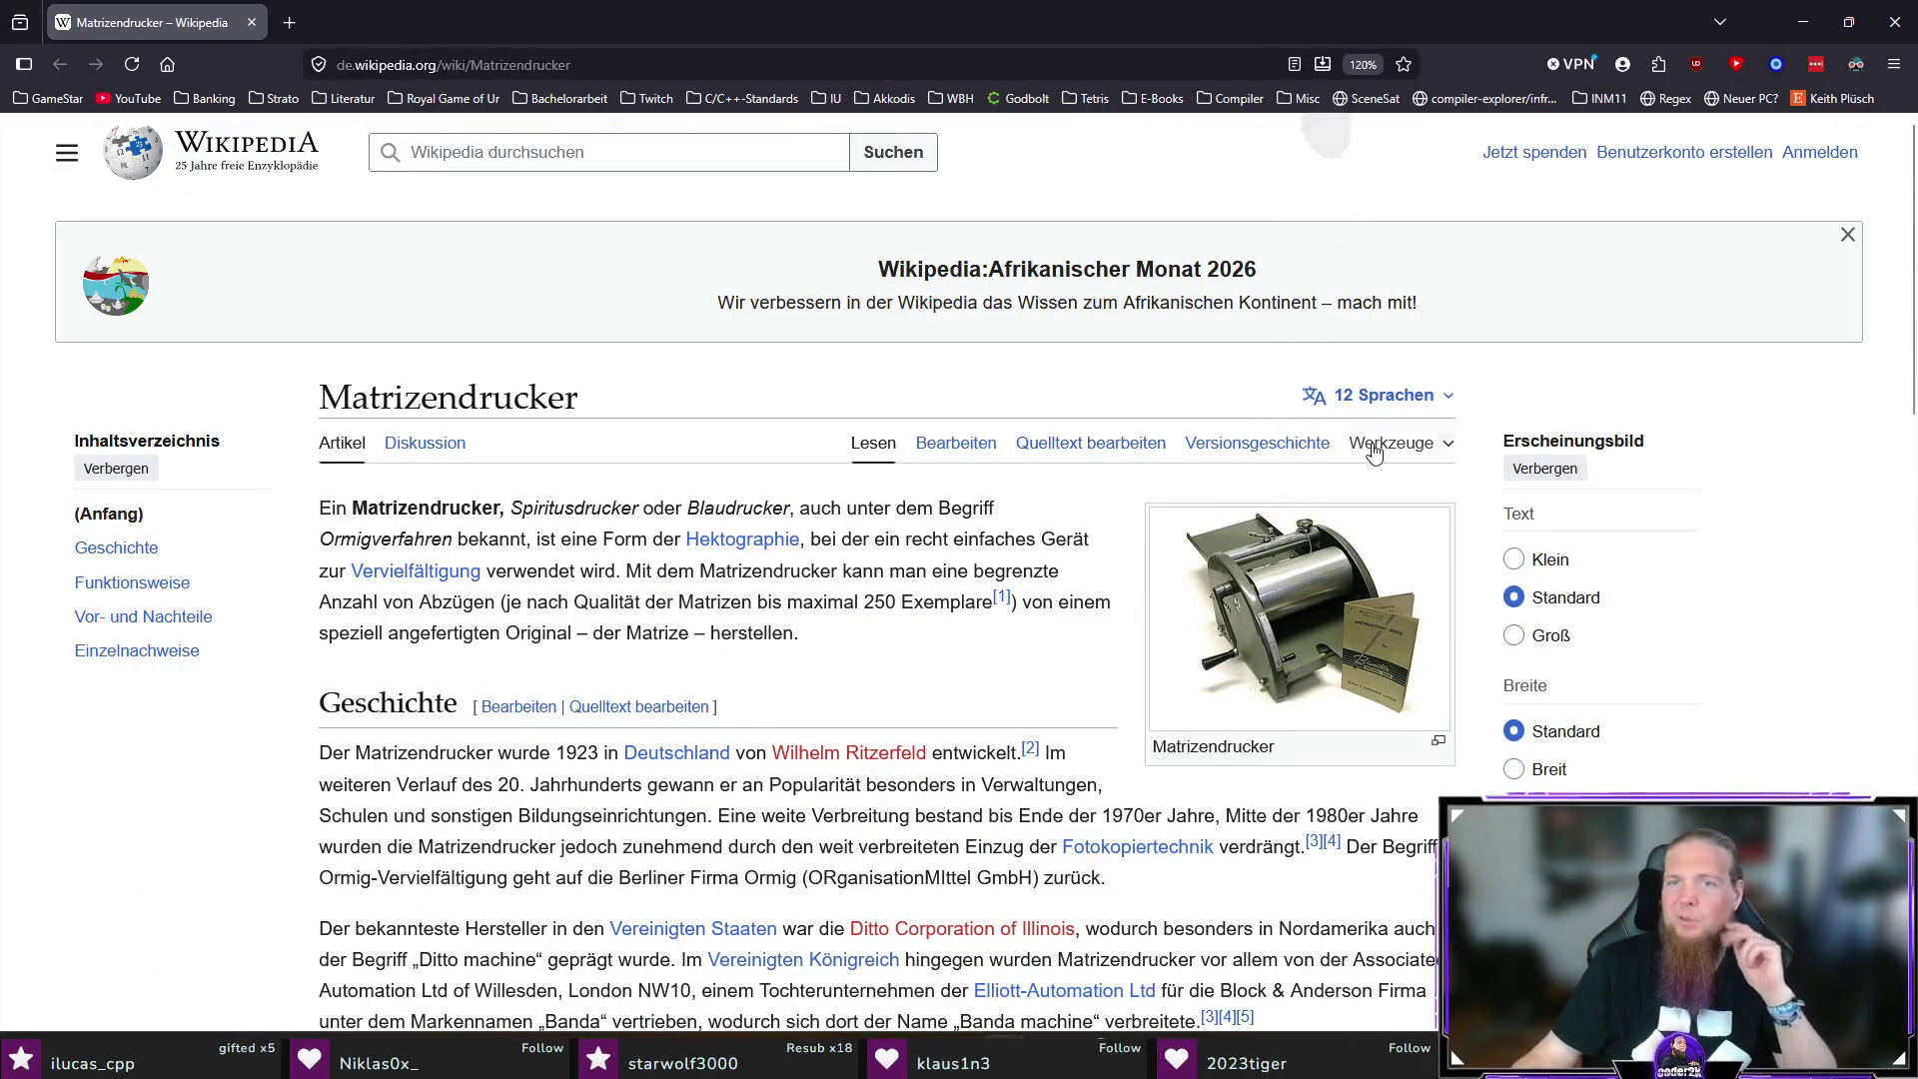
pyautogui.click(1895, 22)
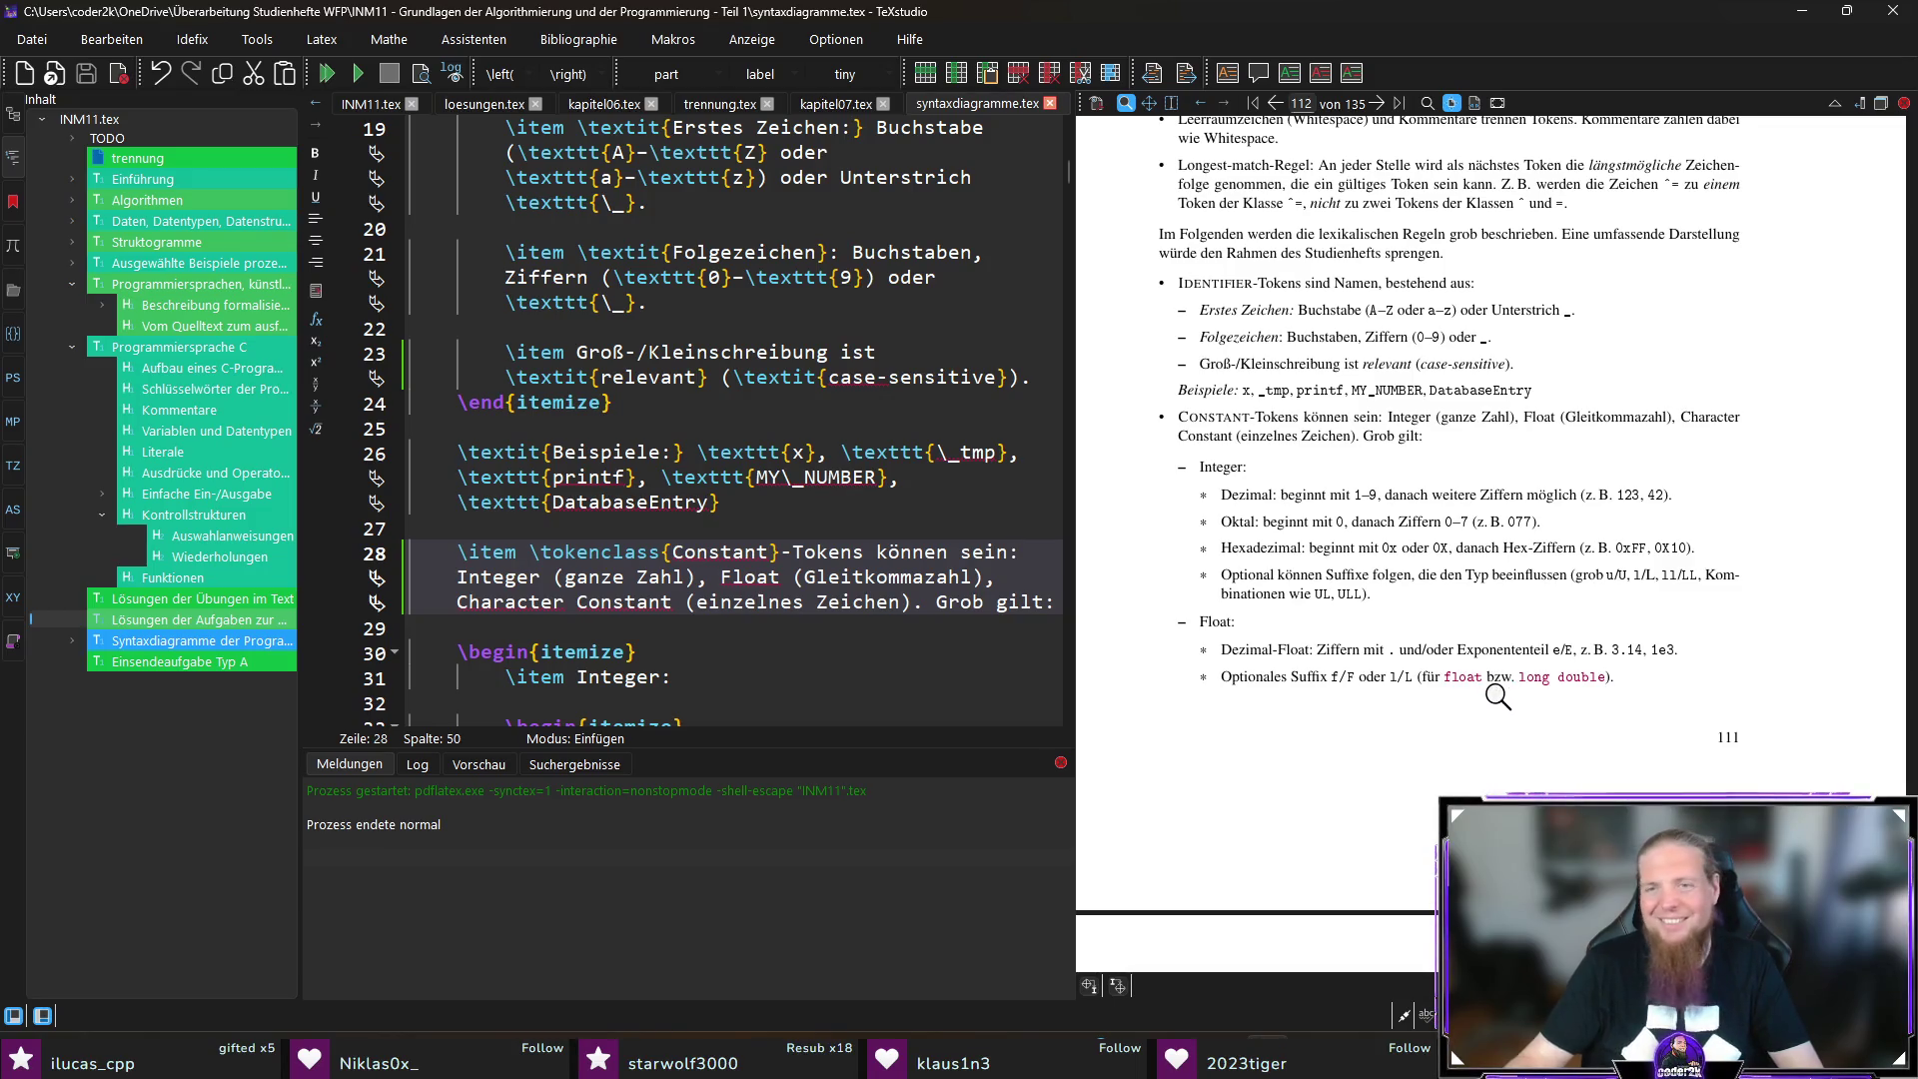
pyautogui.scroll(-1, 1563, 624)
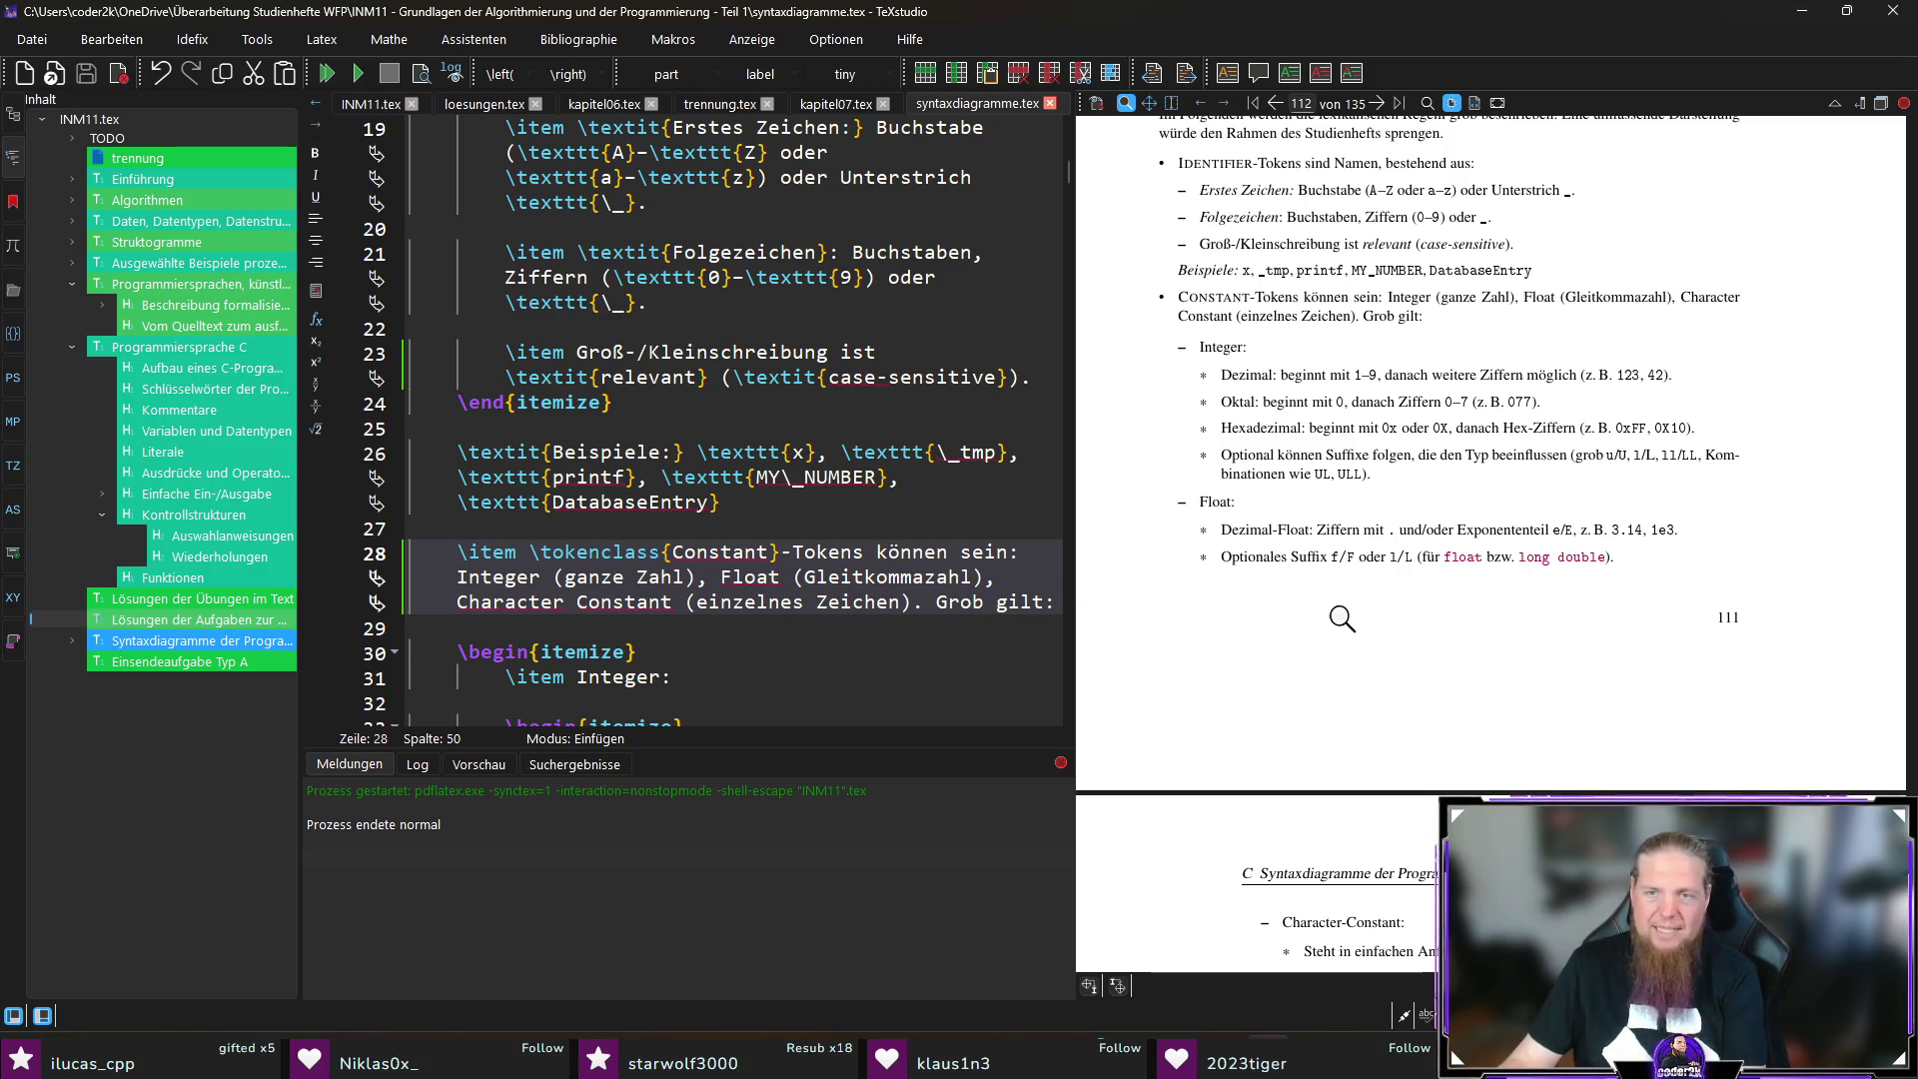
pyautogui.scroll(-3, 1638, 609)
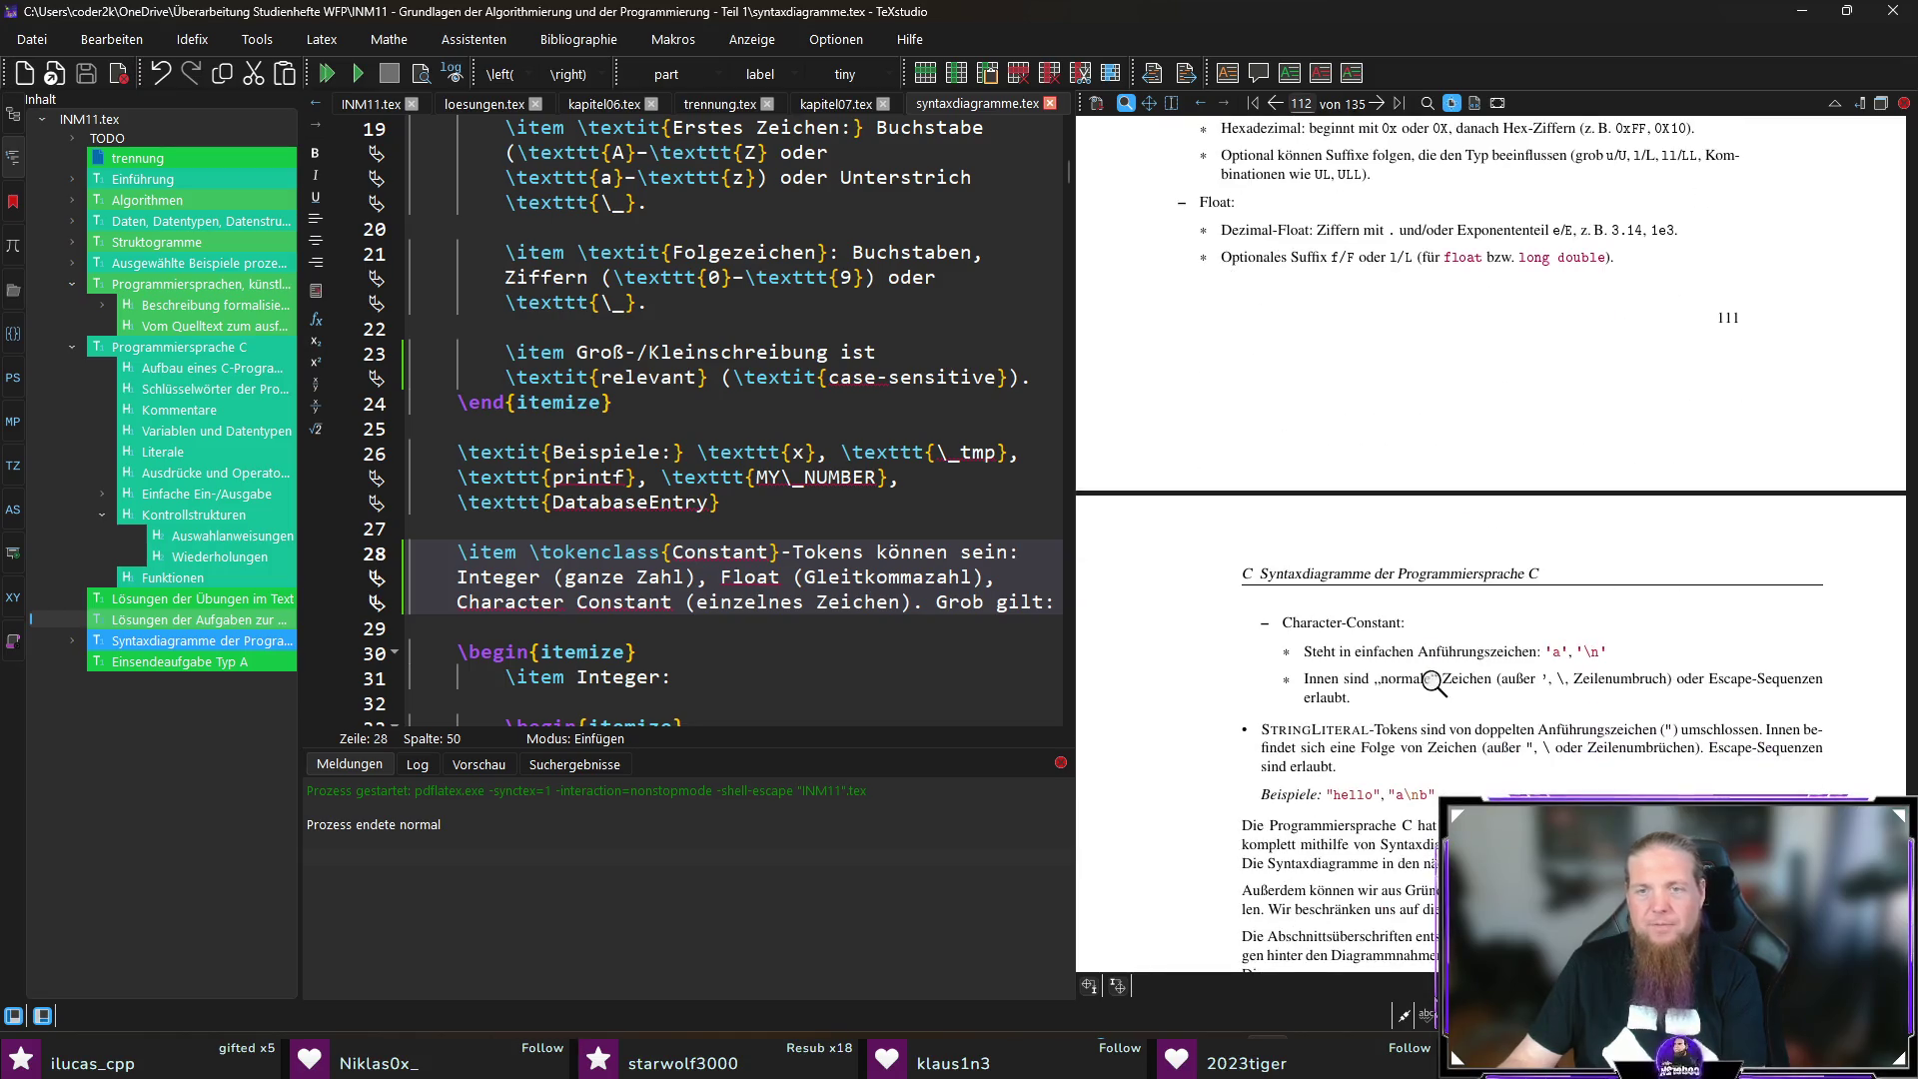
pyautogui.scroll(-1, 1436, 683)
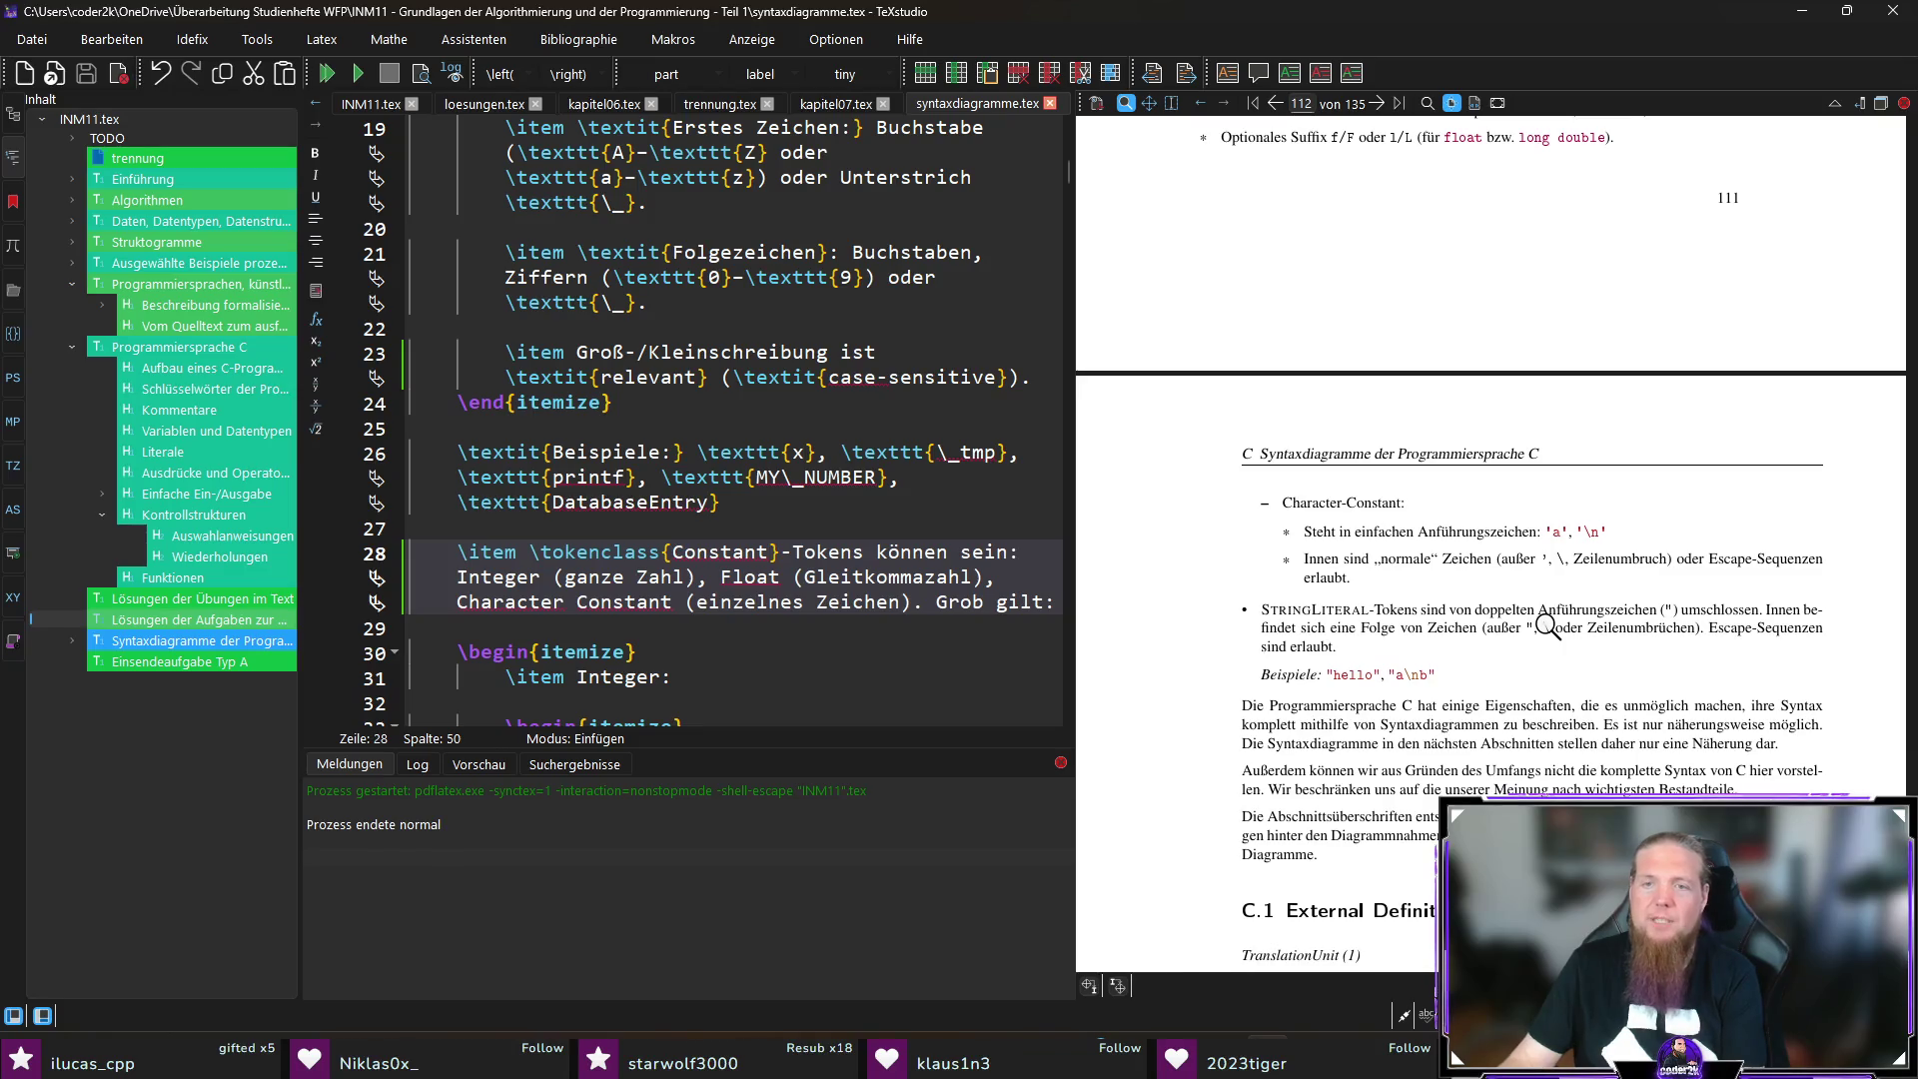
pyautogui.scroll(-1, 1558, 655)
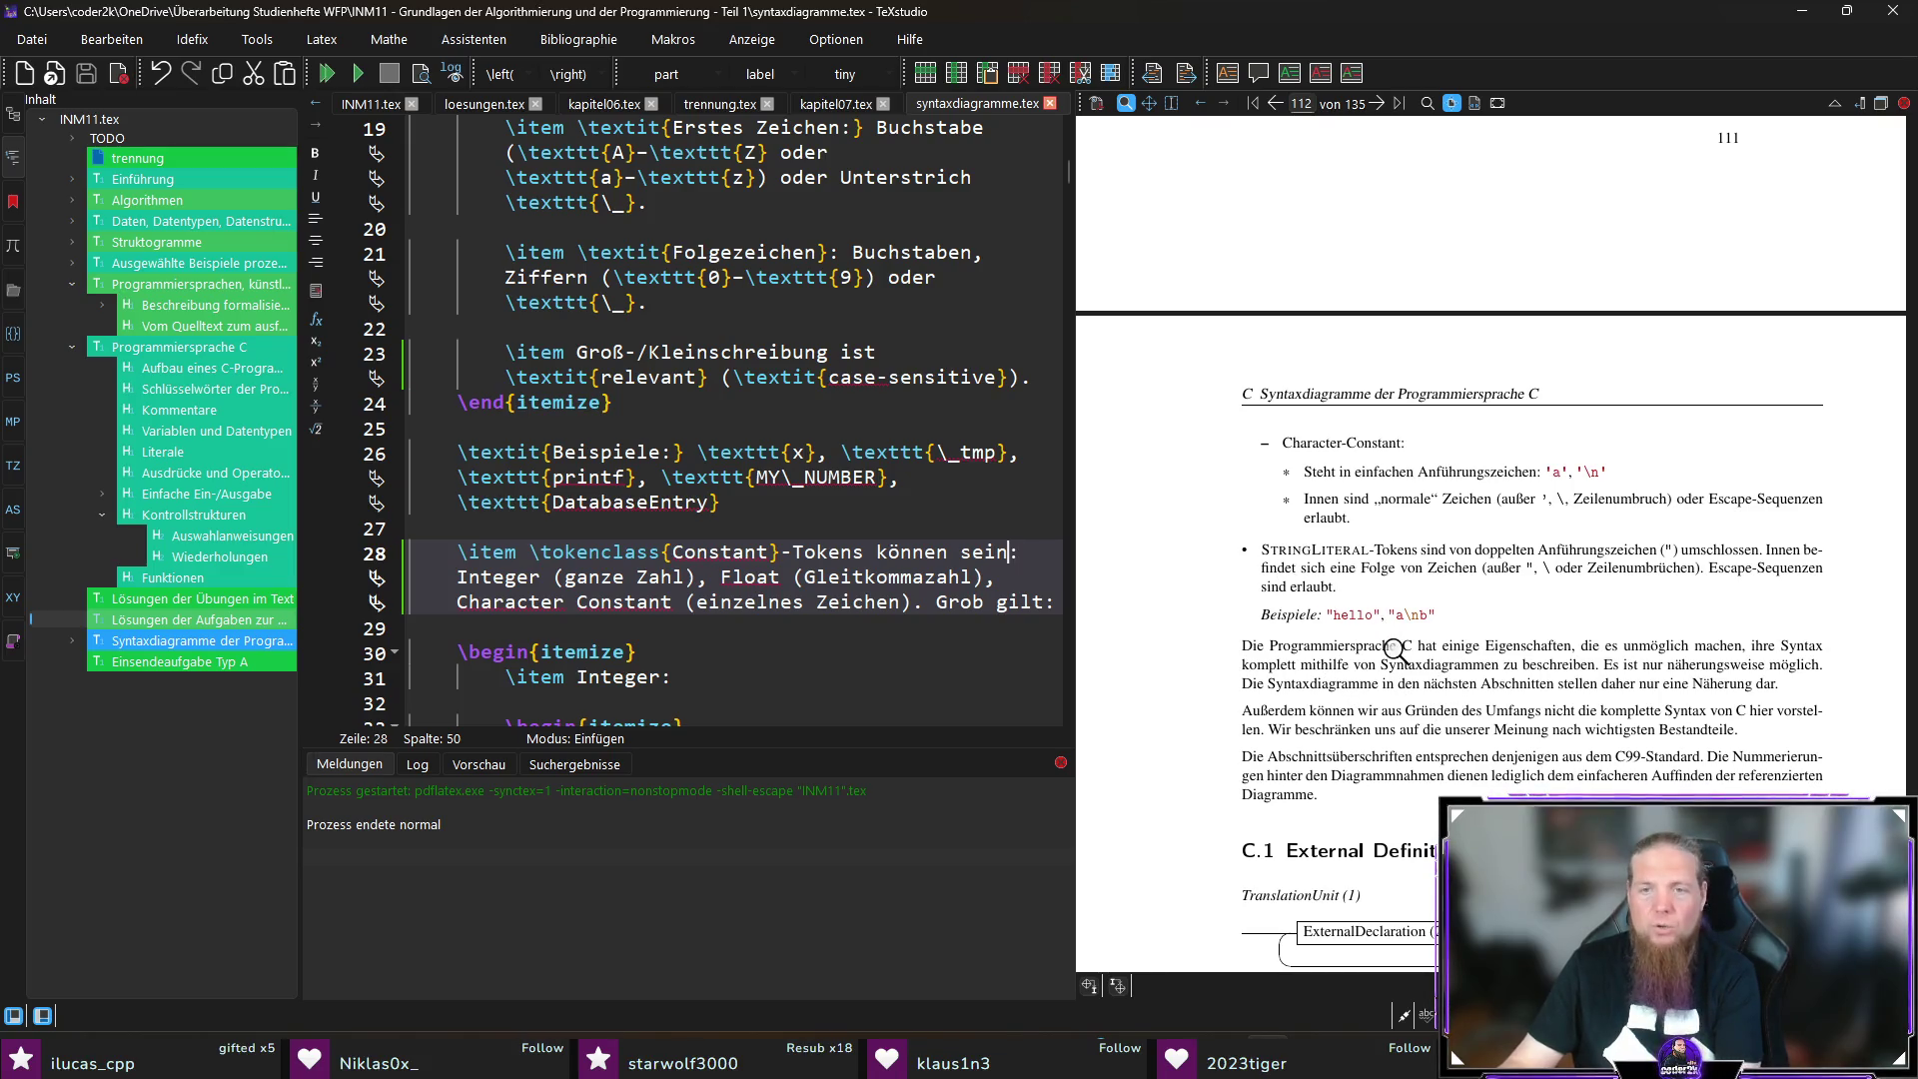
pyautogui.scroll(-1, 1566, 701)
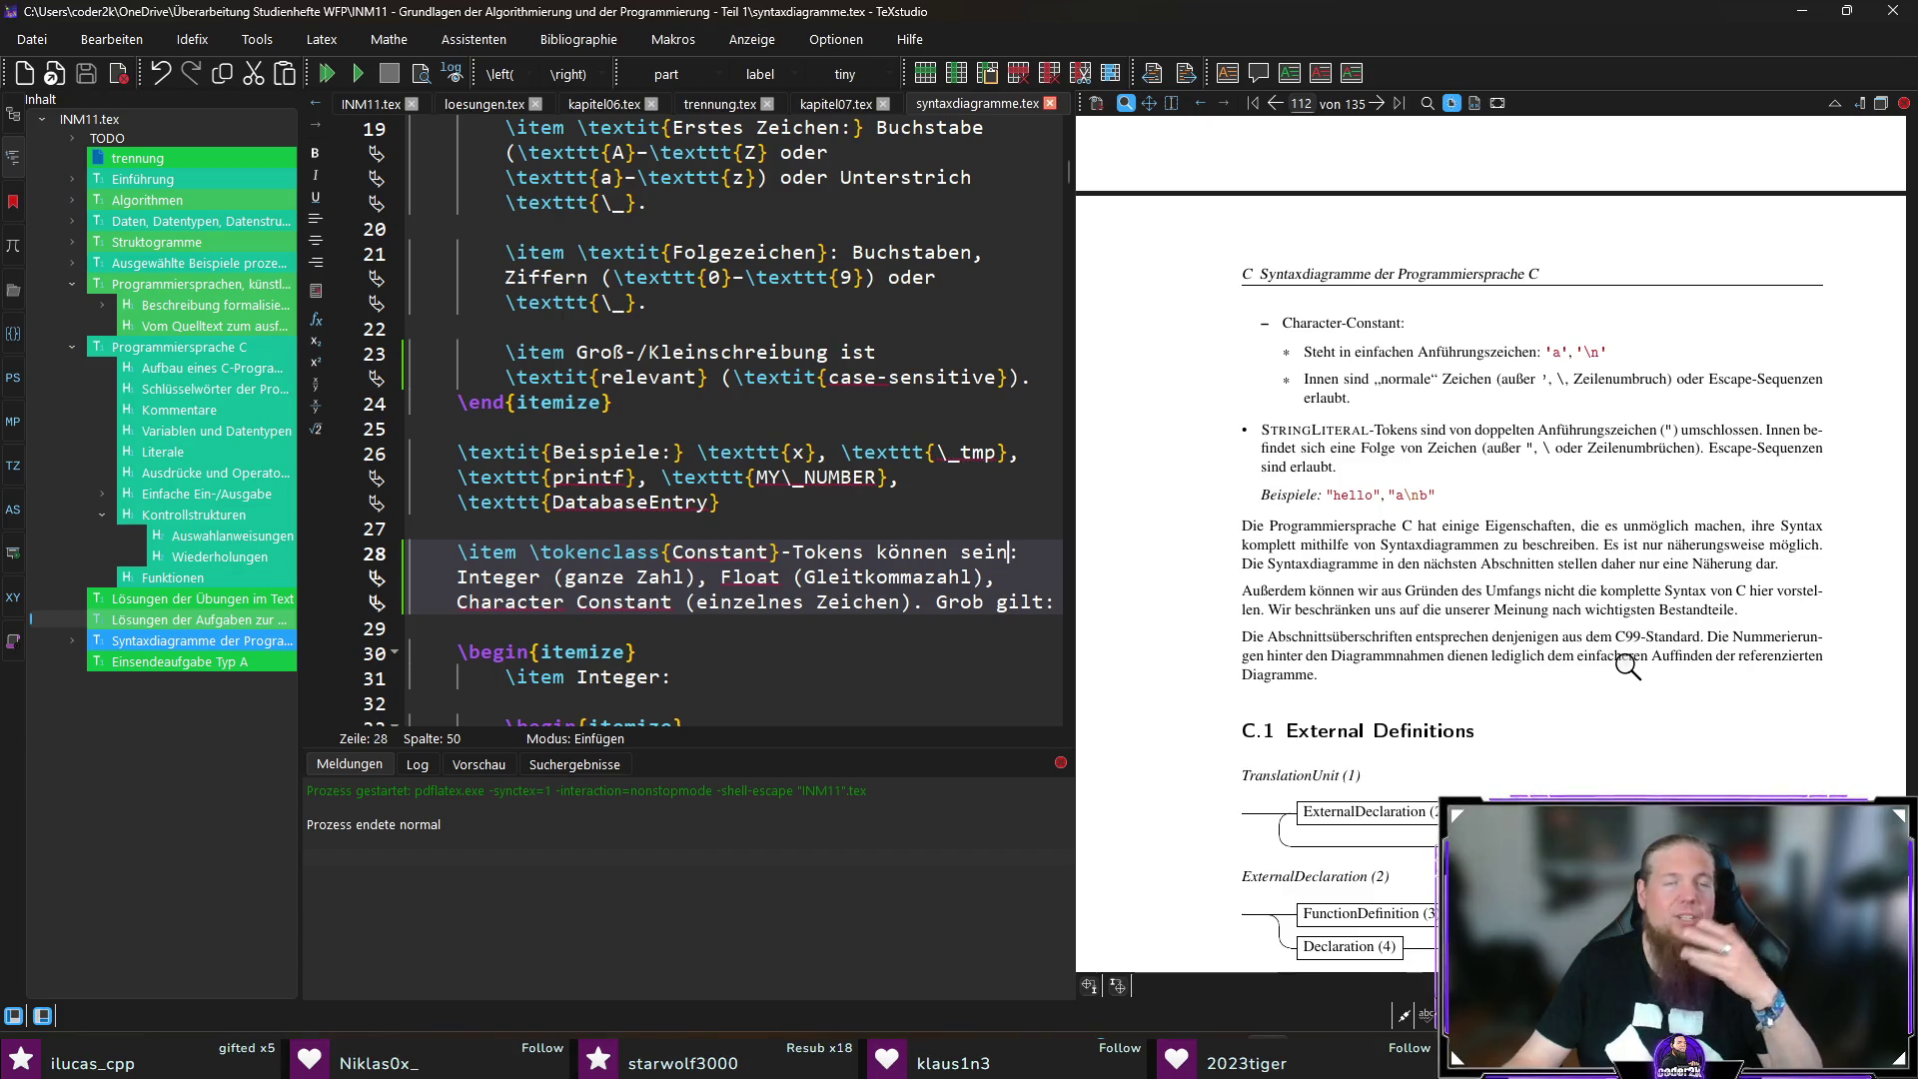
pyautogui.scroll(-3, 1640, 675)
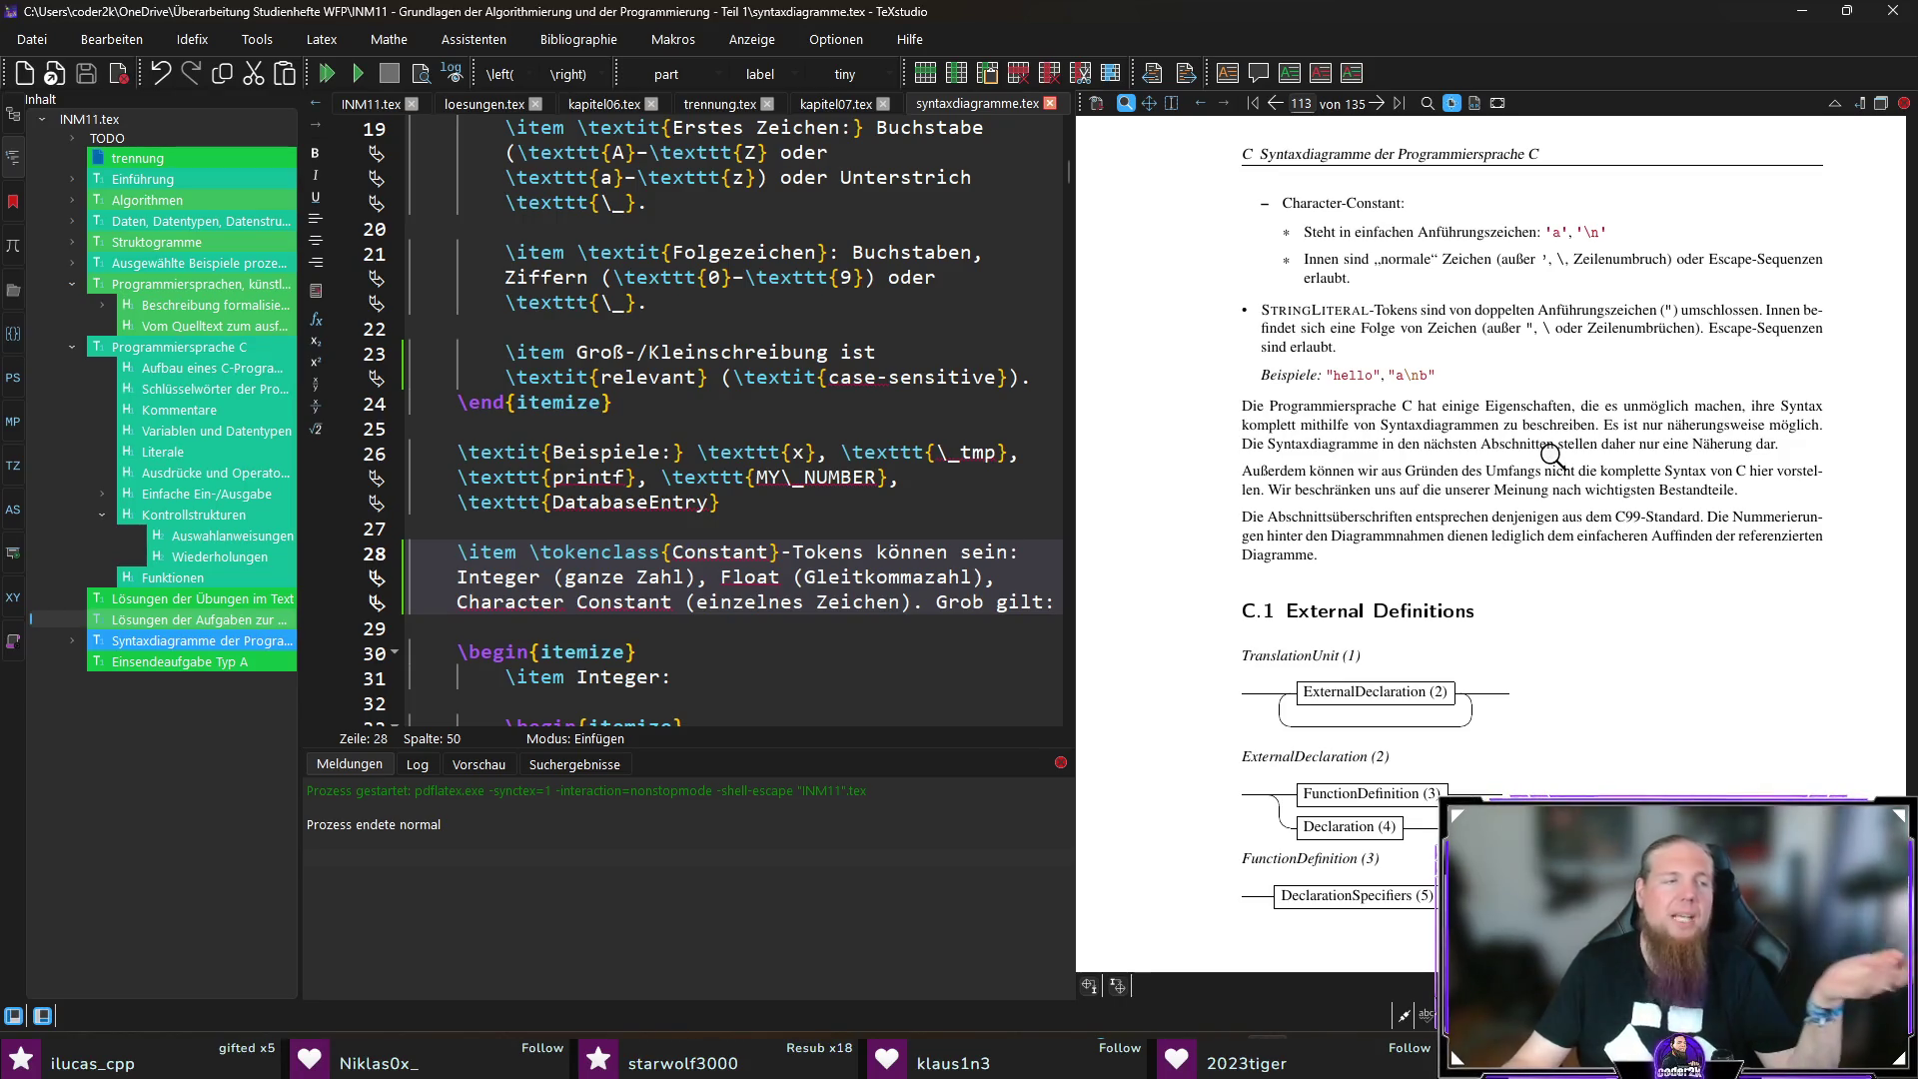
# Step: Scroll the PDF preview from page 116 to page 118's DirectAbstractDeclarator and Initializer diagrams
pyautogui.scroll(-3, 1551, 451)
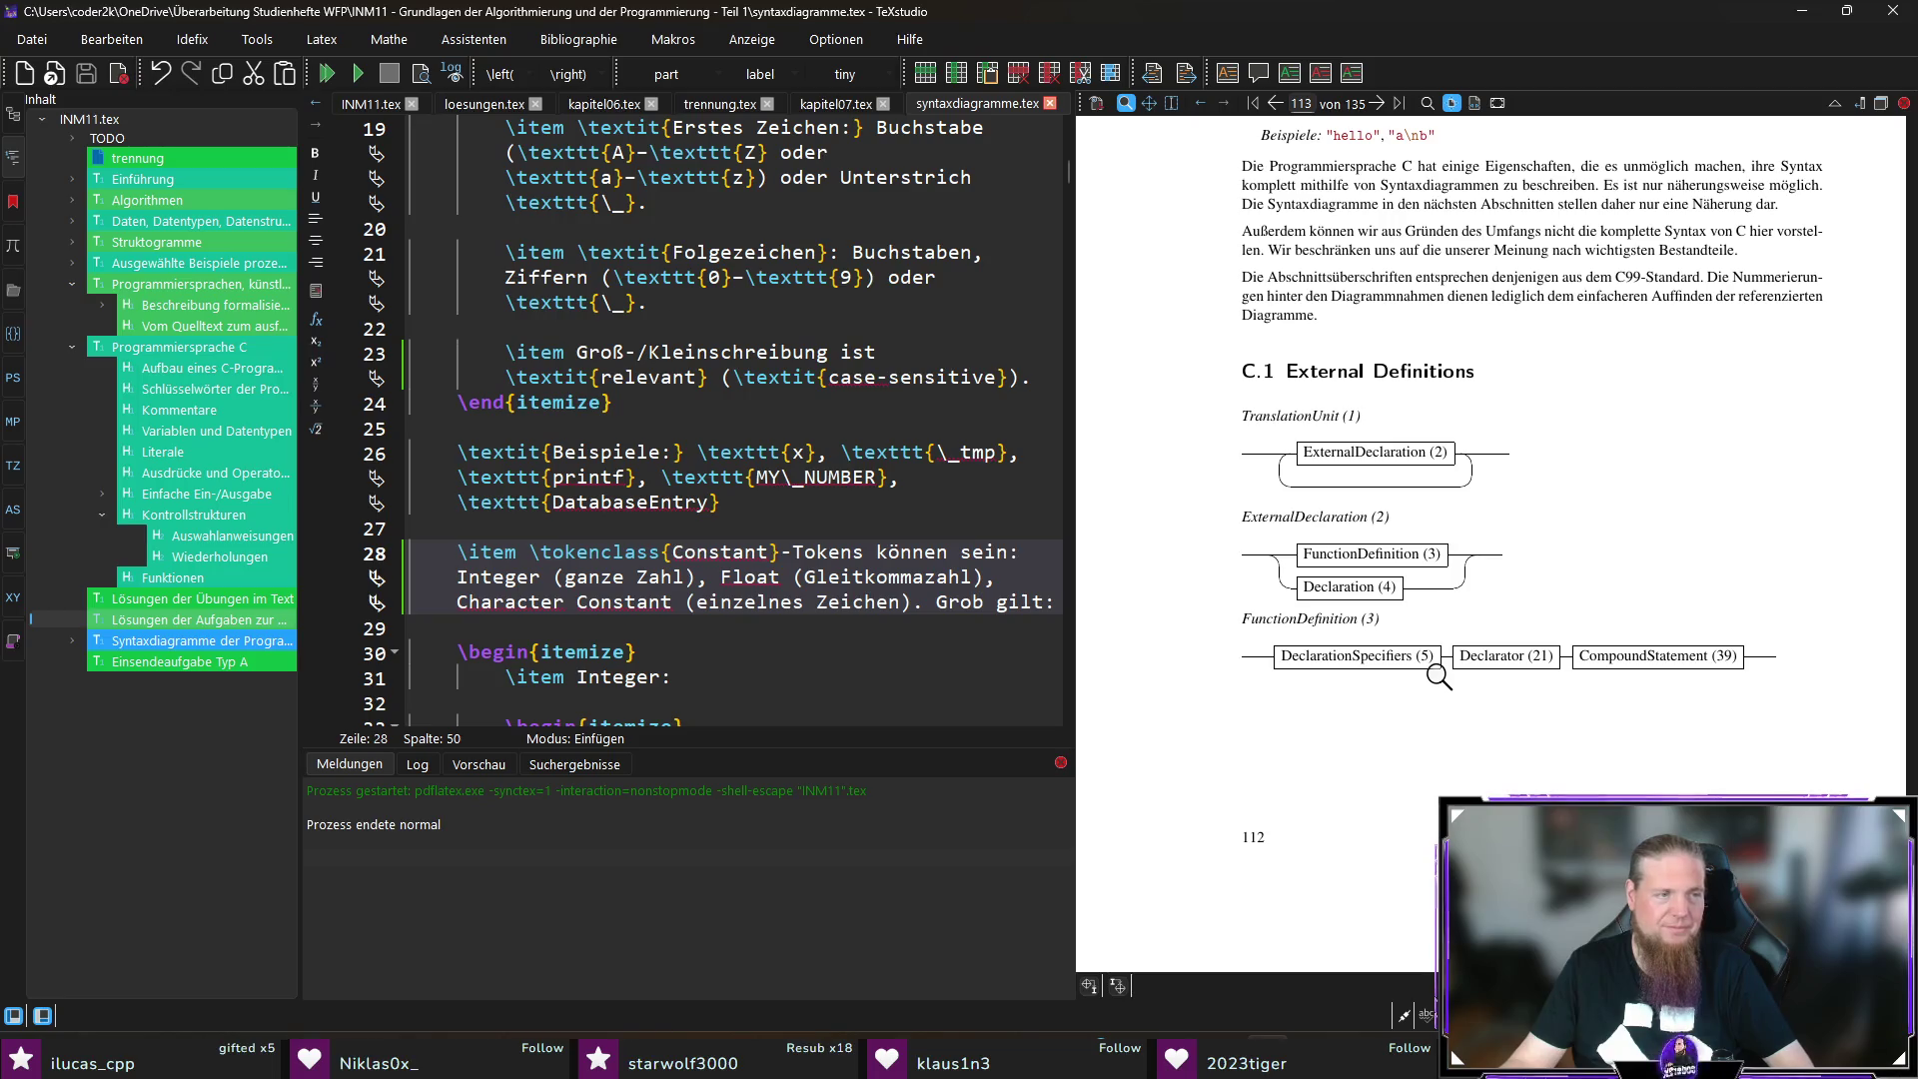
pyautogui.scroll(-8, 1469, 685)
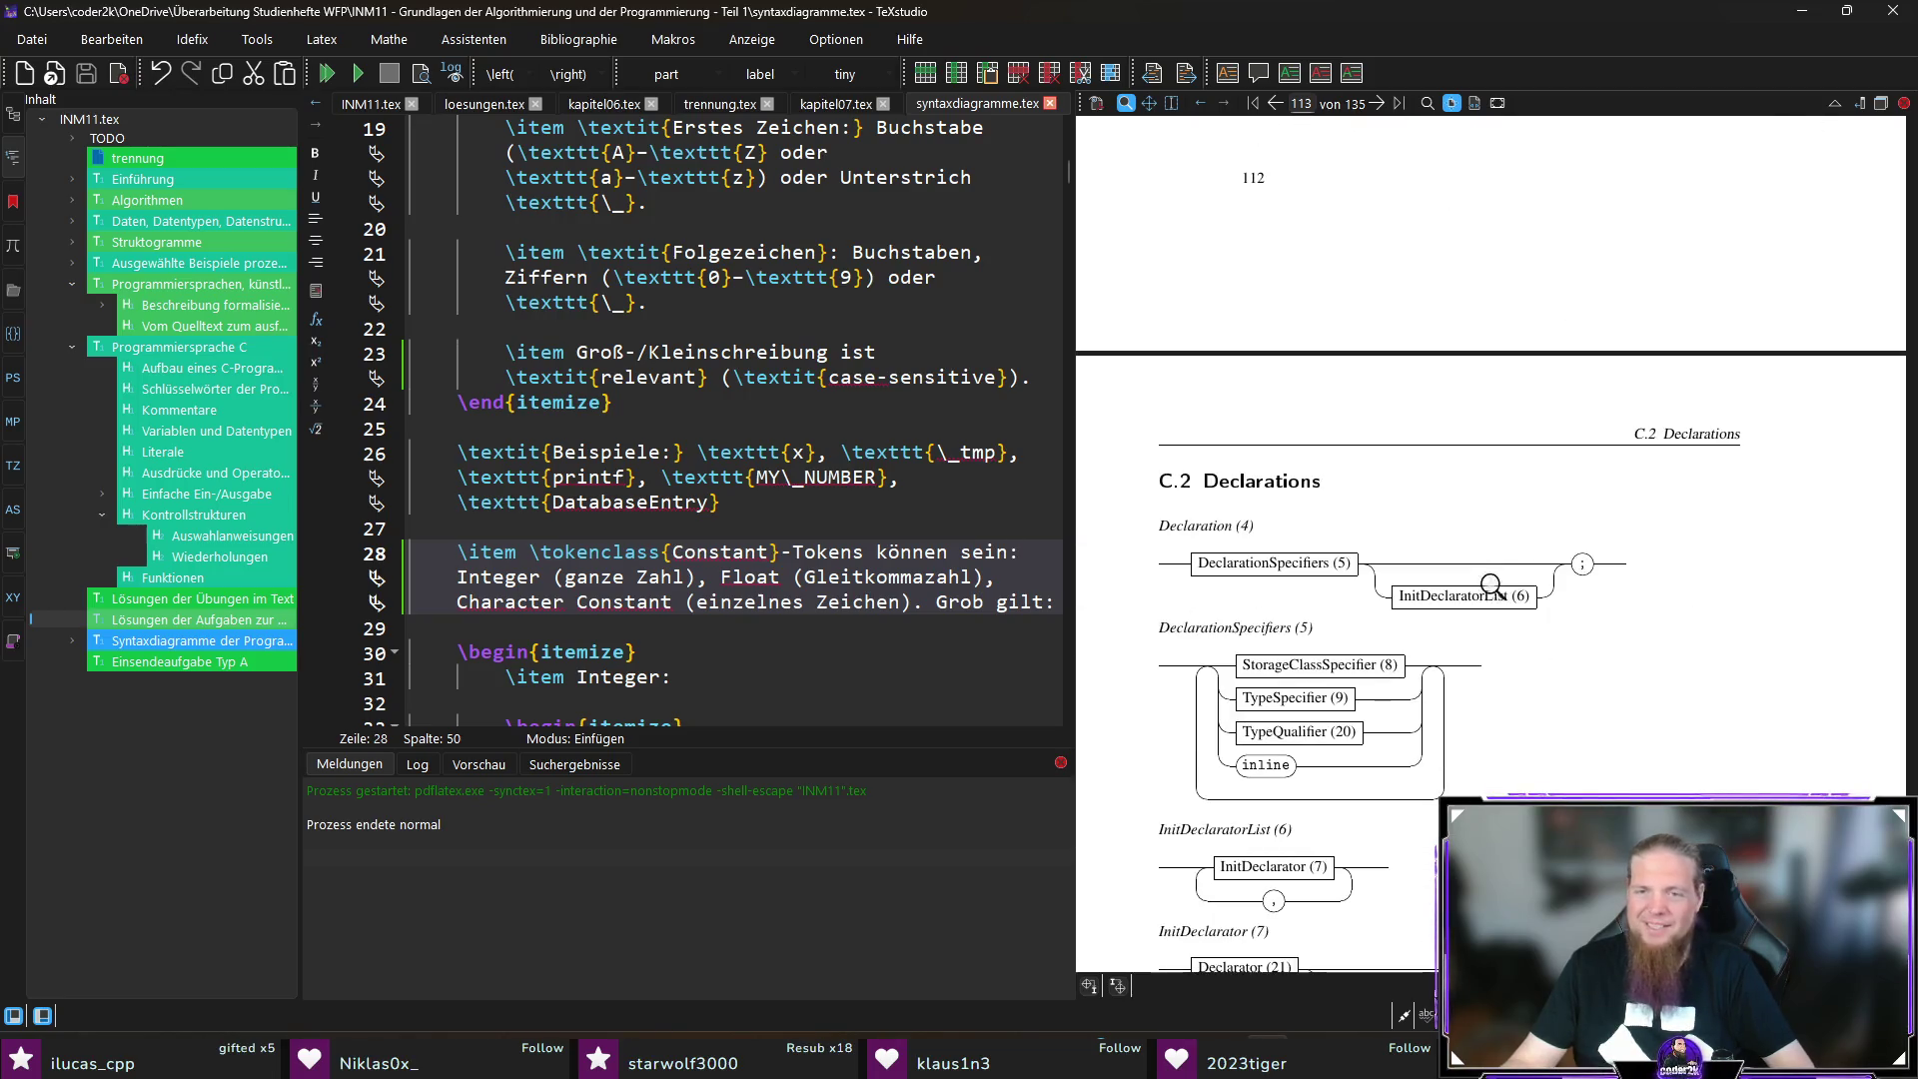
pyautogui.scroll(-5, 1590, 643)
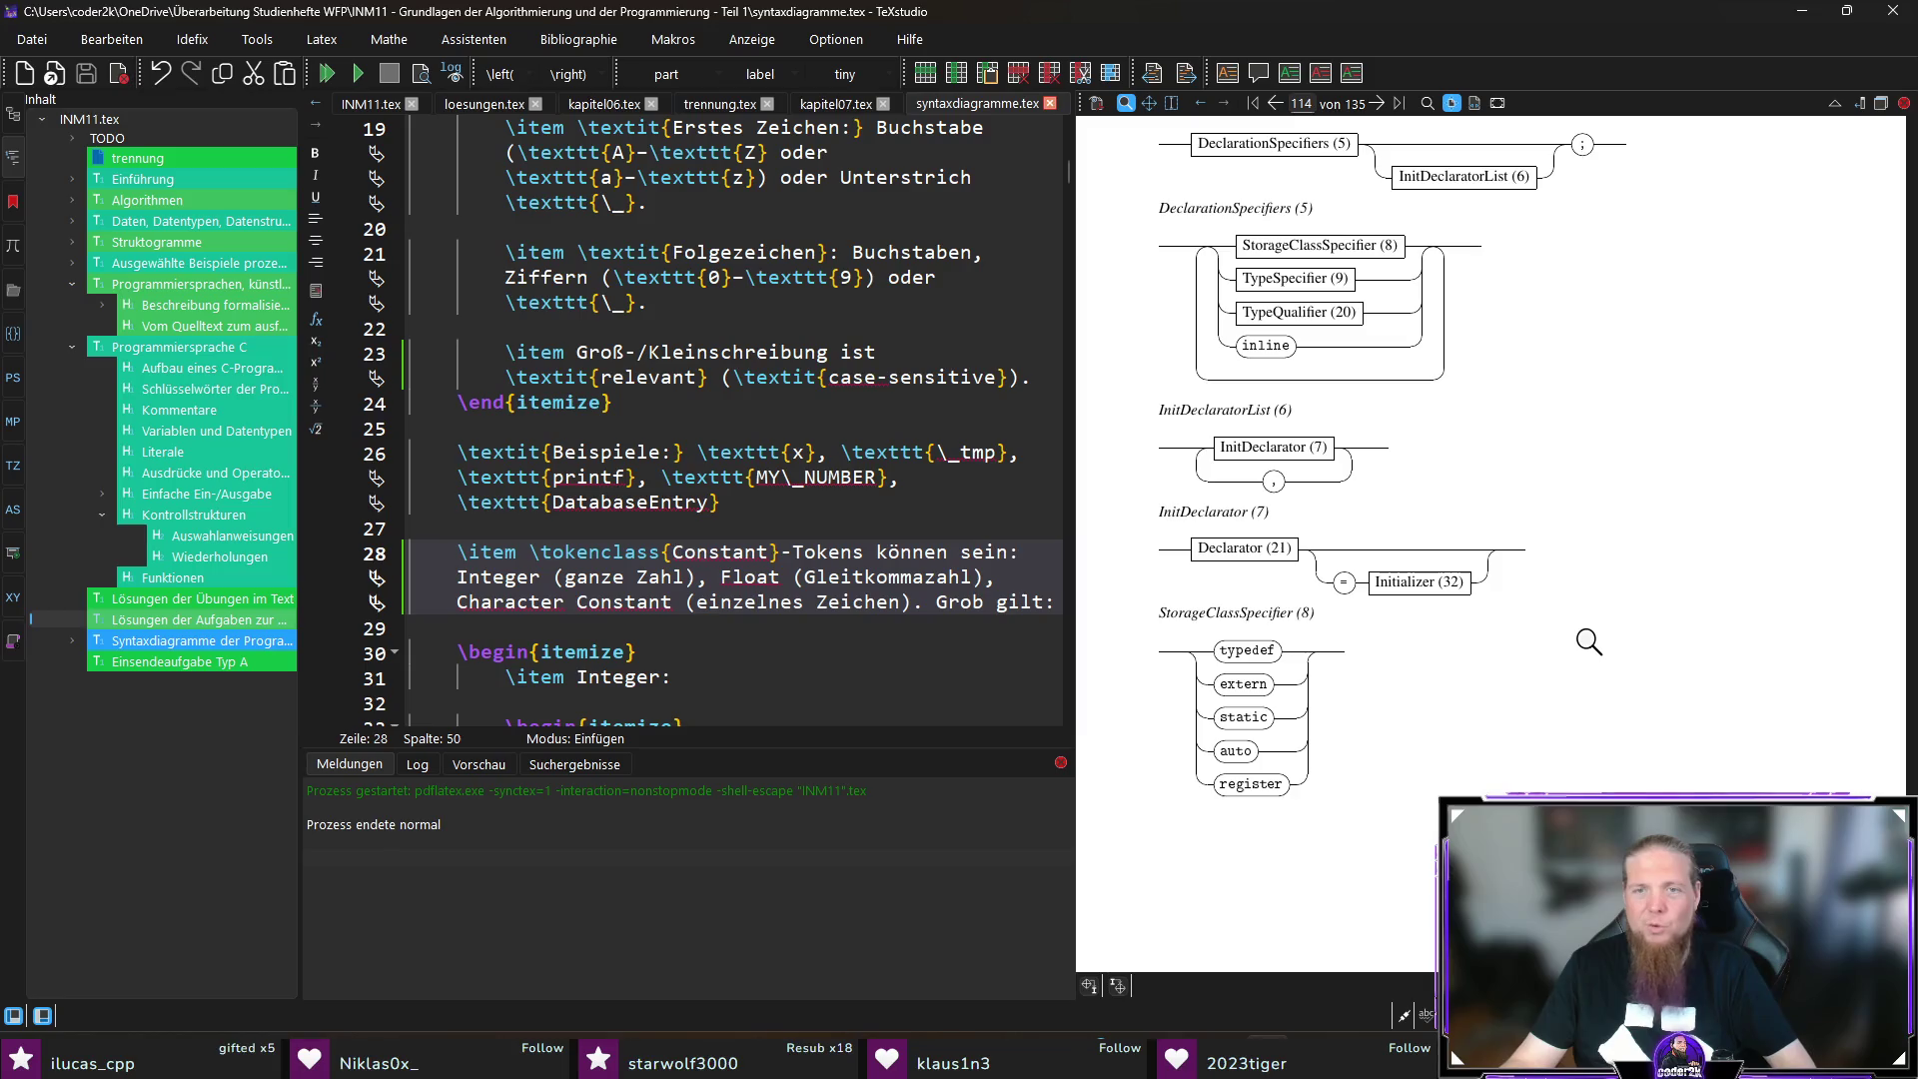
pyautogui.scroll(-10, 1573, 633)
pyautogui.scroll(-10, 1555, 611)
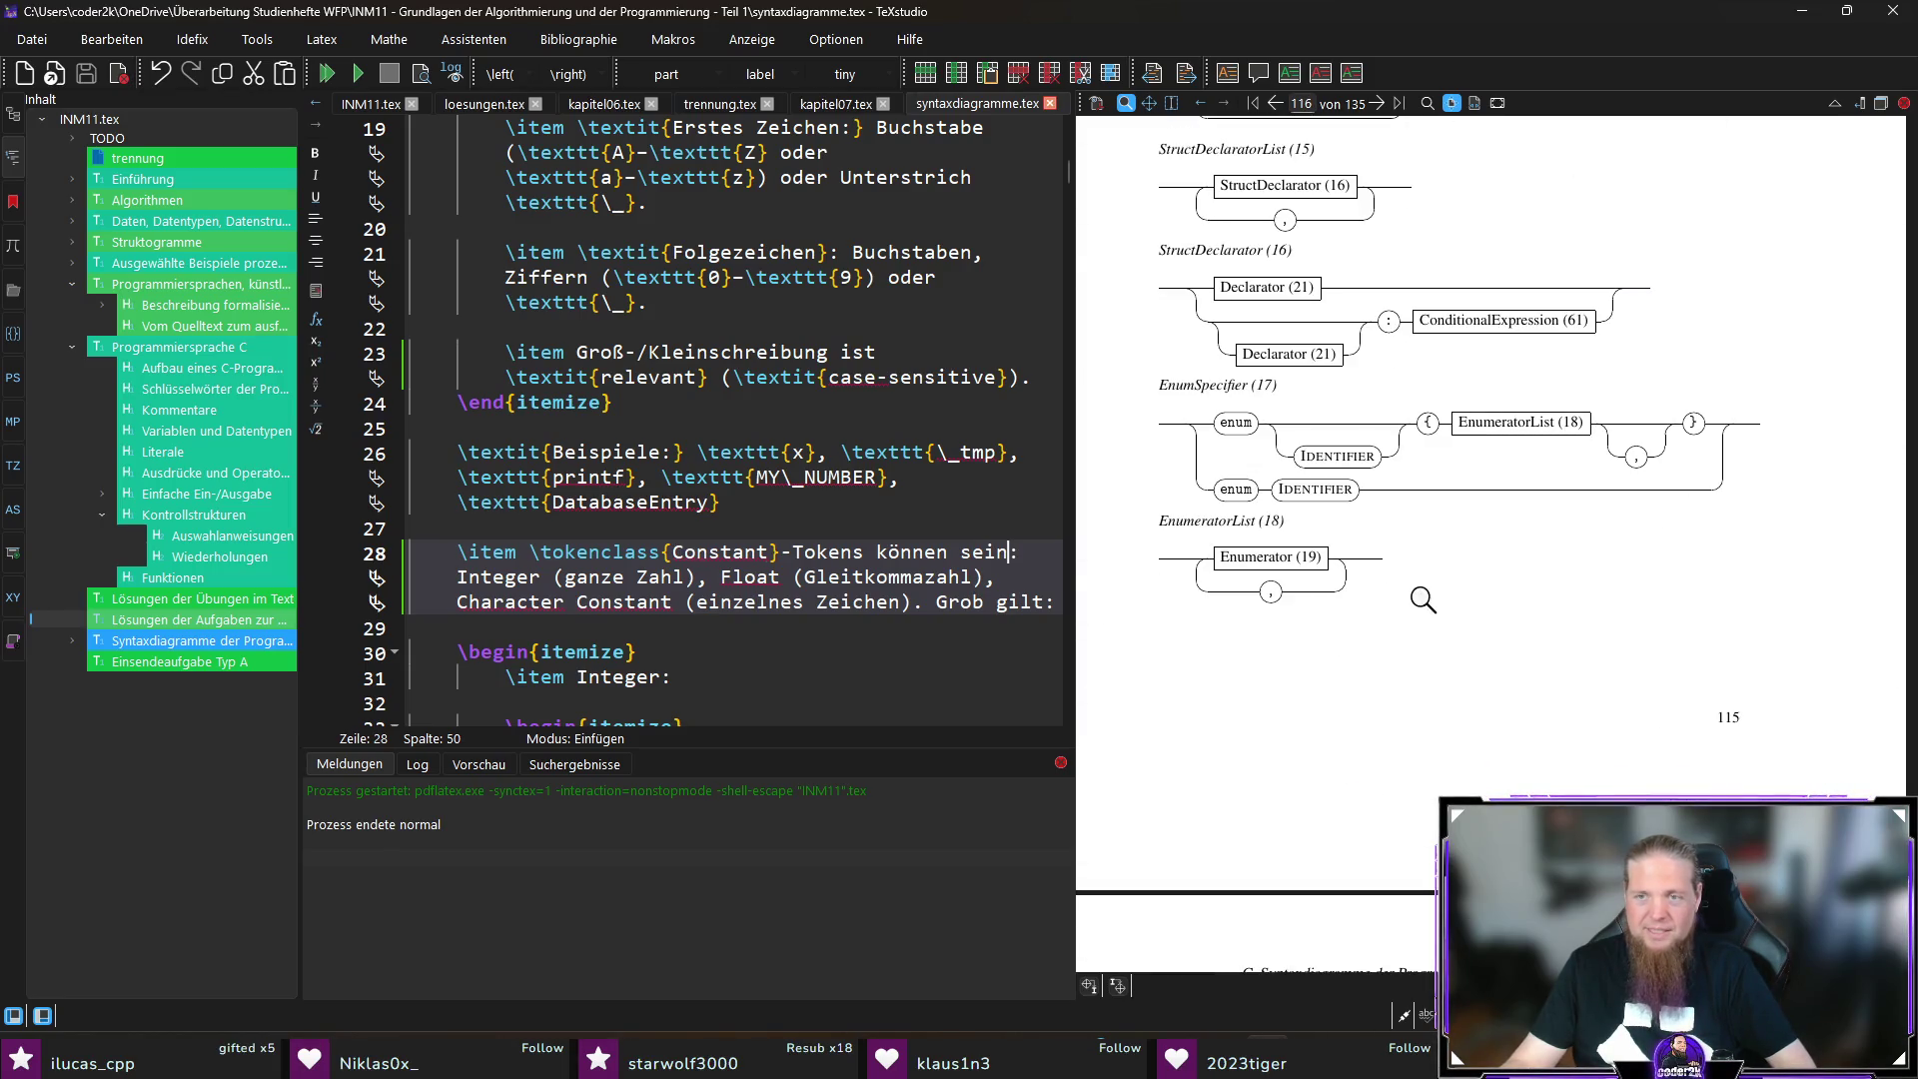
pyautogui.scroll(-10, 1537, 595)
pyautogui.scroll(-10, 1658, 627)
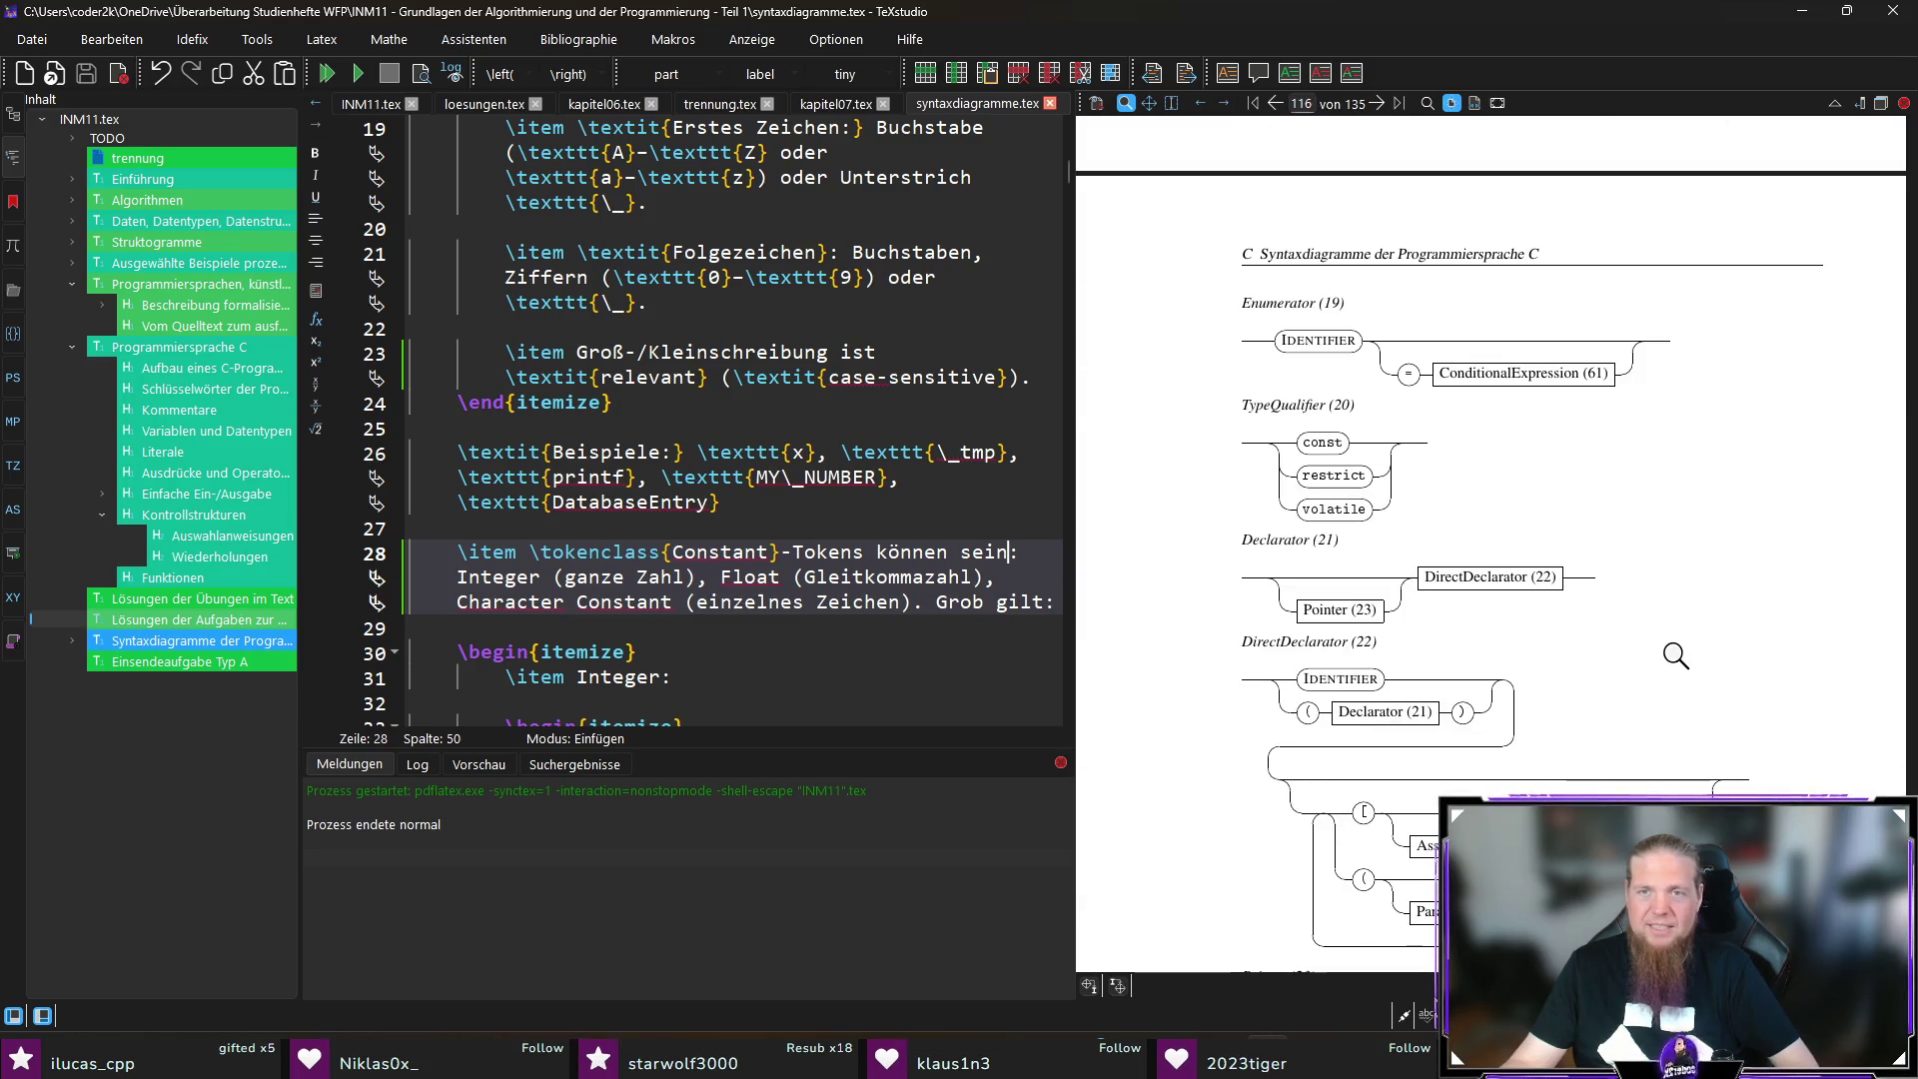
pyautogui.scroll(-10, 1643, 617)
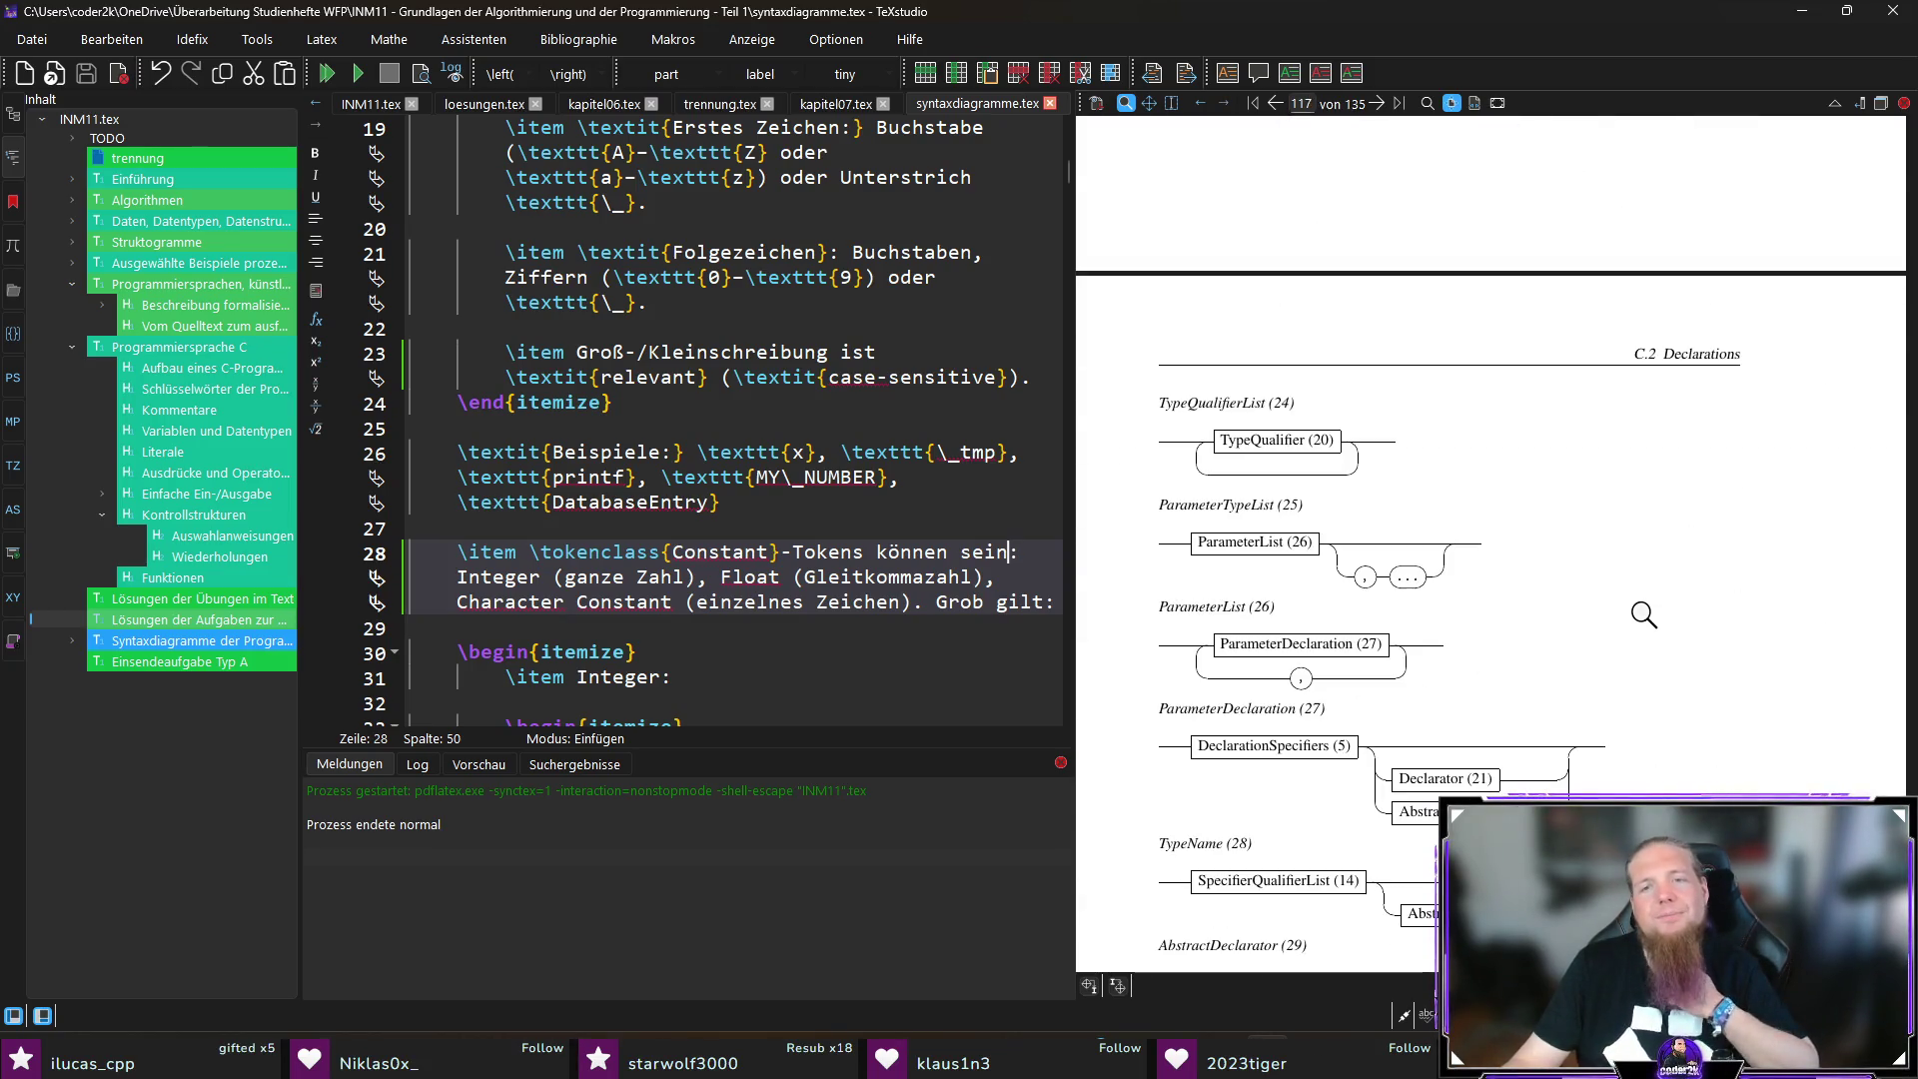
pyautogui.scroll(-3, 1527, 632)
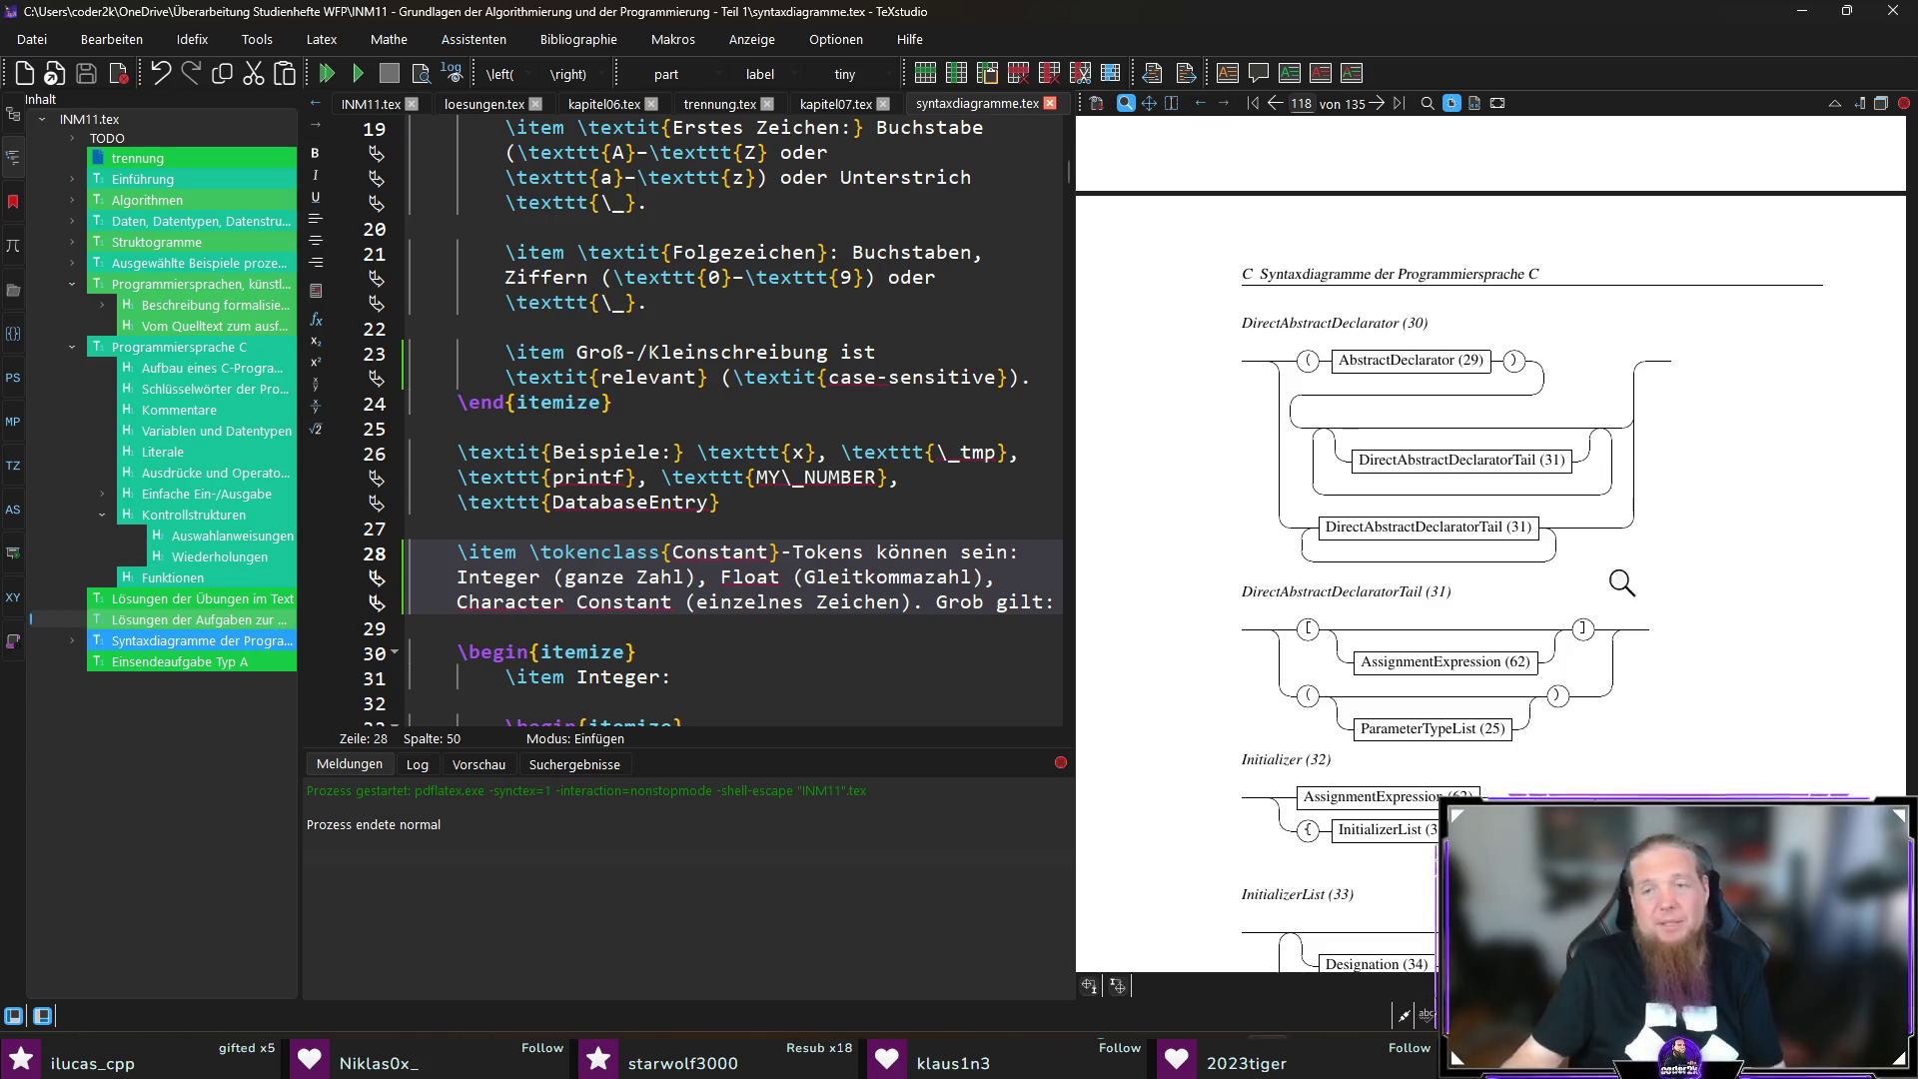
# Step: Scroll the PDF through the C.3 Statements diagrams to C.4 Expressions around page 122
pyautogui.scroll(-5, 1608, 552)
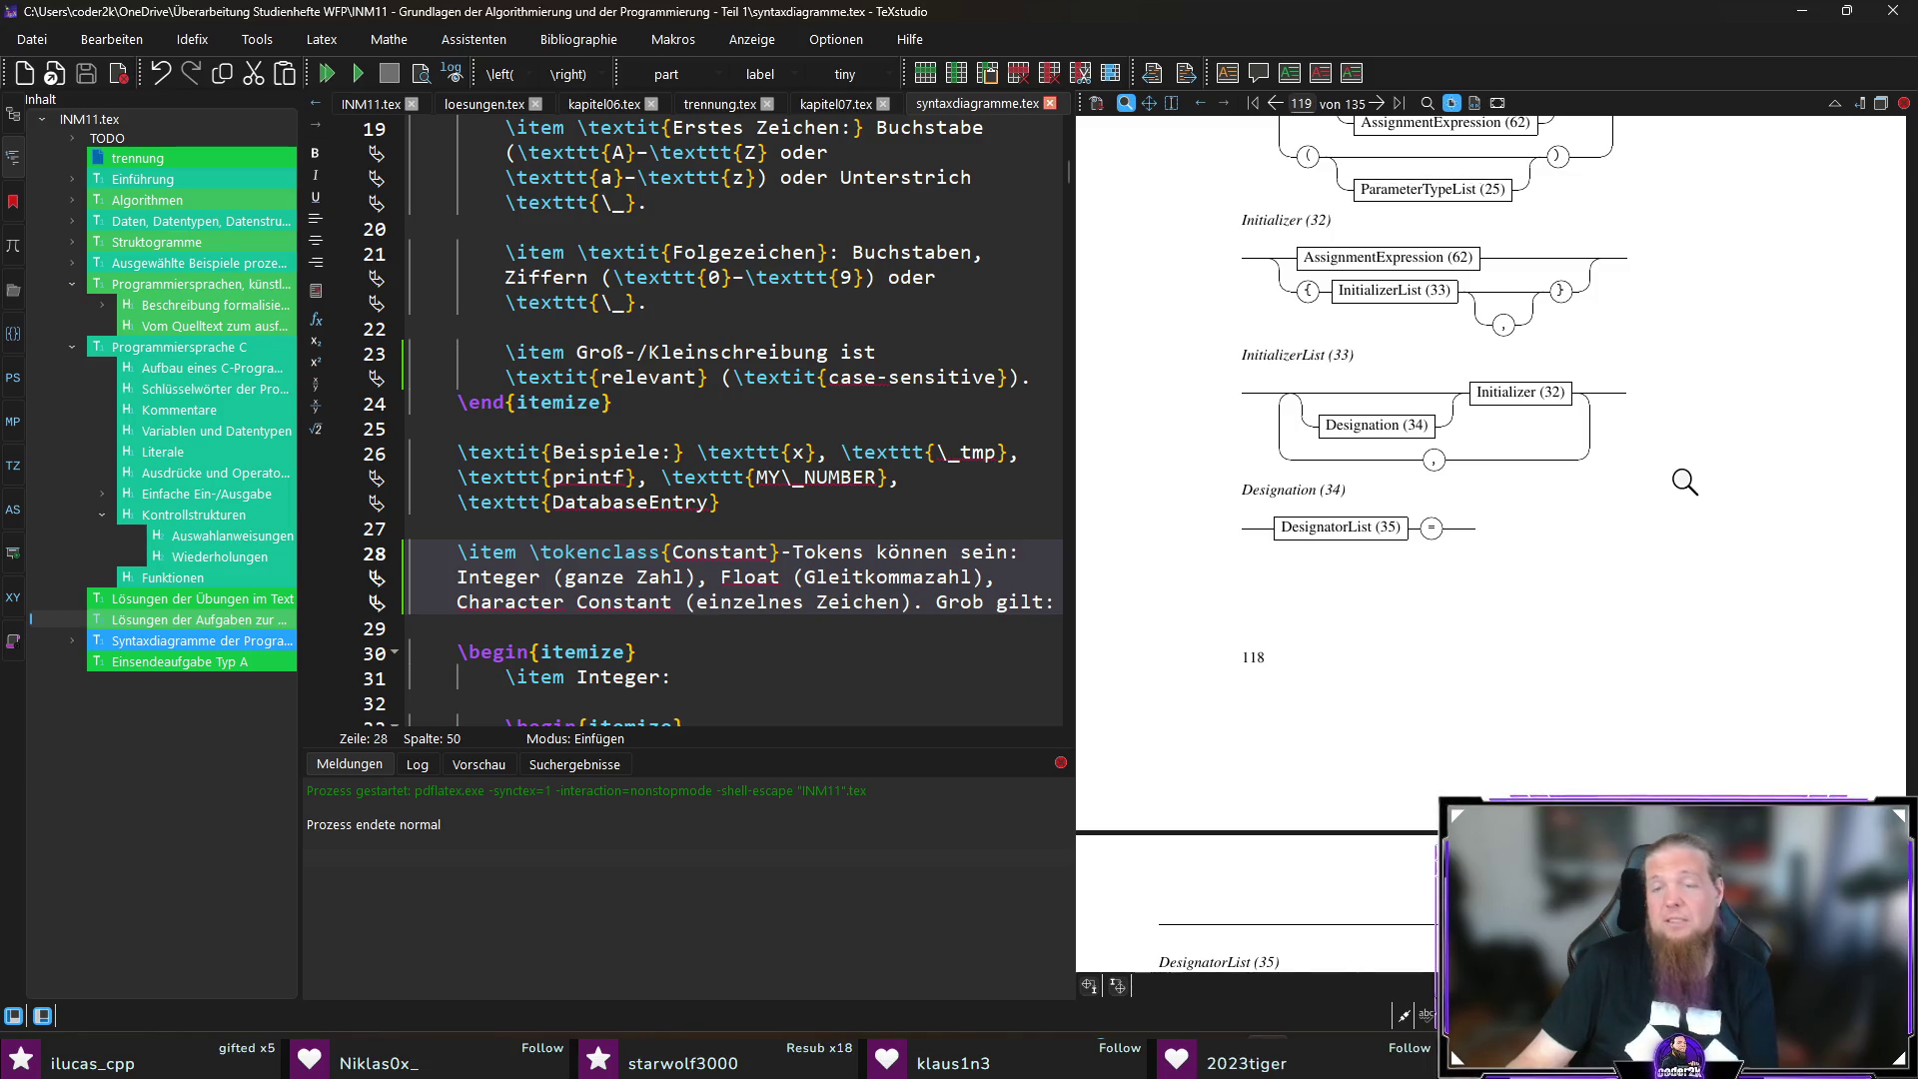
pyautogui.scroll(-5, 1698, 554)
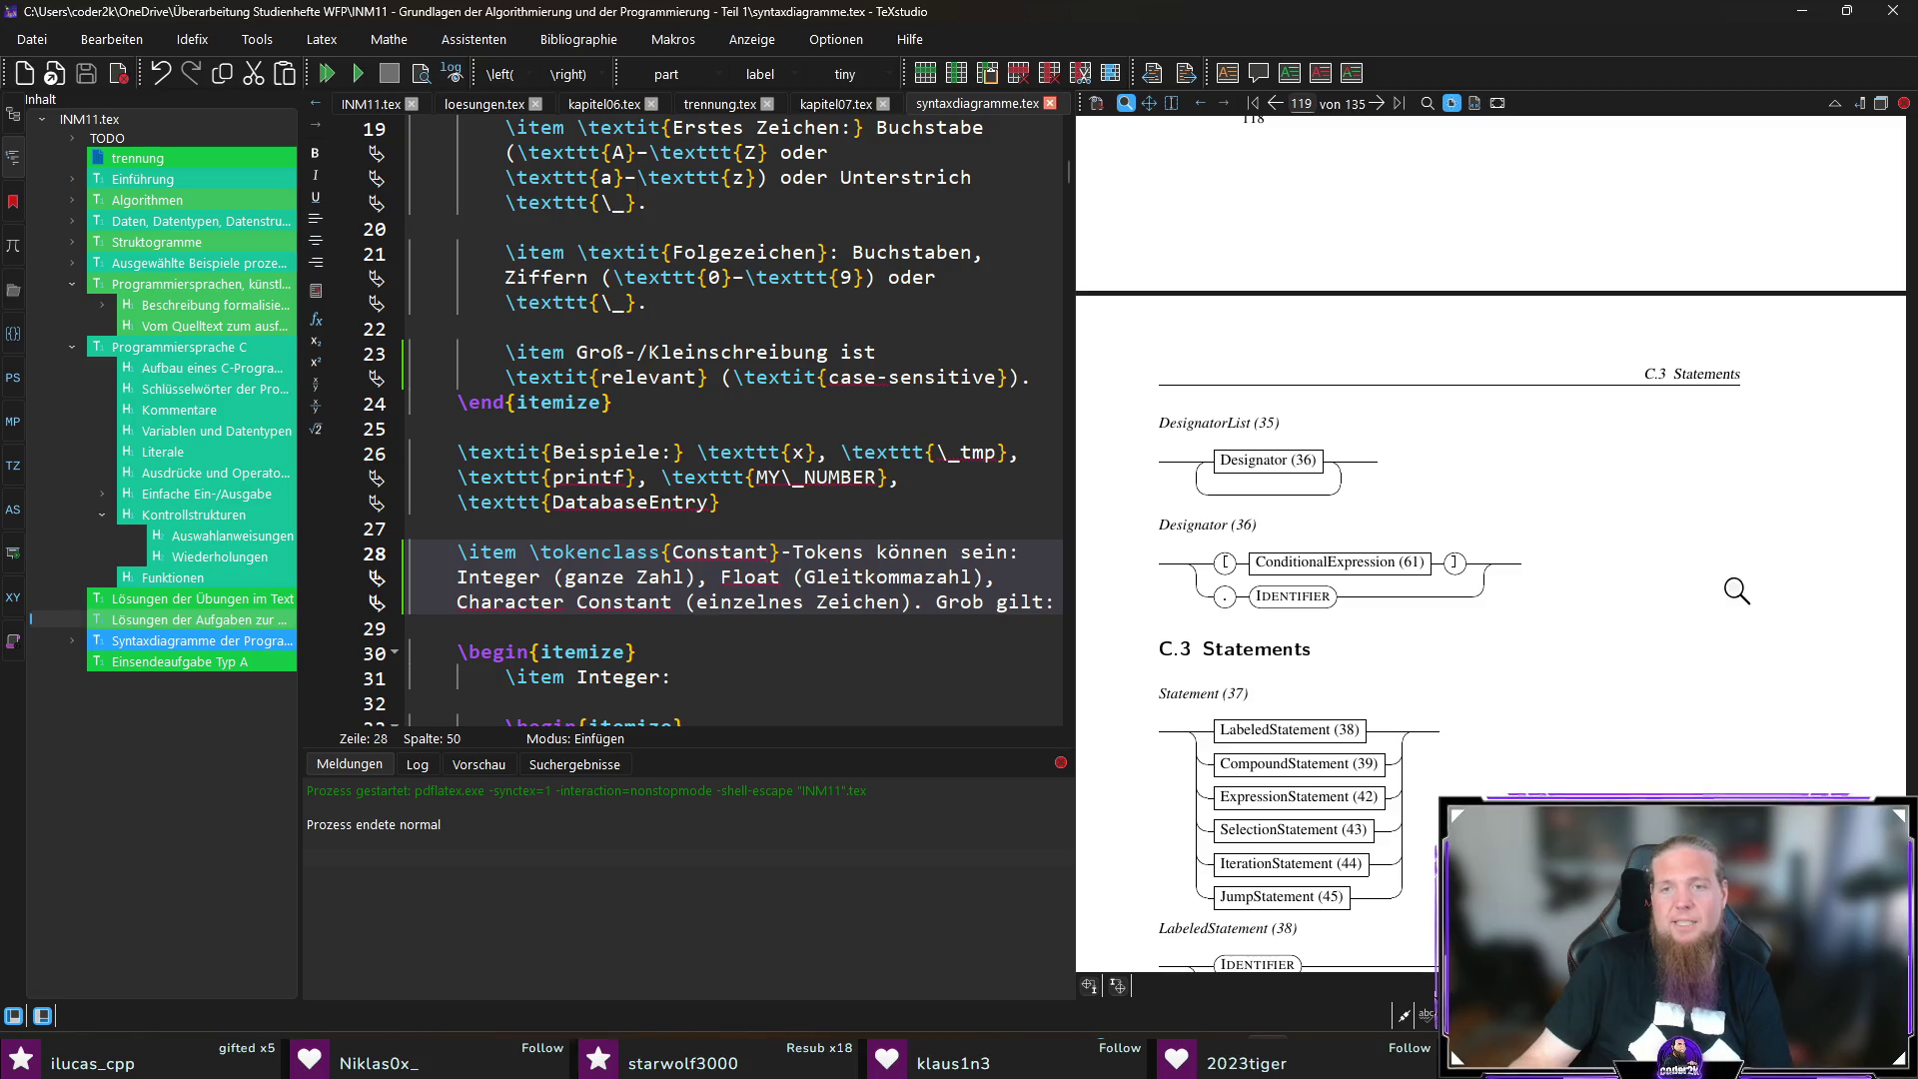
pyautogui.scroll(-2, 1698, 559)
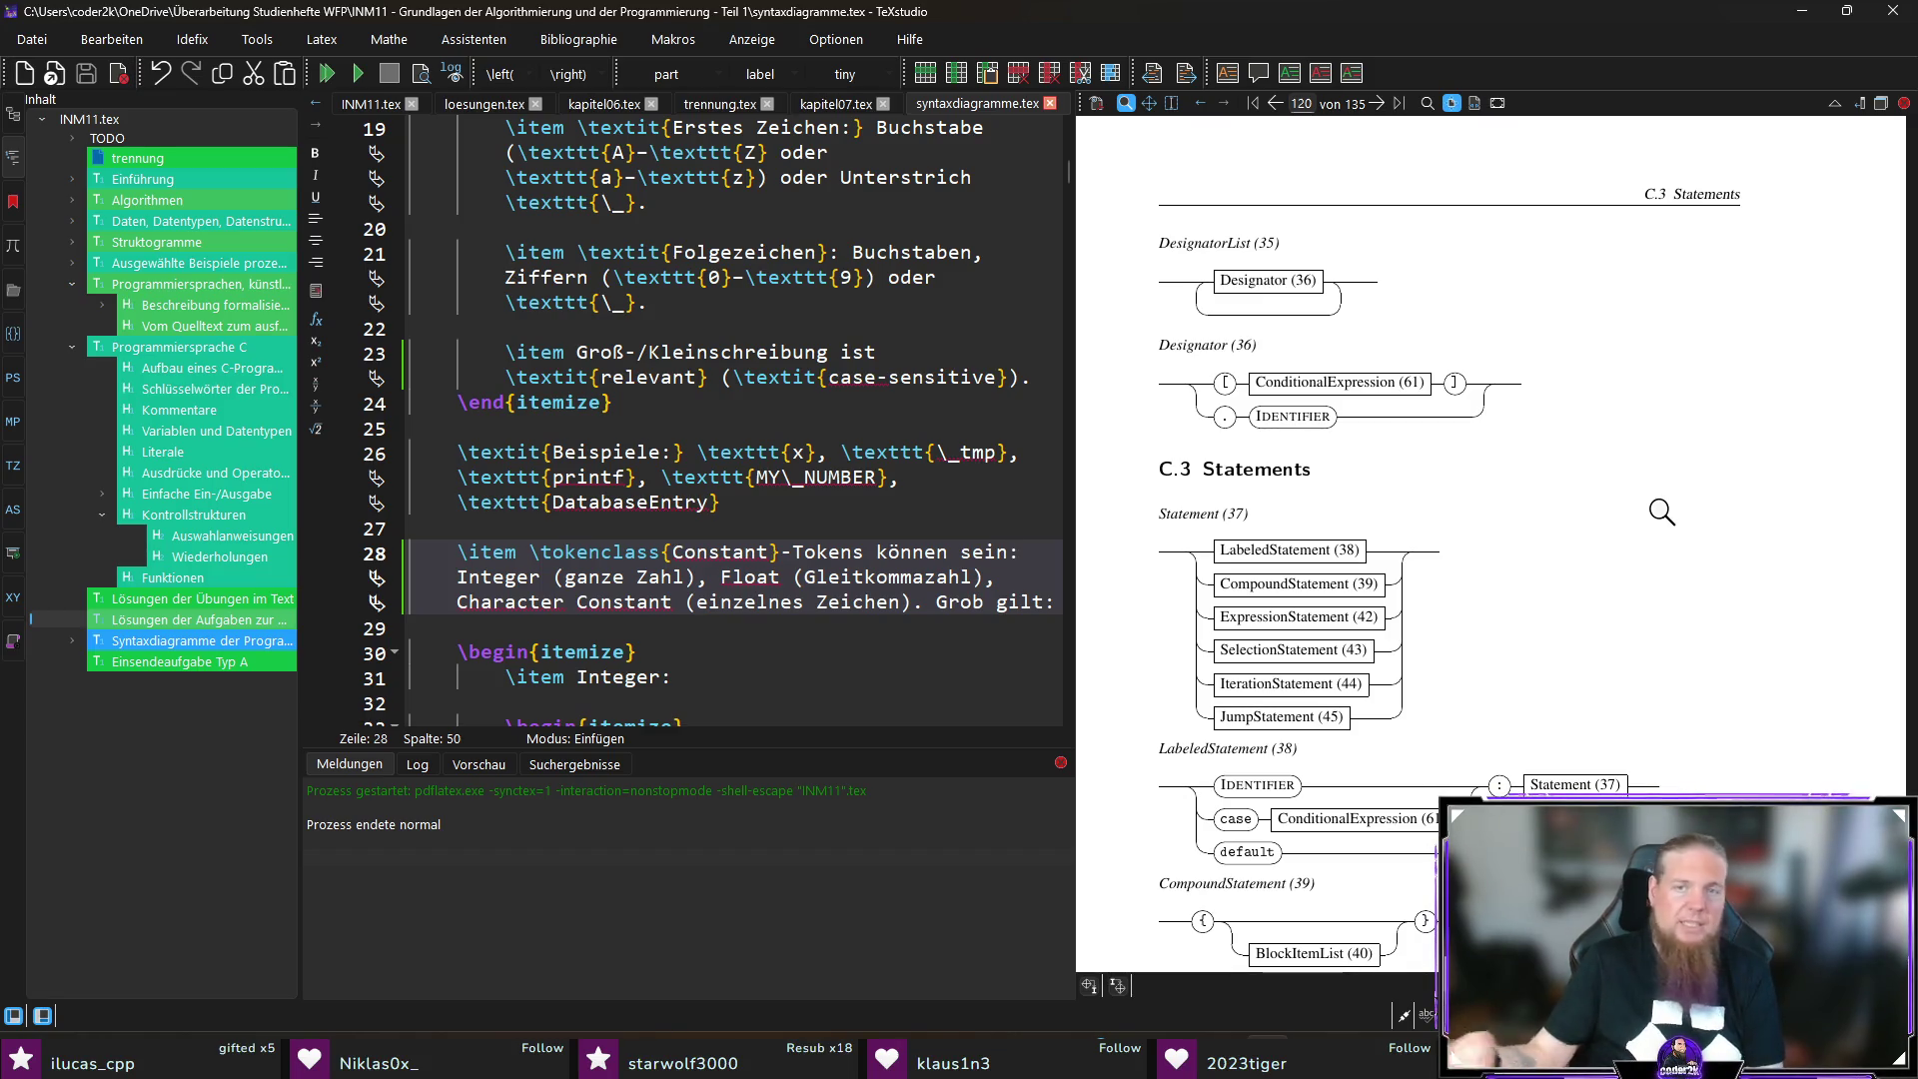
pyautogui.scroll(-5, 1661, 511)
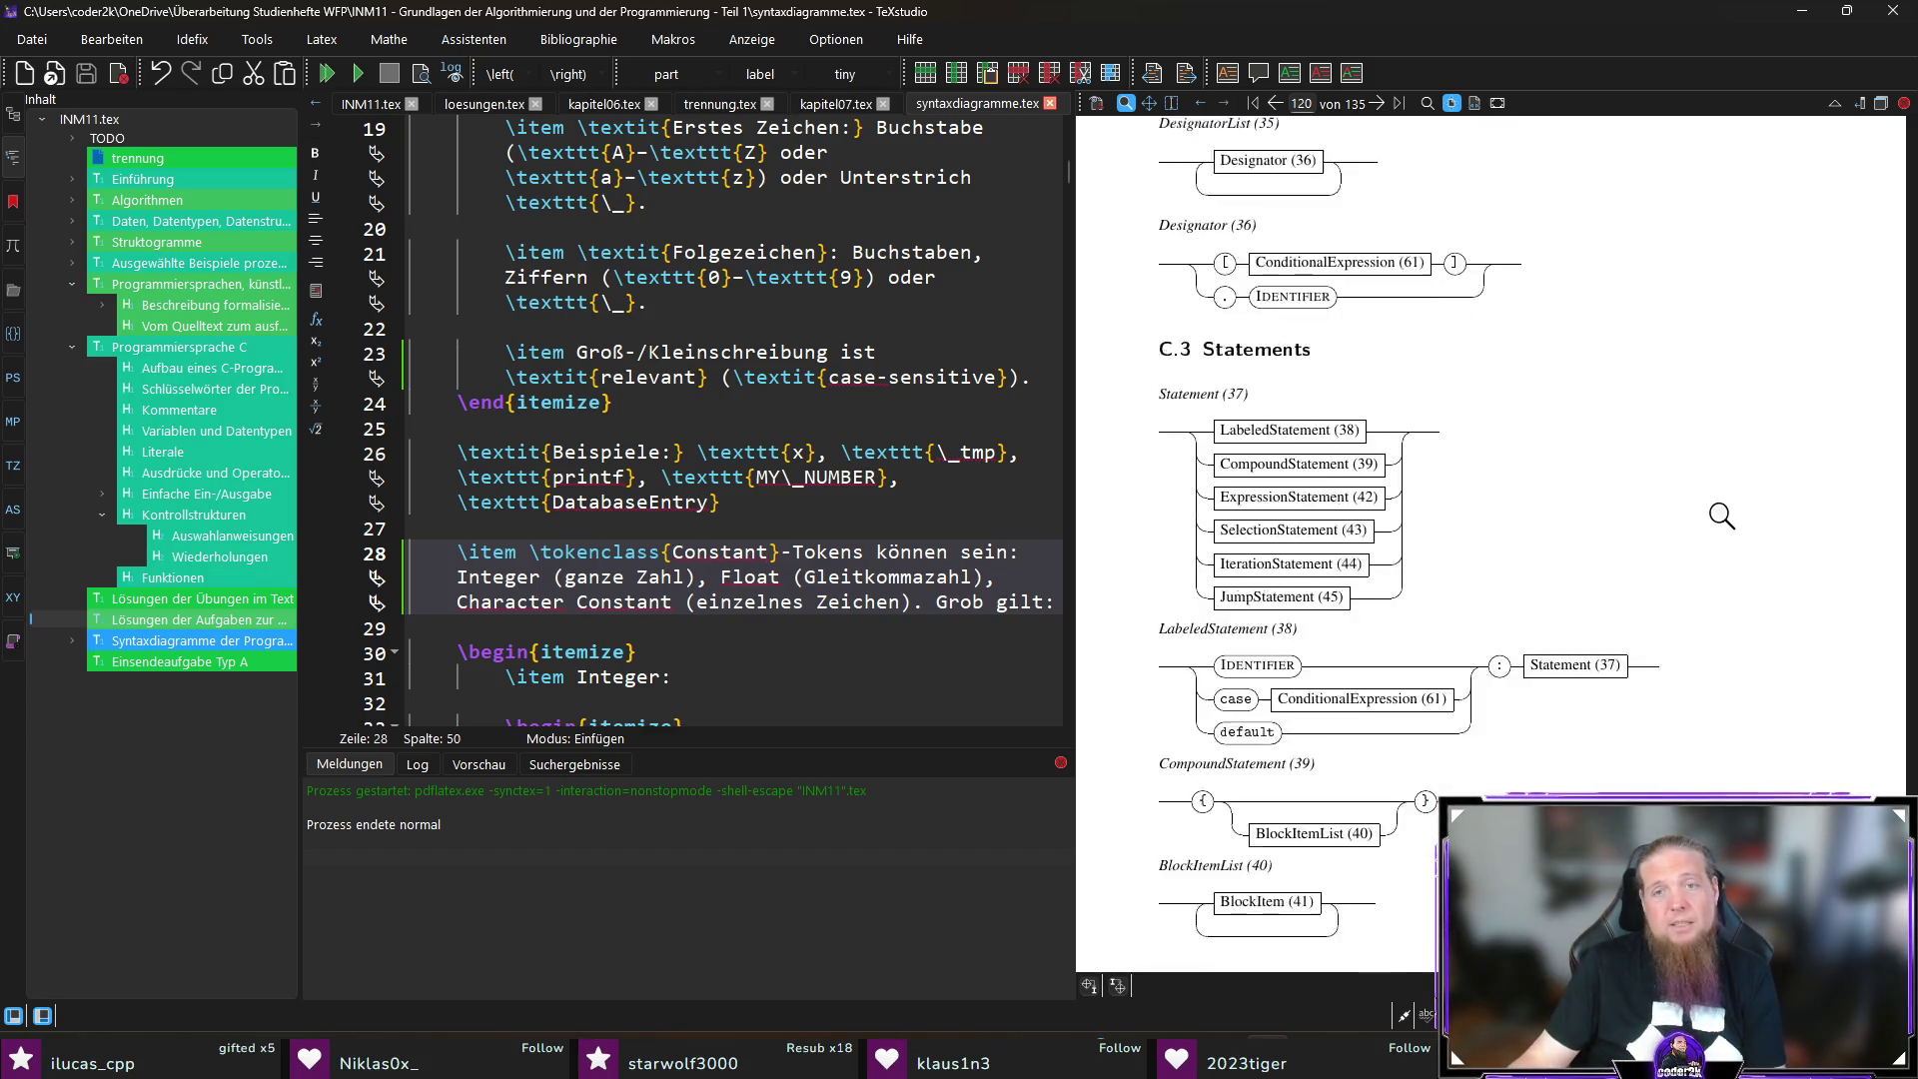
pyautogui.scroll(-10, 1727, 508)
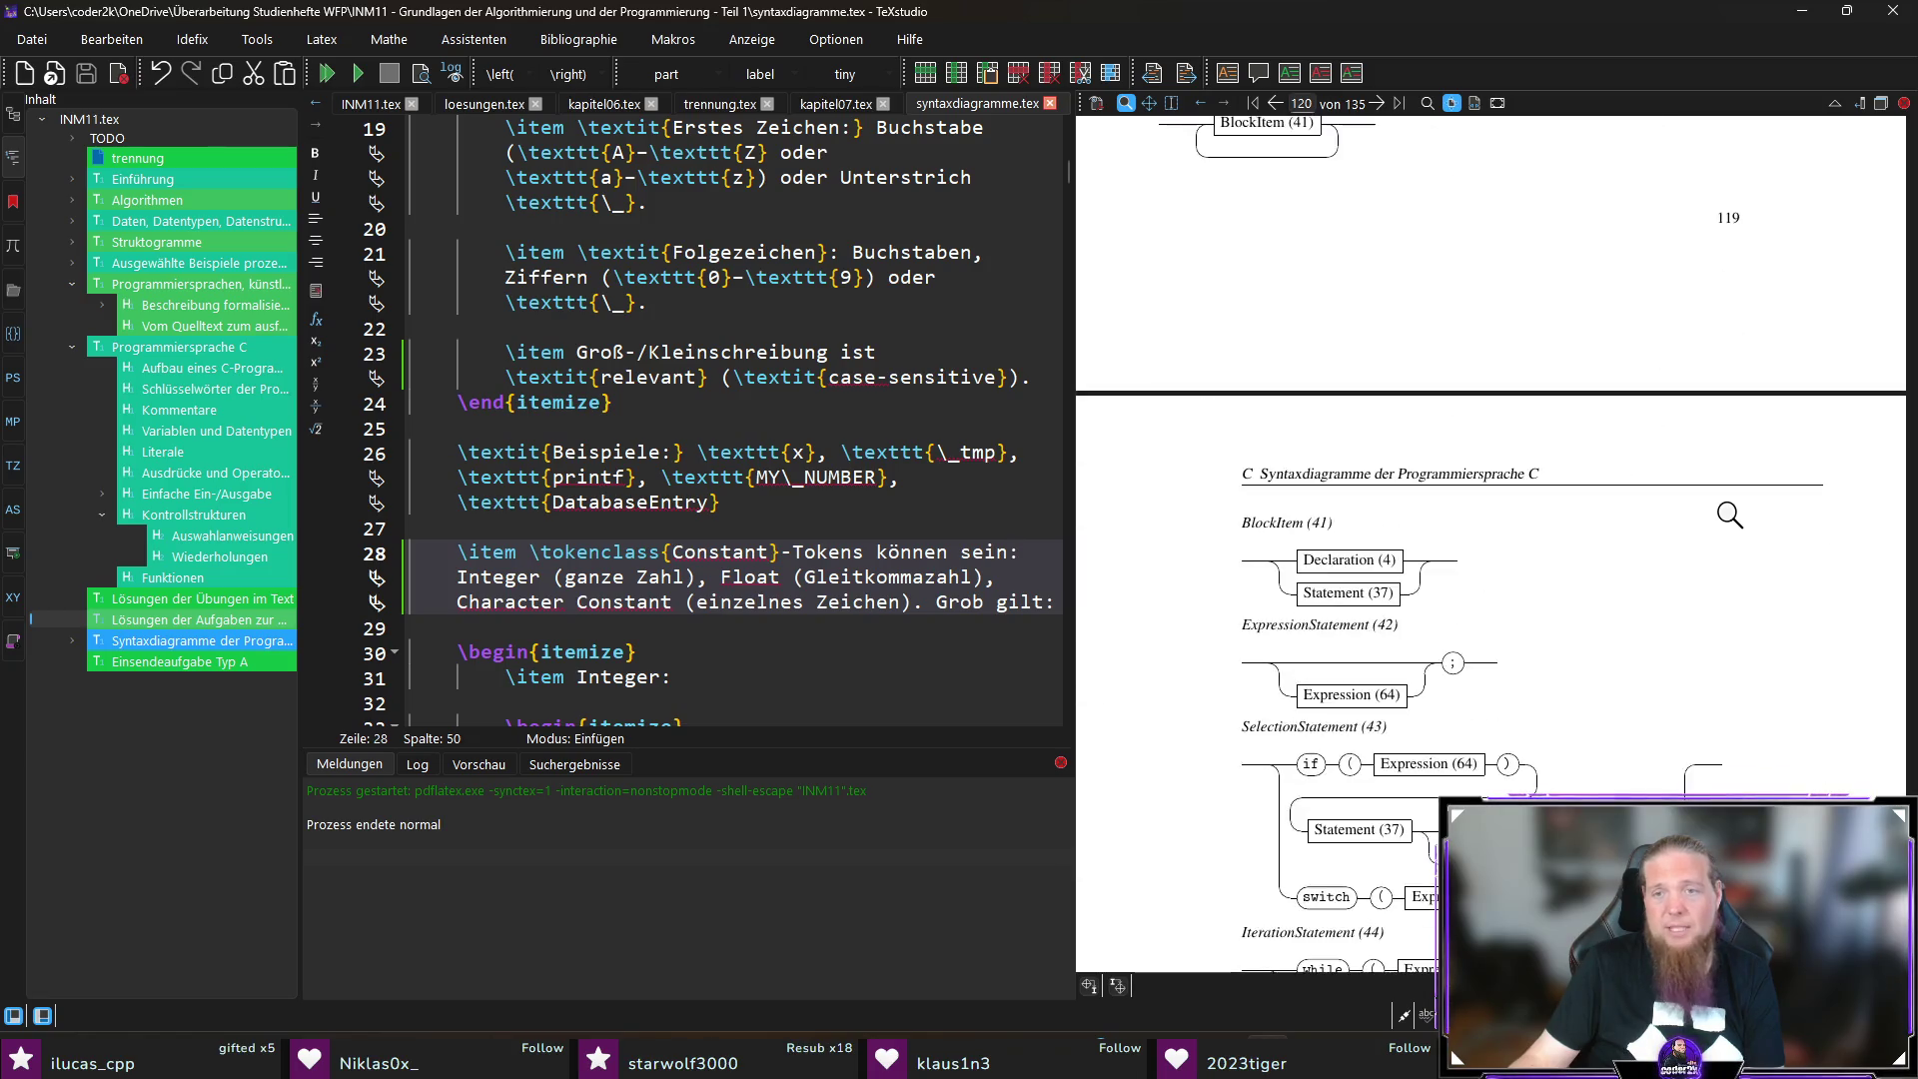
pyautogui.scroll(-12, 1728, 514)
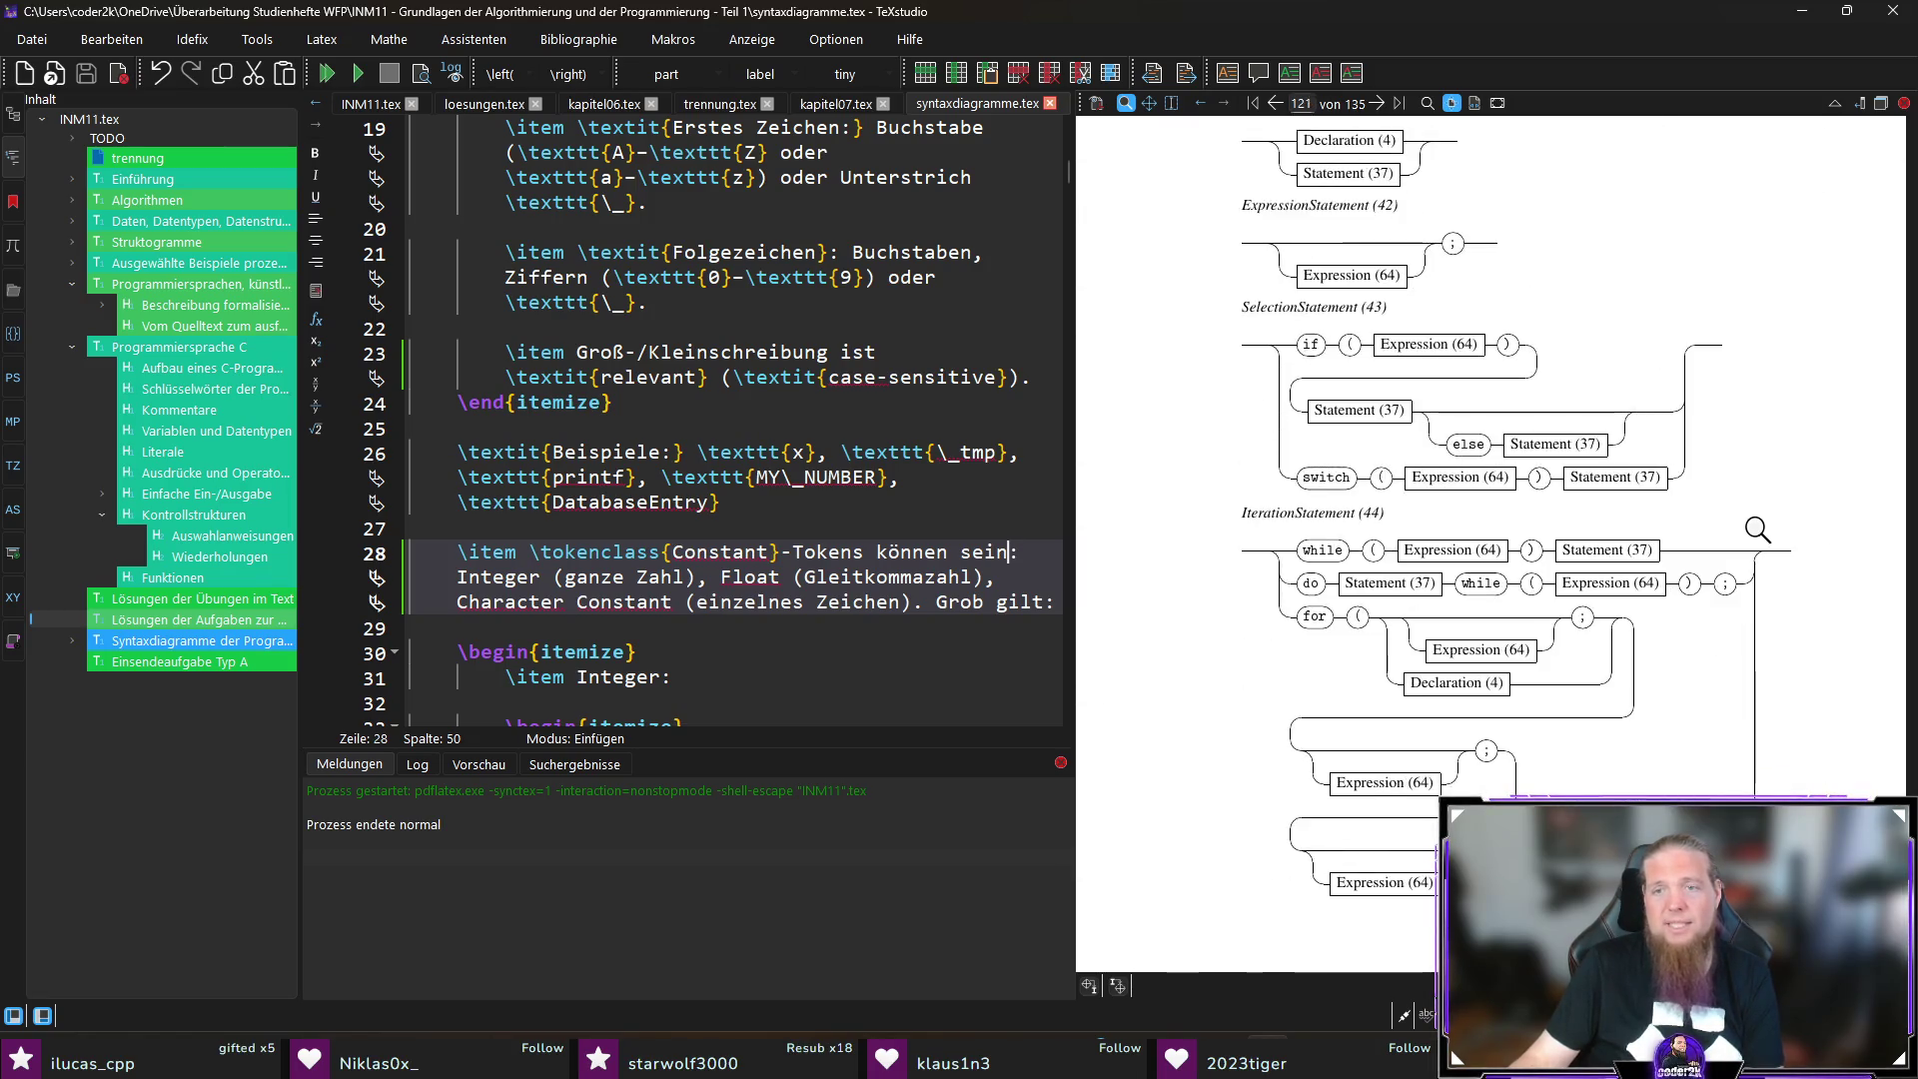
pyautogui.scroll(-11, 1592, 500)
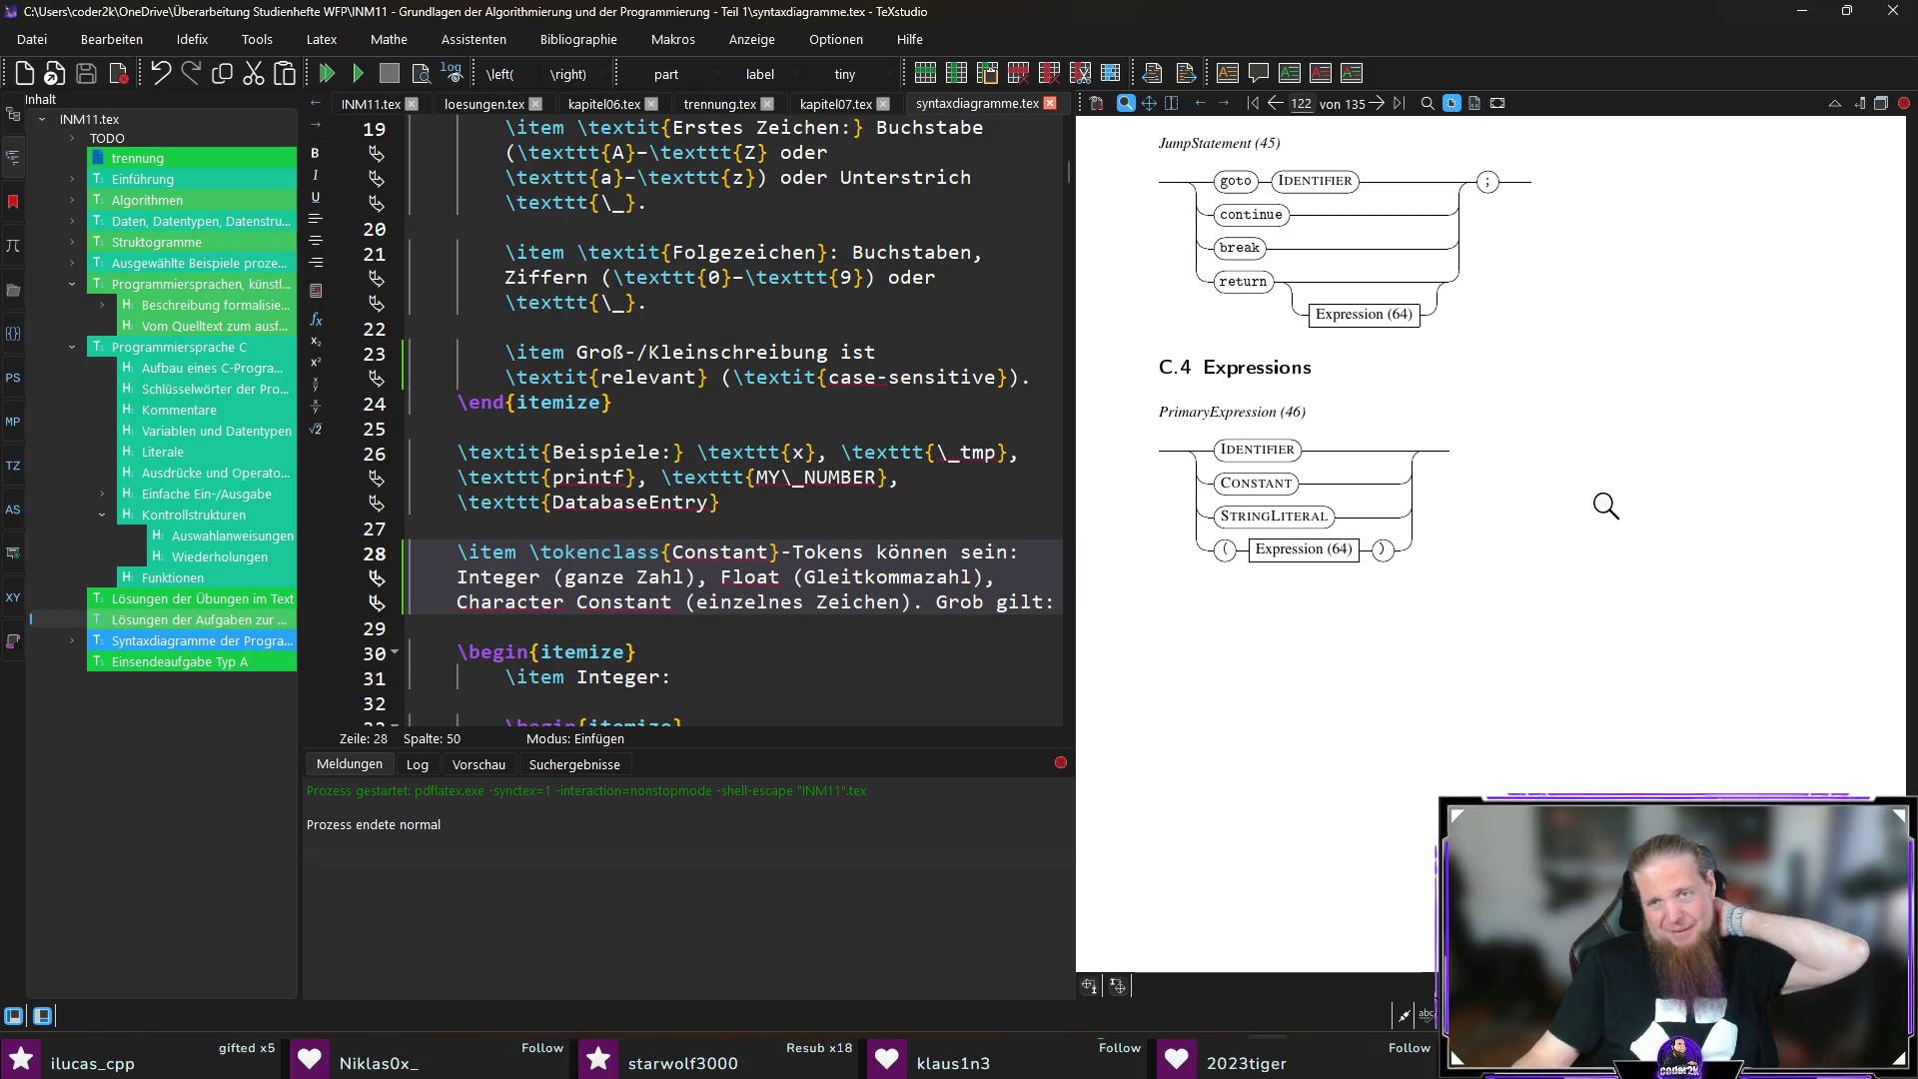
pyautogui.scroll(-8, 1605, 505)
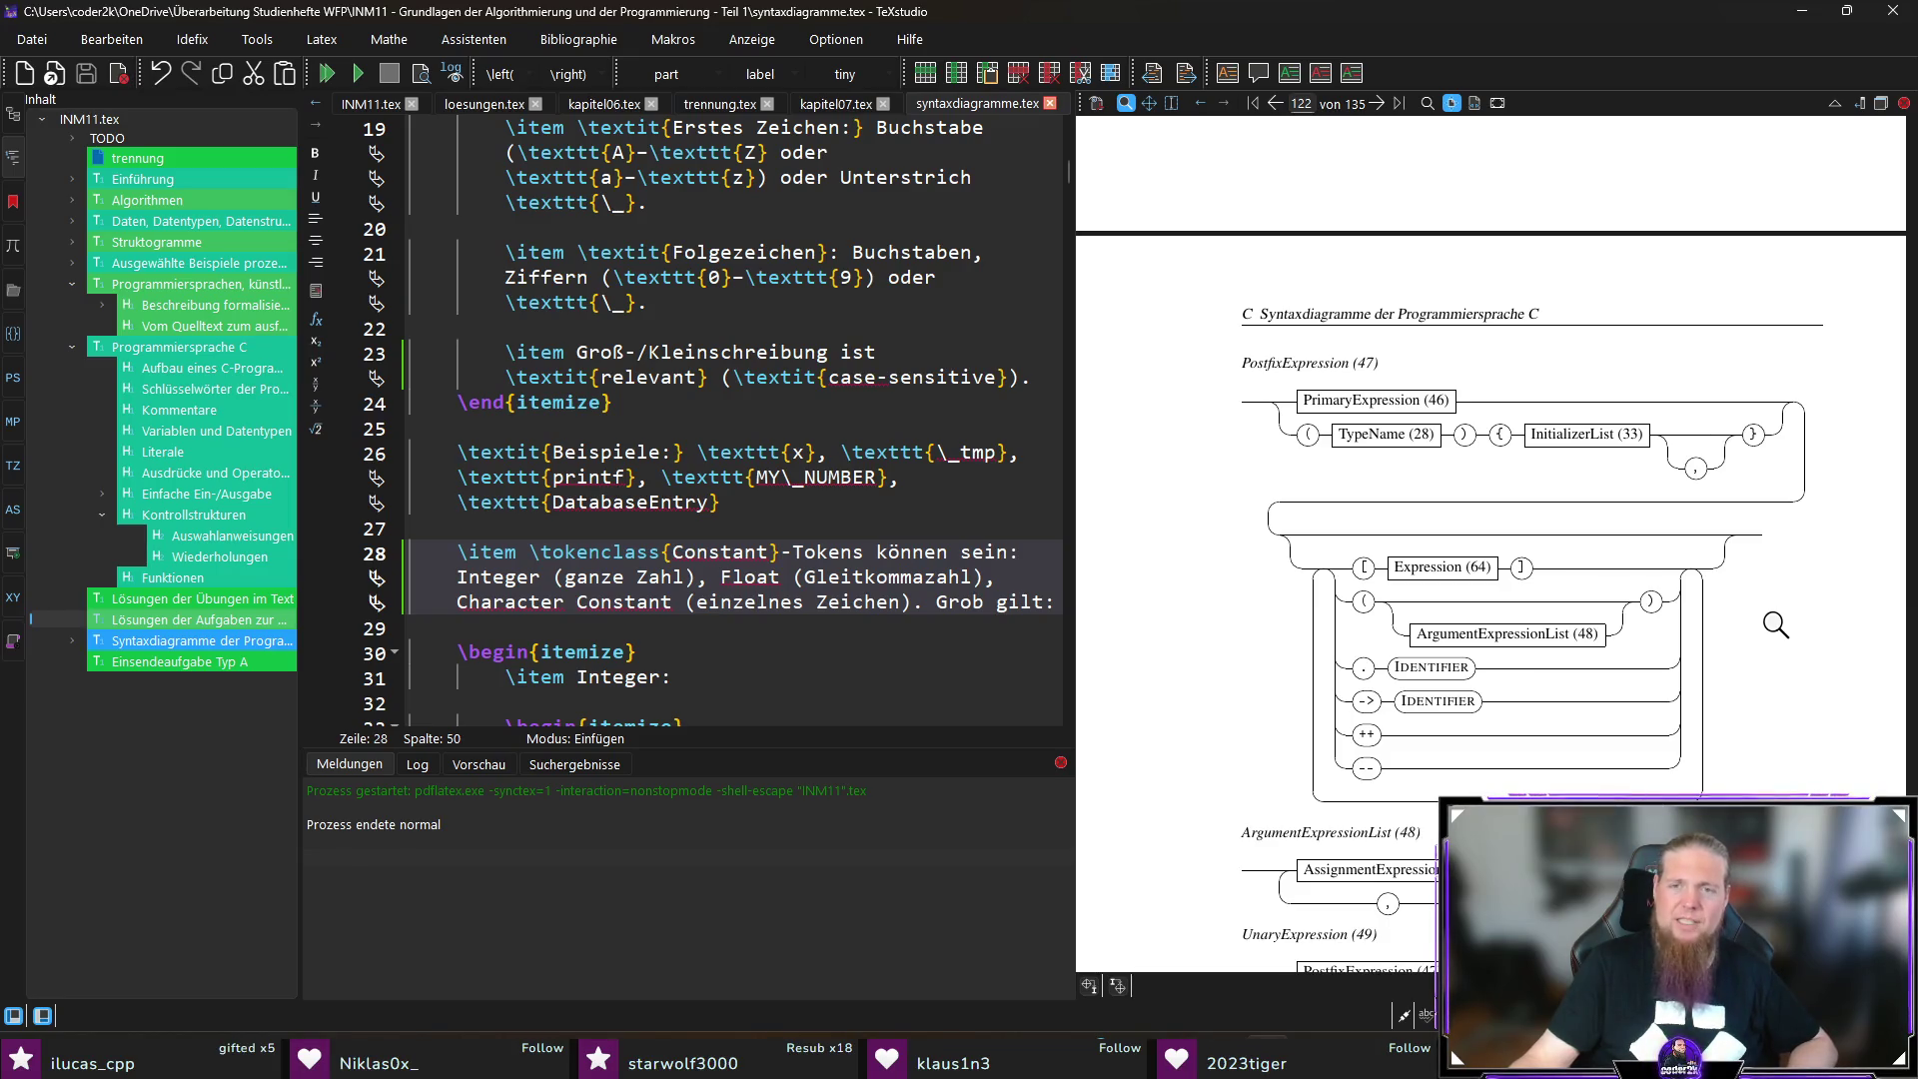
# Step: Scroll the PDF on to page 126 with the AssignmentOperator and Expression diagrams
pyautogui.scroll(-4, 1774, 623)
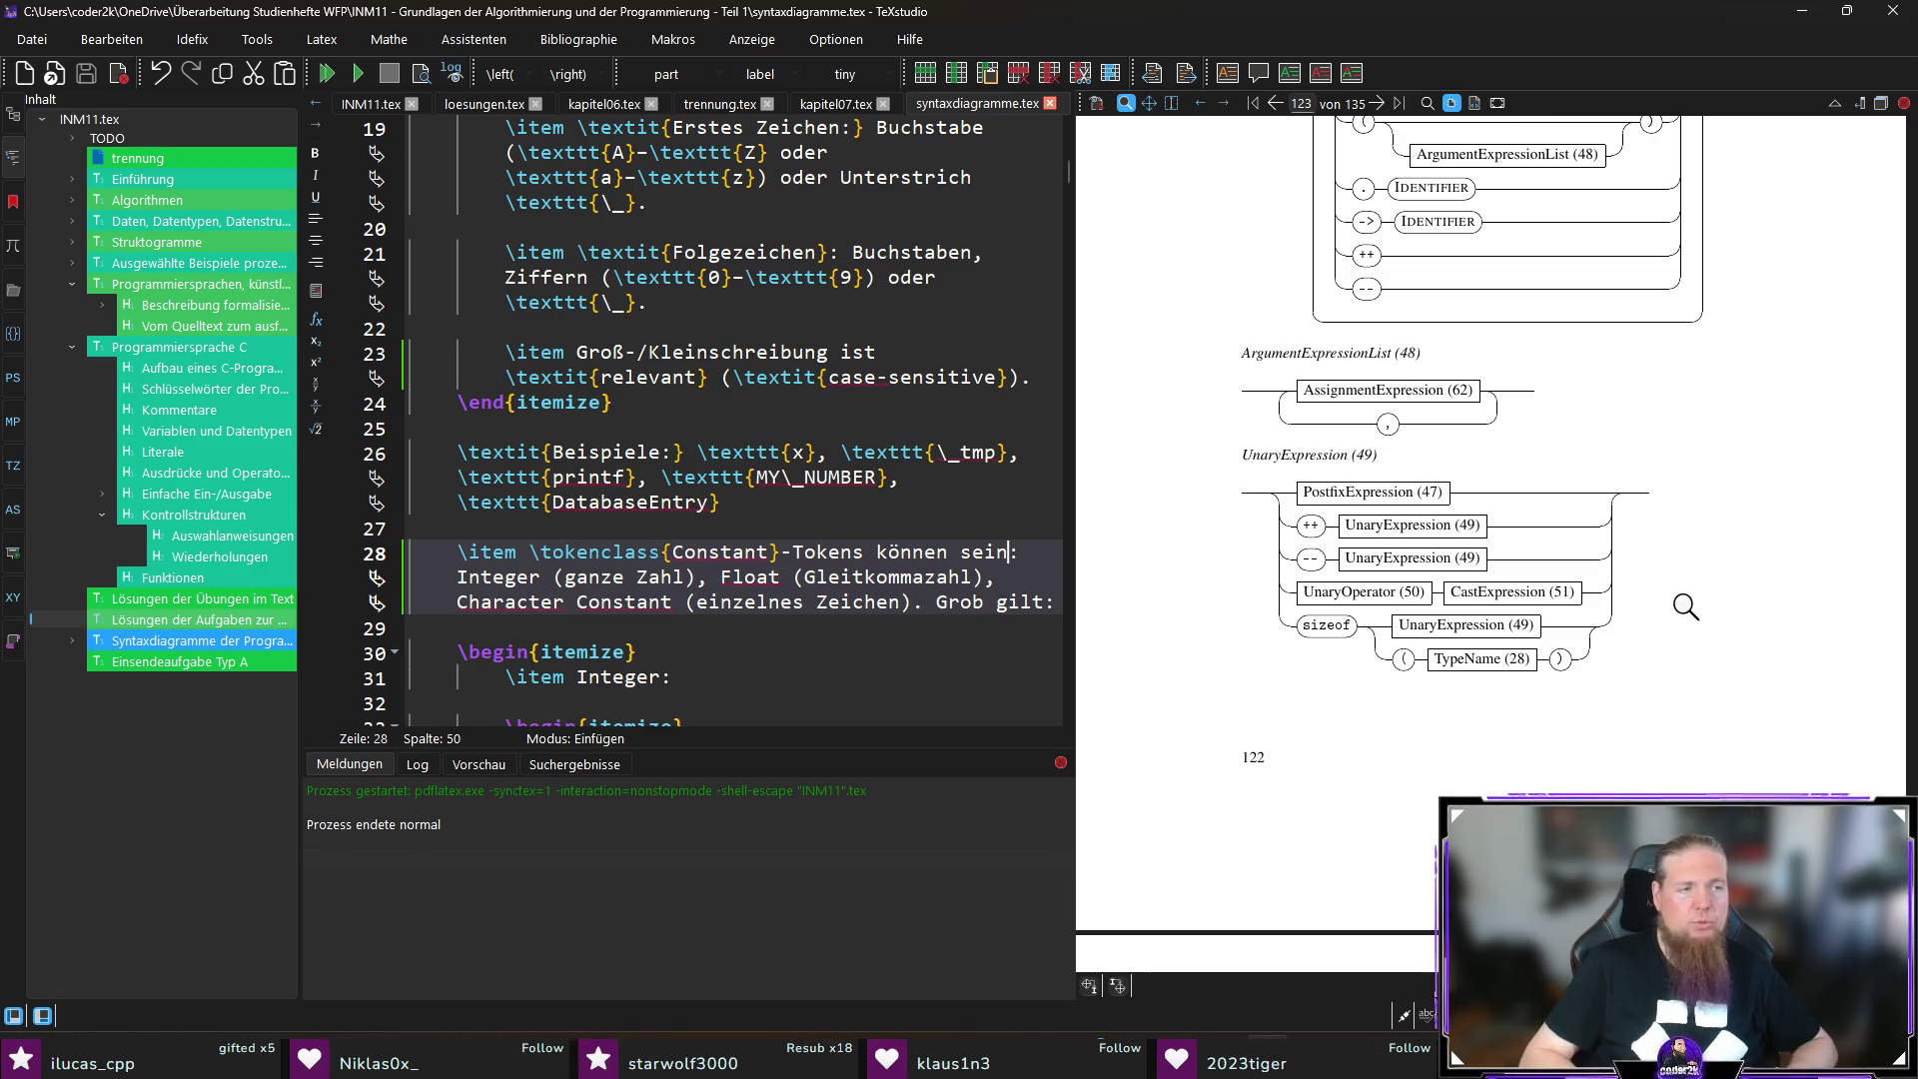
pyautogui.scroll(-4, 1686, 606)
pyautogui.scroll(1, 1685, 599)
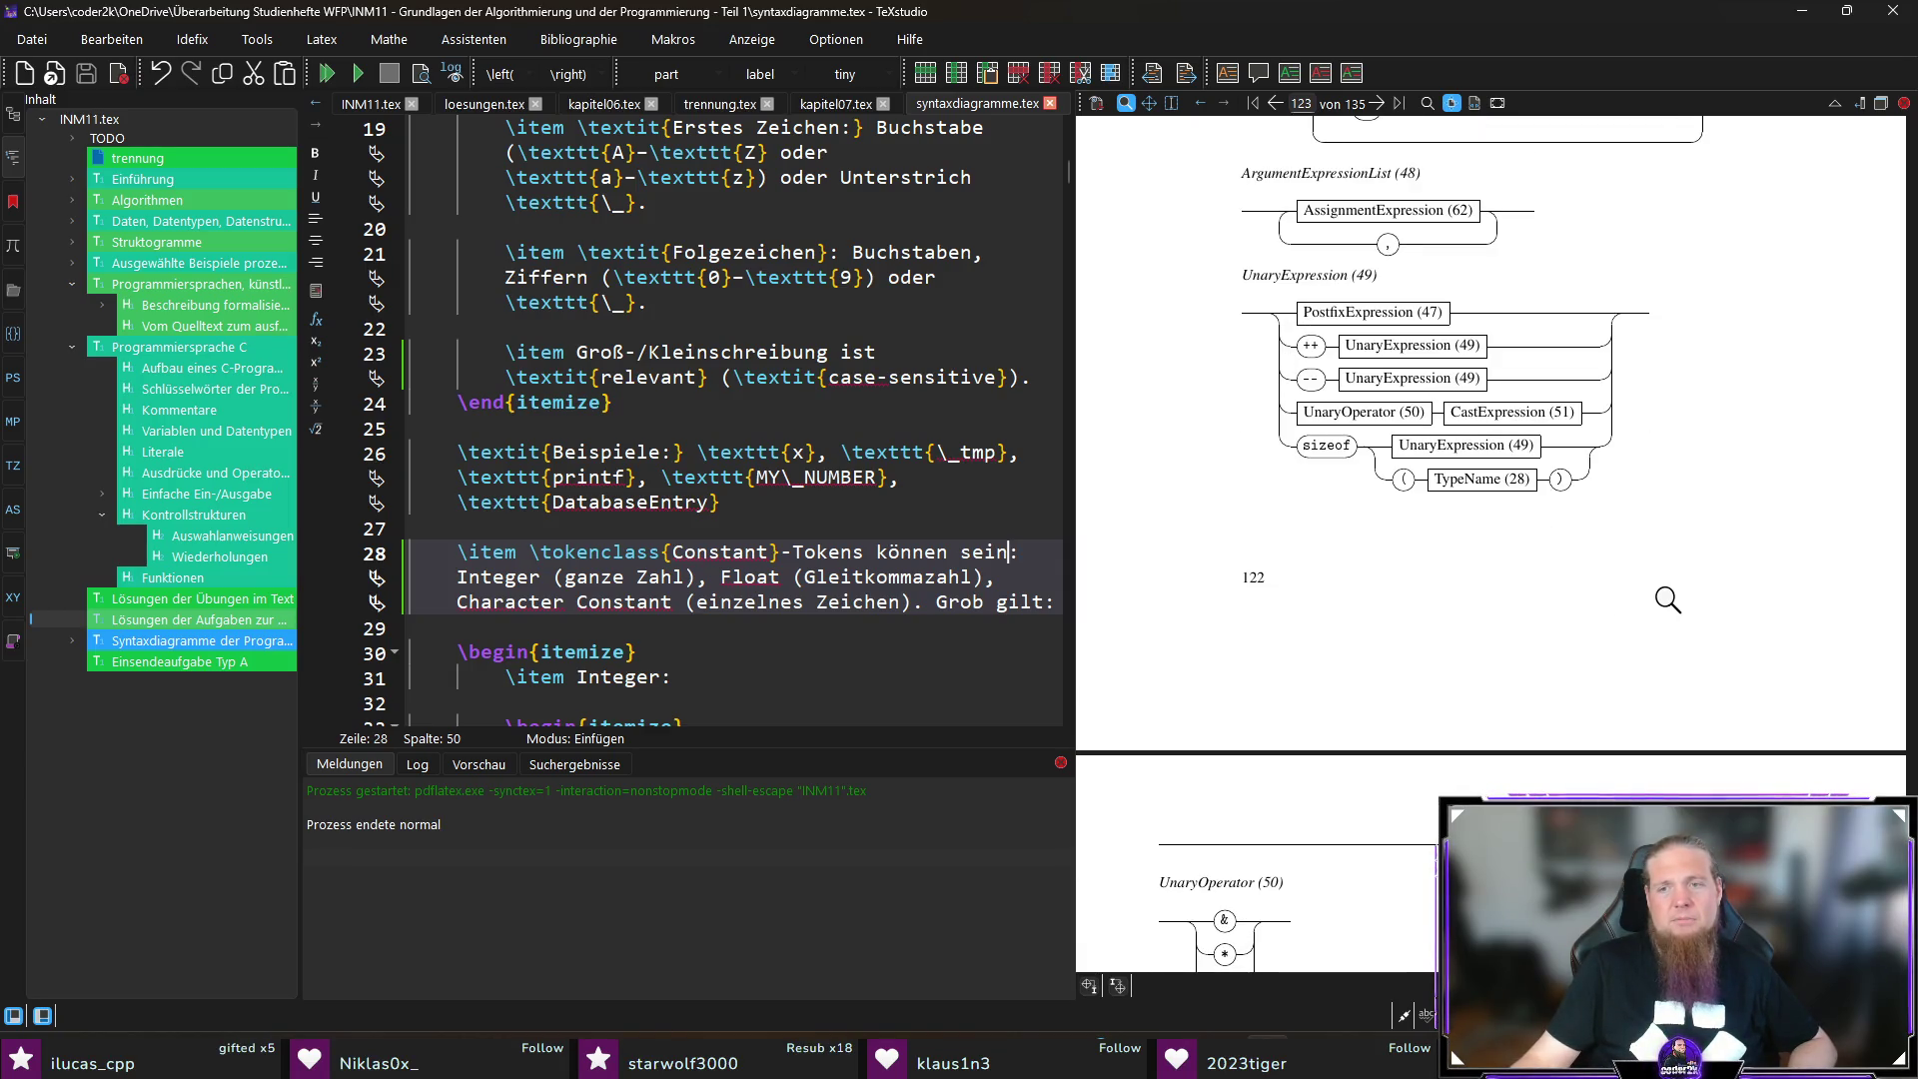
pyautogui.scroll(-8, 1678, 595)
pyautogui.scroll(-8, 1670, 596)
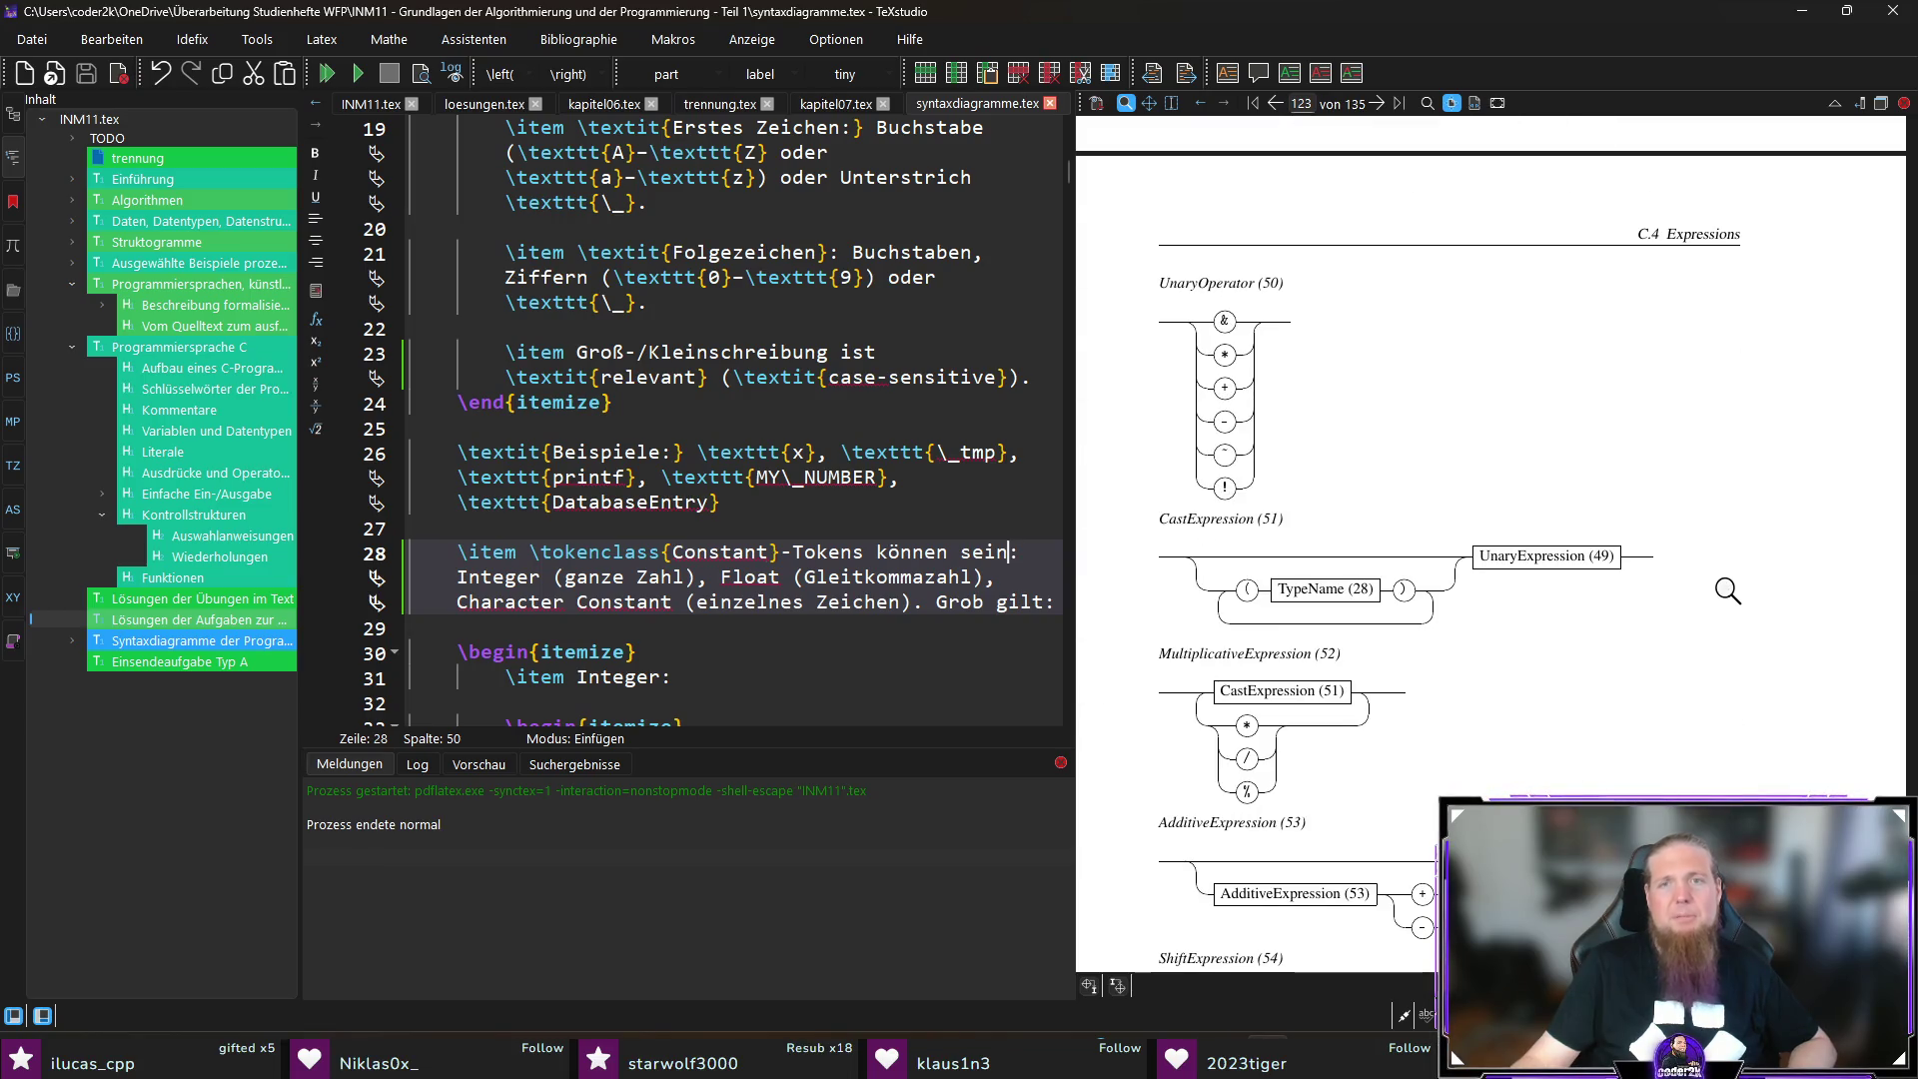
pyautogui.scroll(-20, 1733, 600)
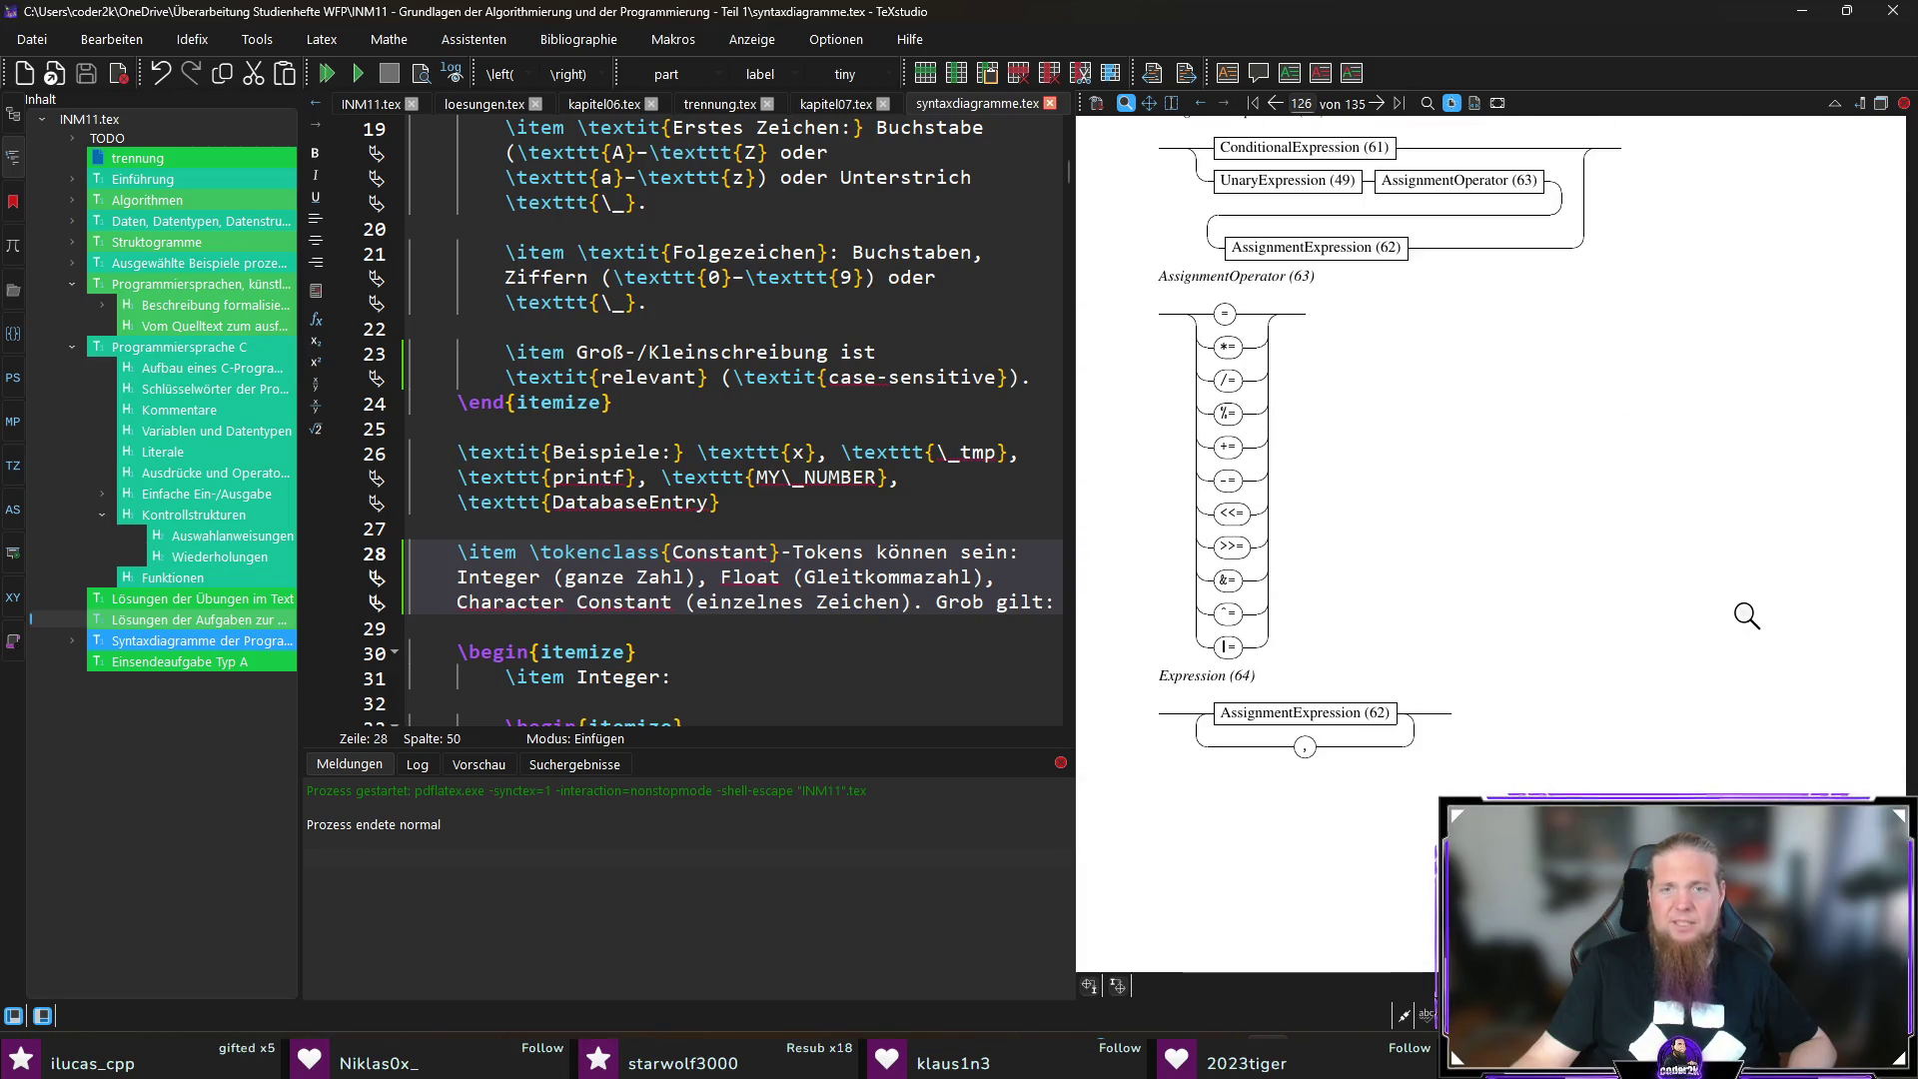
pyautogui.scroll(-10, 1698, 619)
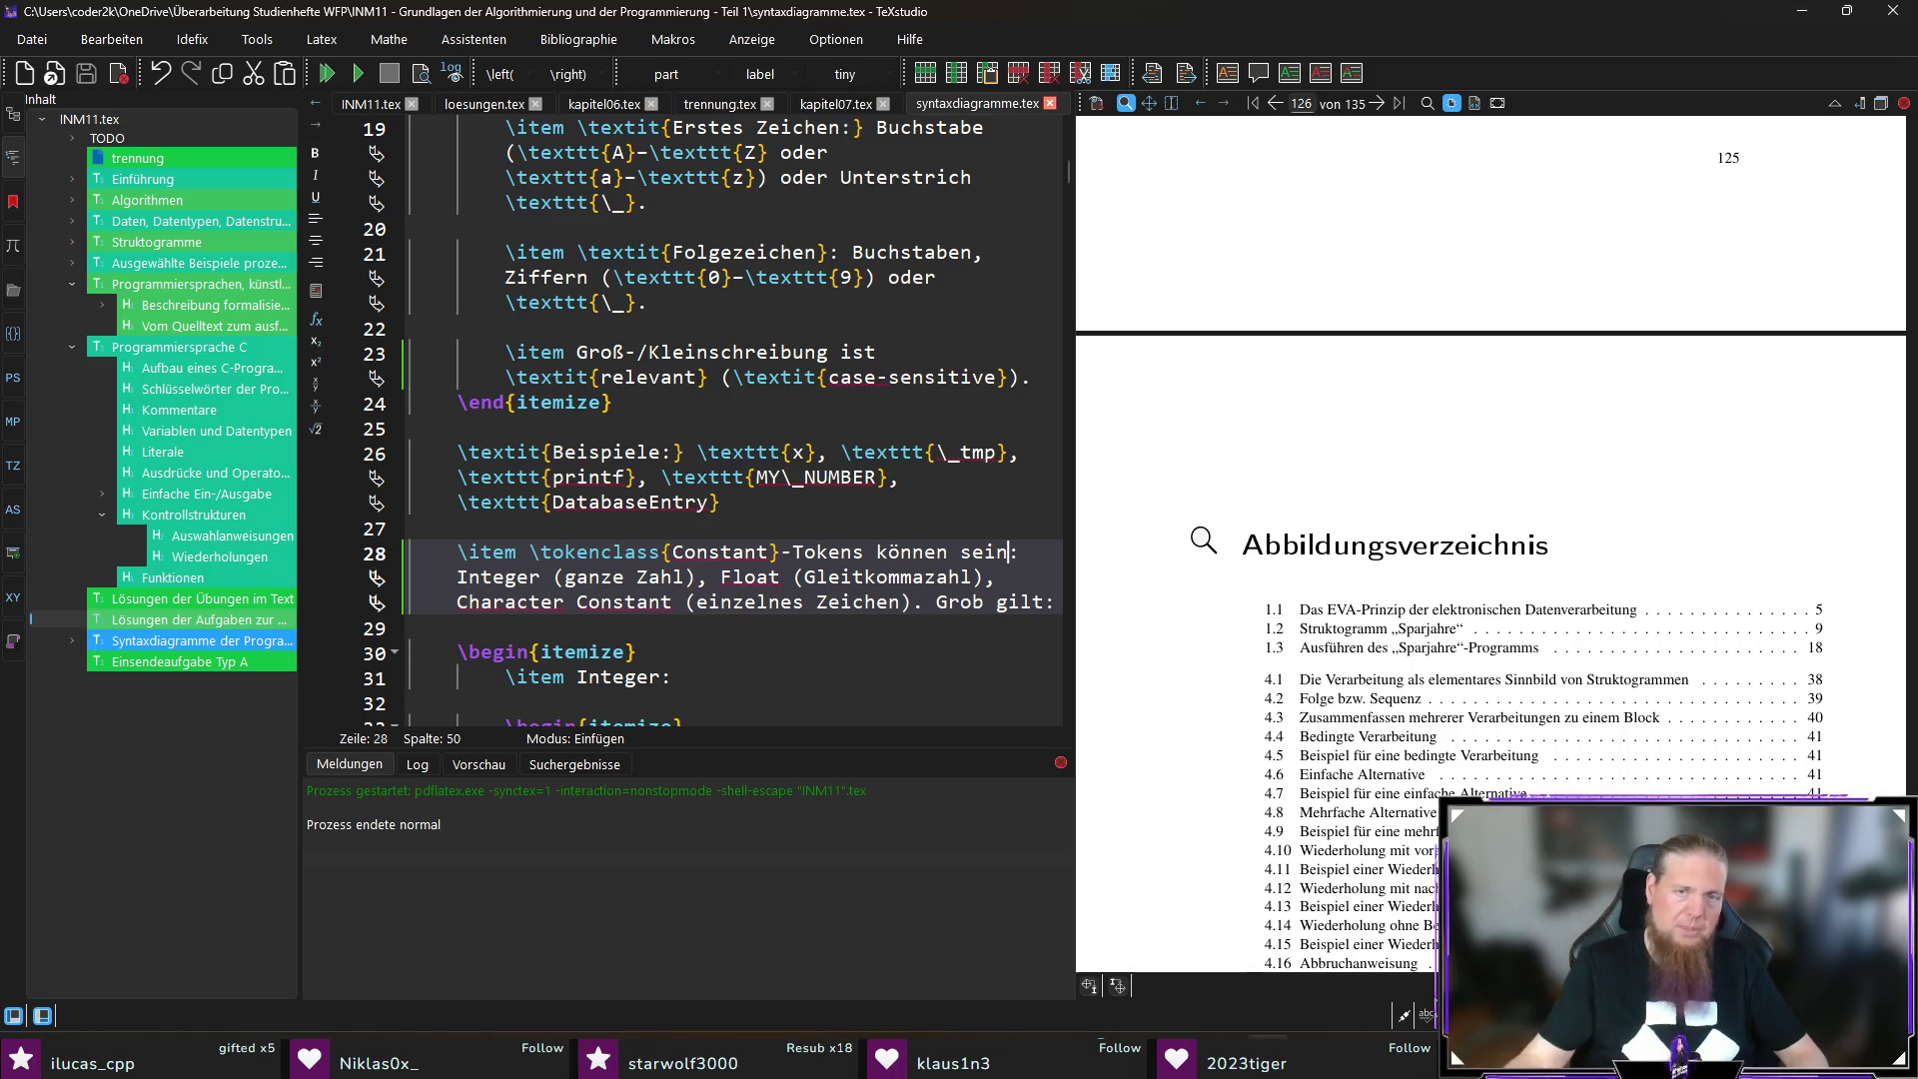
# Step: Scroll the PDF down through the list of tables, bibliography and Einsendeaufgabe Typ A pages
pyautogui.scroll(-10, 1203, 540)
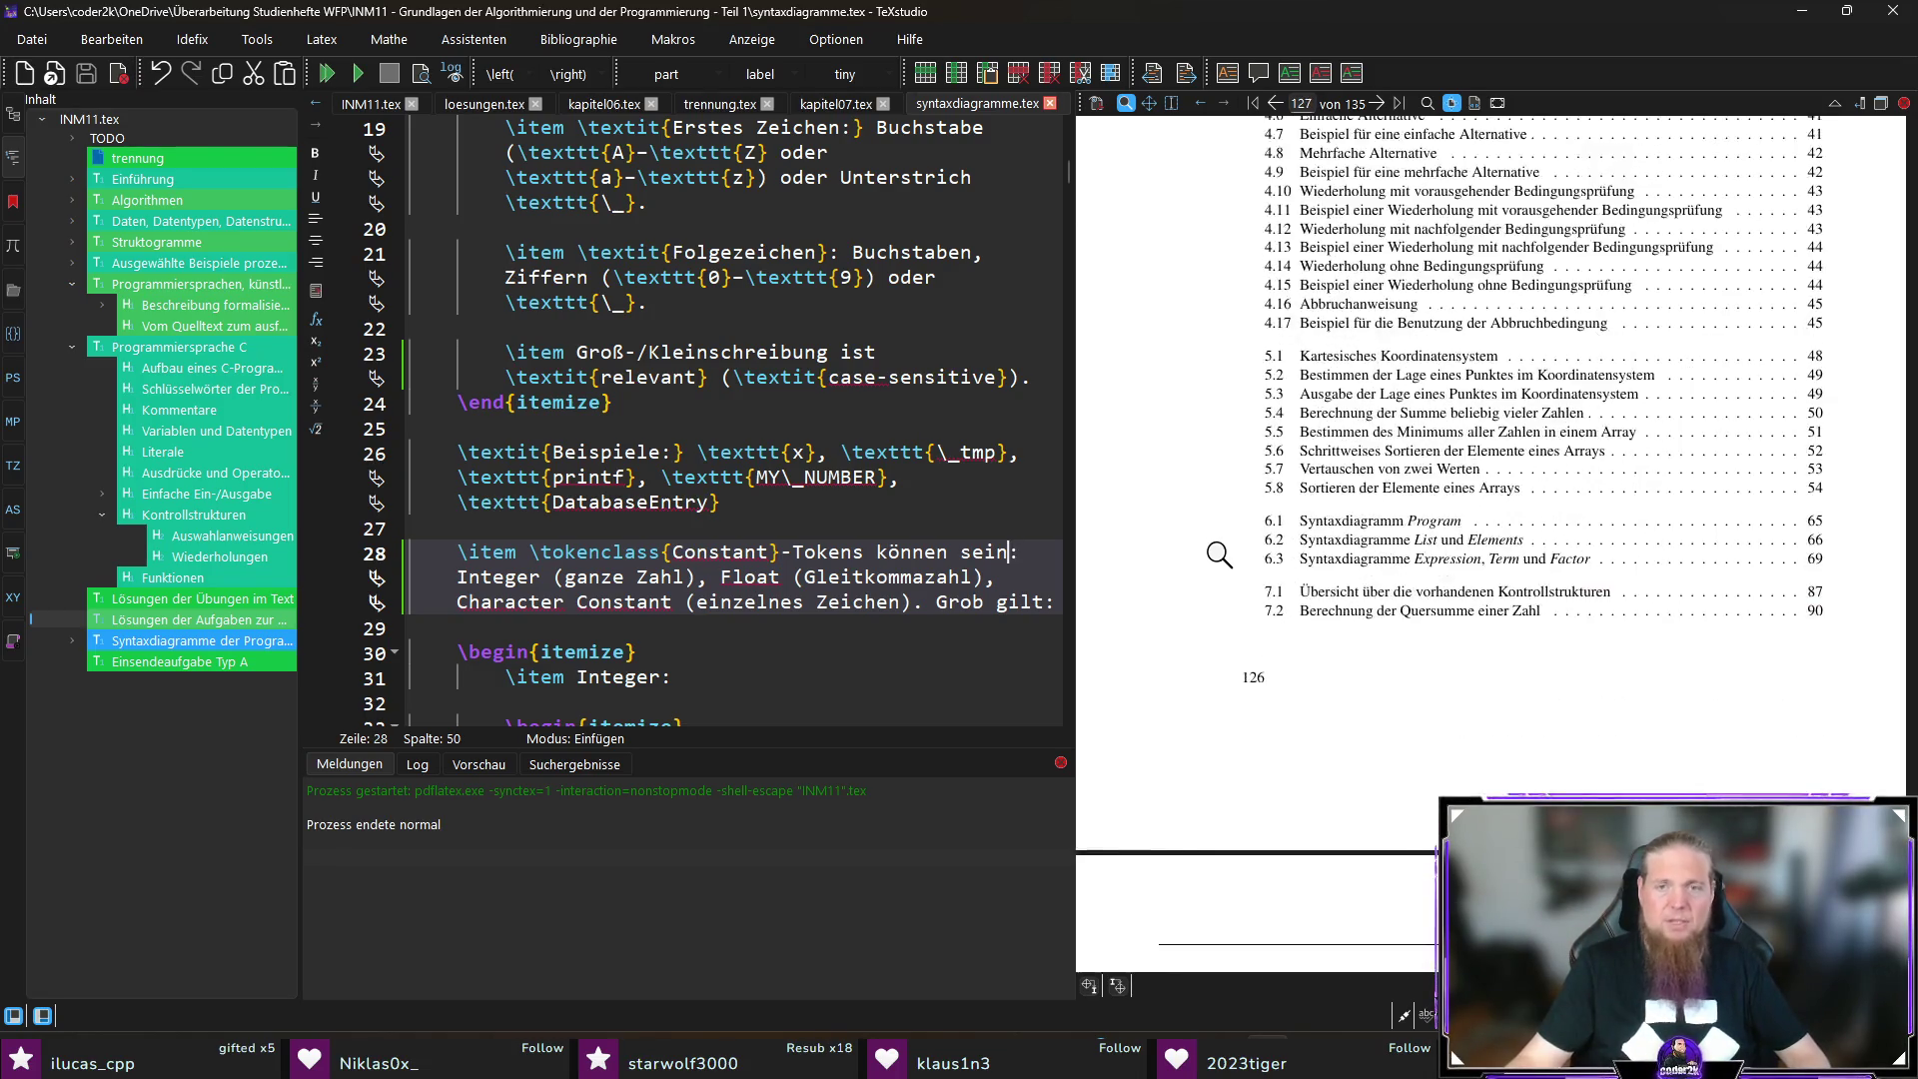
pyautogui.scroll(-20, 1222, 566)
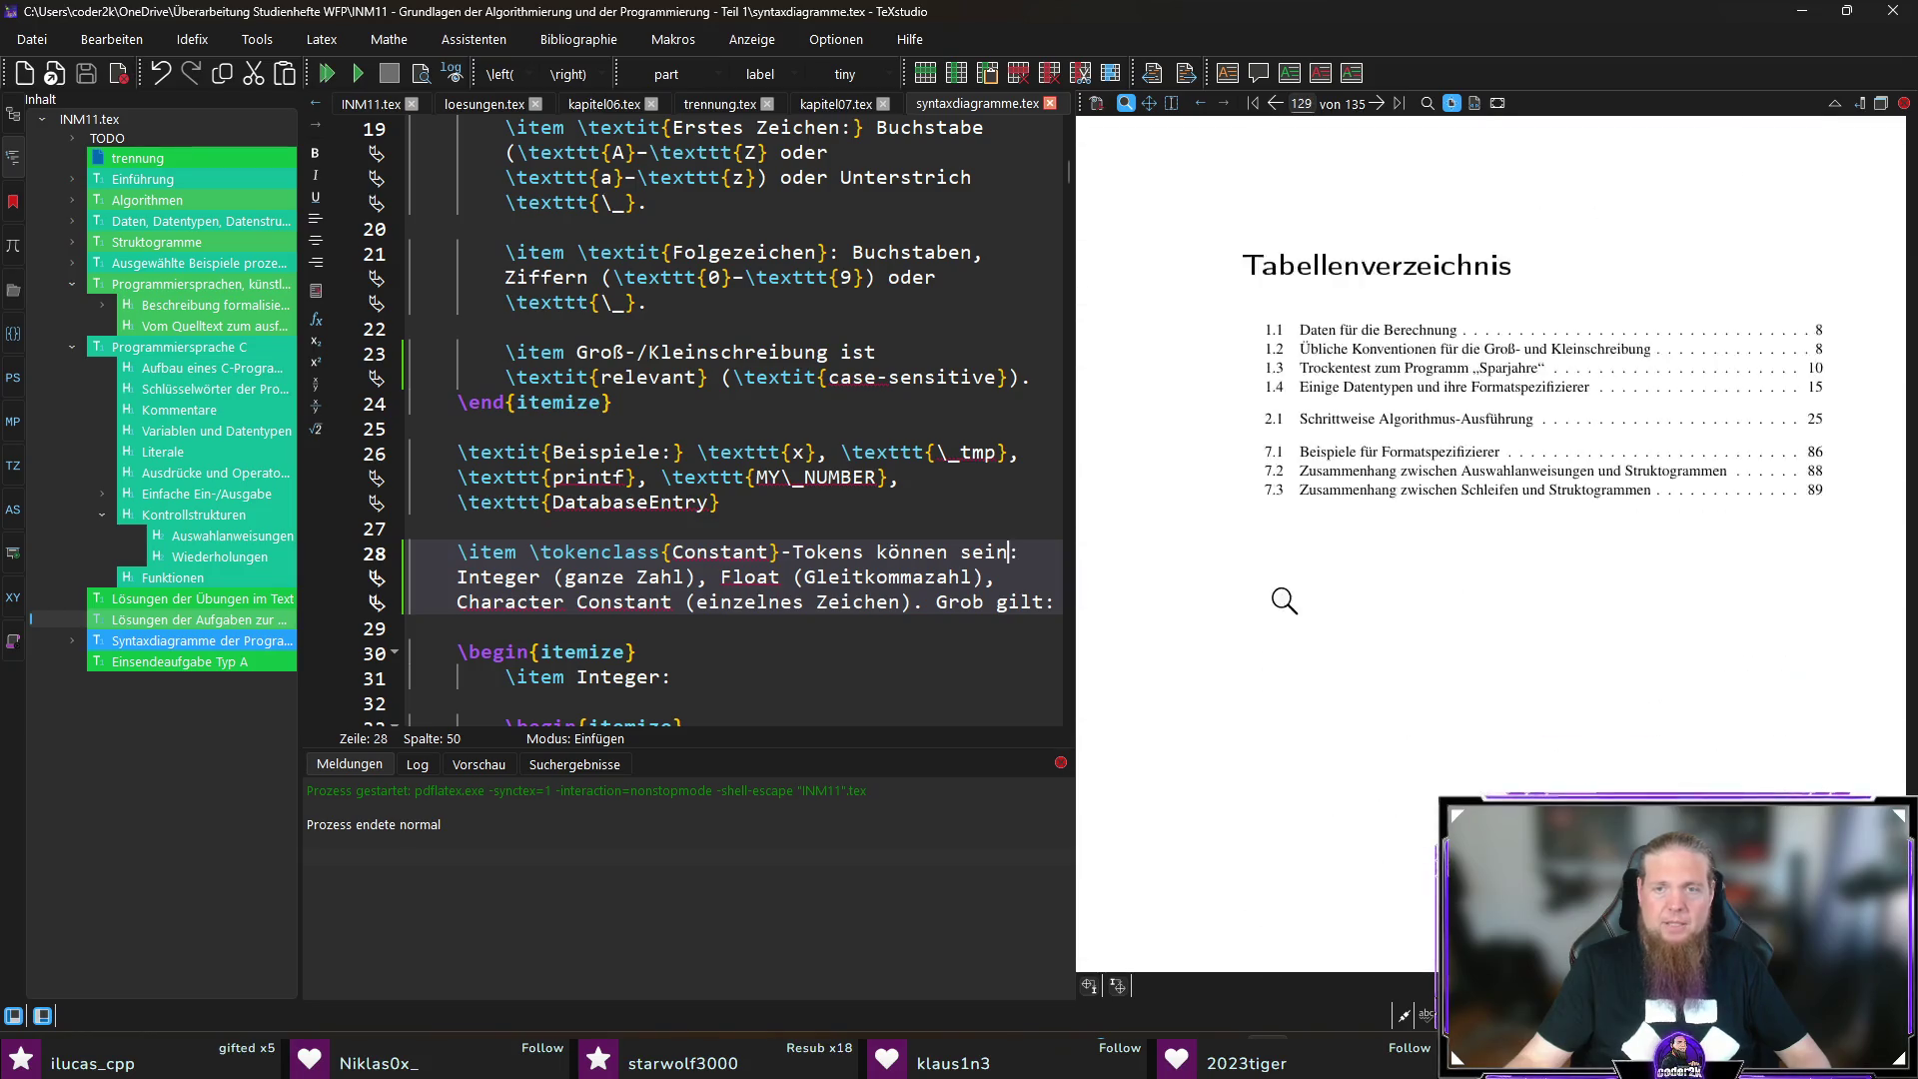
pyautogui.scroll(-5, 1297, 623)
pyautogui.scroll(10, 1297, 624)
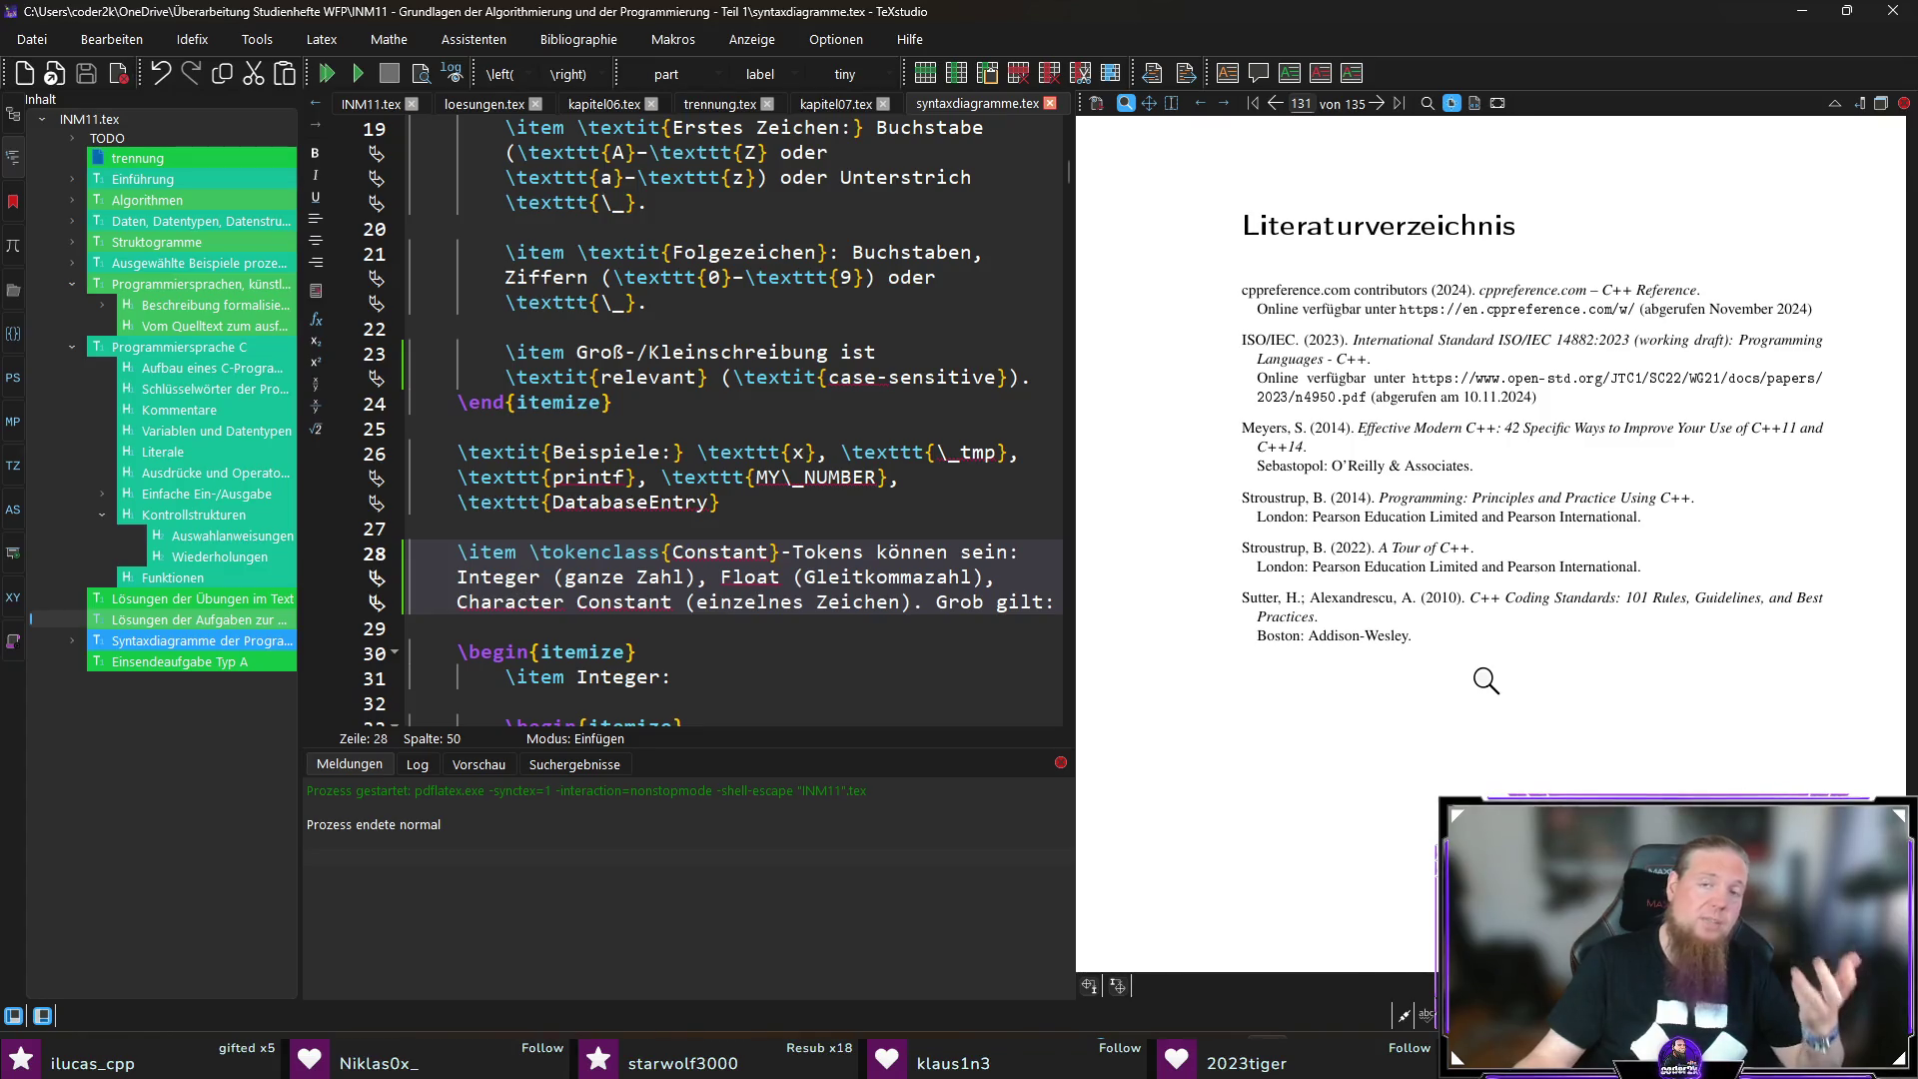
pyautogui.scroll(-5, 1487, 677)
pyautogui.scroll(3, 1598, 689)
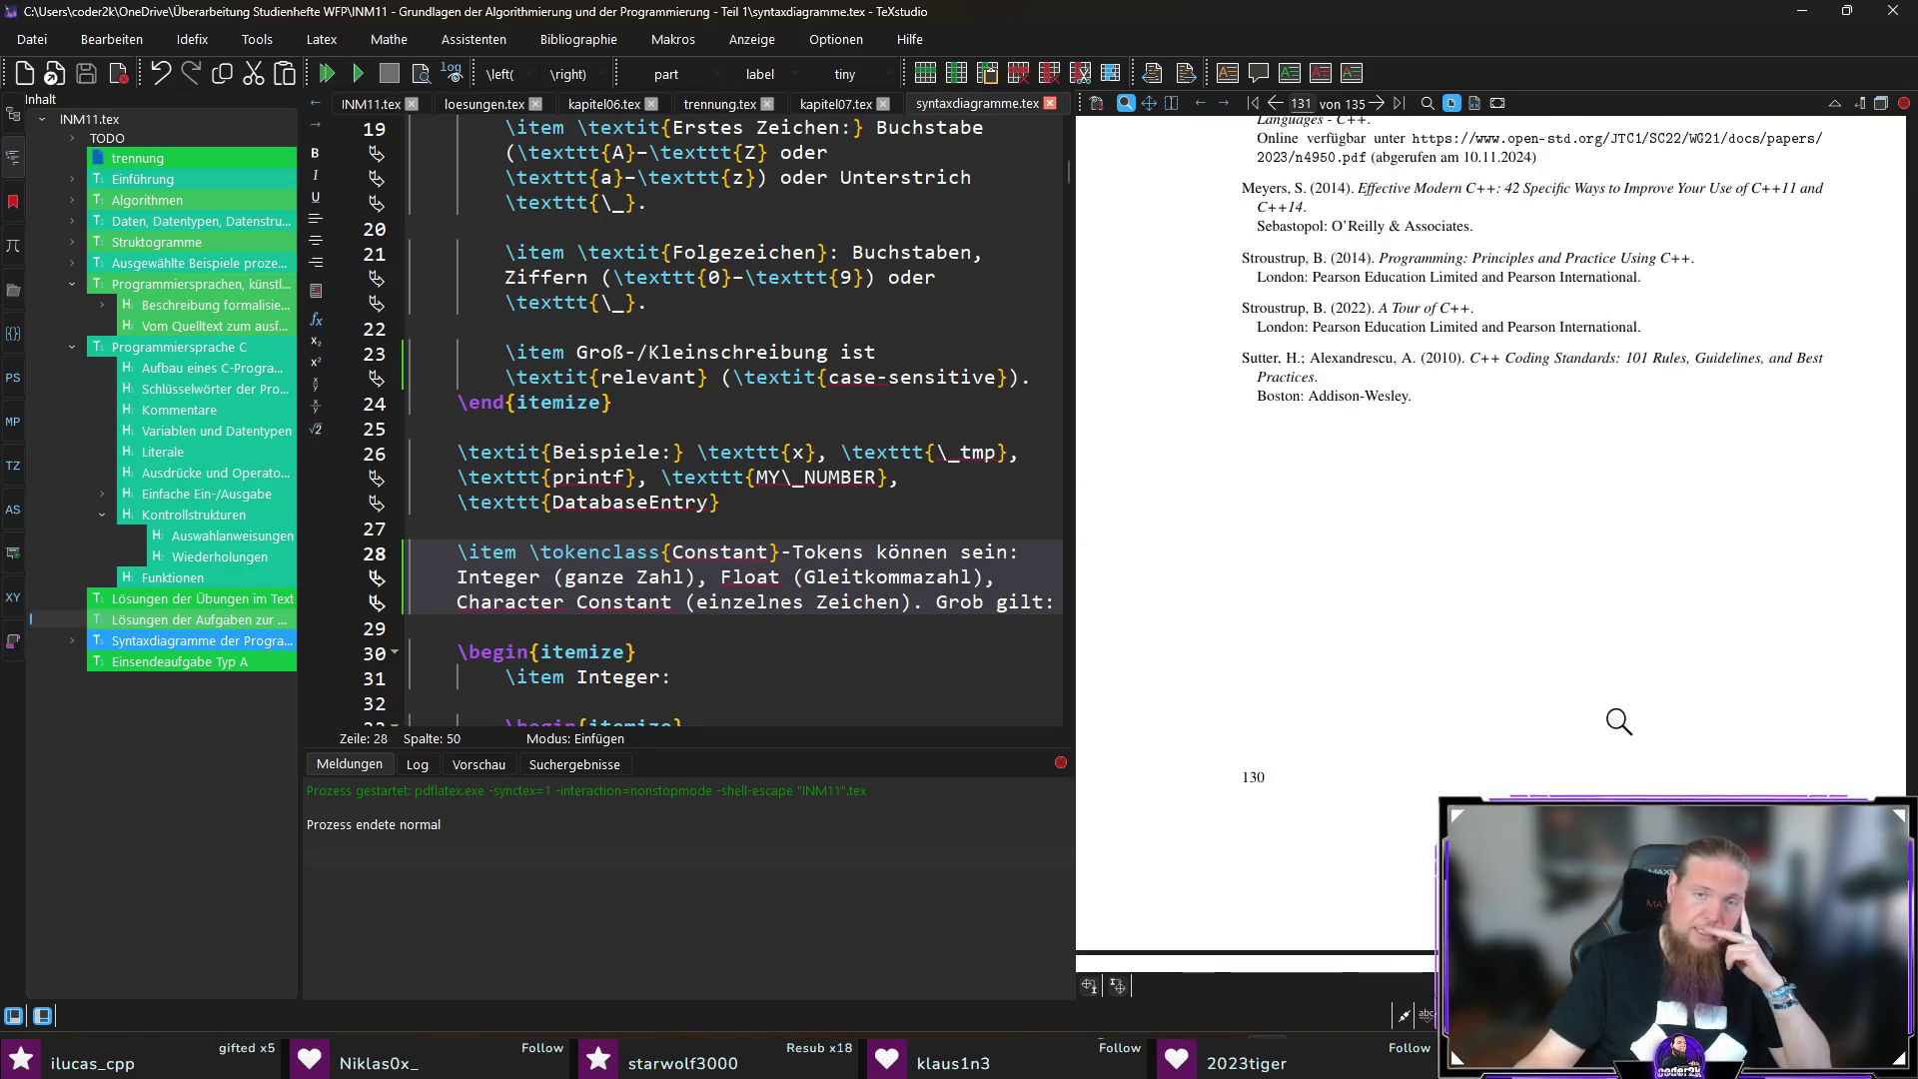
pyautogui.scroll(-3, 1634, 711)
pyautogui.scroll(-3, 1634, 712)
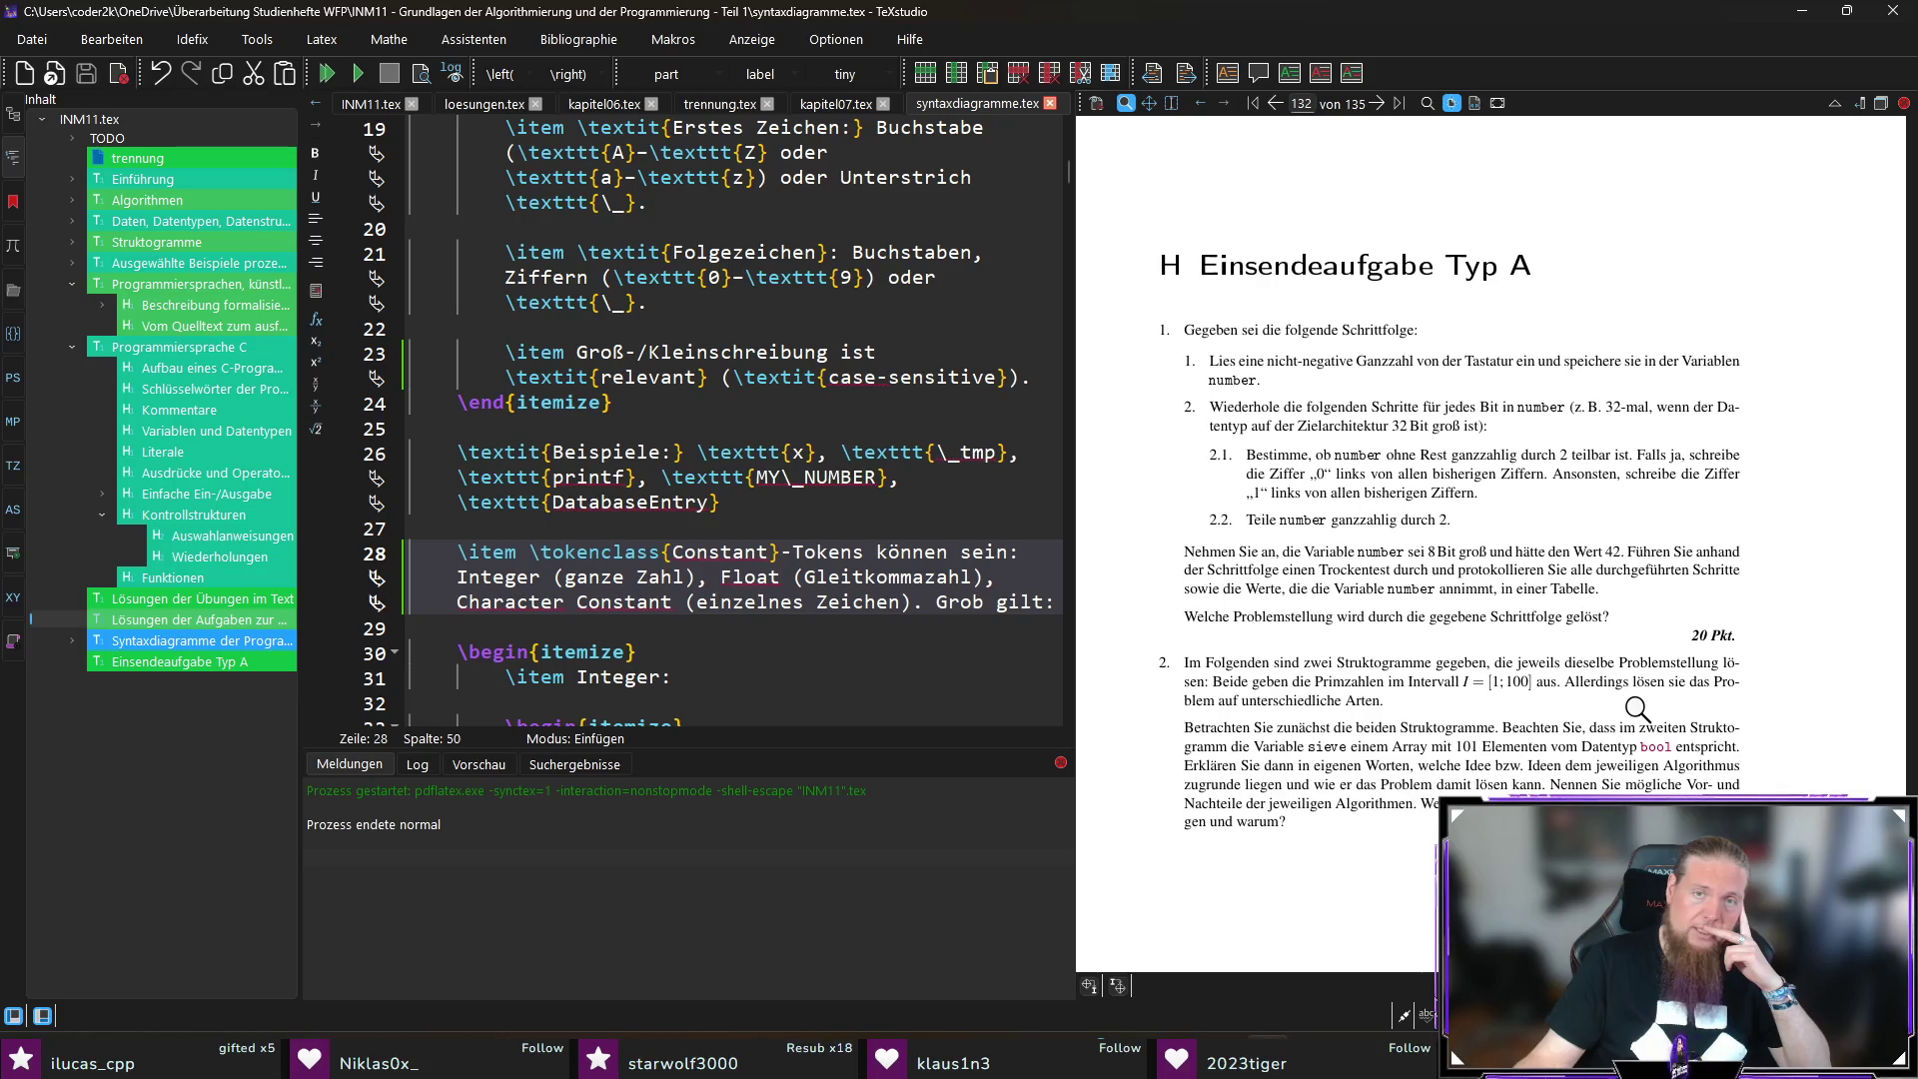
pyautogui.scroll(-5, 1215, 534)
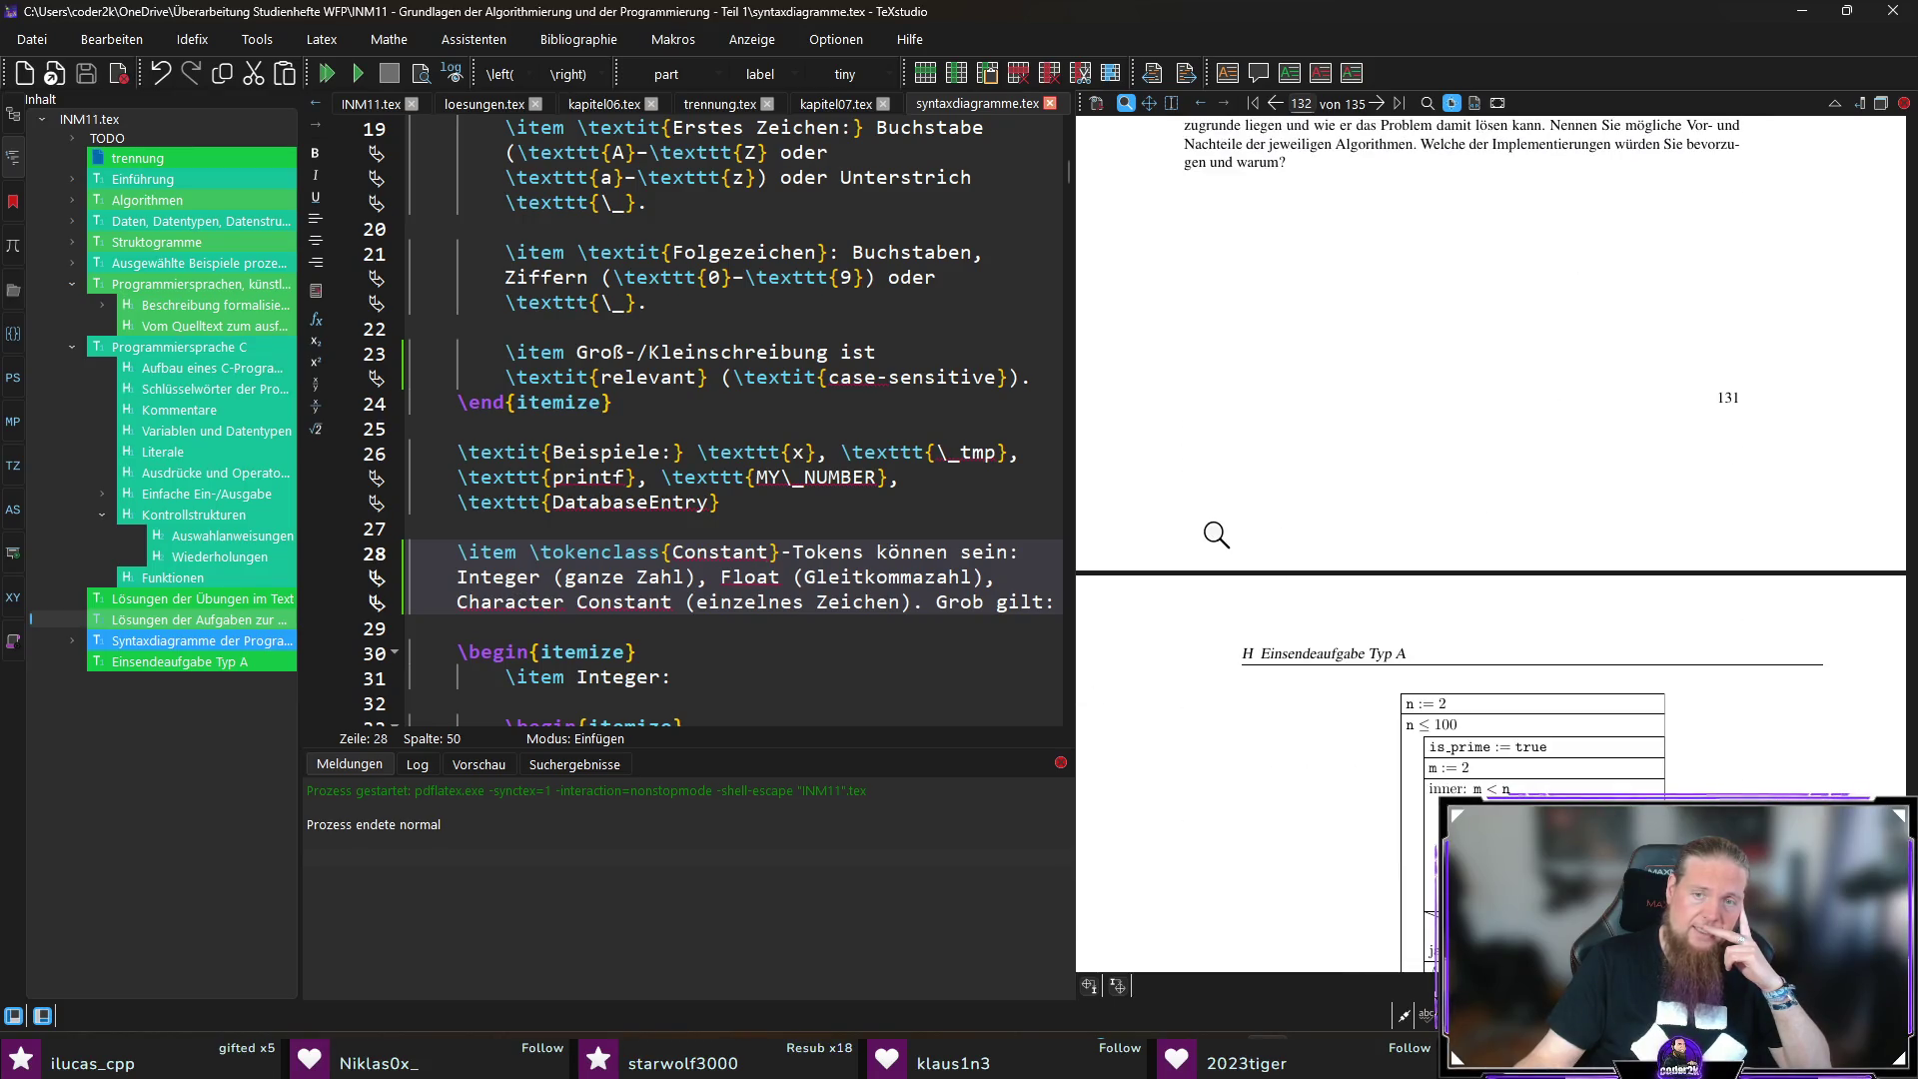
pyautogui.scroll(5, 1214, 534)
pyautogui.scroll(-10, 1378, 707)
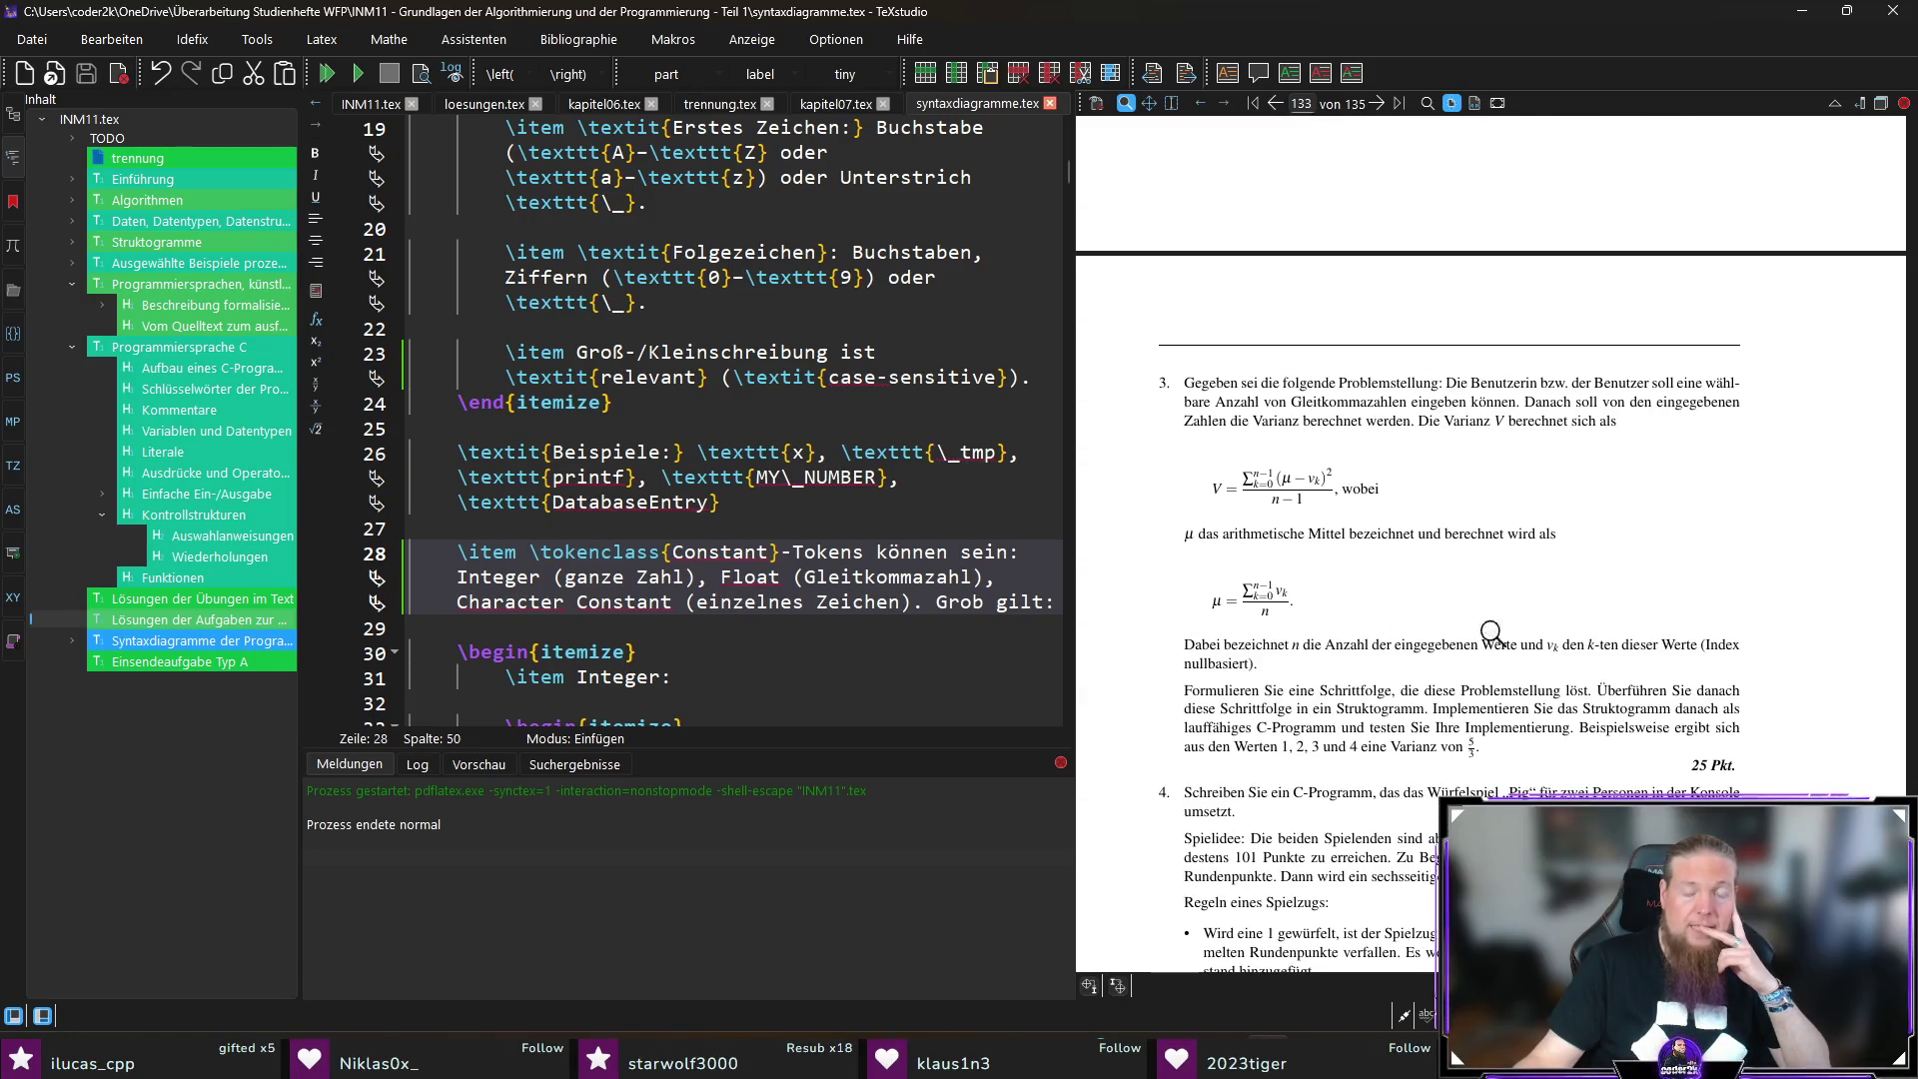
pyautogui.scroll(-4, 1598, 589)
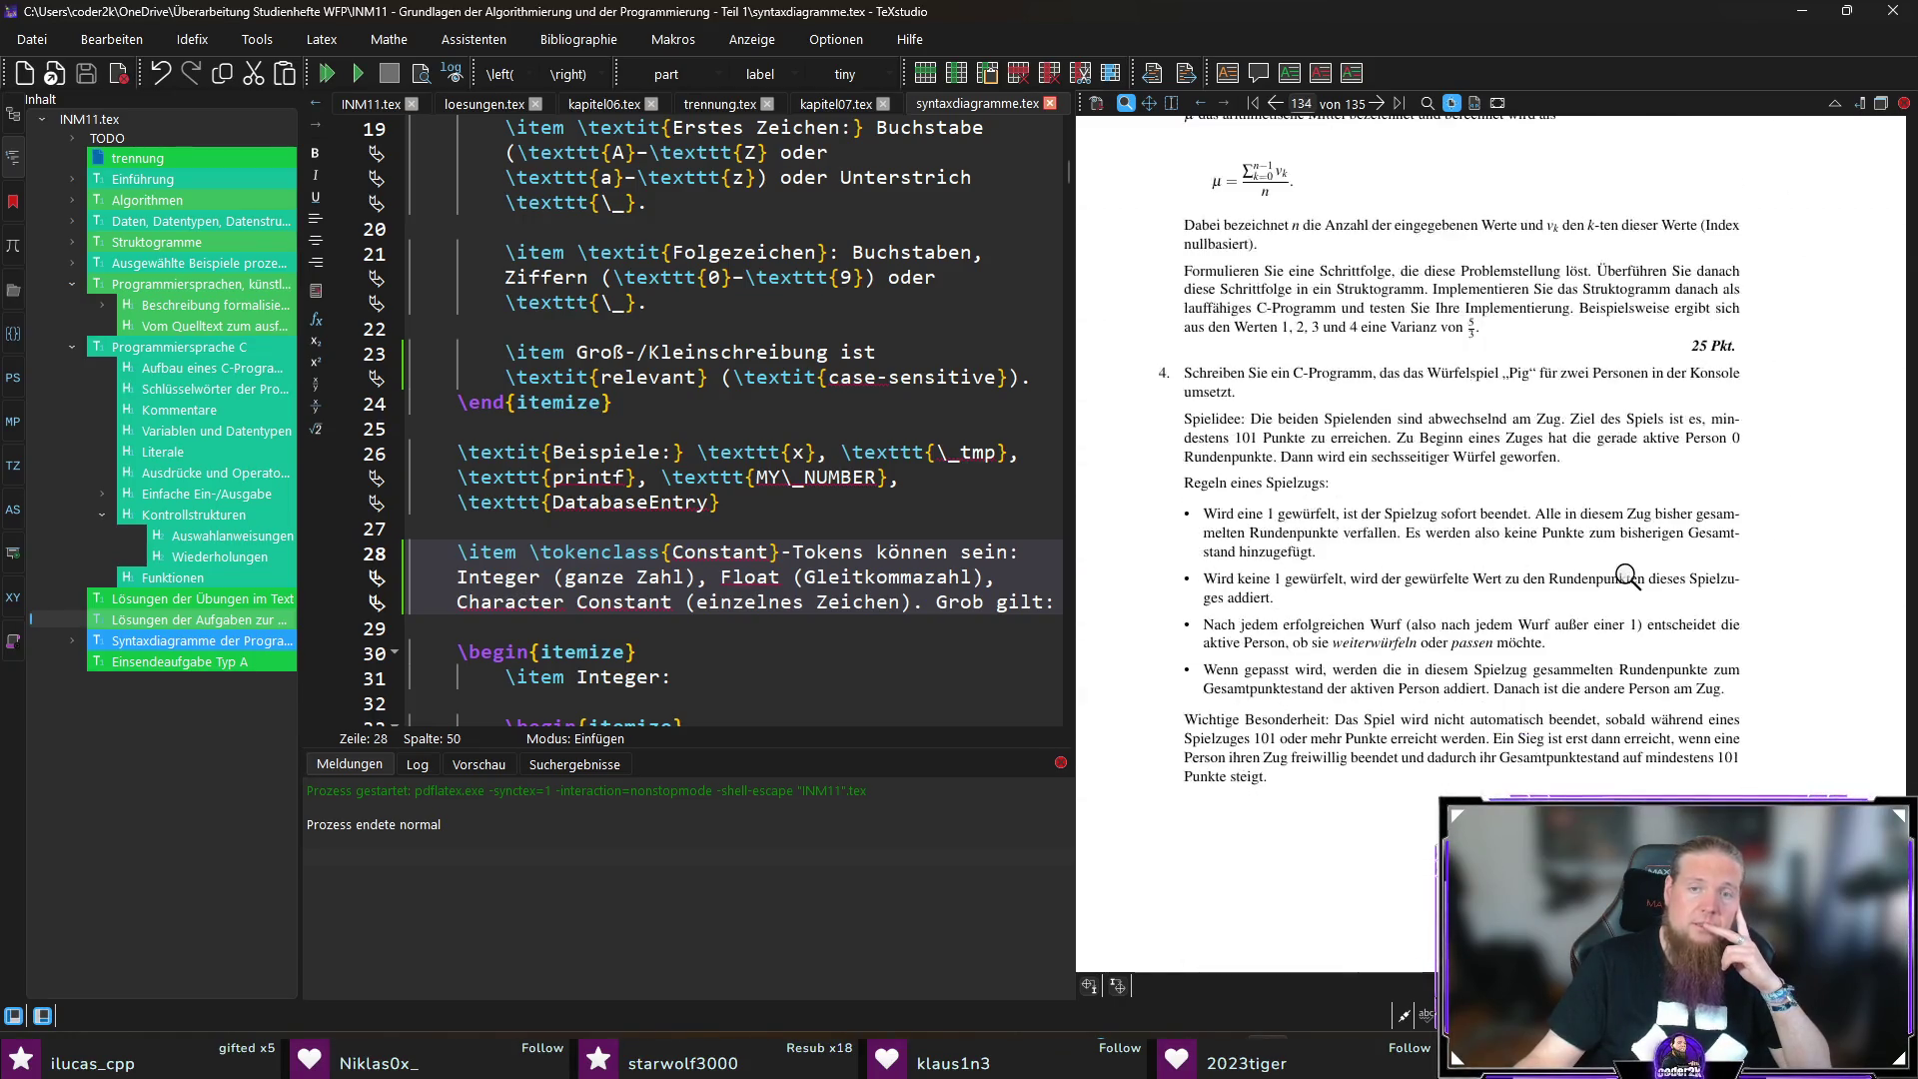
pyautogui.scroll(-7, 1626, 576)
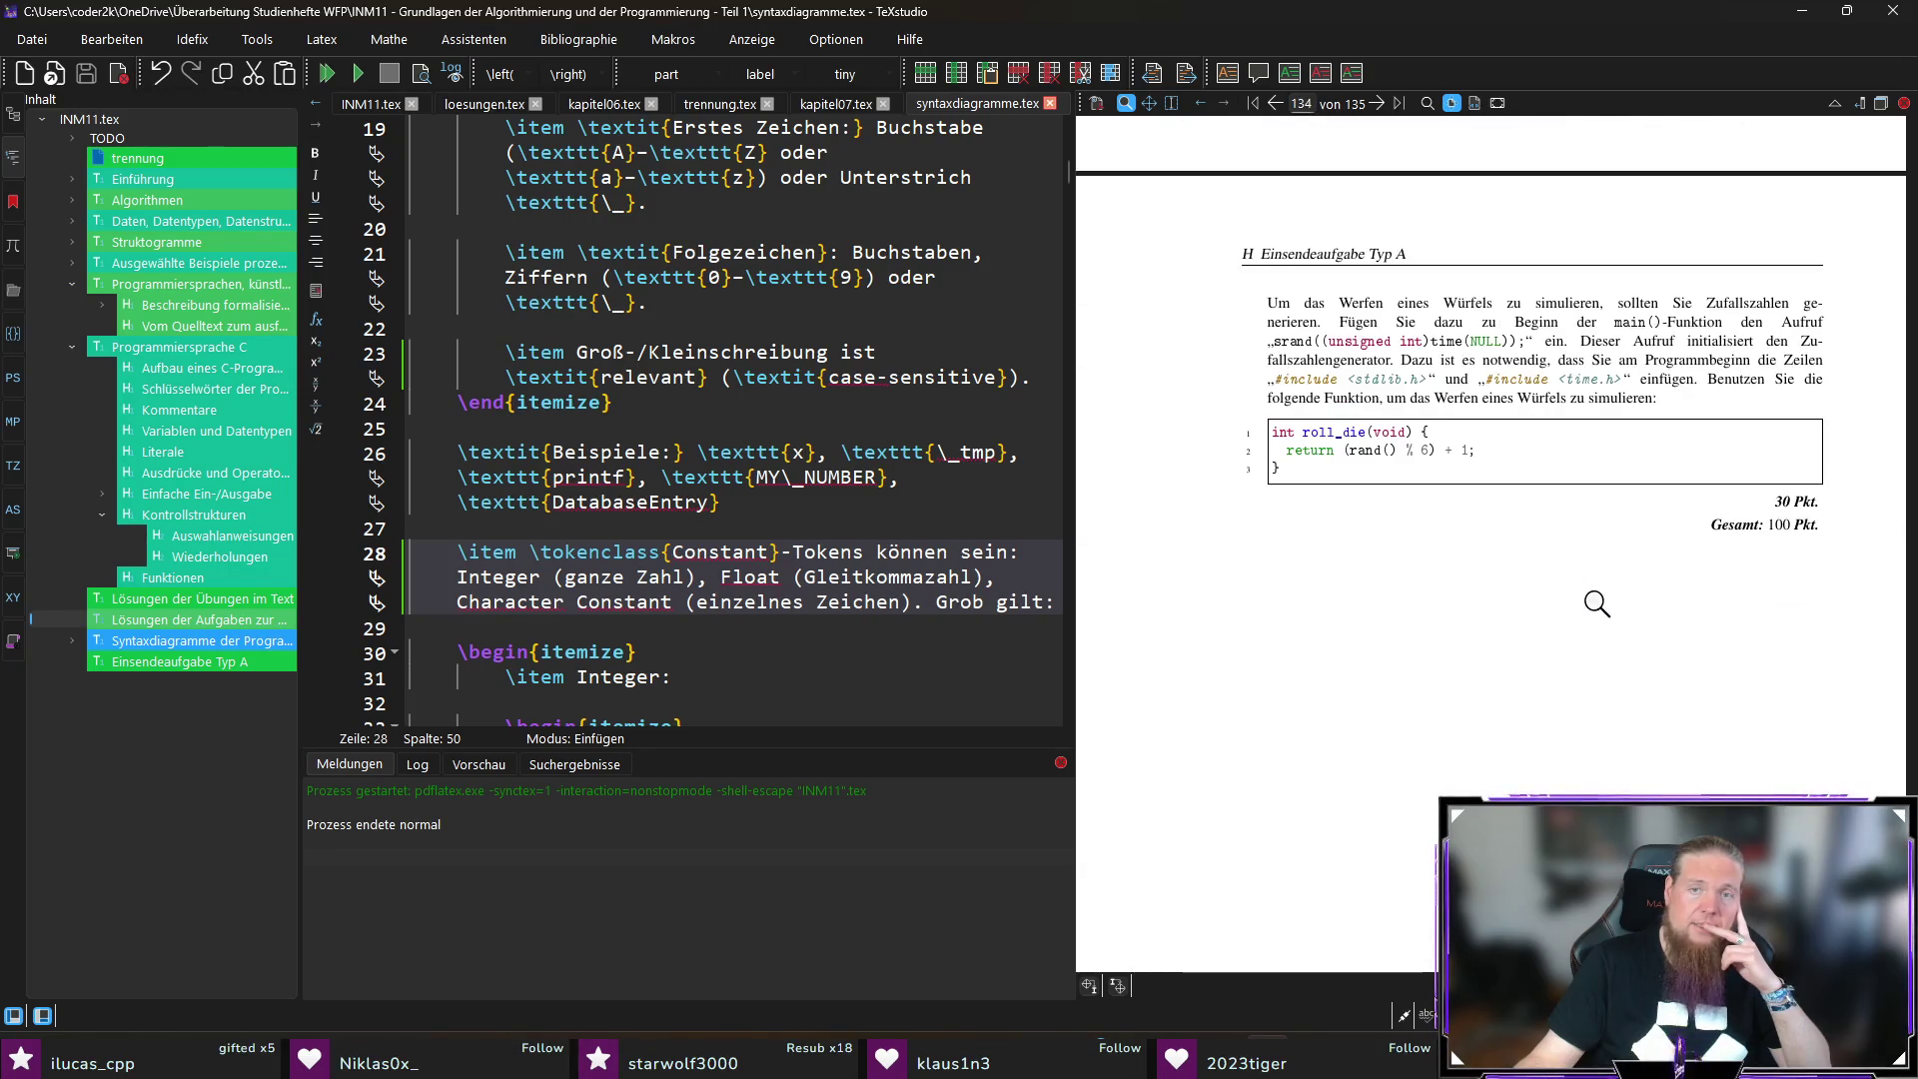
# Step: Scroll back up to the Literaturverzeichnis page
pyautogui.scroll(6, 1509, 699)
pyautogui.scroll(7, 1509, 704)
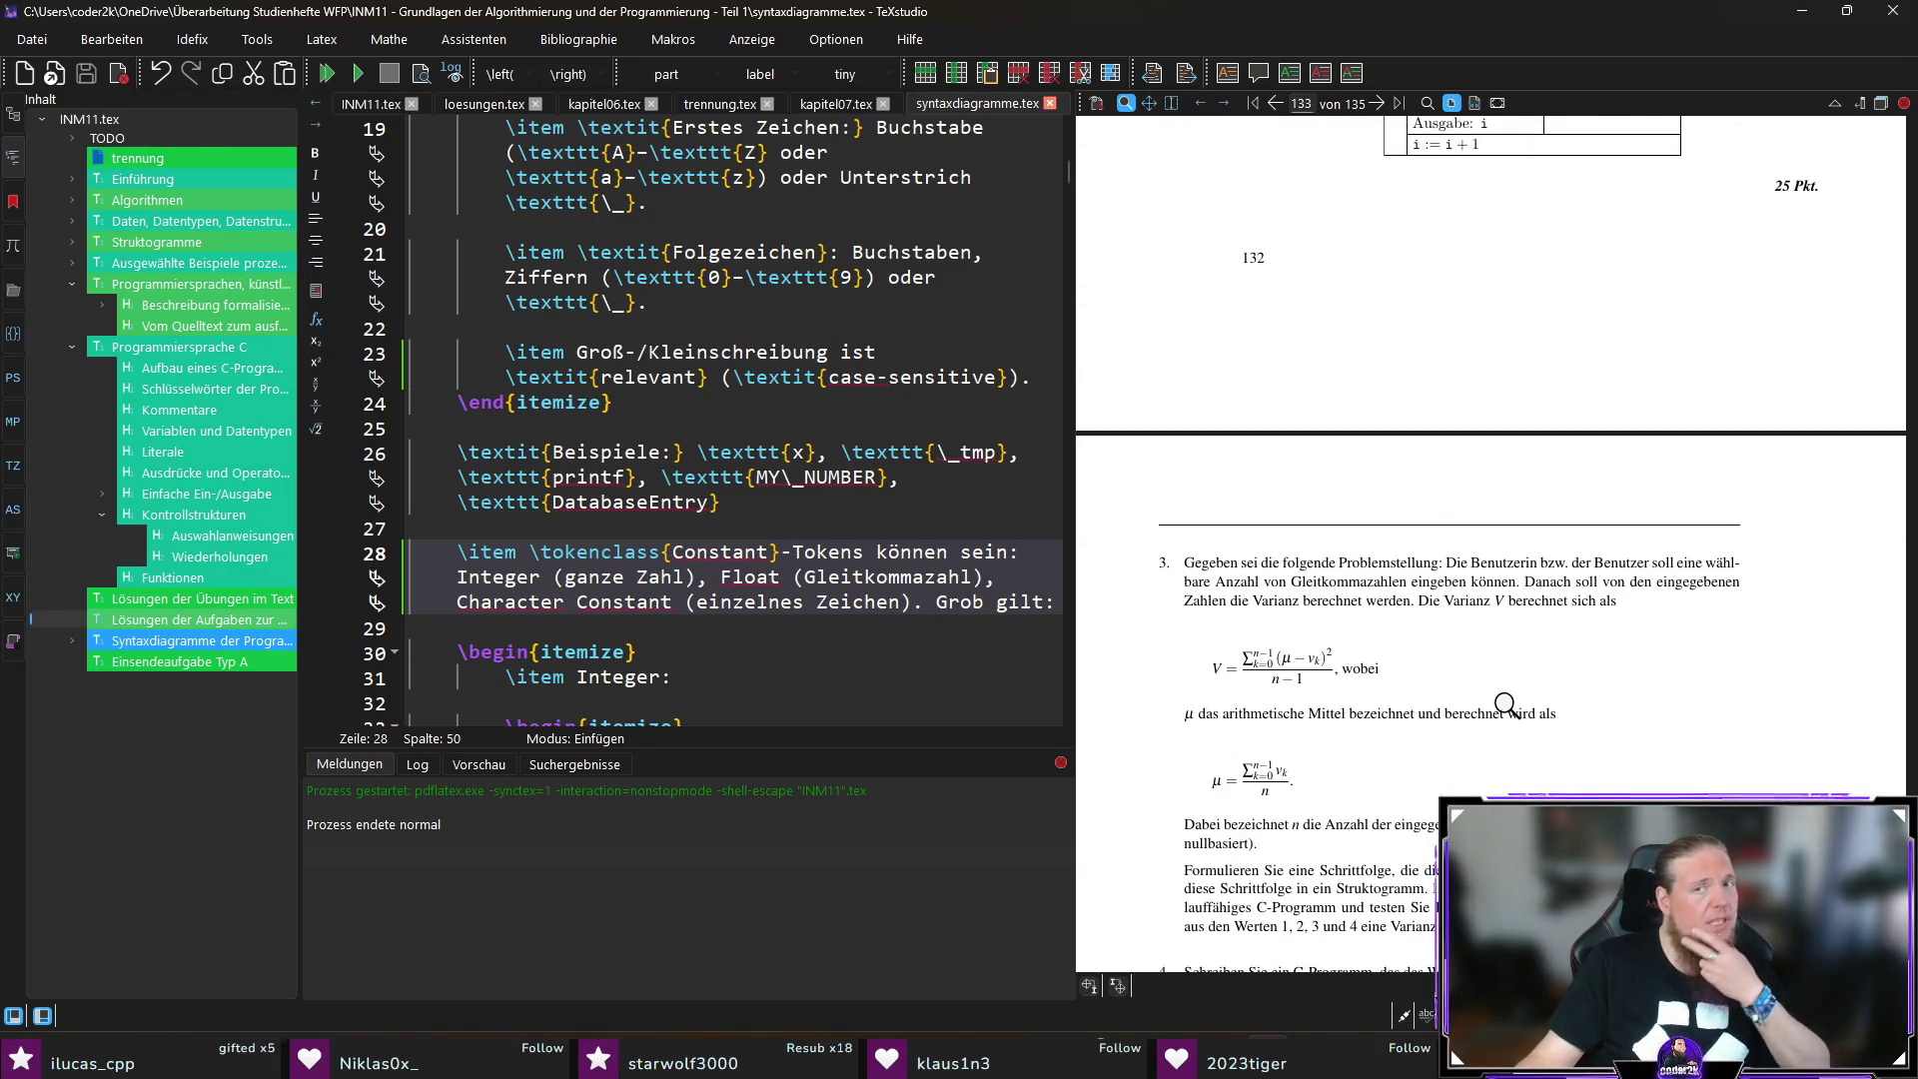
pyautogui.scroll(10, 1505, 705)
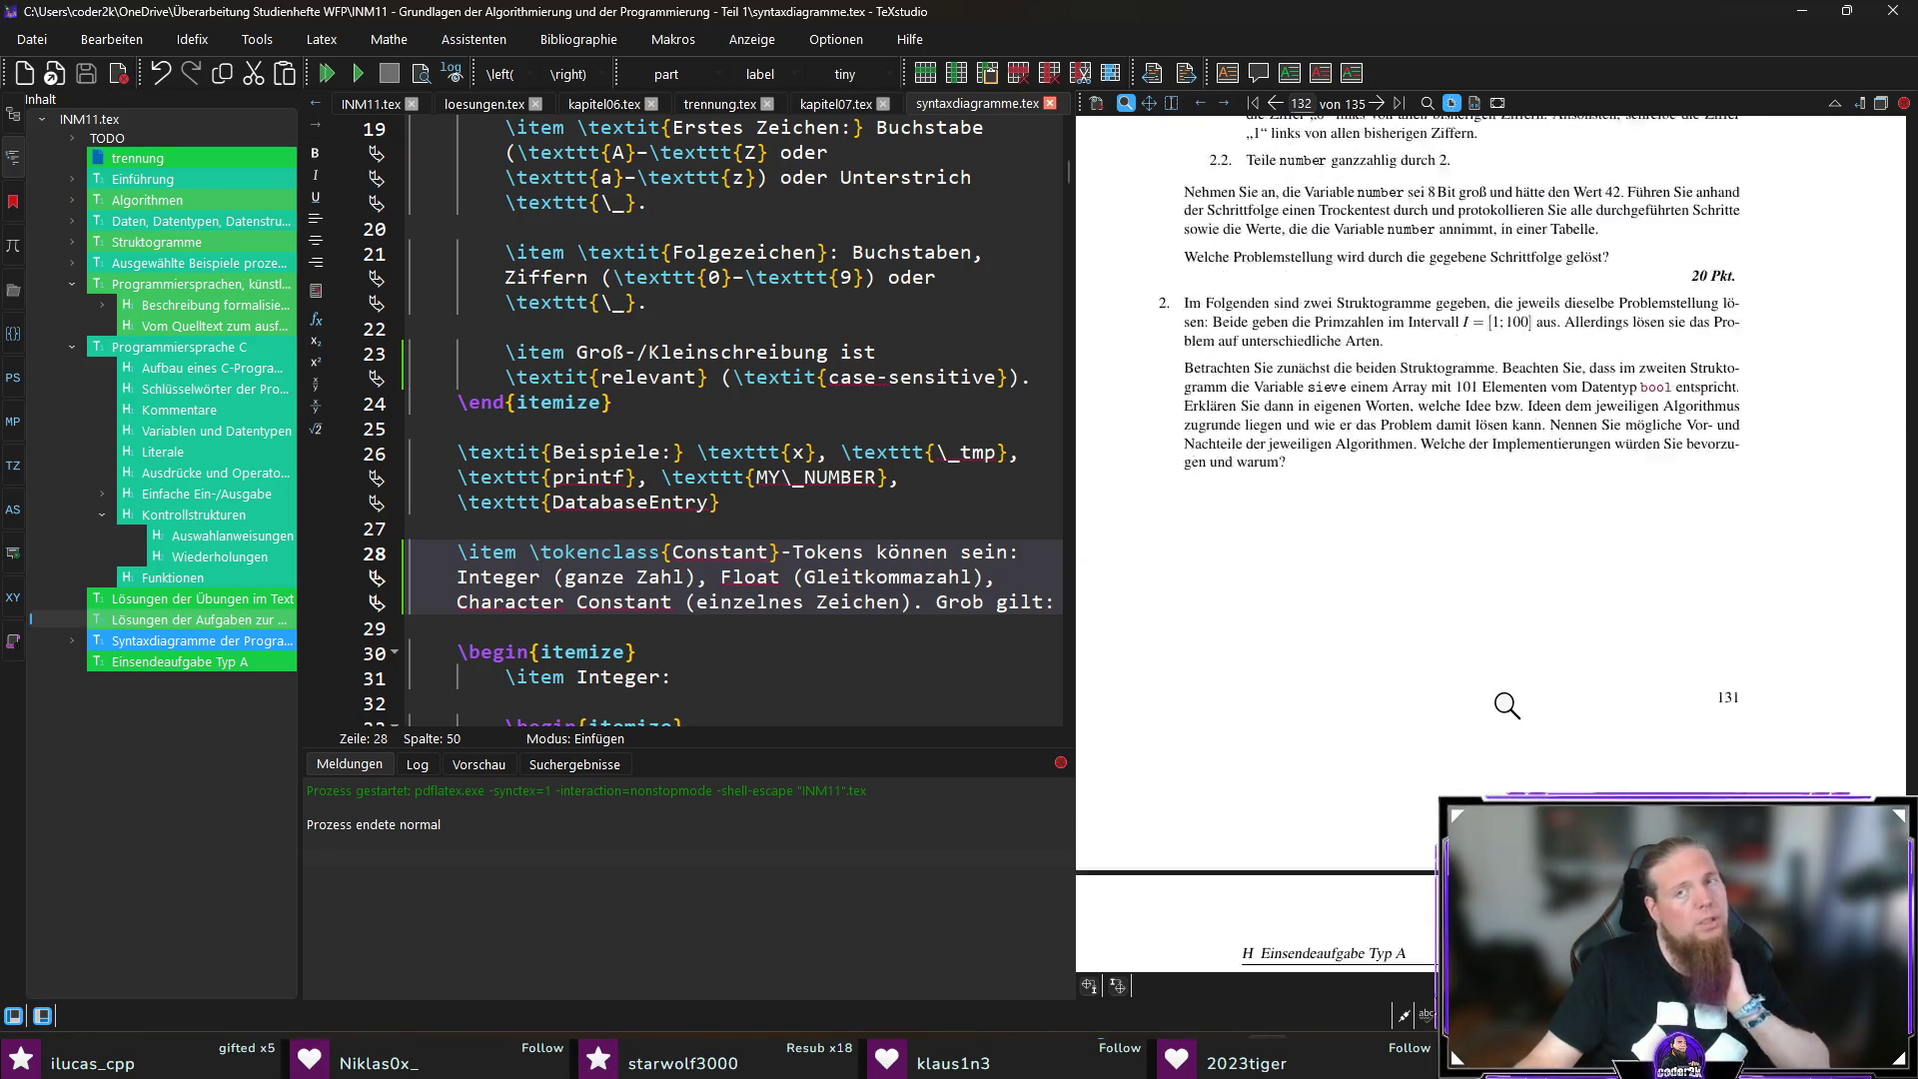
pyautogui.scroll(5, 1506, 705)
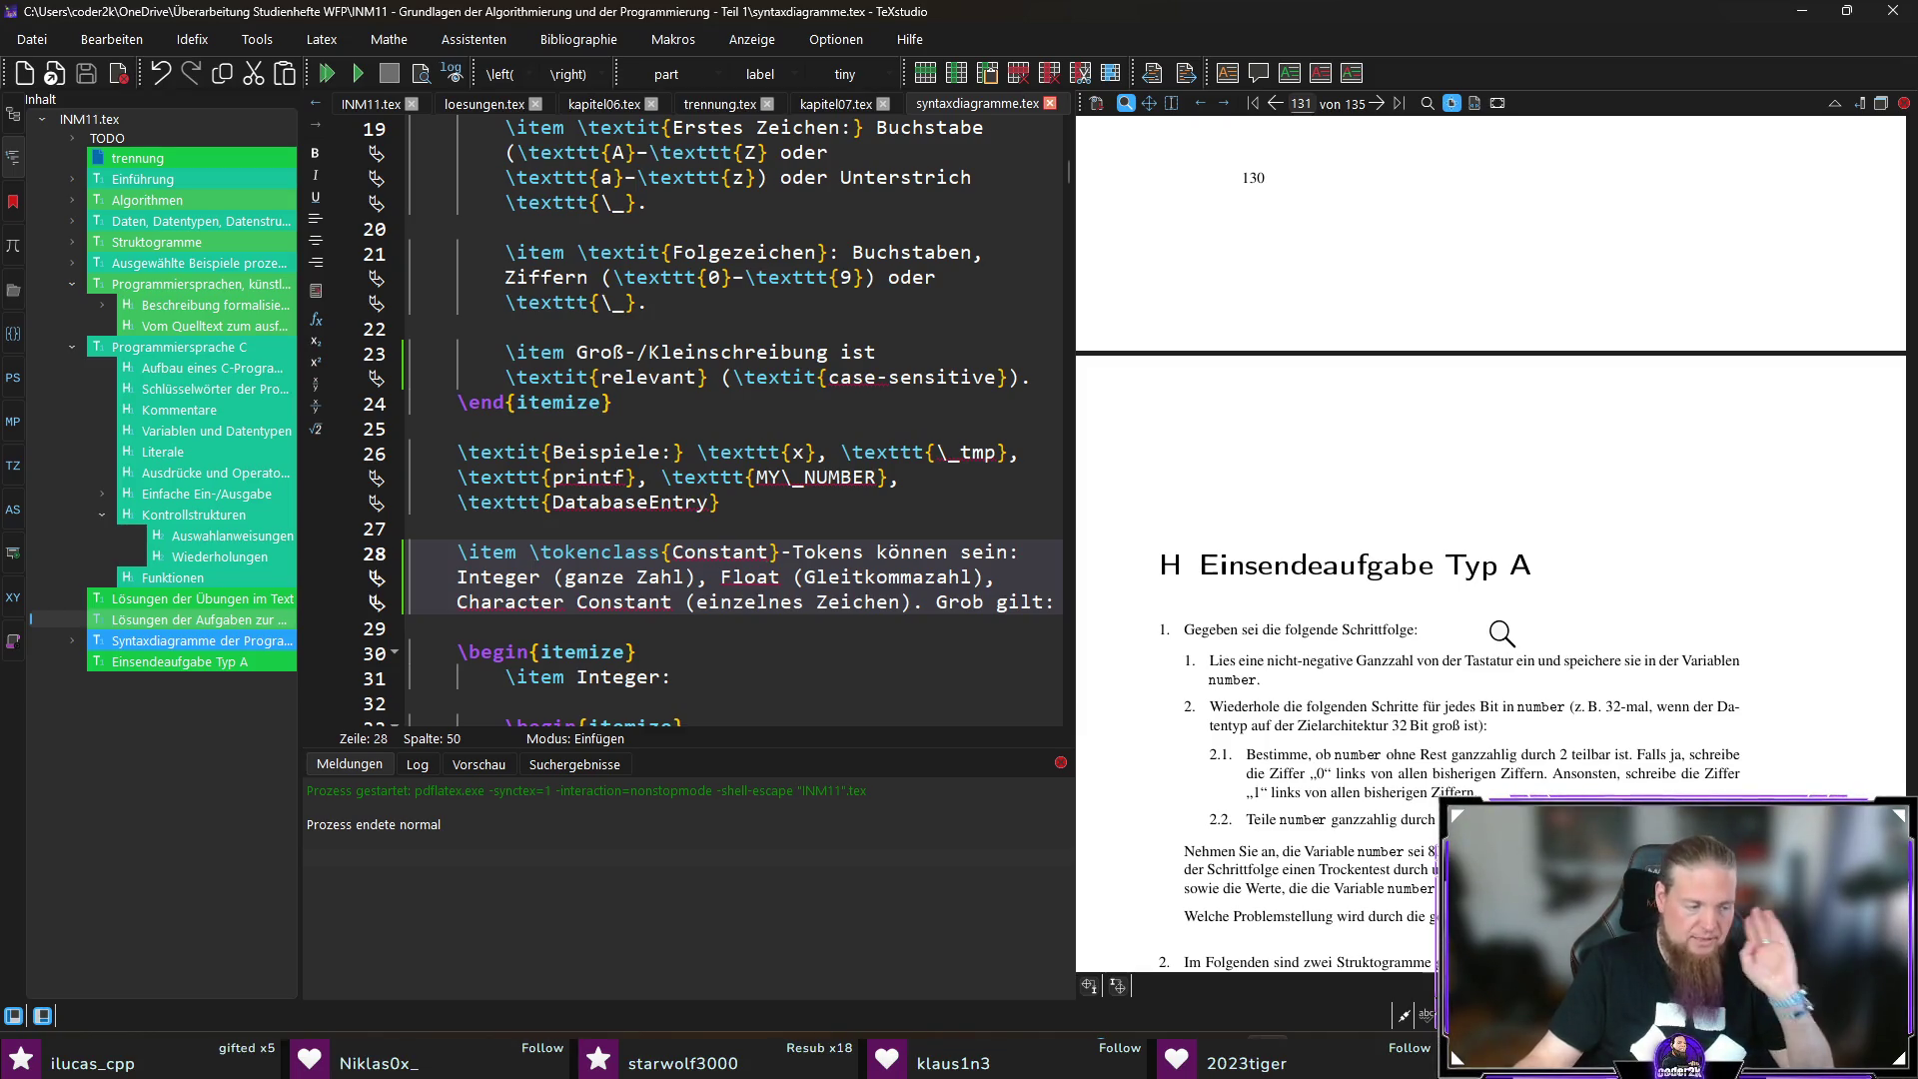
pyautogui.scroll(10, 1501, 632)
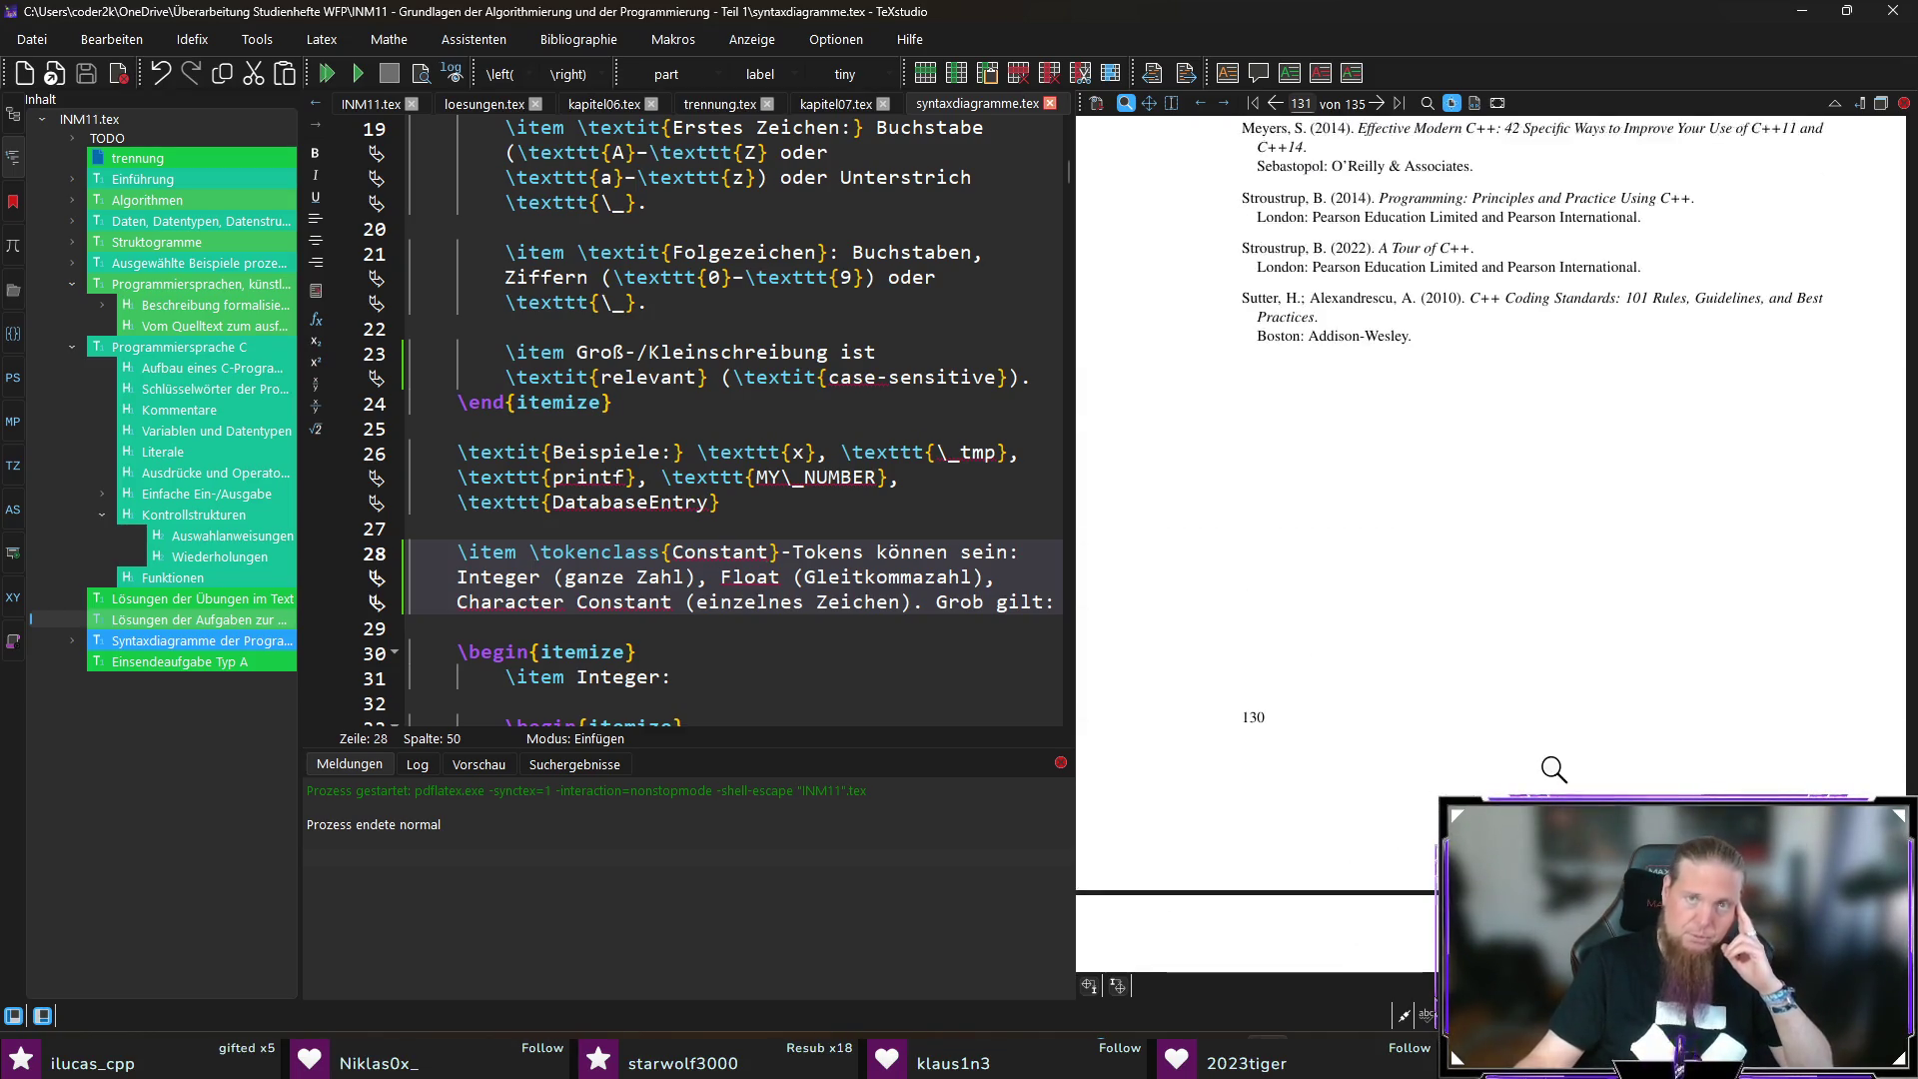